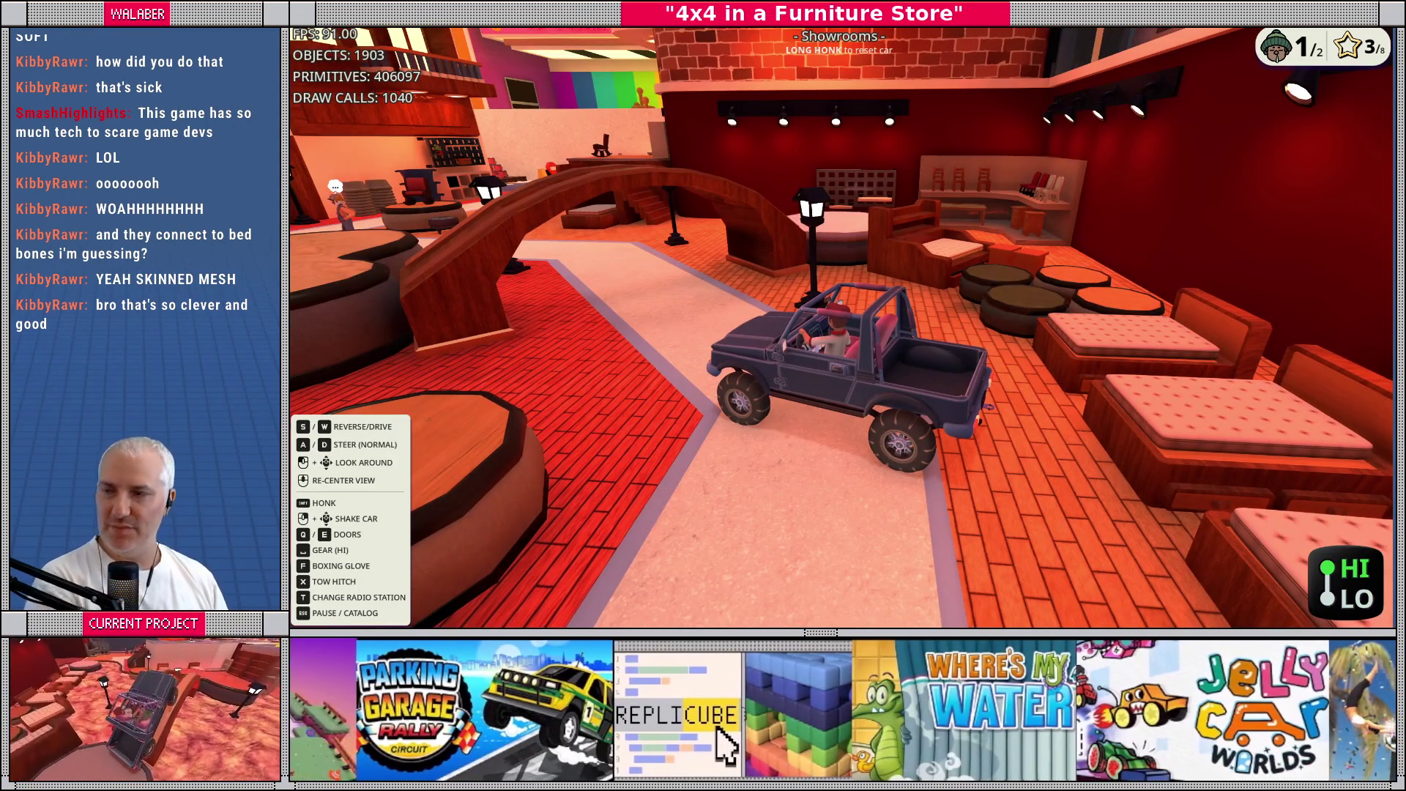
From the running game, open the radio pause menu and choose SHUTDOWN to reach the 'Quit the game?' prompt
key(alt+Tab)
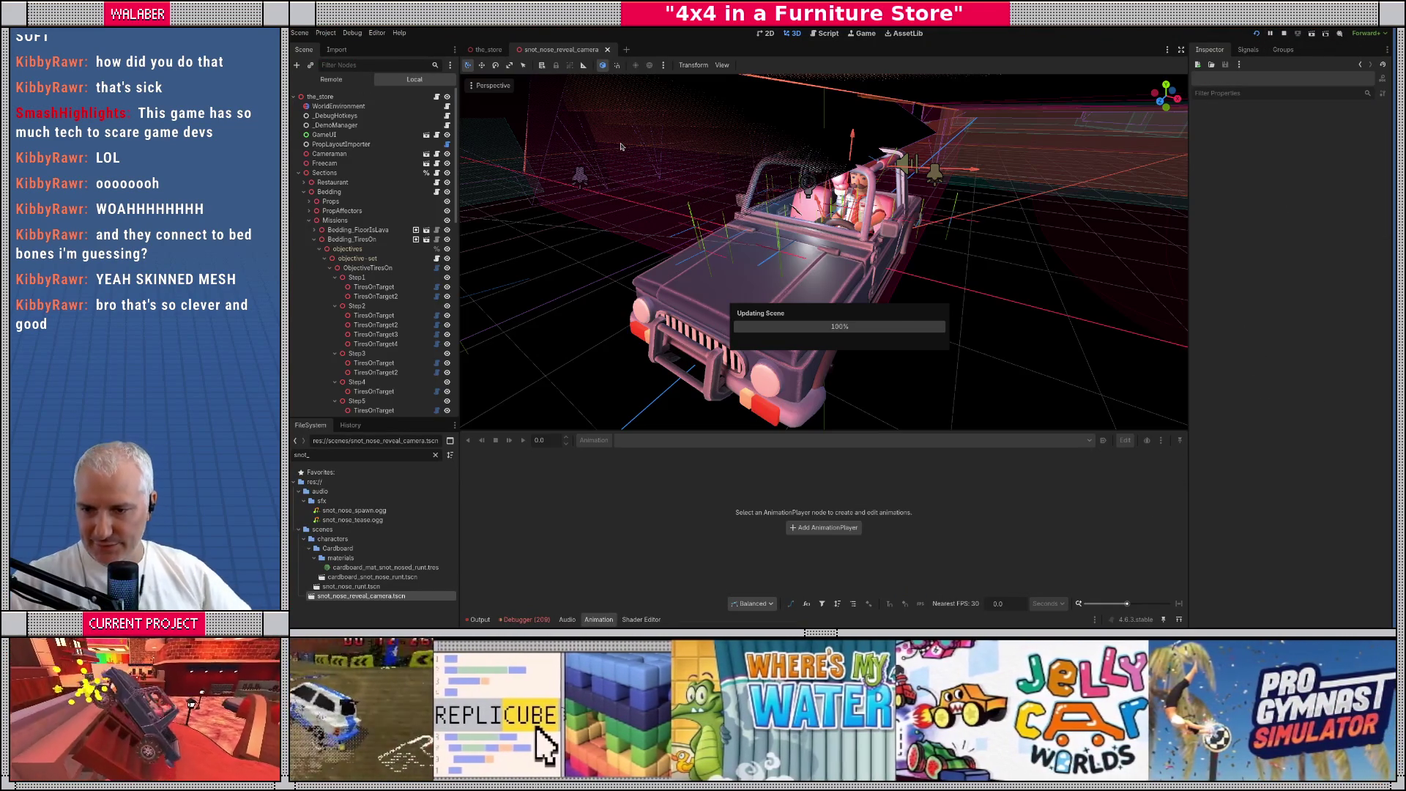
key(alt+Tab)
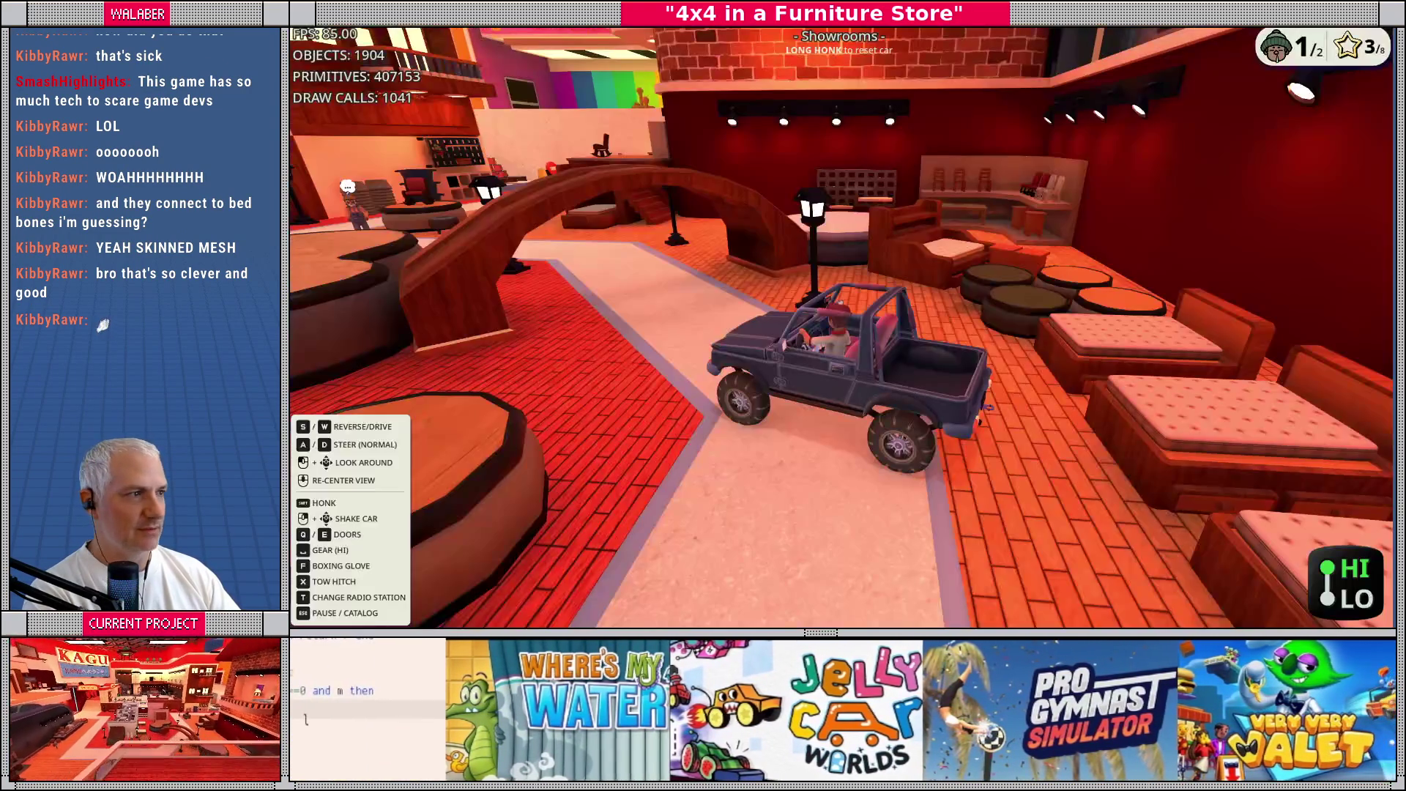
key(Escape)
click(674, 462)
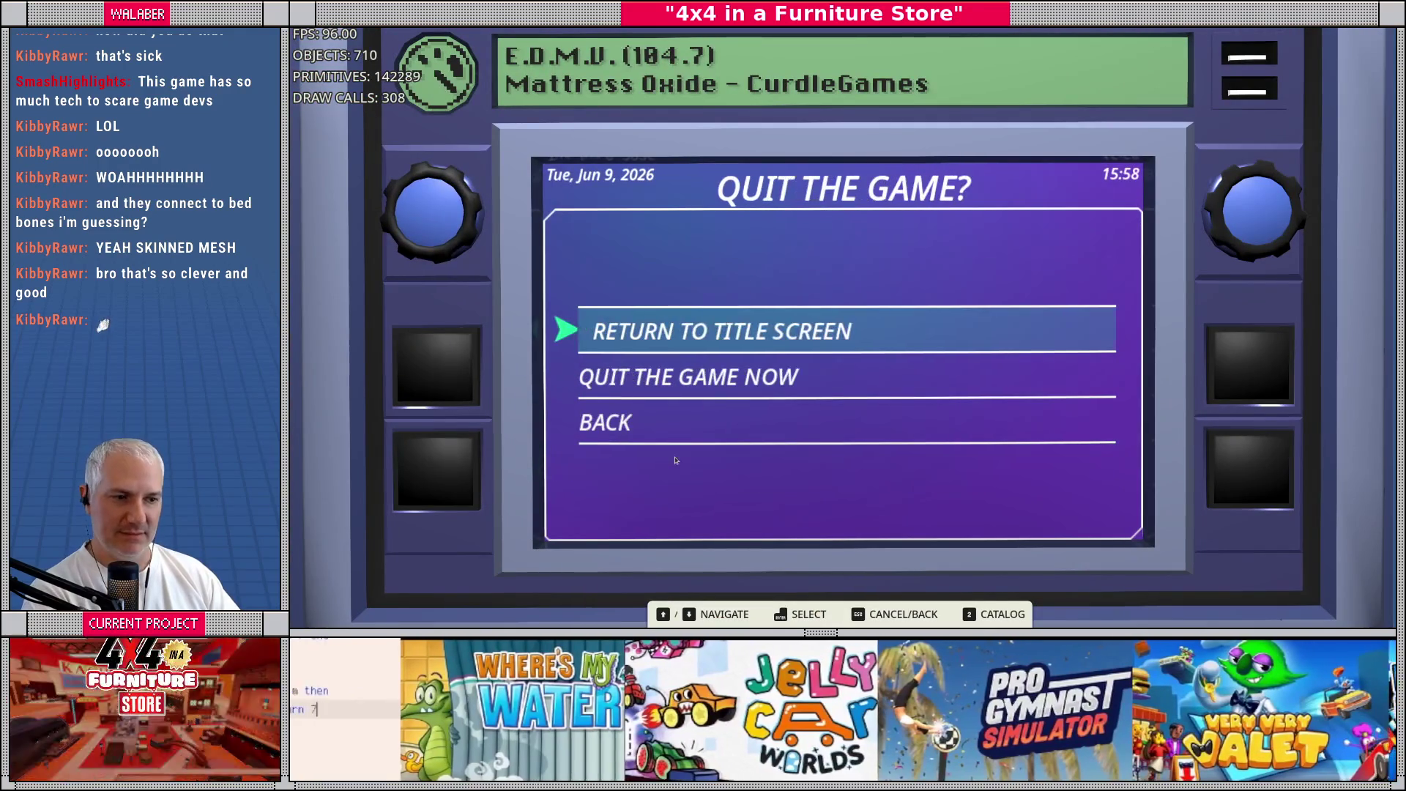
Pick 'Quit the game now' and confirm, closing the game window
key(Down)
key(Return)
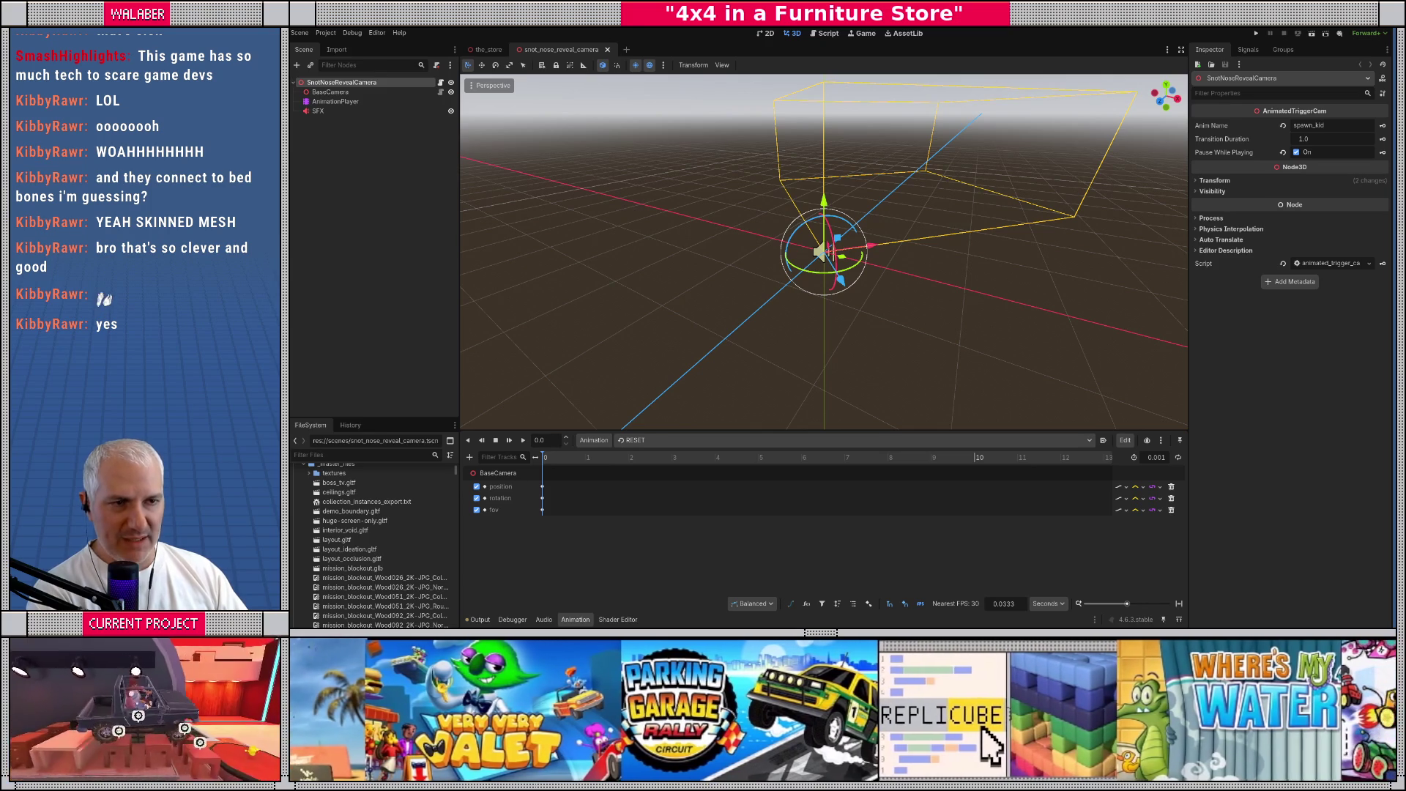
Close the snot_nose_reveal_camera scene, enlarge the 3D viewport, and run the project with F5
key(ctrl+shift+w)
drag(664, 273, 663, 265)
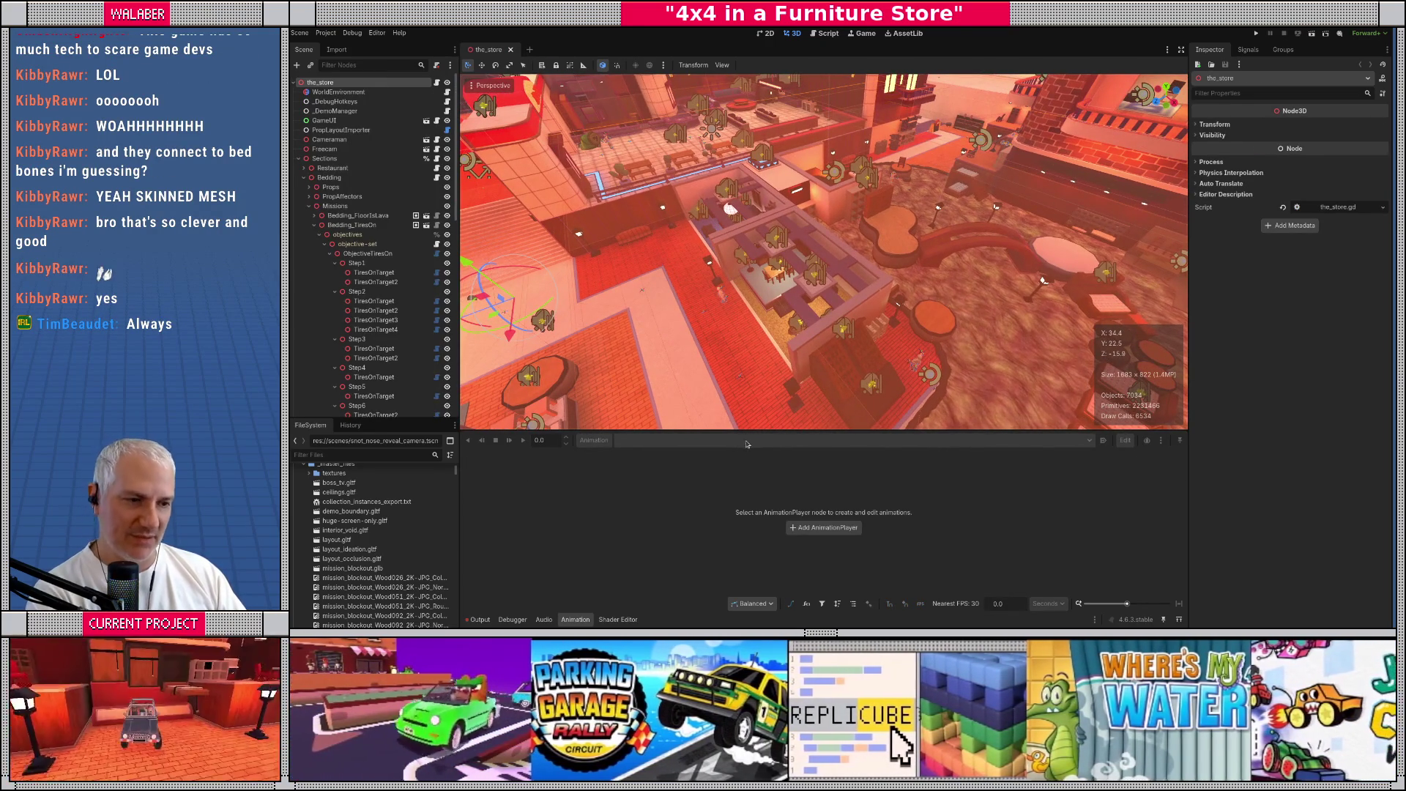
drag(750, 432, 749, 487)
key(F5)
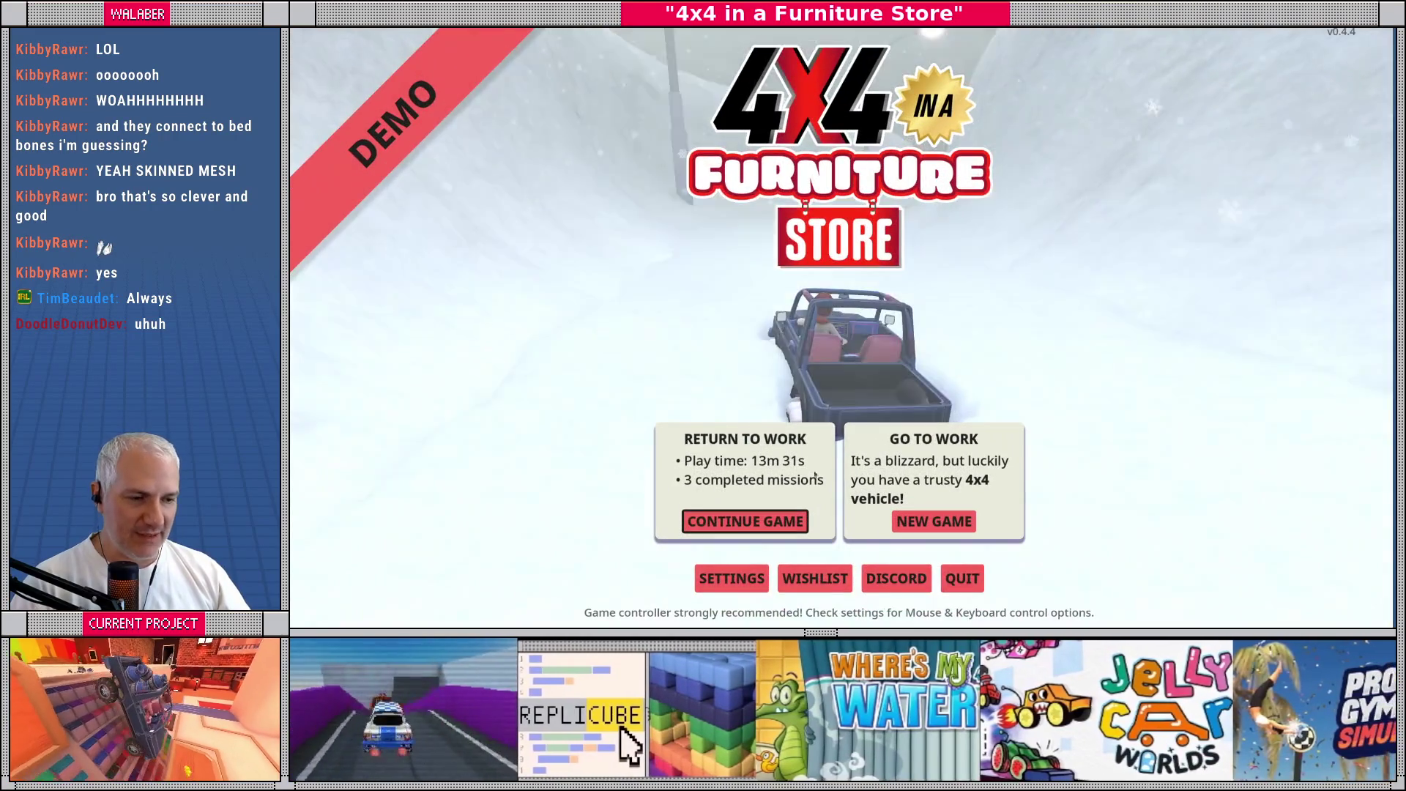
Continue the saved game, drive around the Showrooms, then stop it with F8
click(736, 530)
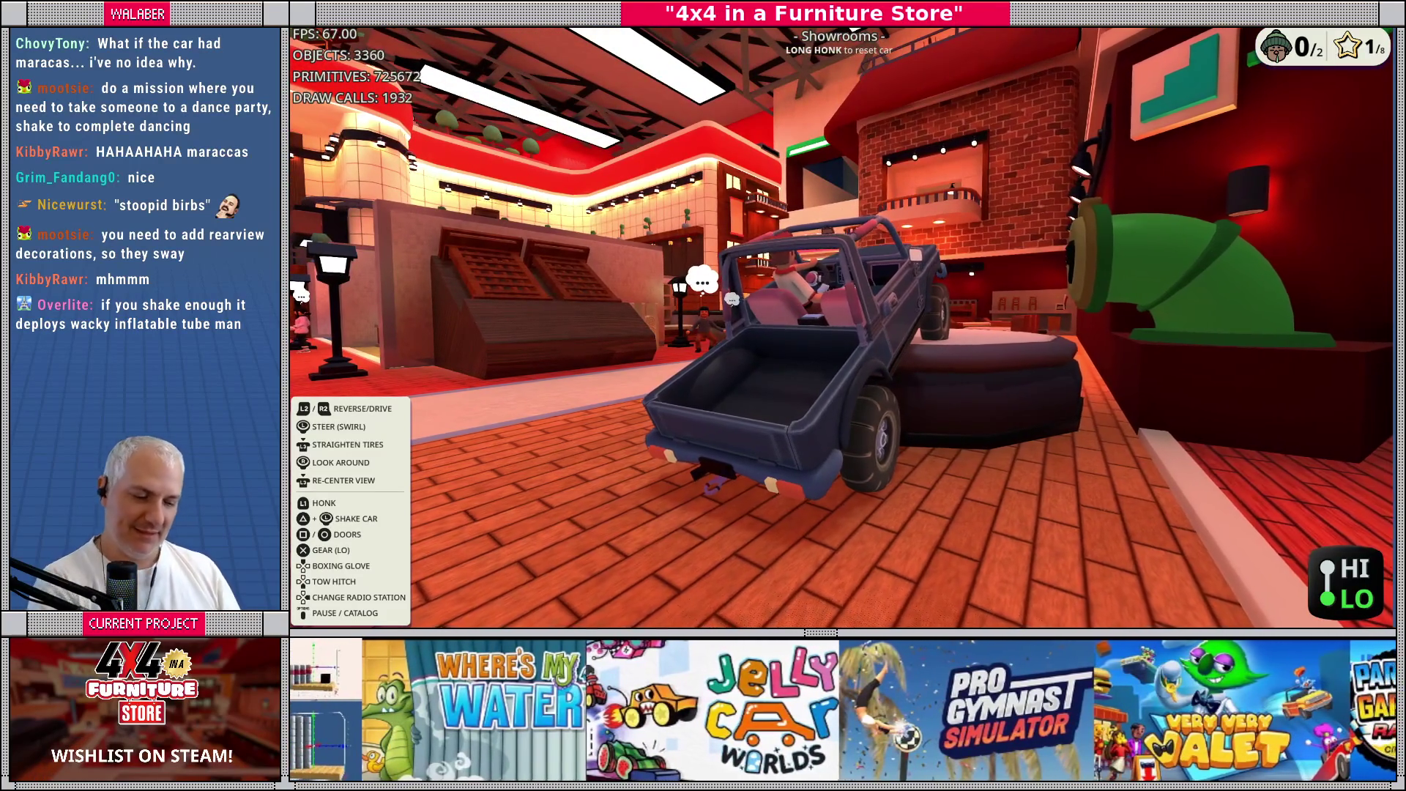
key(F8)
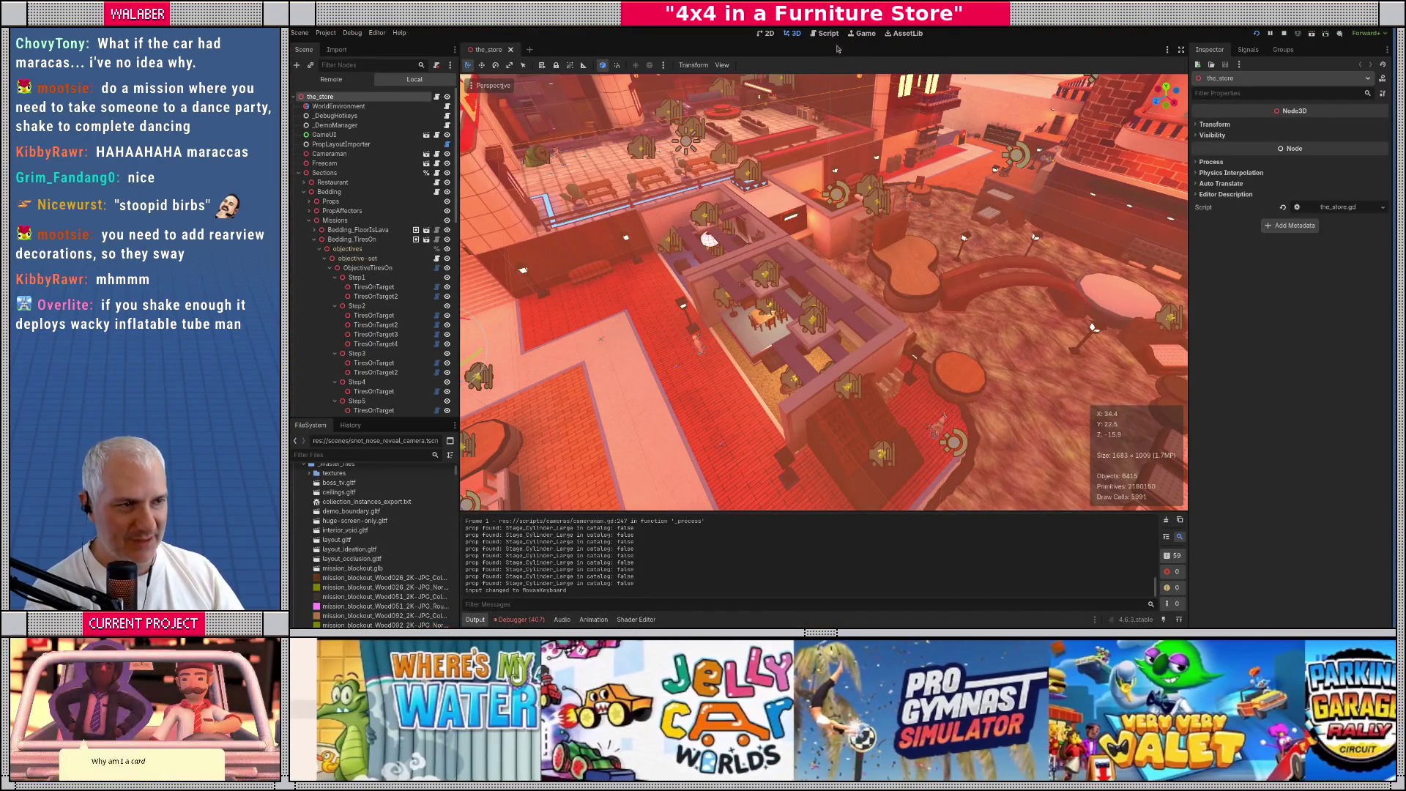
In the Script editor, quick-open game_ui.gd and search it for 'prompt'
click(827, 34)
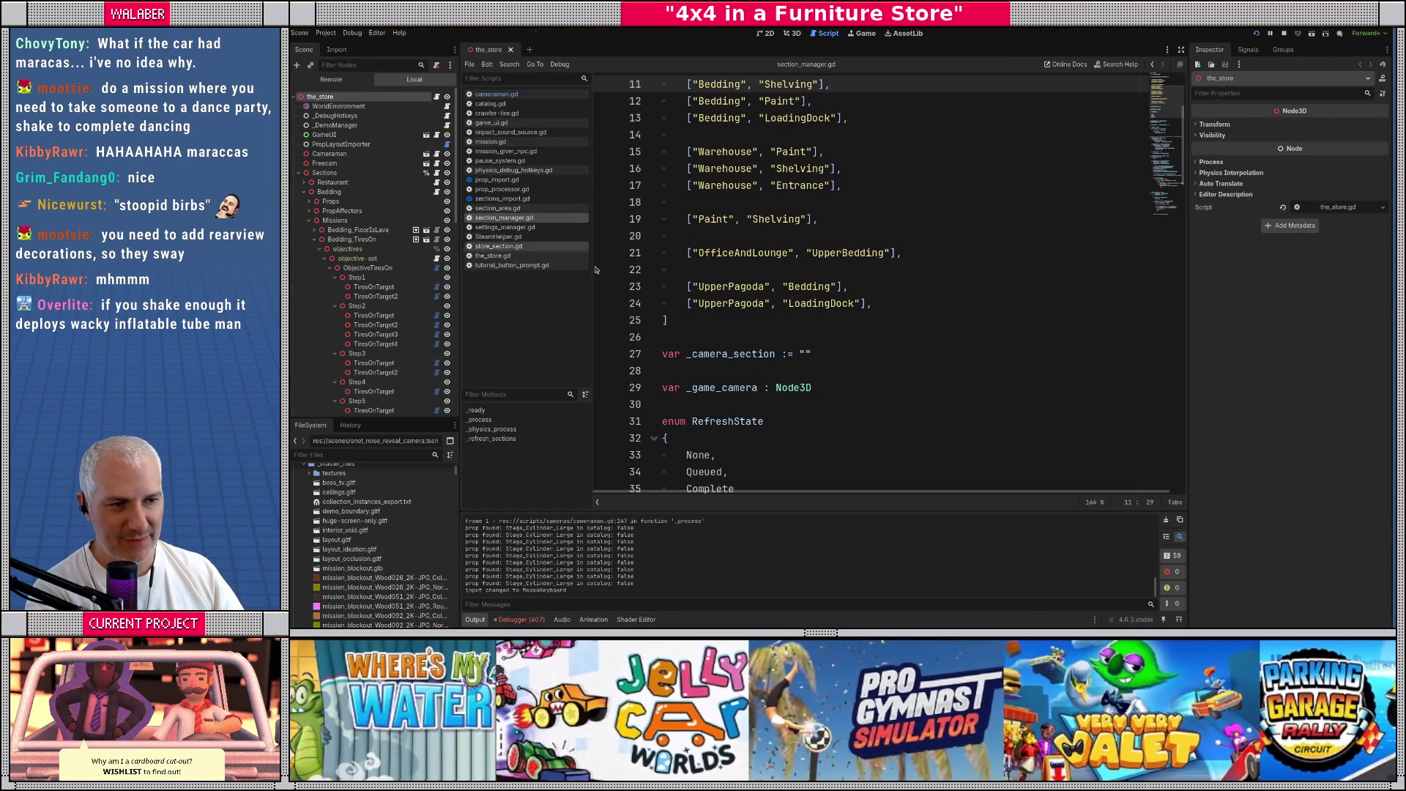
click(871, 331)
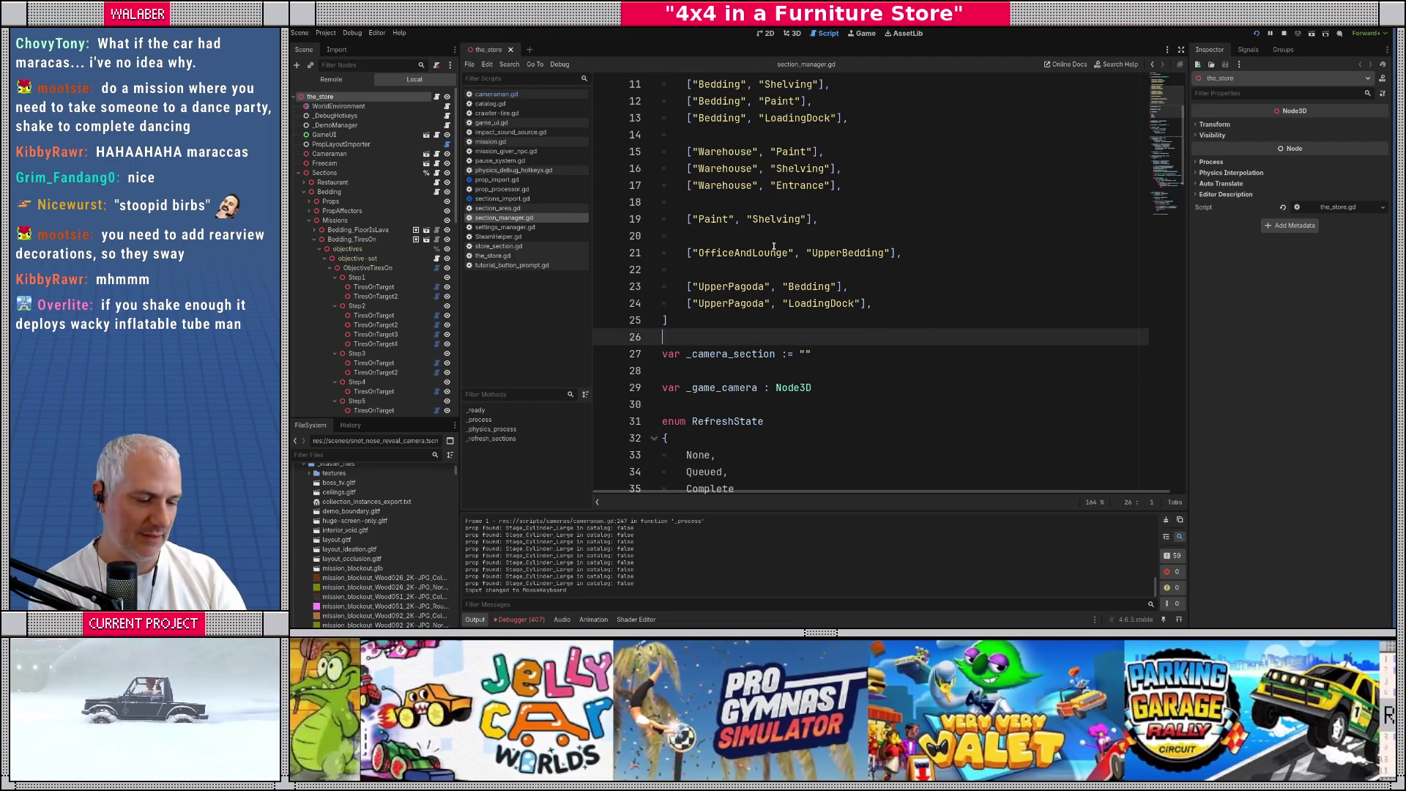
key(ctrl+alt+o)
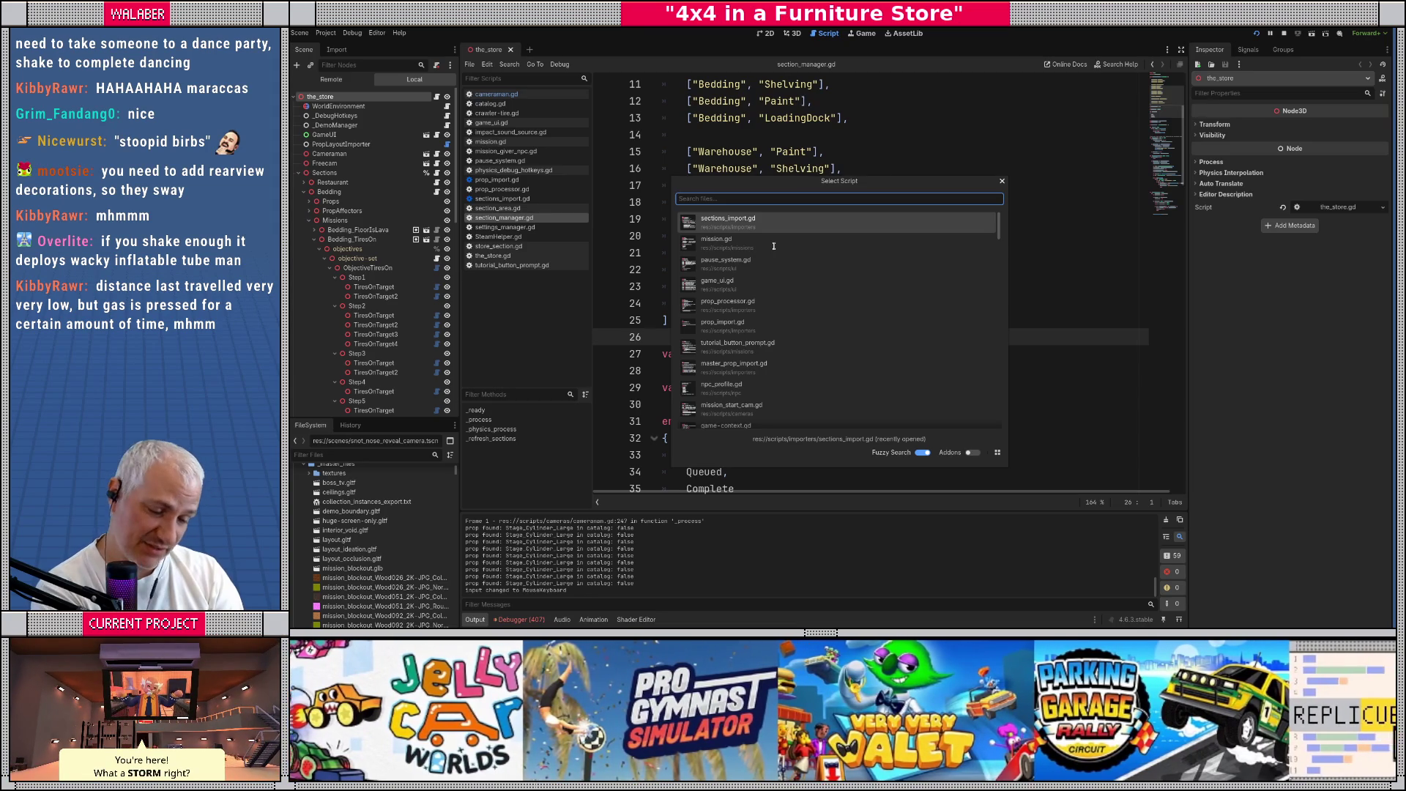
text(game_ui)
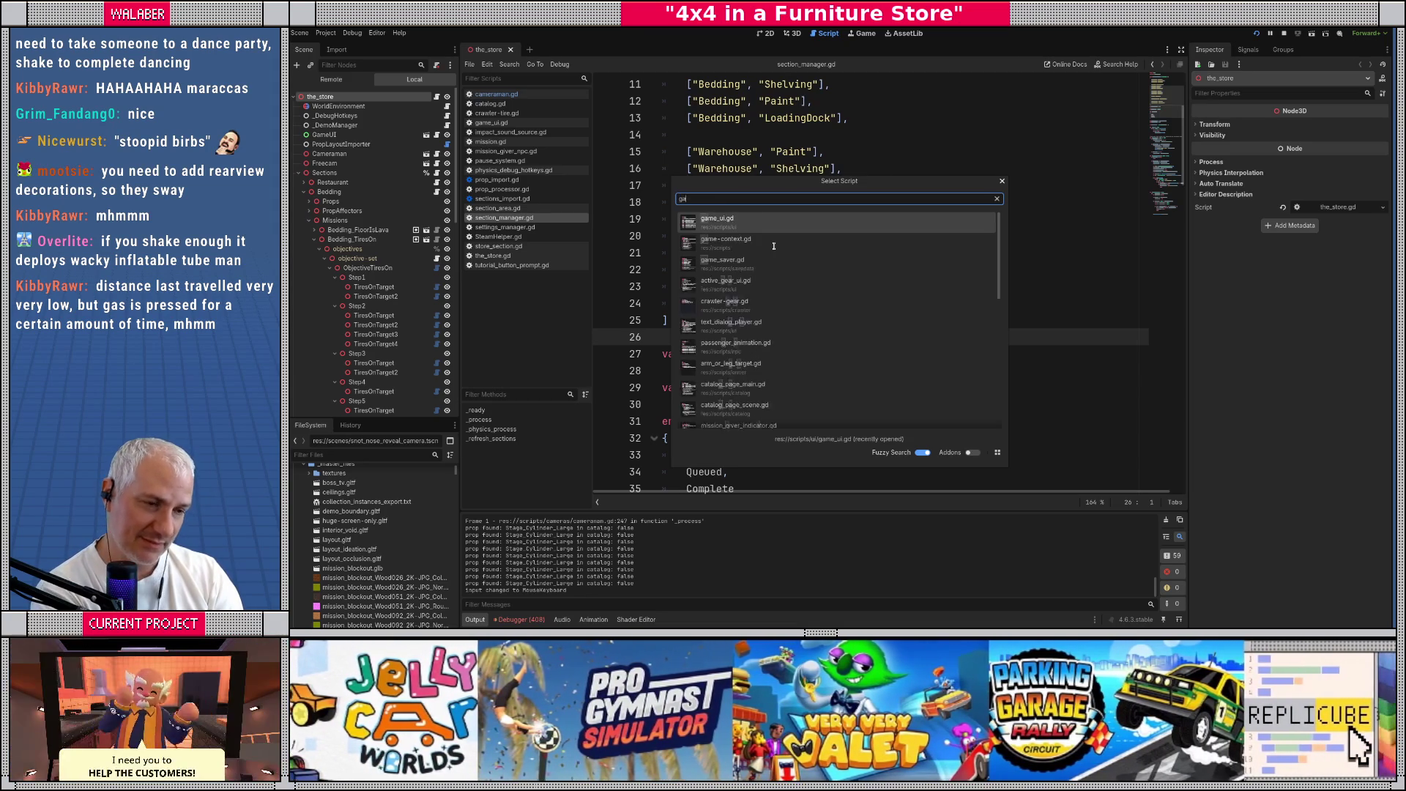
key(Return)
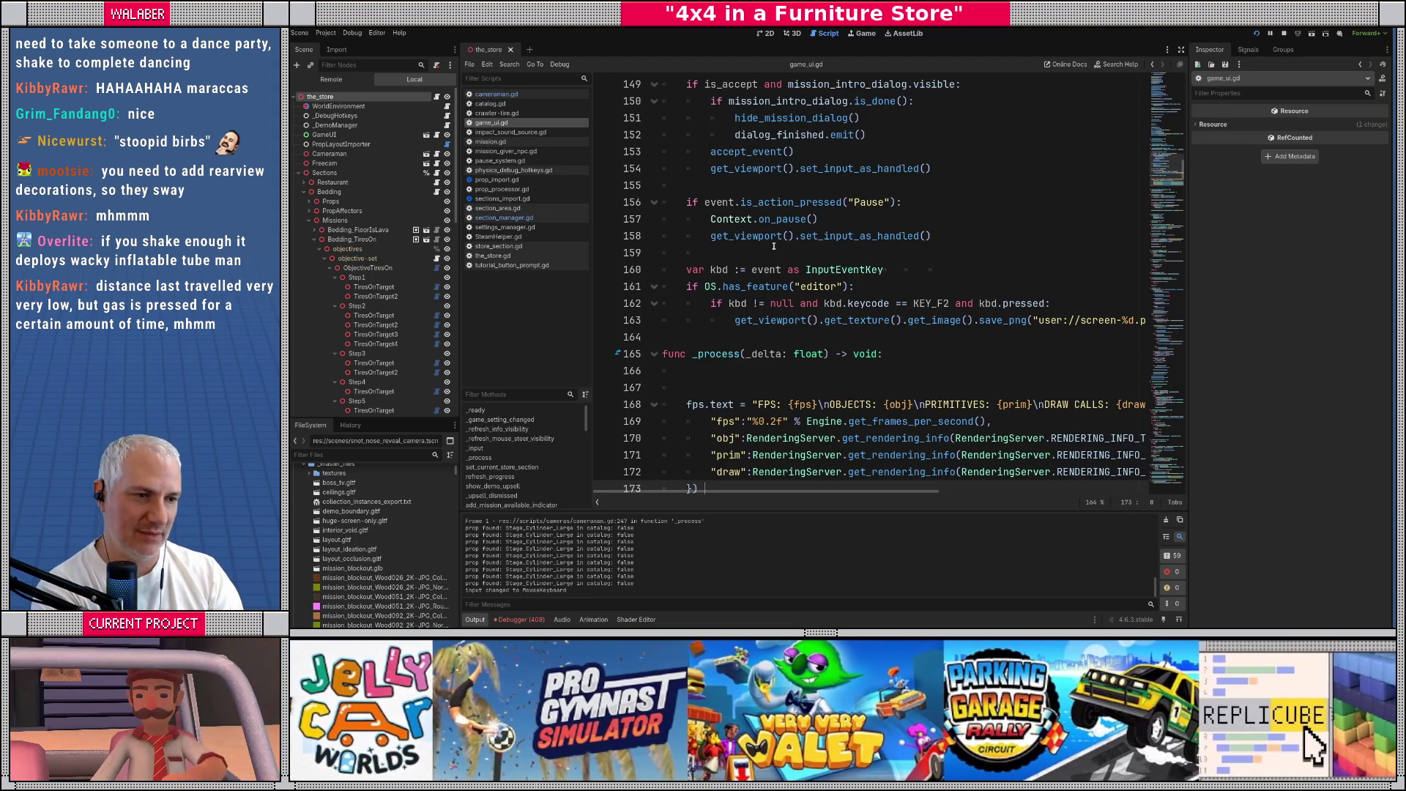
key(ctrl+f)
text(prompt)
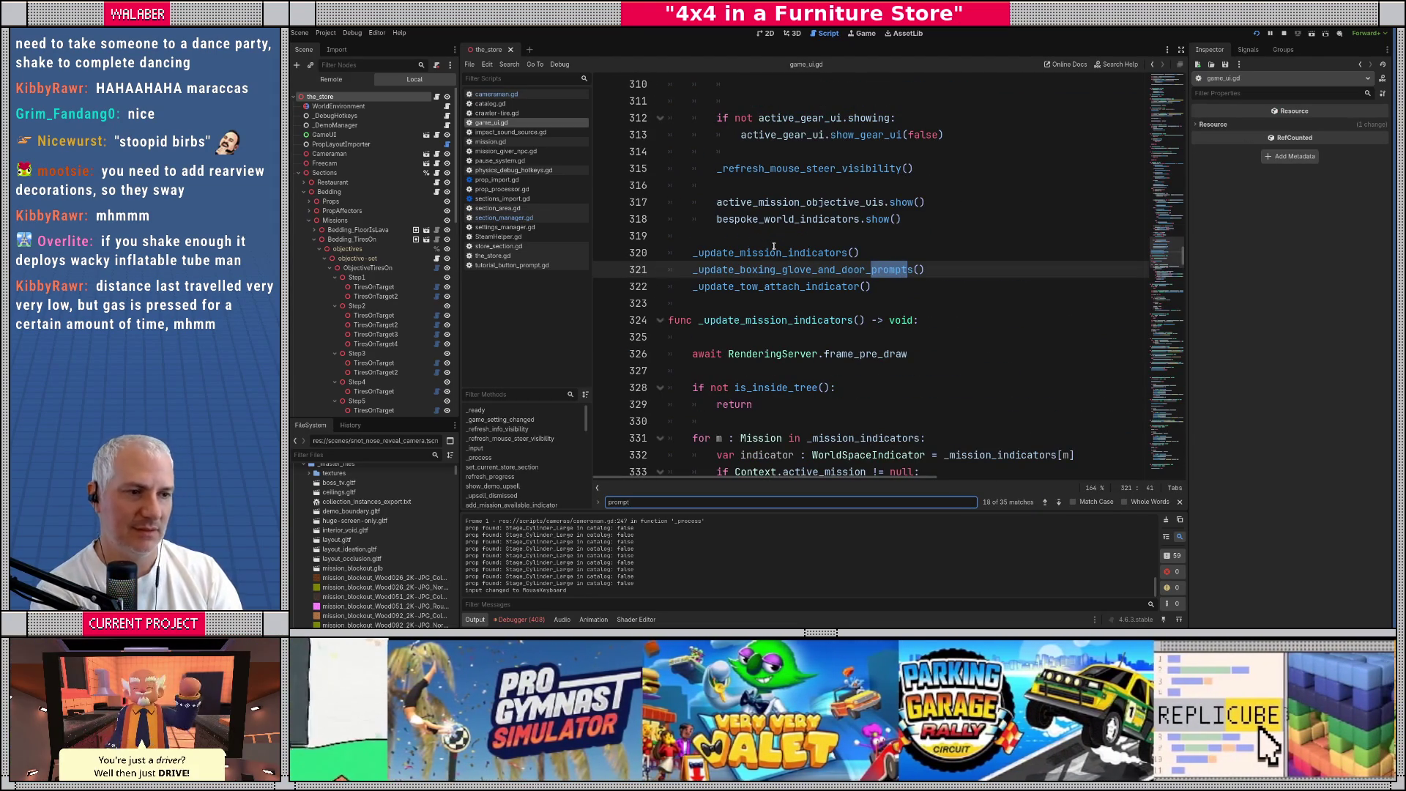
Follow _update_boxing_glove_and_door_prompts through to should_use_boxing_glove in crawler.gd, with side docks hidden
click(773, 270)
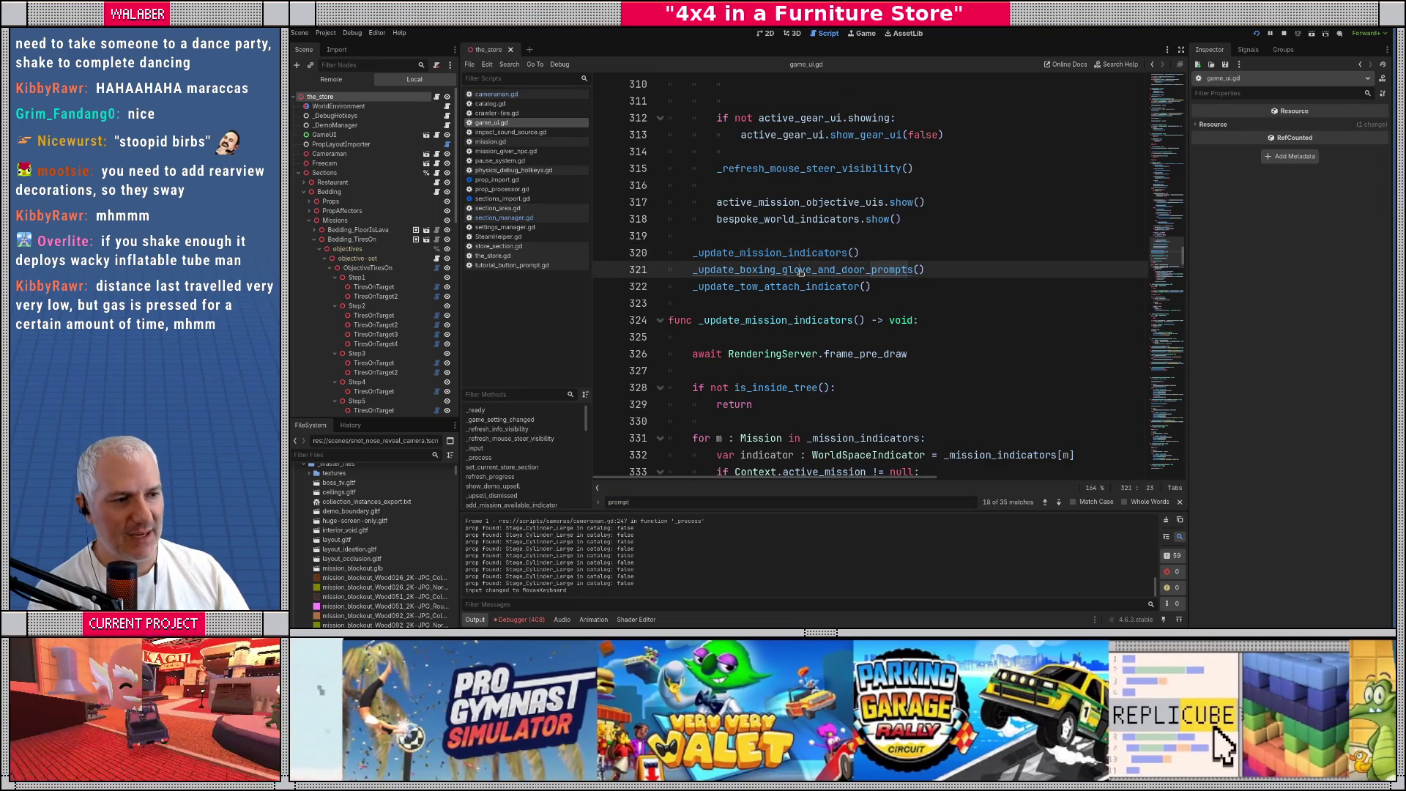
ctrl+click(773, 270)
click(1181, 49)
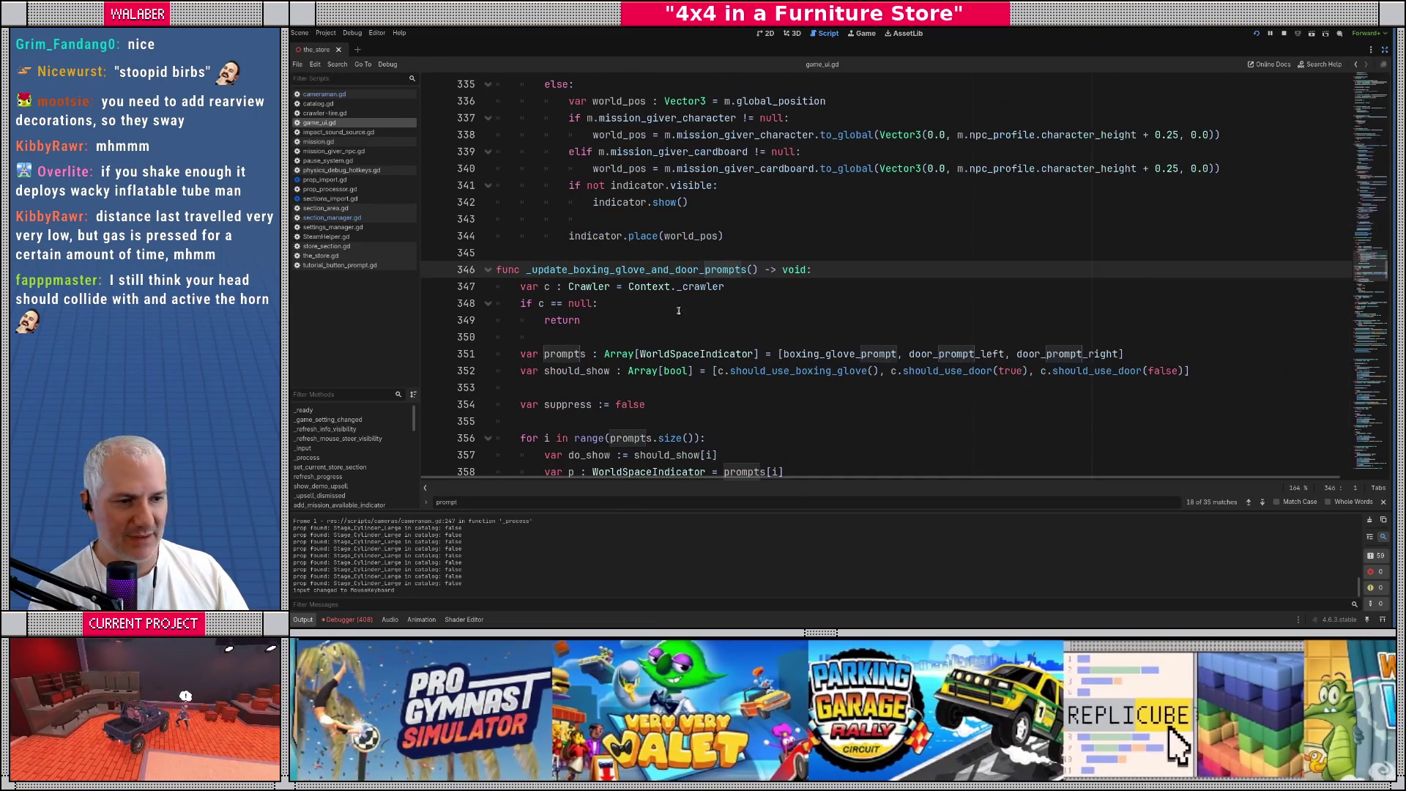
scroll(562, 291, down, 5)
scroll(563, 291, down, 3)
scroll(549, 288, up, 4)
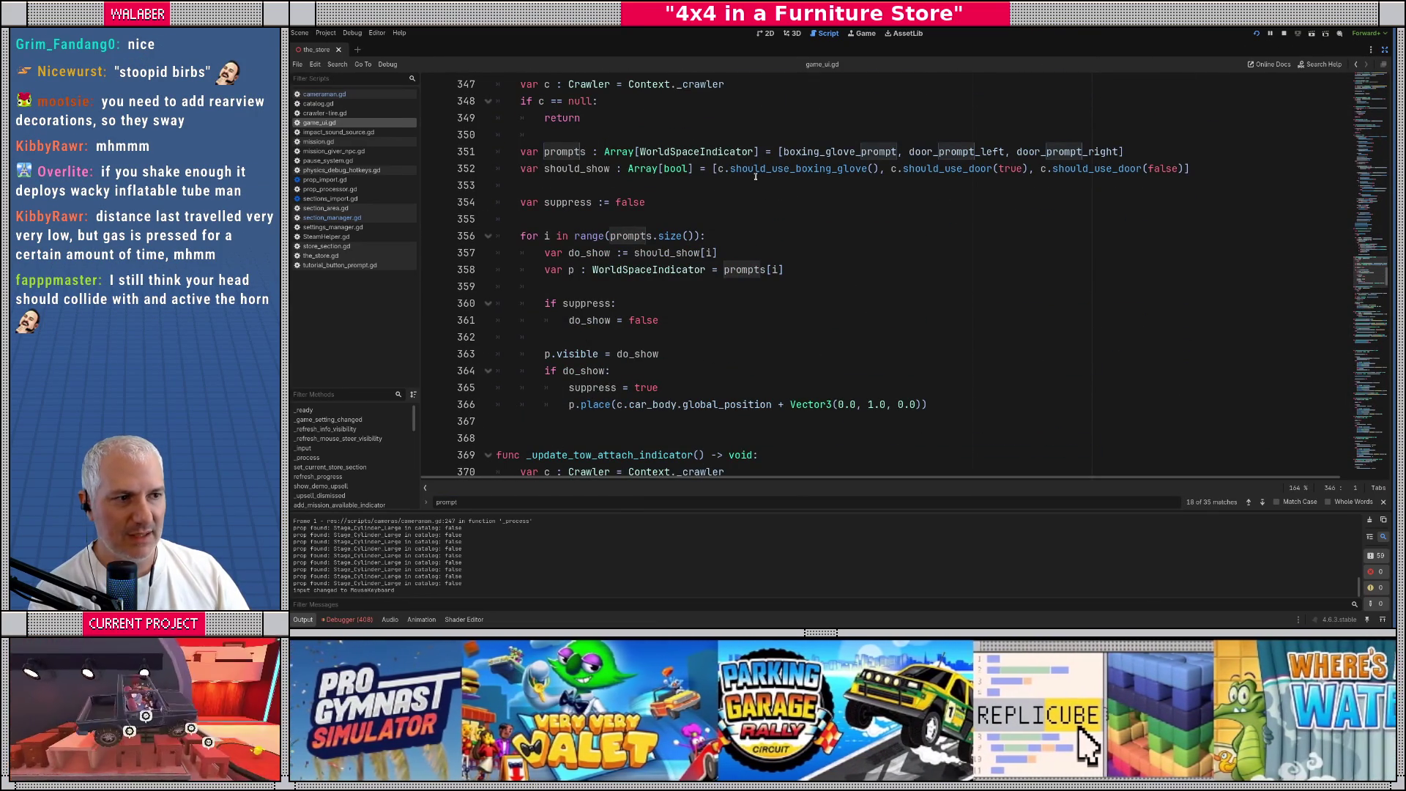
ctrl+click(771, 170)
scroll(602, 162, up, 2)
drag(602, 165, 659, 290)
click(665, 286)
scroll(659, 293, down, 2)
Below should_use_door, declare func should_shake() -> bool: and start its empty indented body
click(532, 327)
key(Return)
text(f)
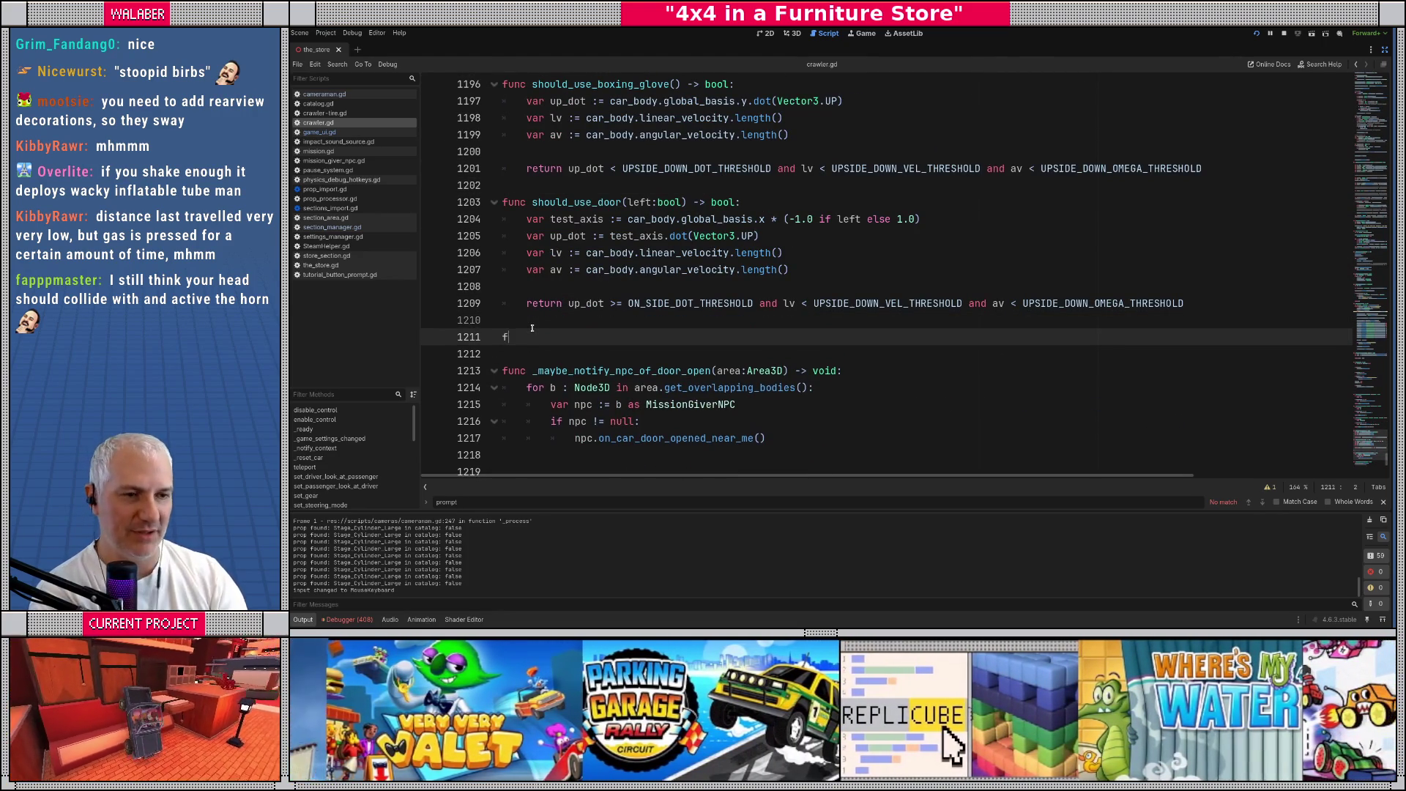
text(unc should_cha)
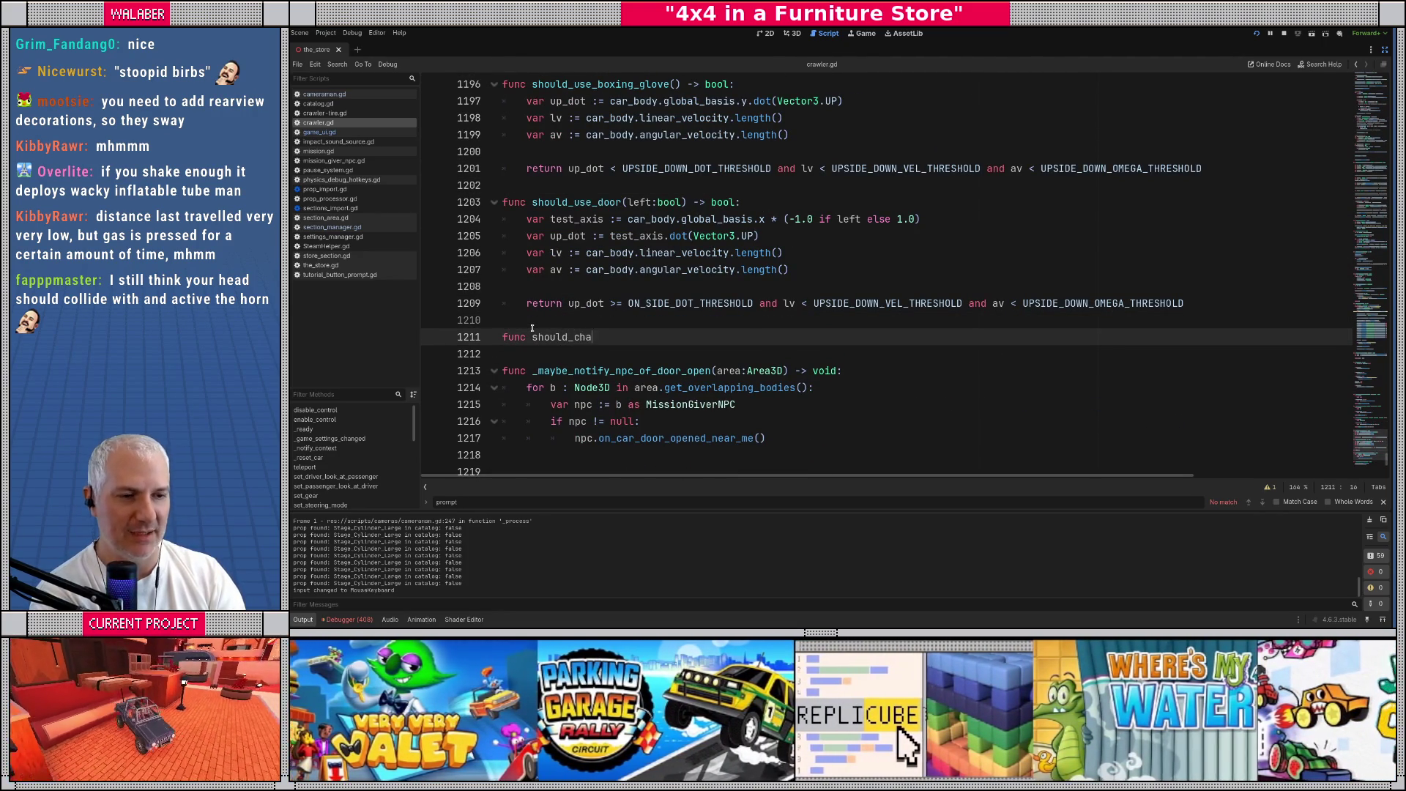
key(BackSpace)
key(BackSpace)
key(BackSpace)
text(shale()
key(BackSpace)
key(BackSpace)
text(ke)
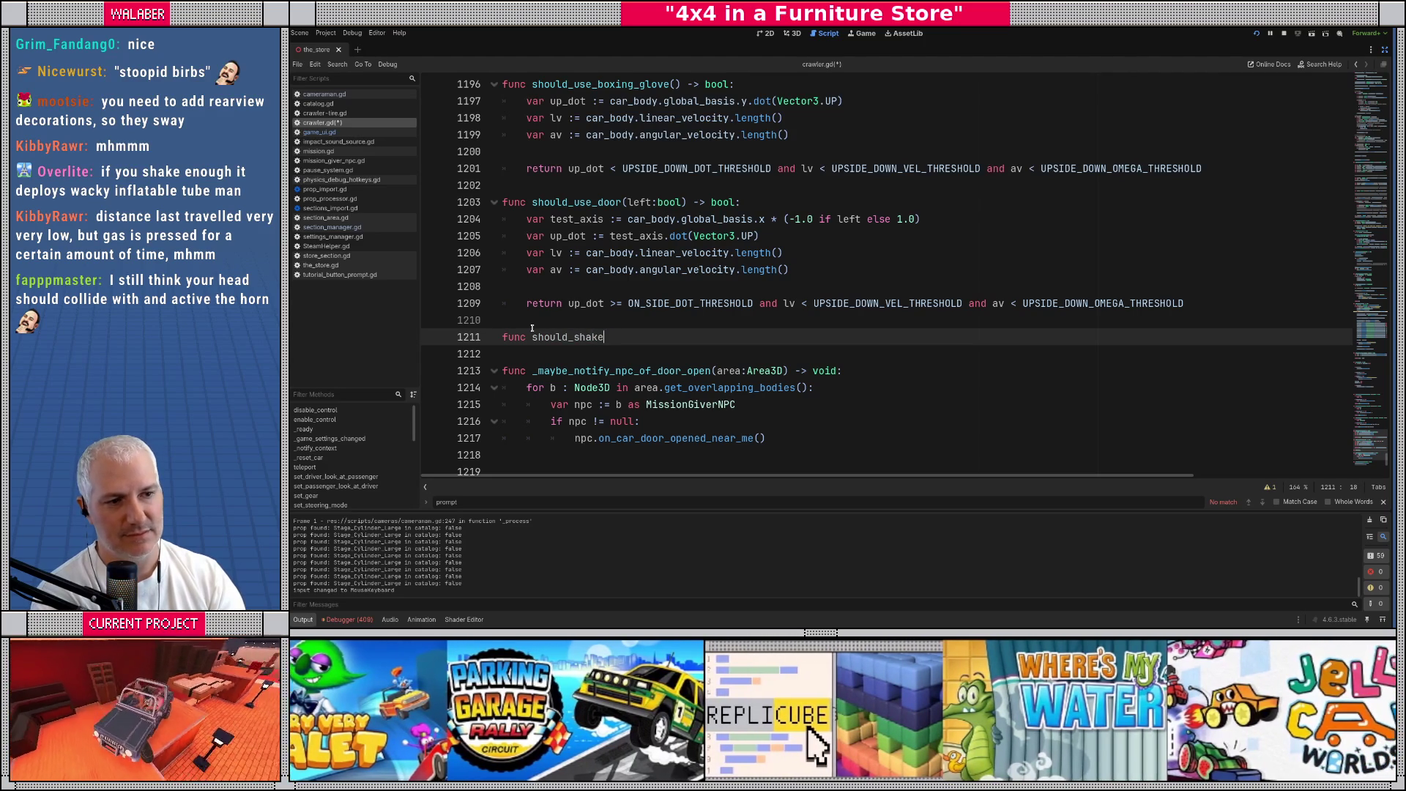
text(() -> bool:)
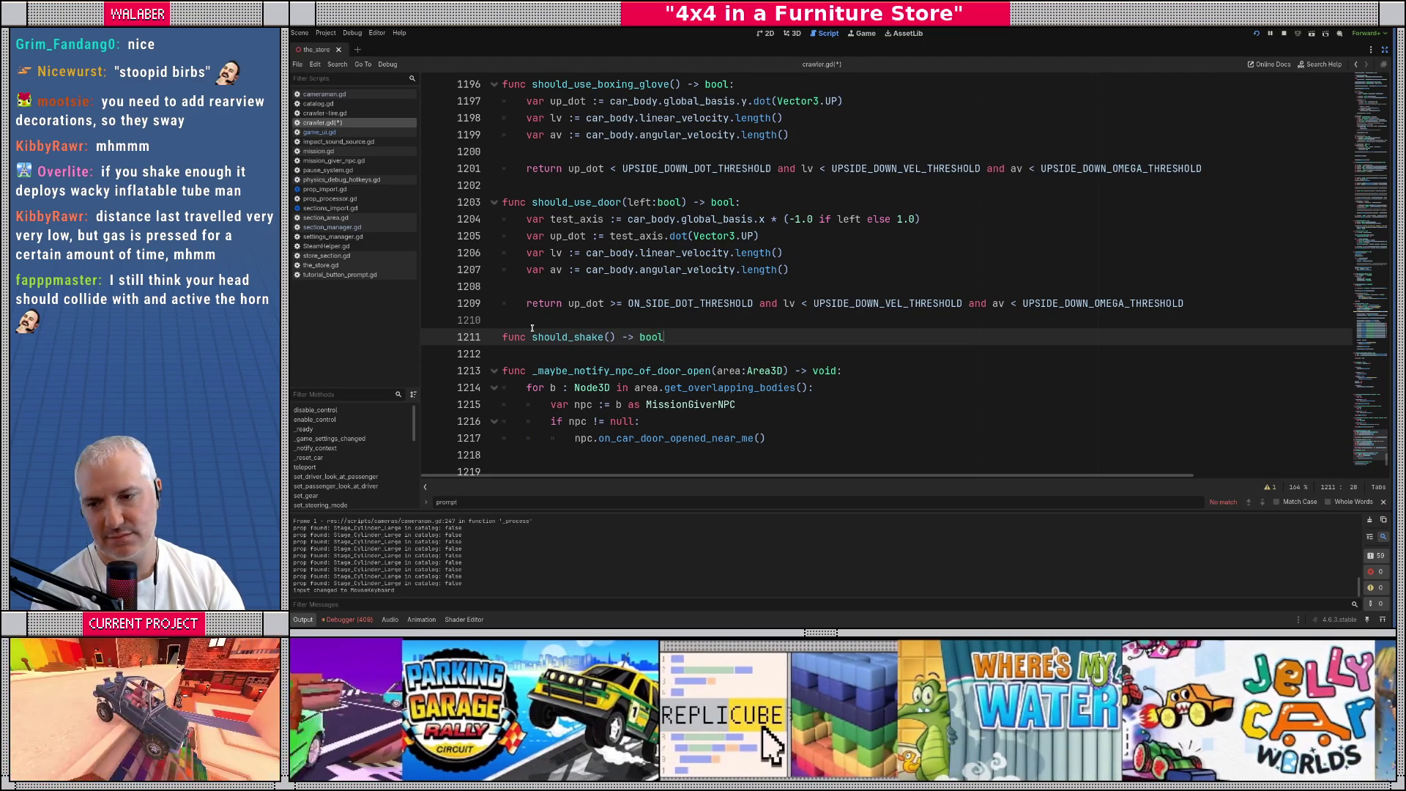
key(Return)
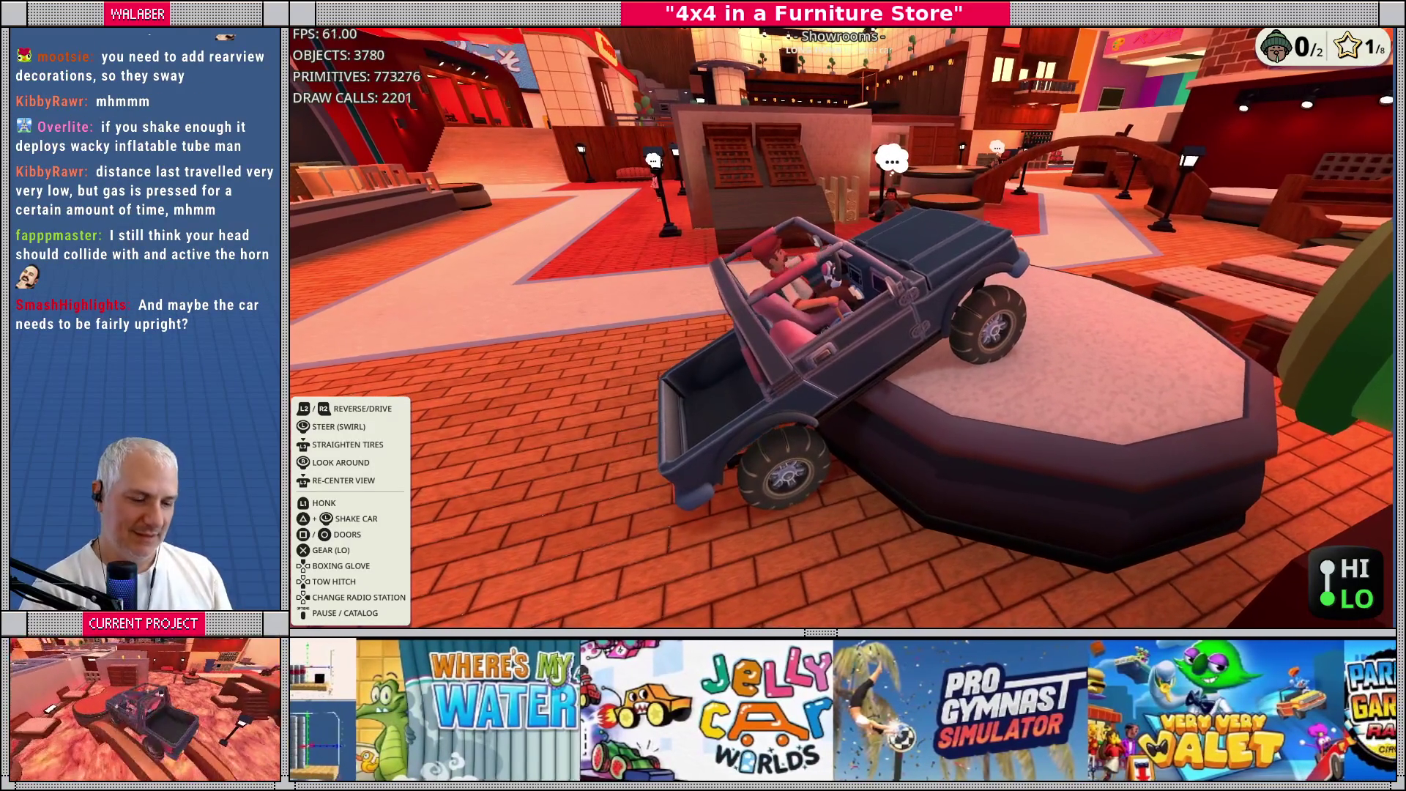
key(alt+Tab)
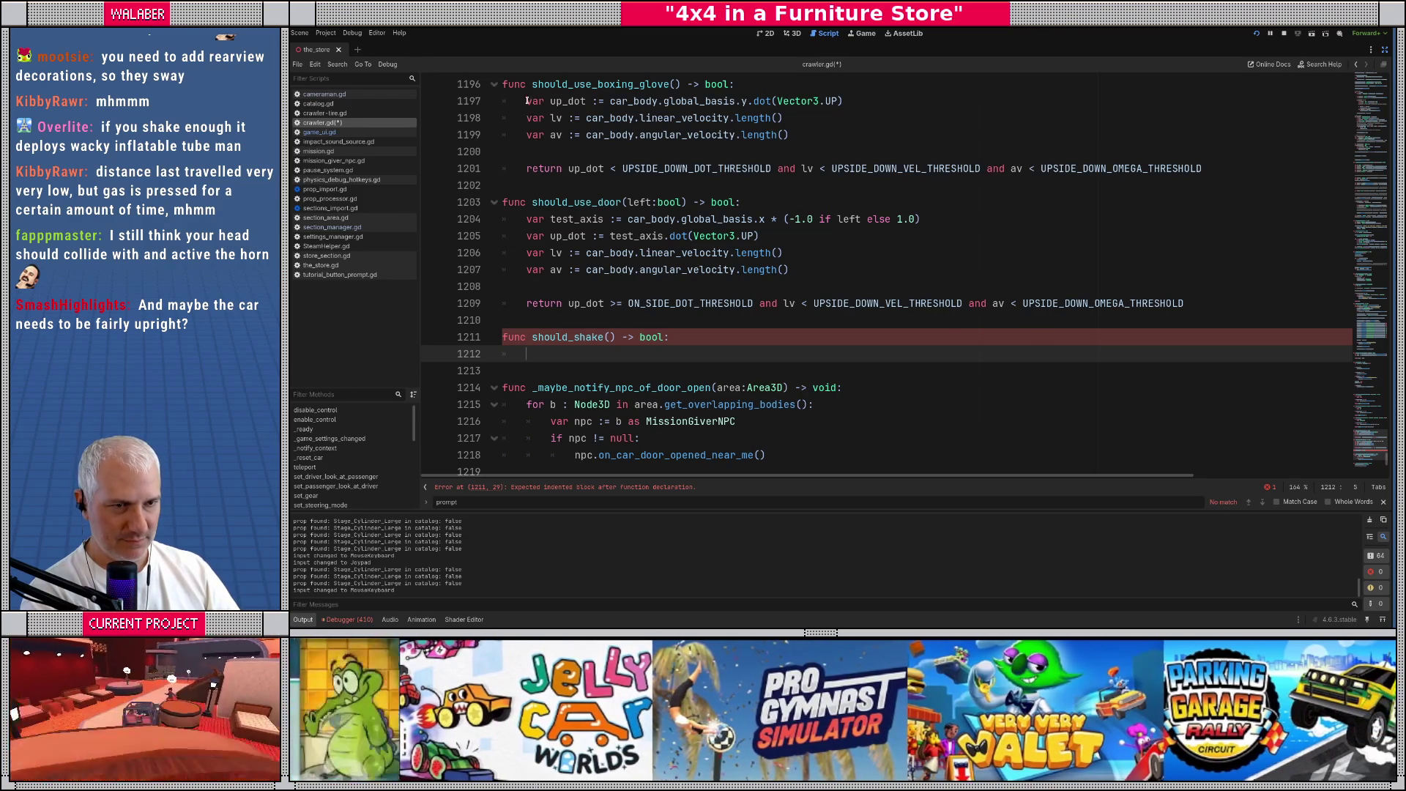
Copy should_use_door's body and paste it into should_shake
drag(527, 102, 550, 187)
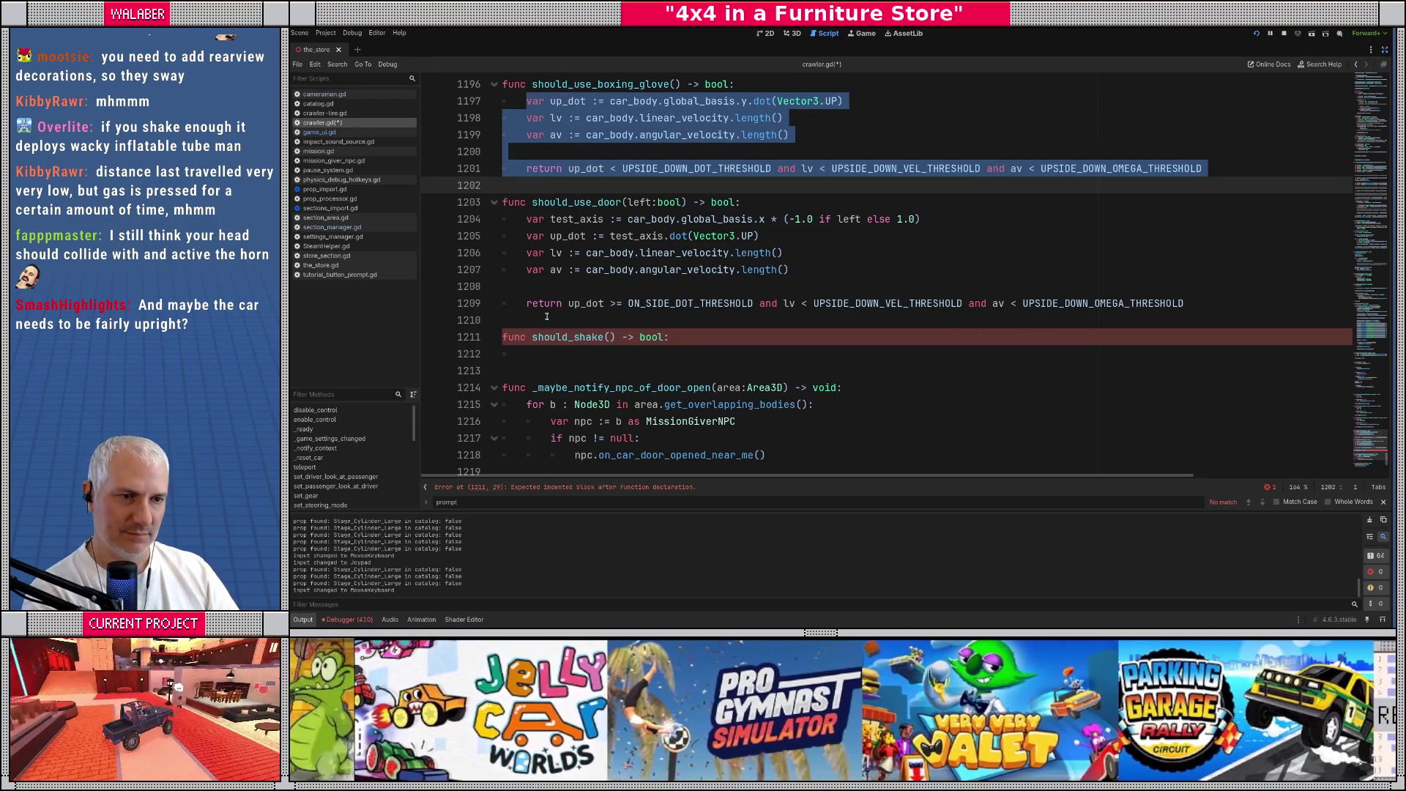
drag(526, 219, 595, 316)
key(ctrl+c)
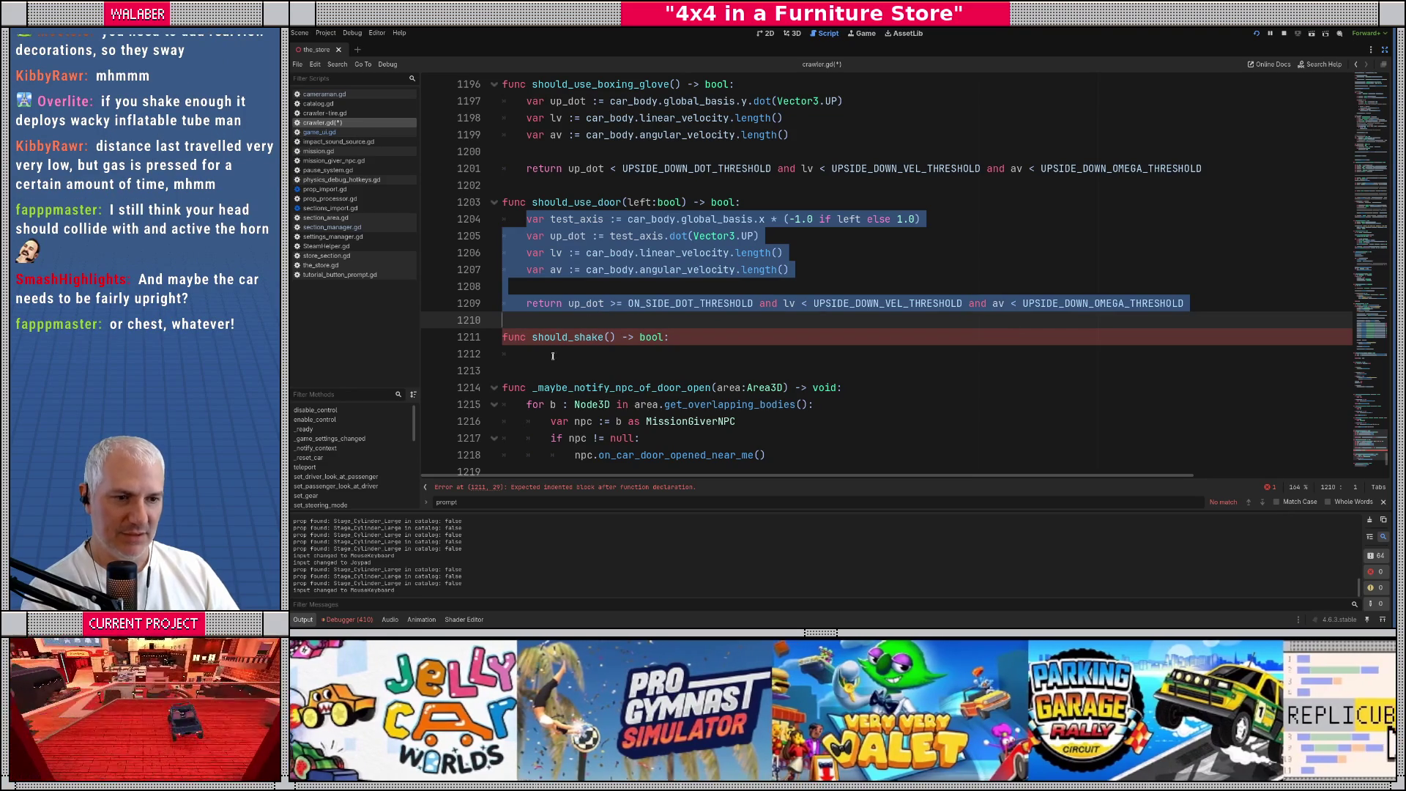
click(545, 353)
key(ctrl+v)
scroll(542, 352, down, 2)
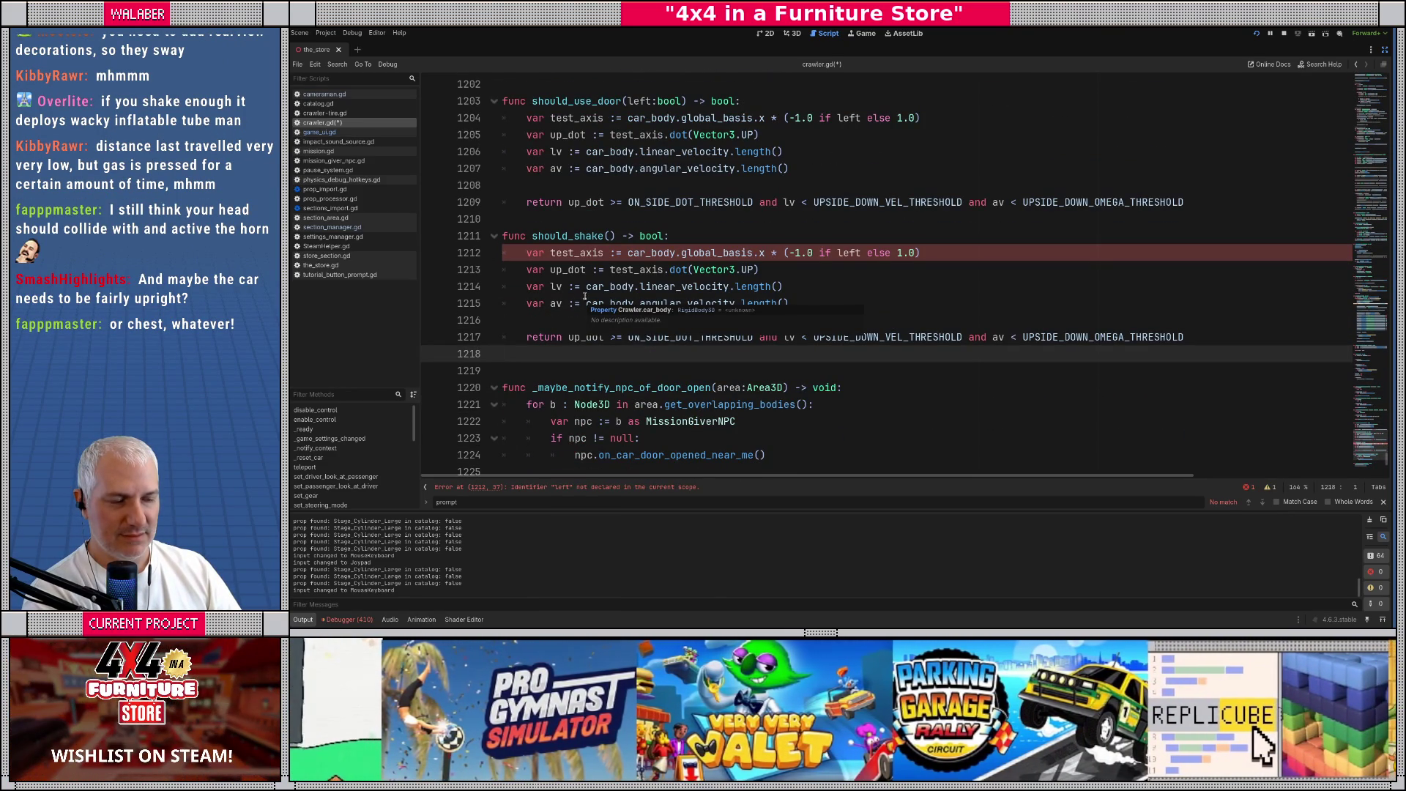
scroll(571, 257, up, 1)
scroll(570, 249, down, 1)
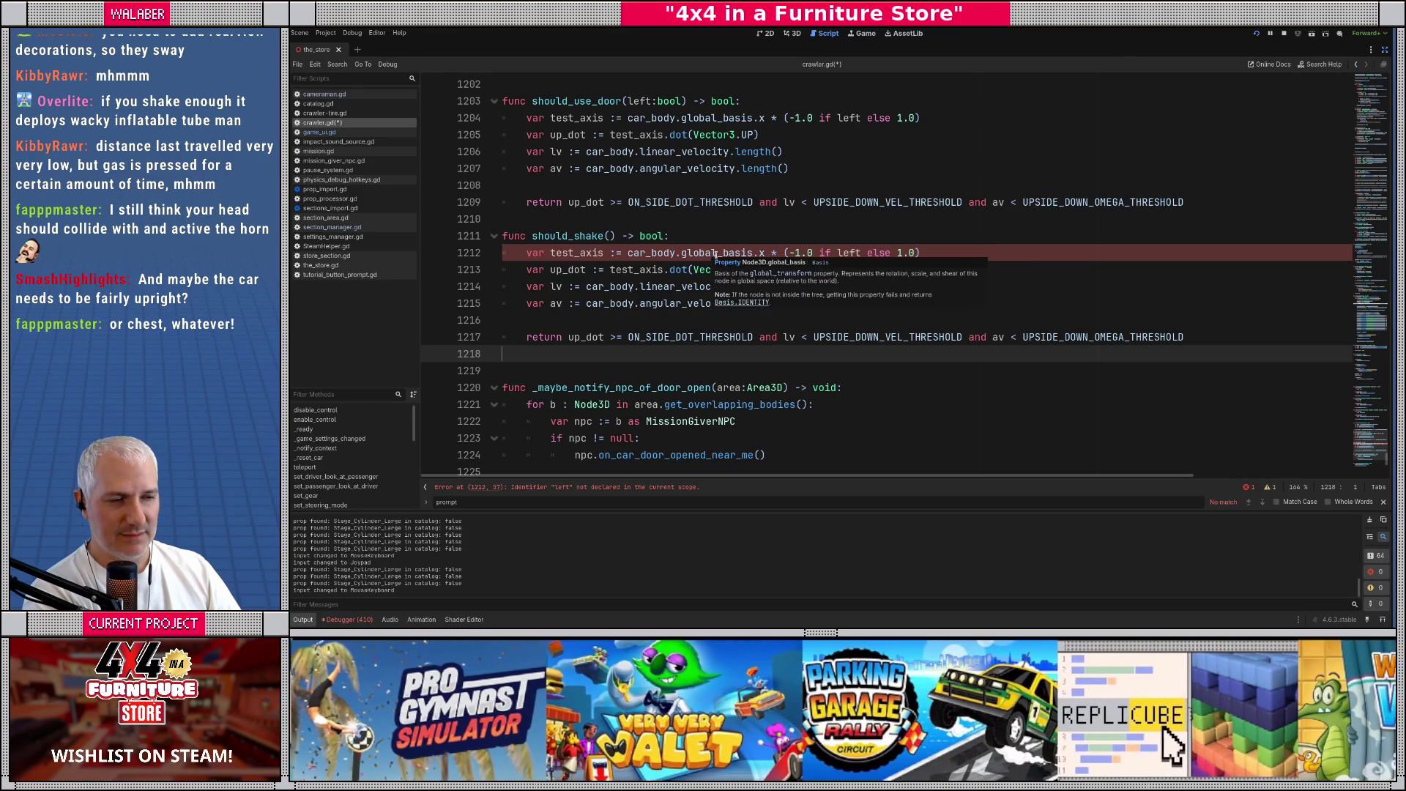
Remove ' * (-1.0 if left else 1.0)' from test_axis and wrap the up dot in absf()
click(716, 252)
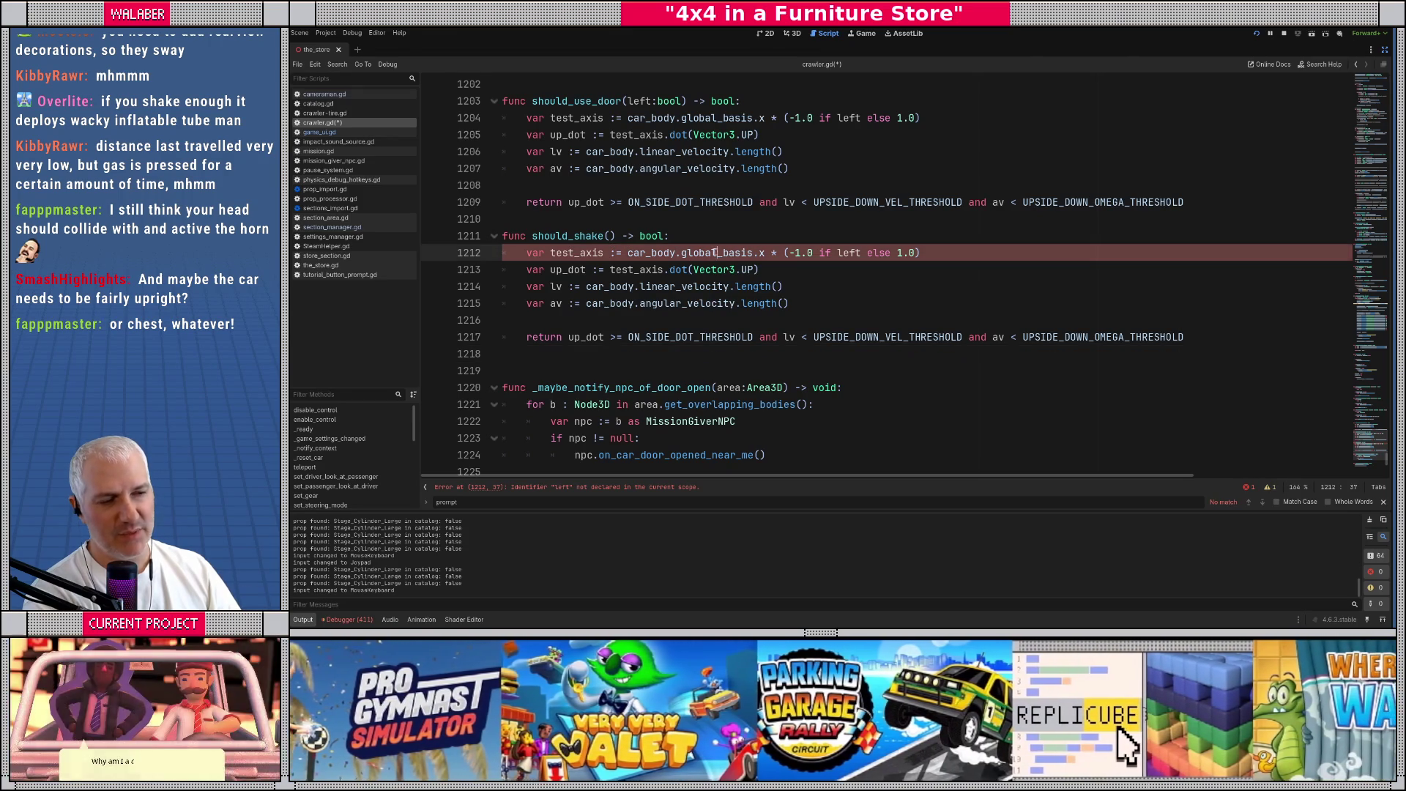
drag(766, 253, 922, 253)
key(BackSpace)
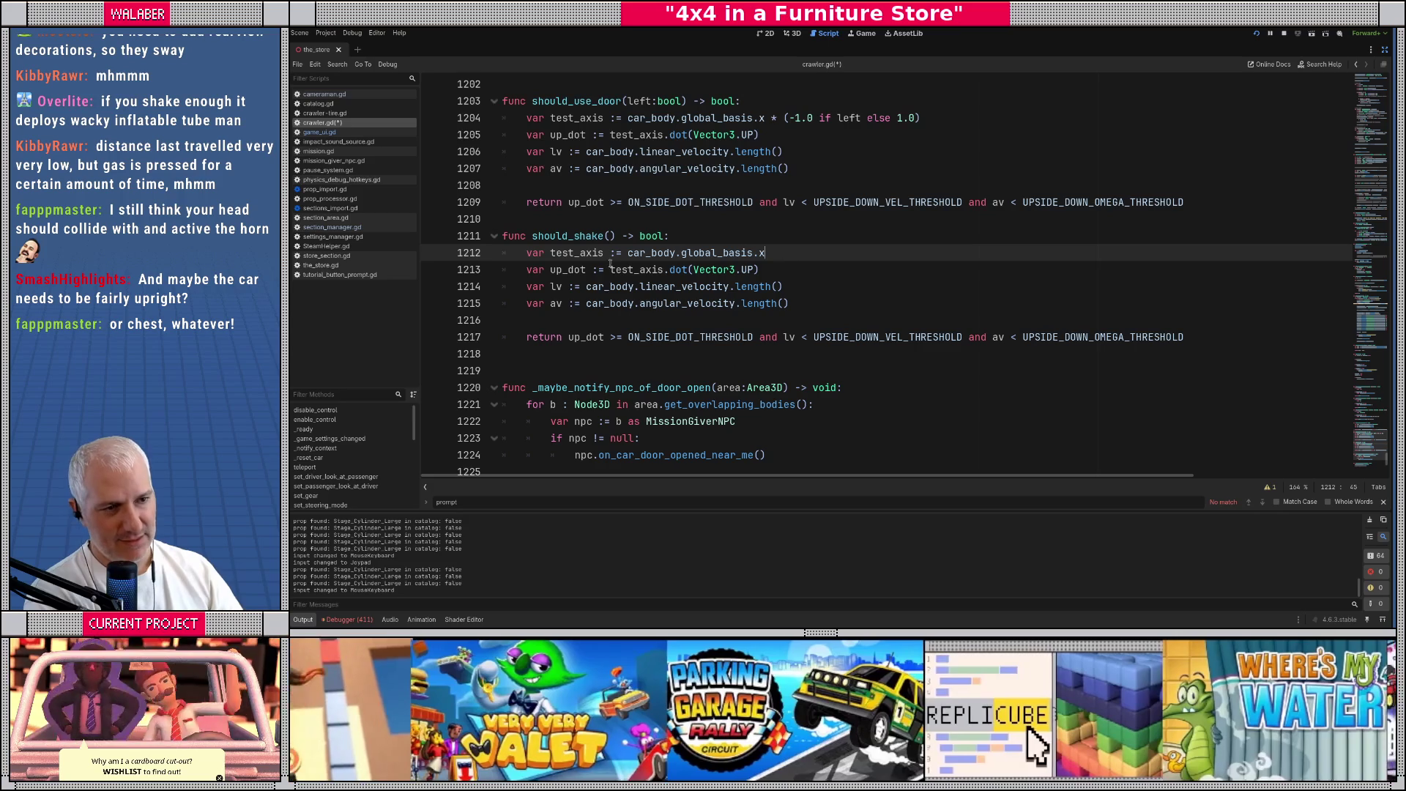
click(610, 270)
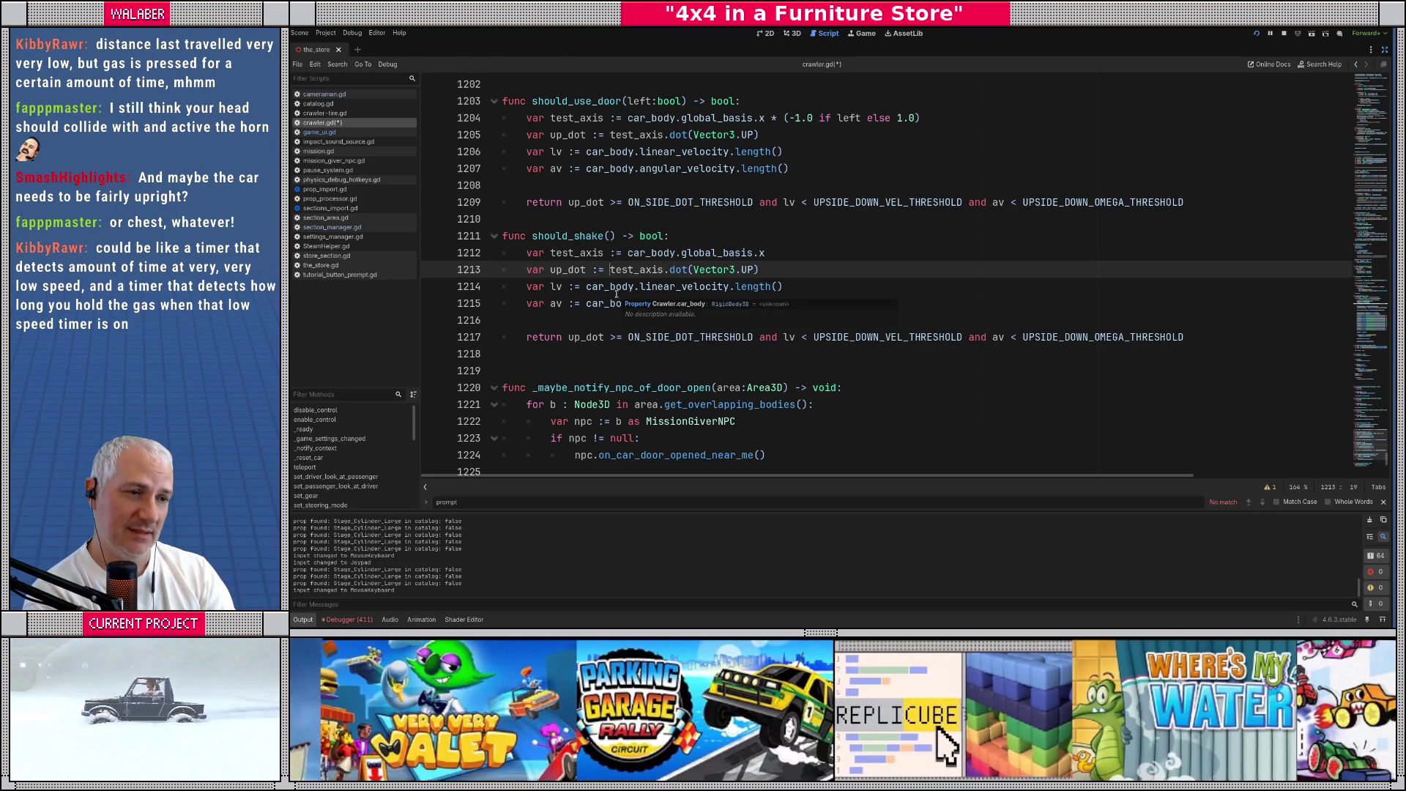
text(absf()
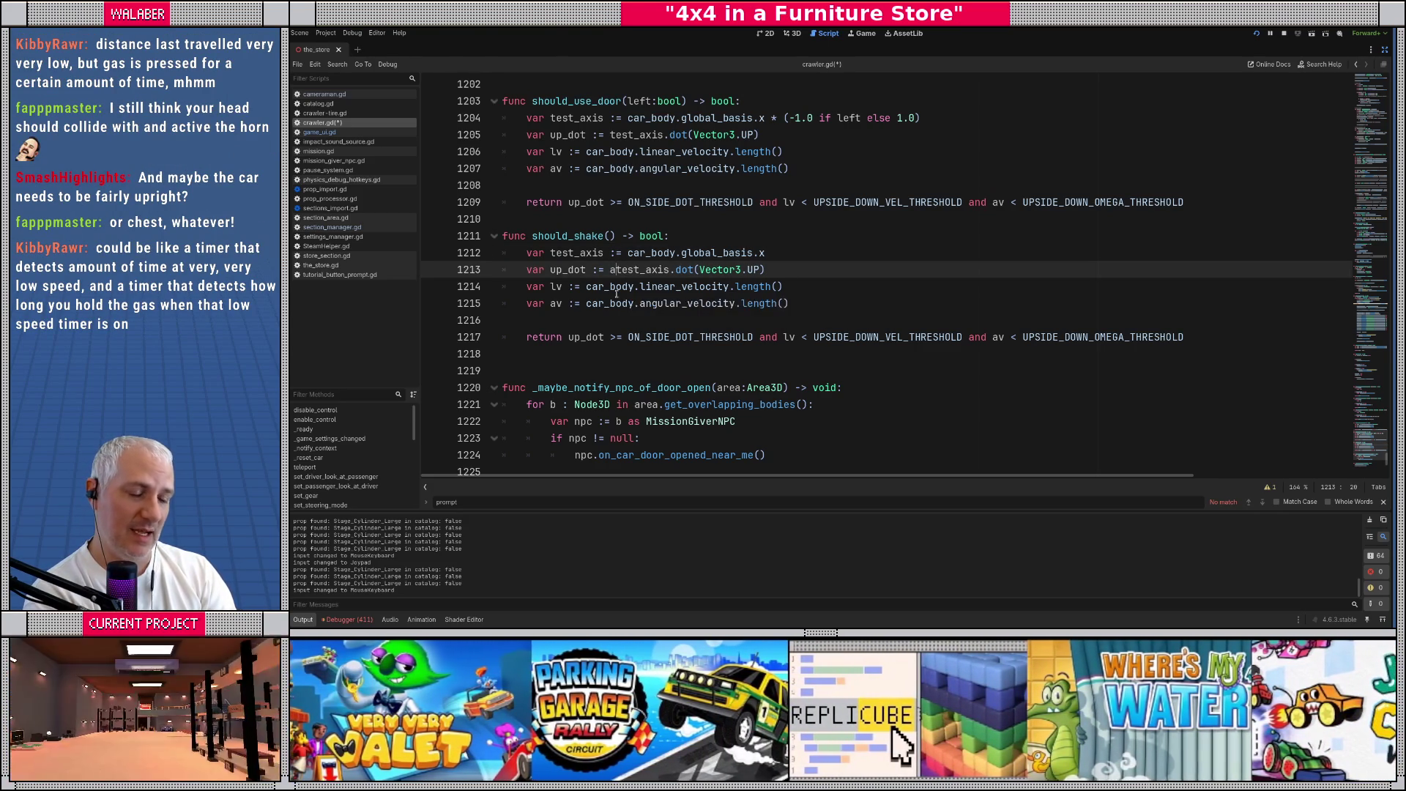
key(End)
text())
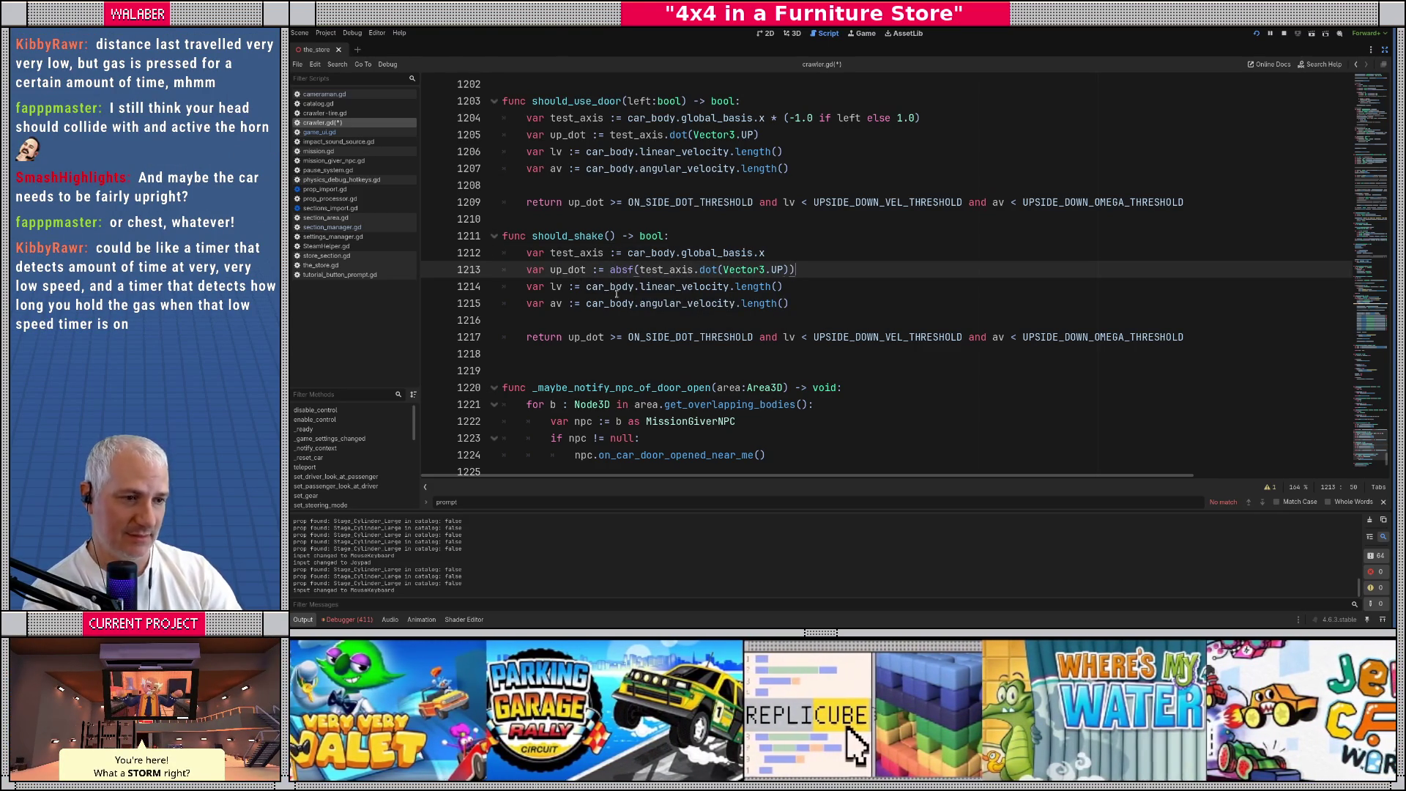
text())
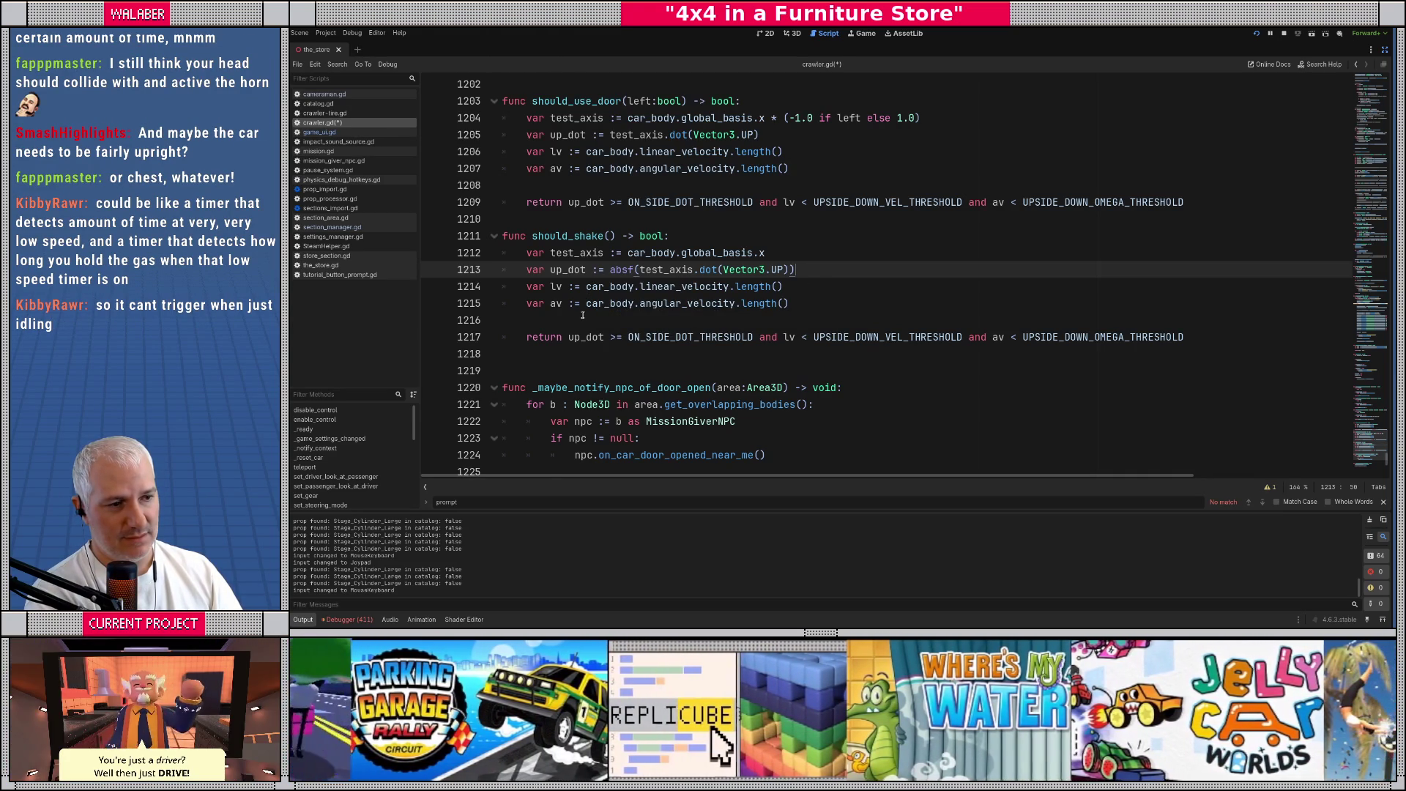
click(603, 318)
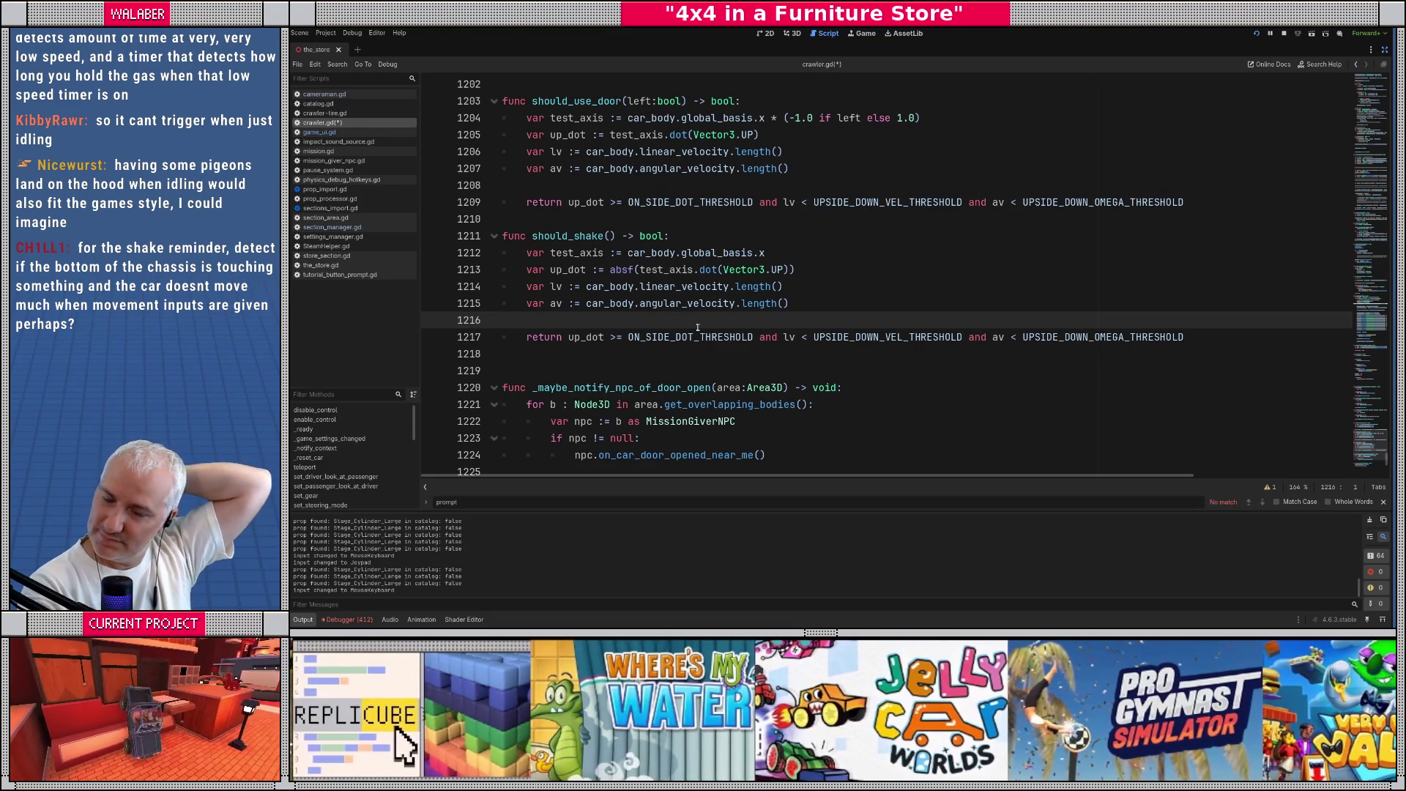
click(823, 303)
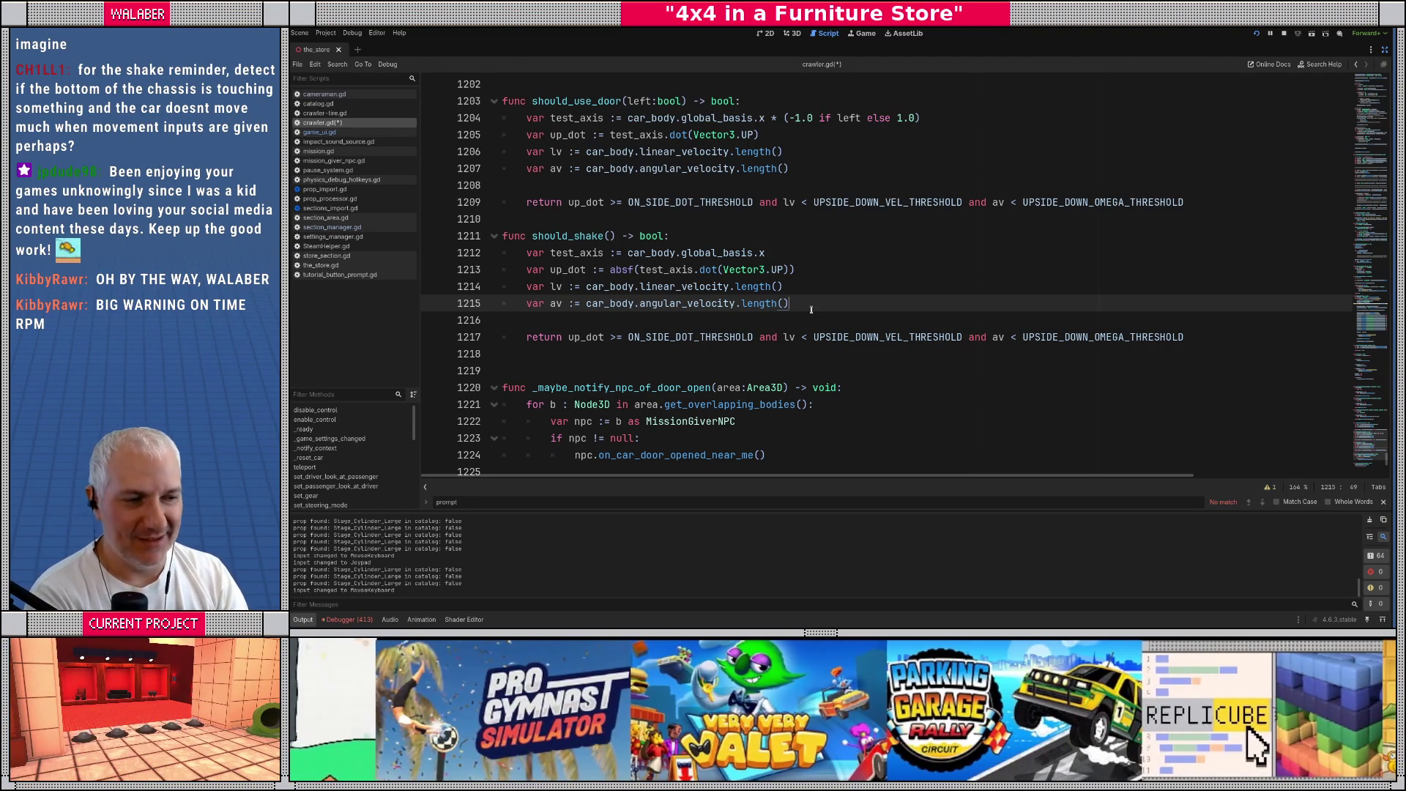
key(Return)
key(Return)
Add var fastest_tire_speed := 0.0 and a loop 'for t : CrawlerTire in tires:'
text(var )
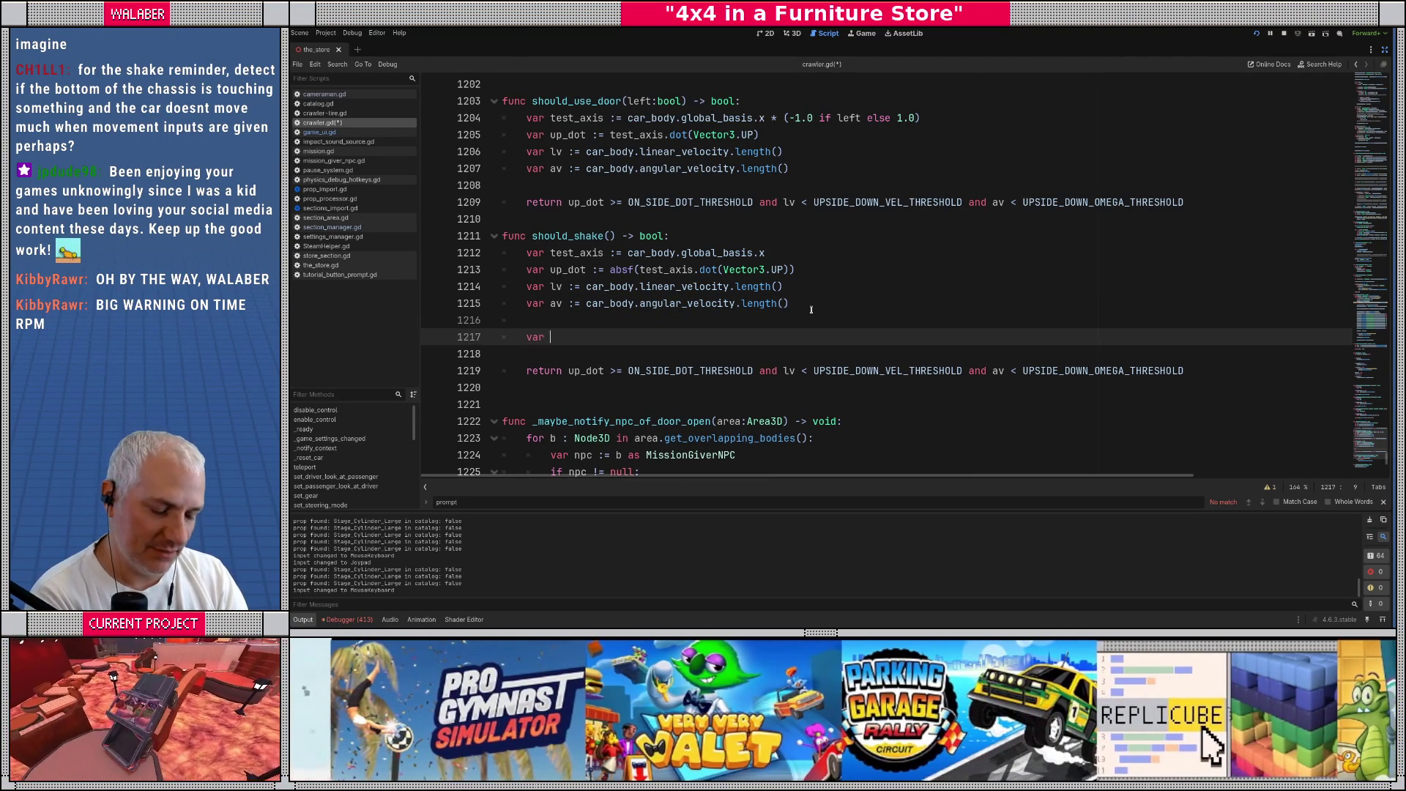
text(fastest_tir)
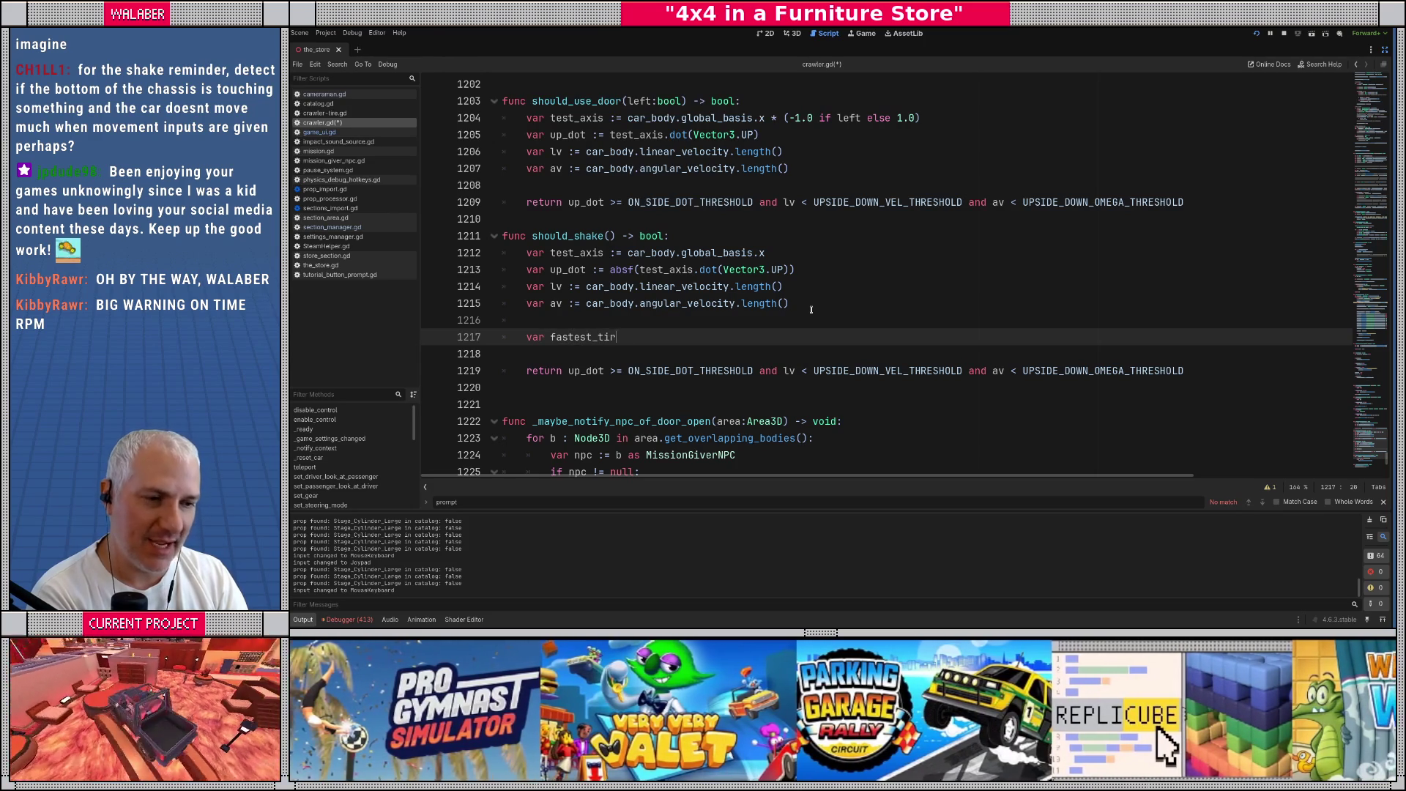
text(e_speed := 0.0)
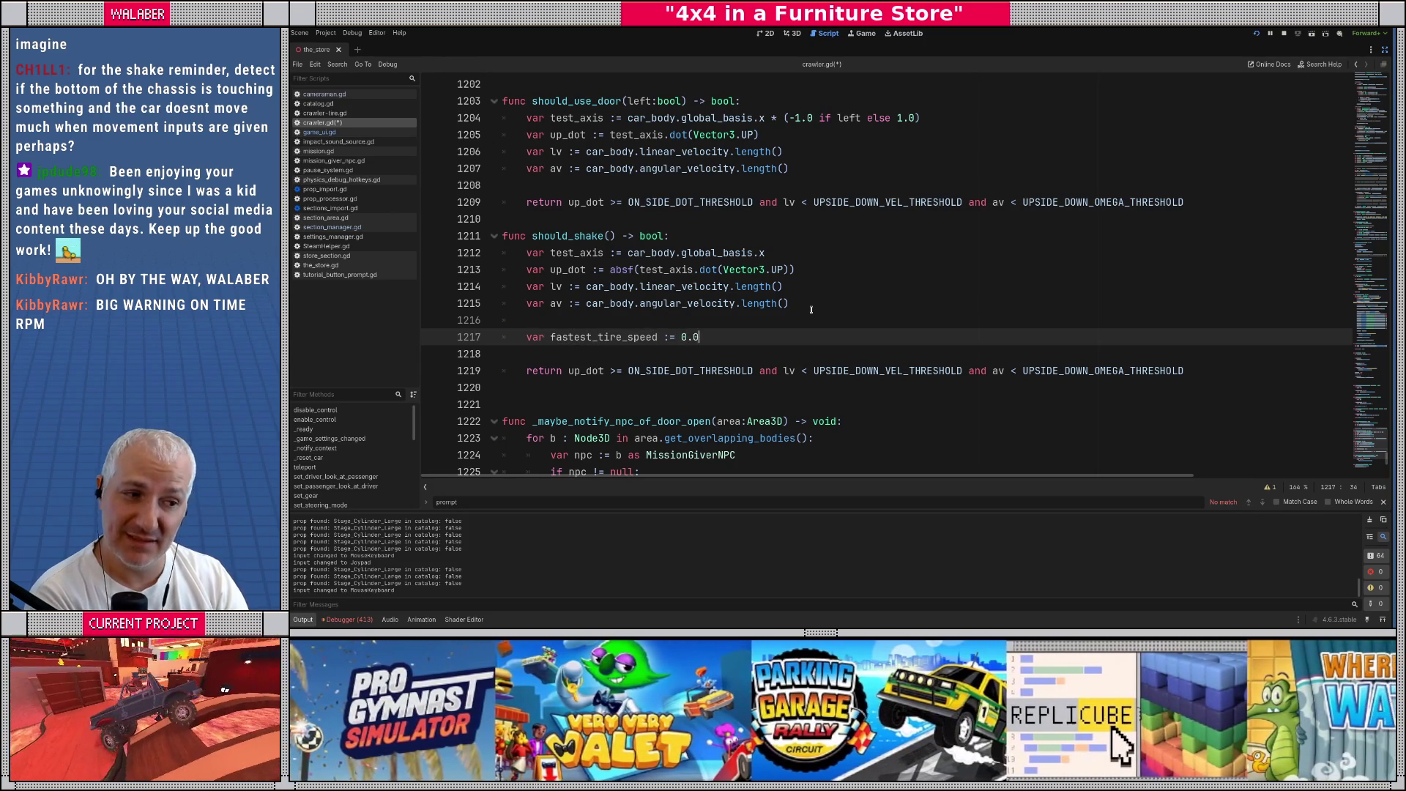
key(Return)
text(for )
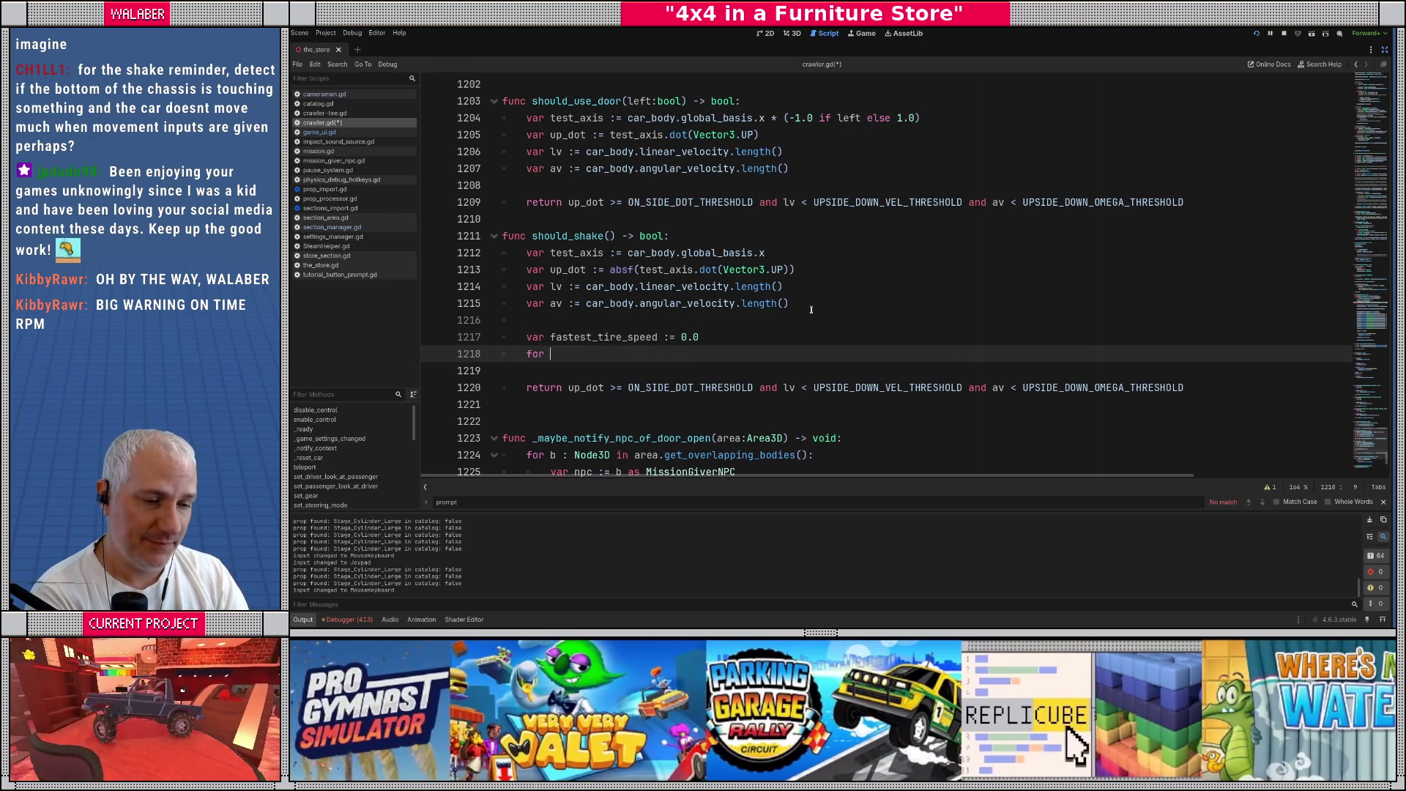
text(t : Craw)
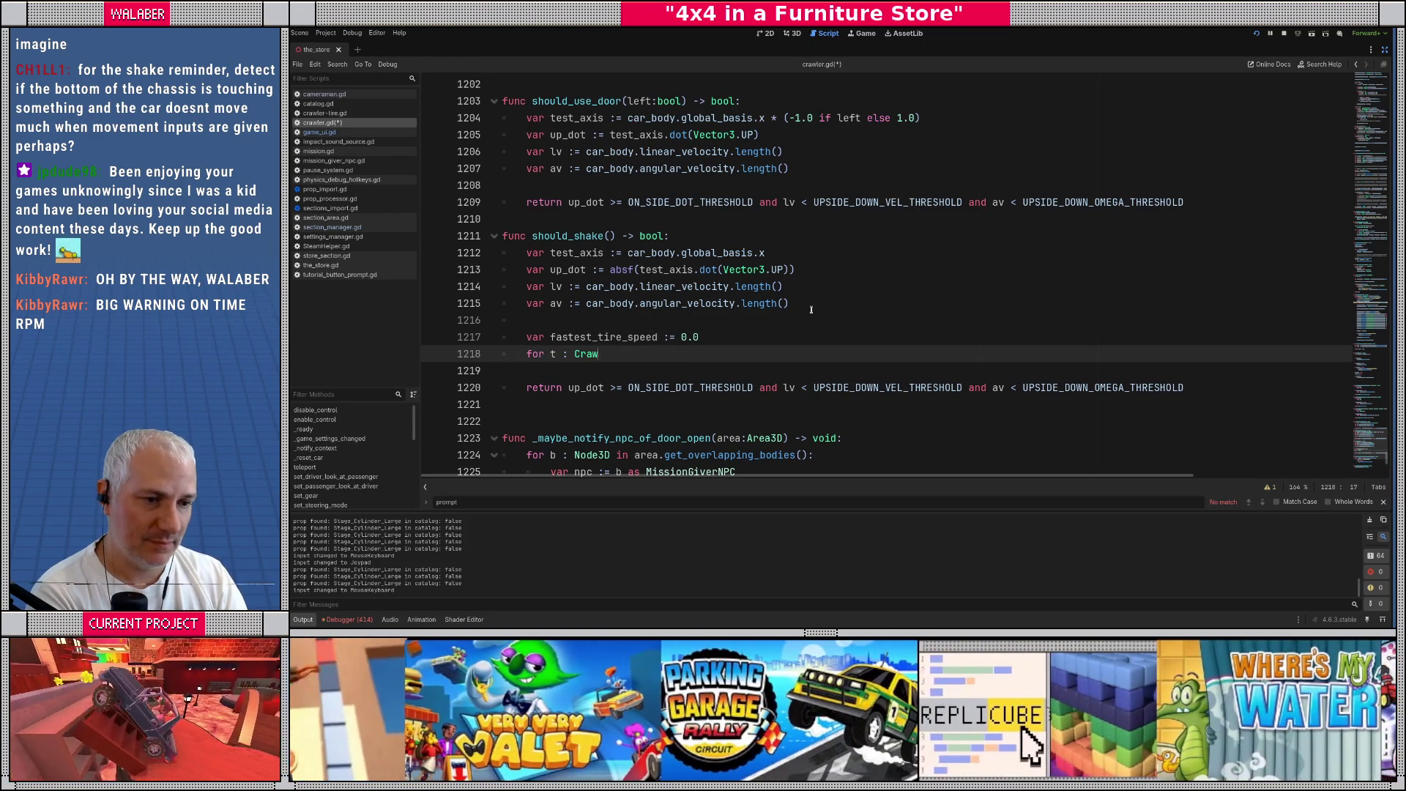
text(lerT)
key(Return)
text(in t)
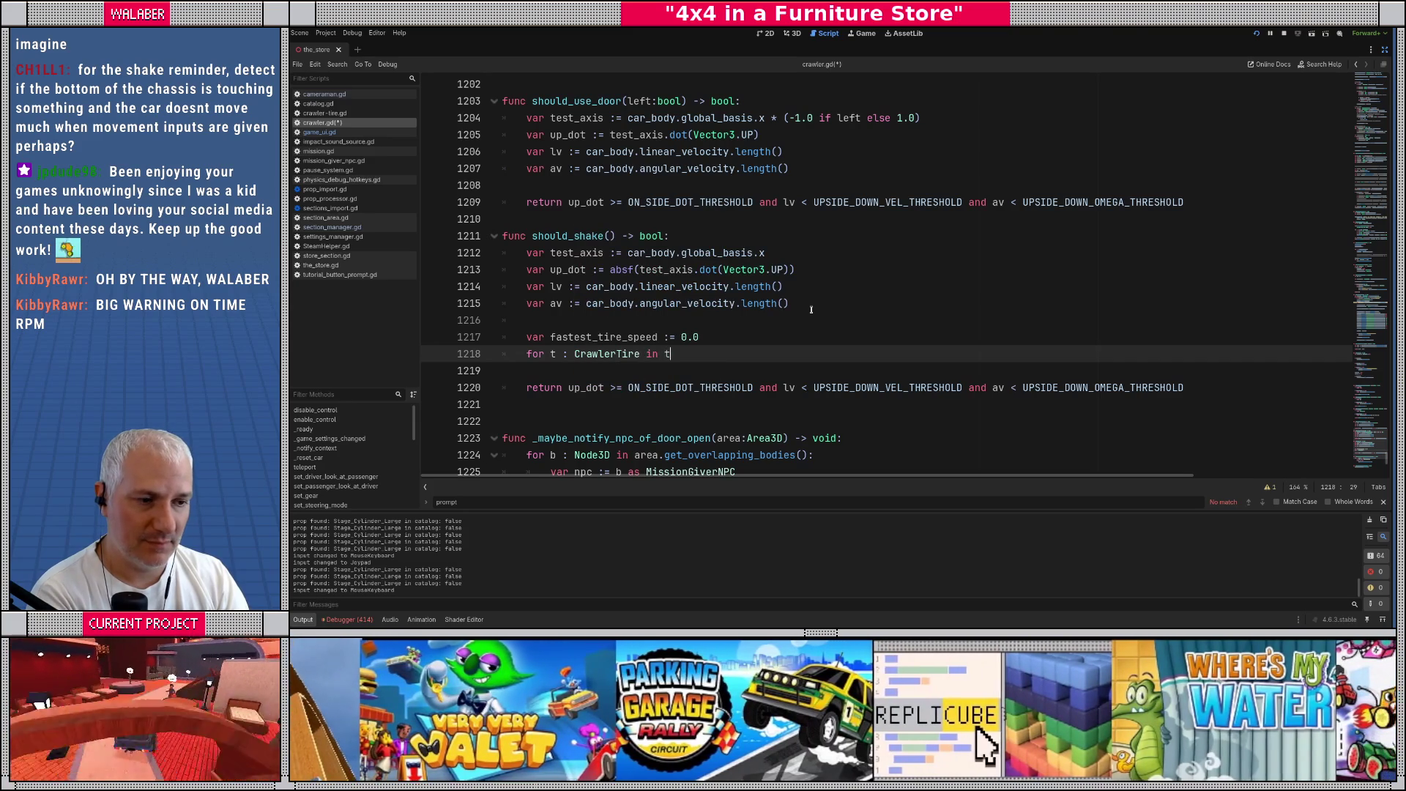
text(ires:)
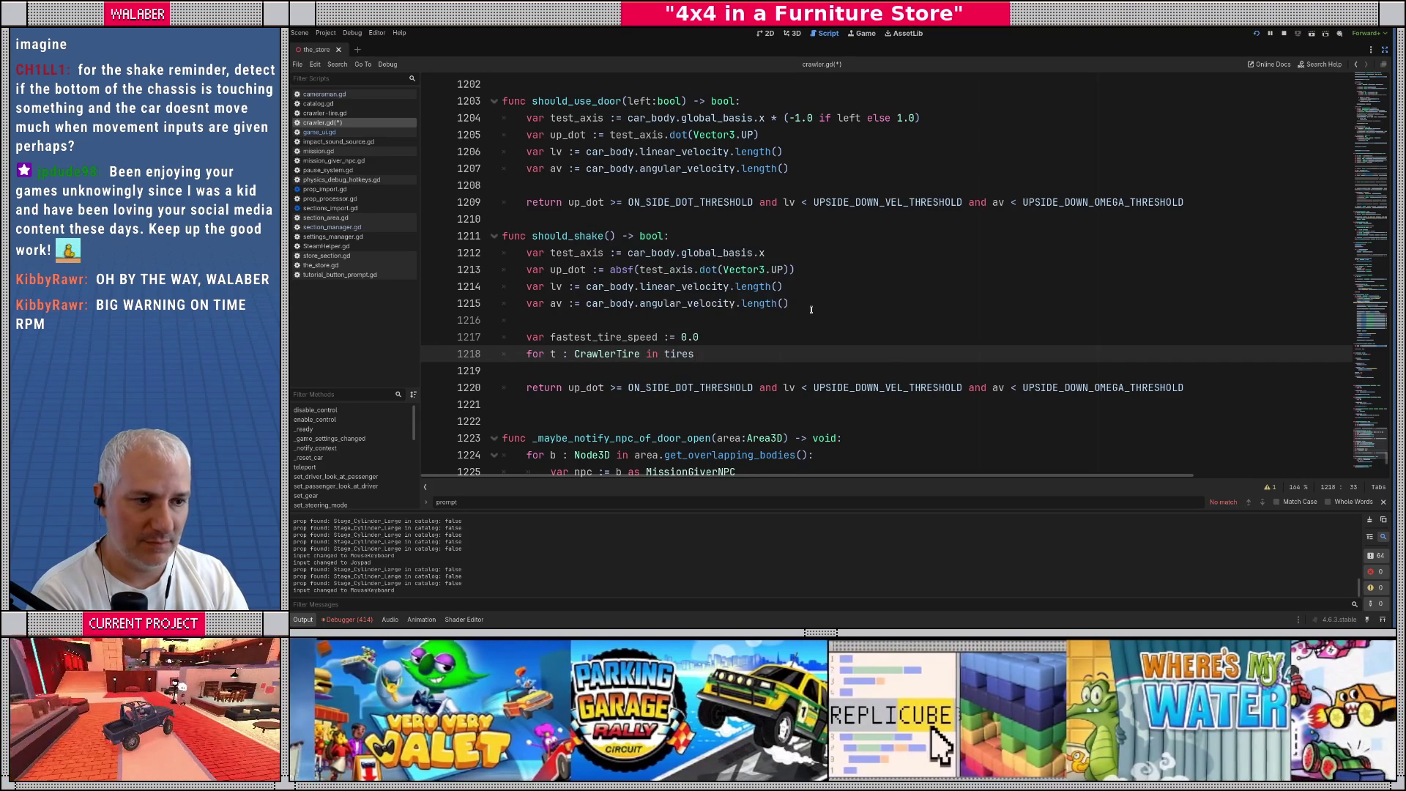
key(Return)
Inside the loop, declare var s := absf(t.get_signed_speed())
text(spee)
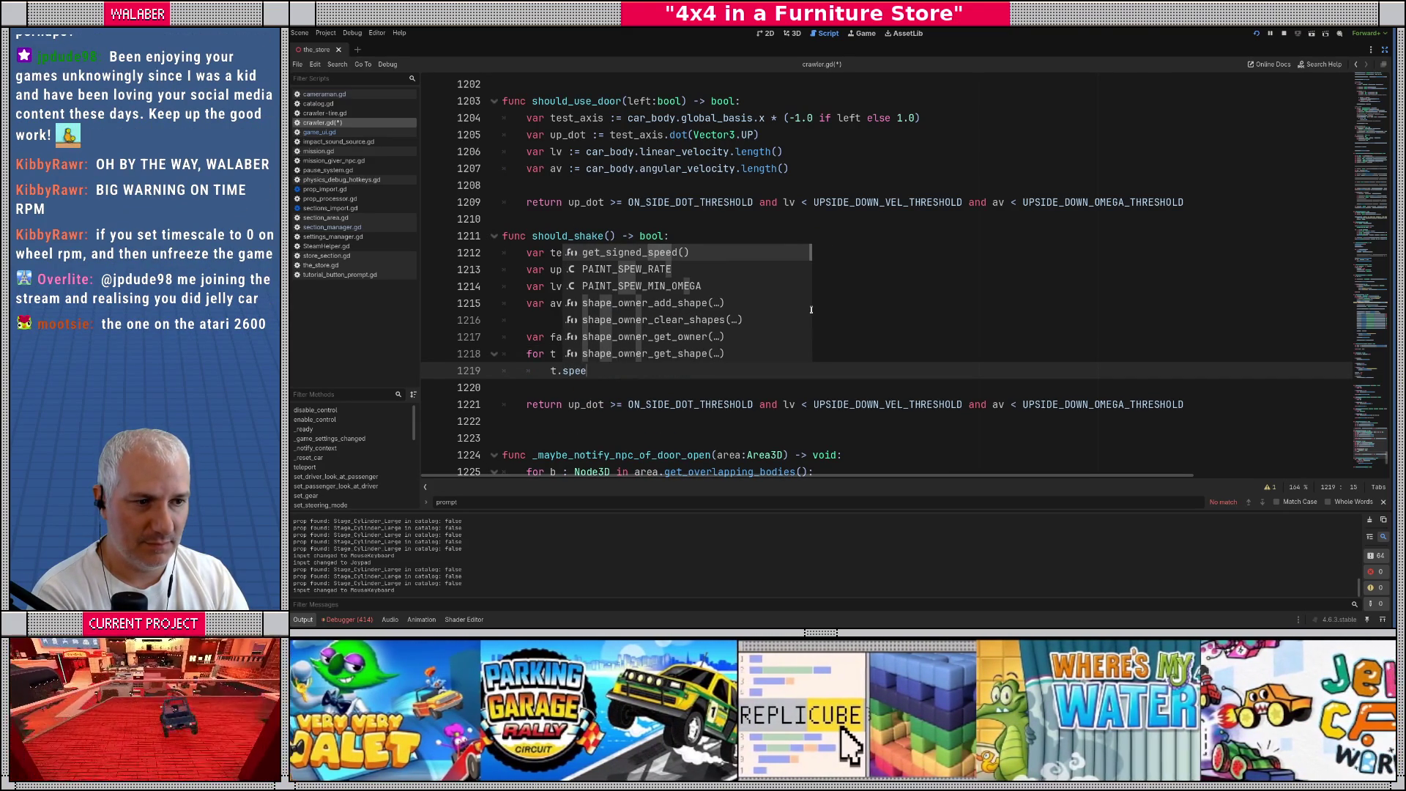
key(Return)
key(Home)
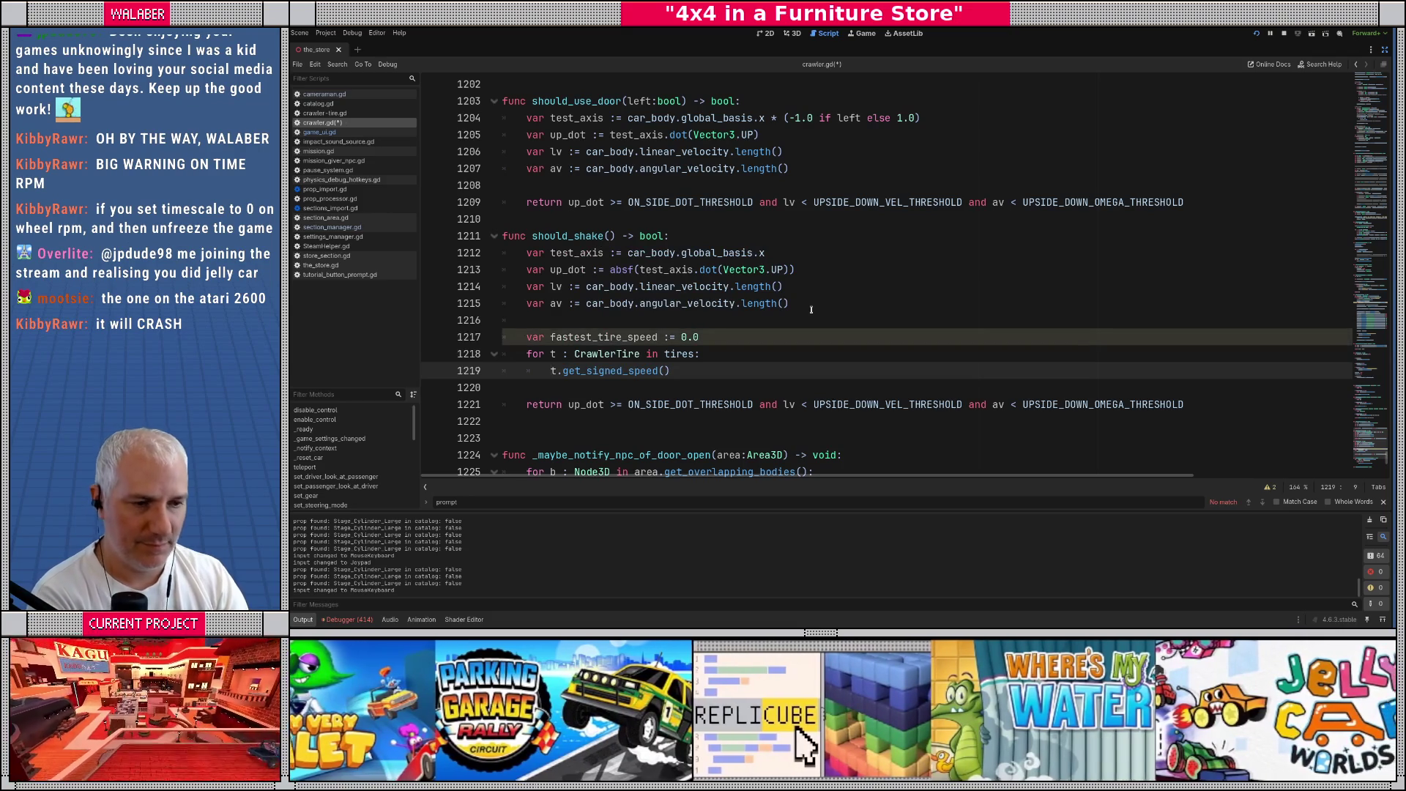
text(if)
key(BackSpace)
key(BackSpace)
key(BackSpace)
text(var )
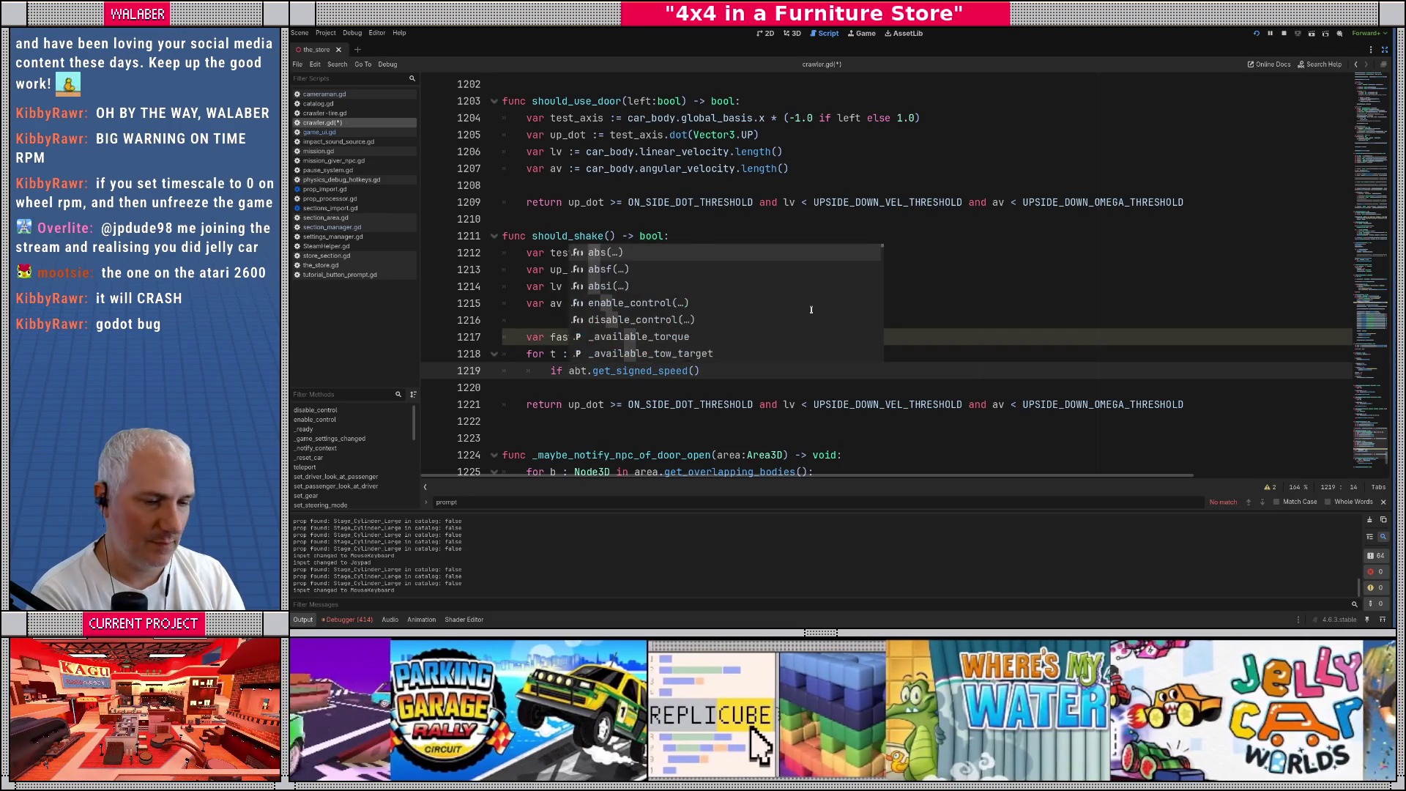
text(s := absf()
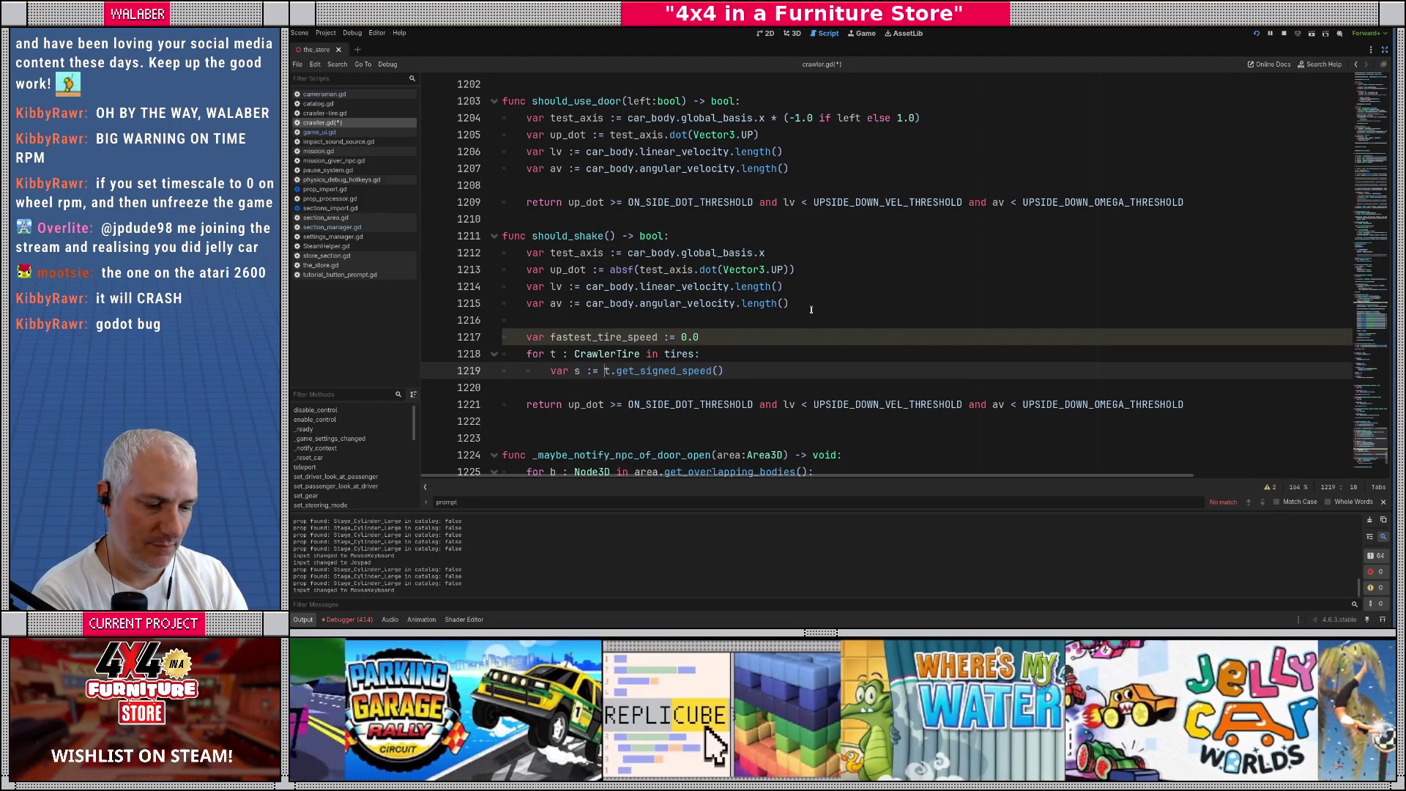
key(End)
text())
key(Return)
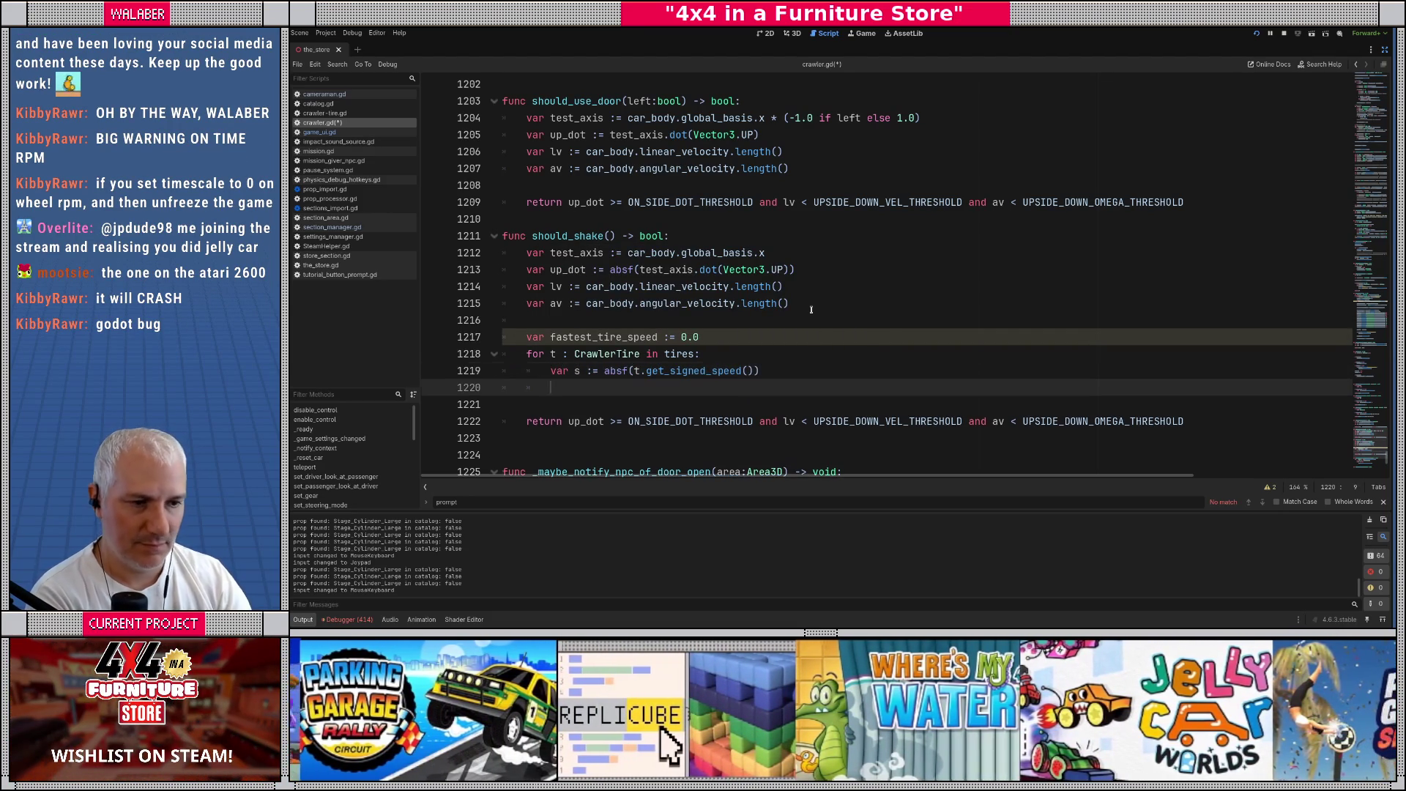
Add 'if s > fastest_tire_speed:' setting fastest_tire_speed = s
text(if s > fas)
key(Return)
text(:)
key(Return)
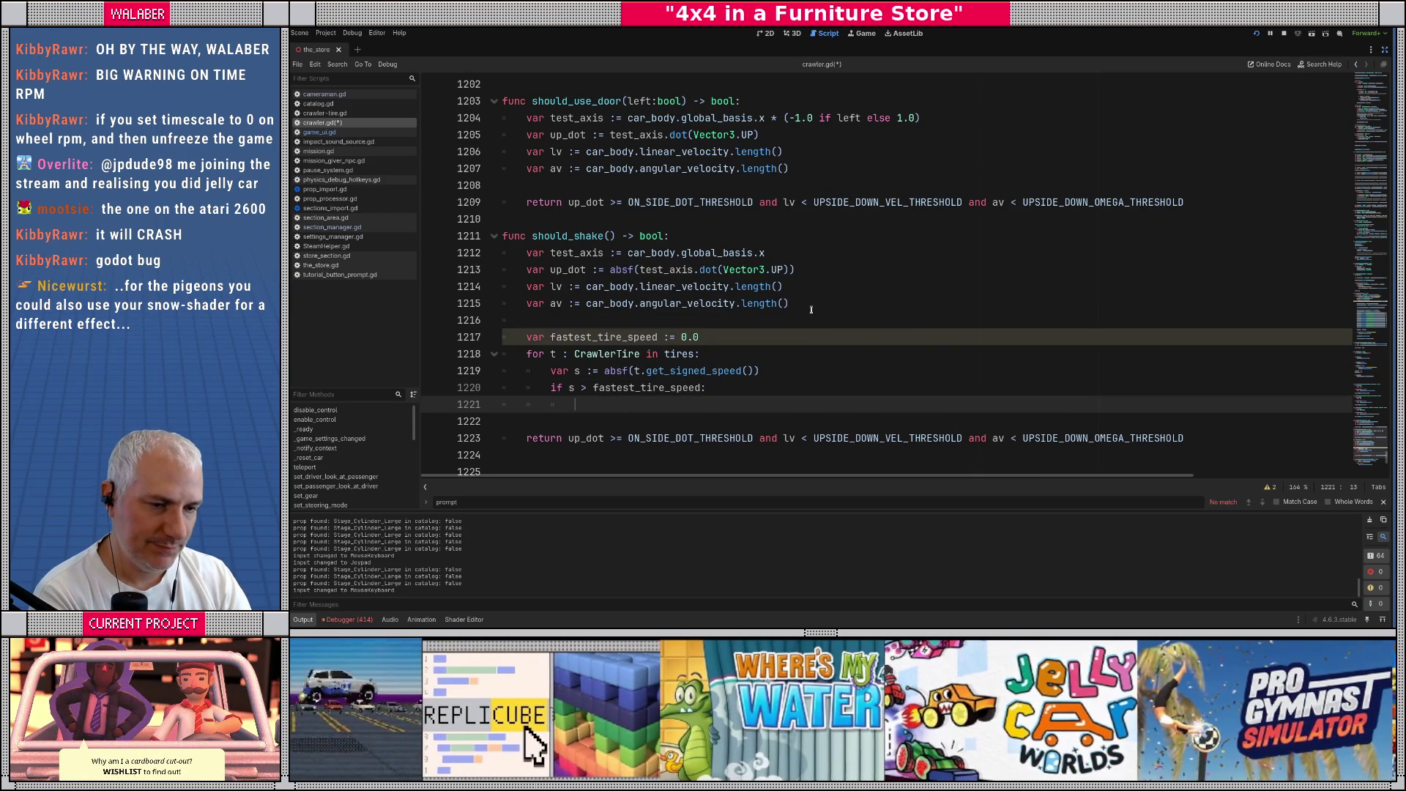
text(fas)
key(Return)
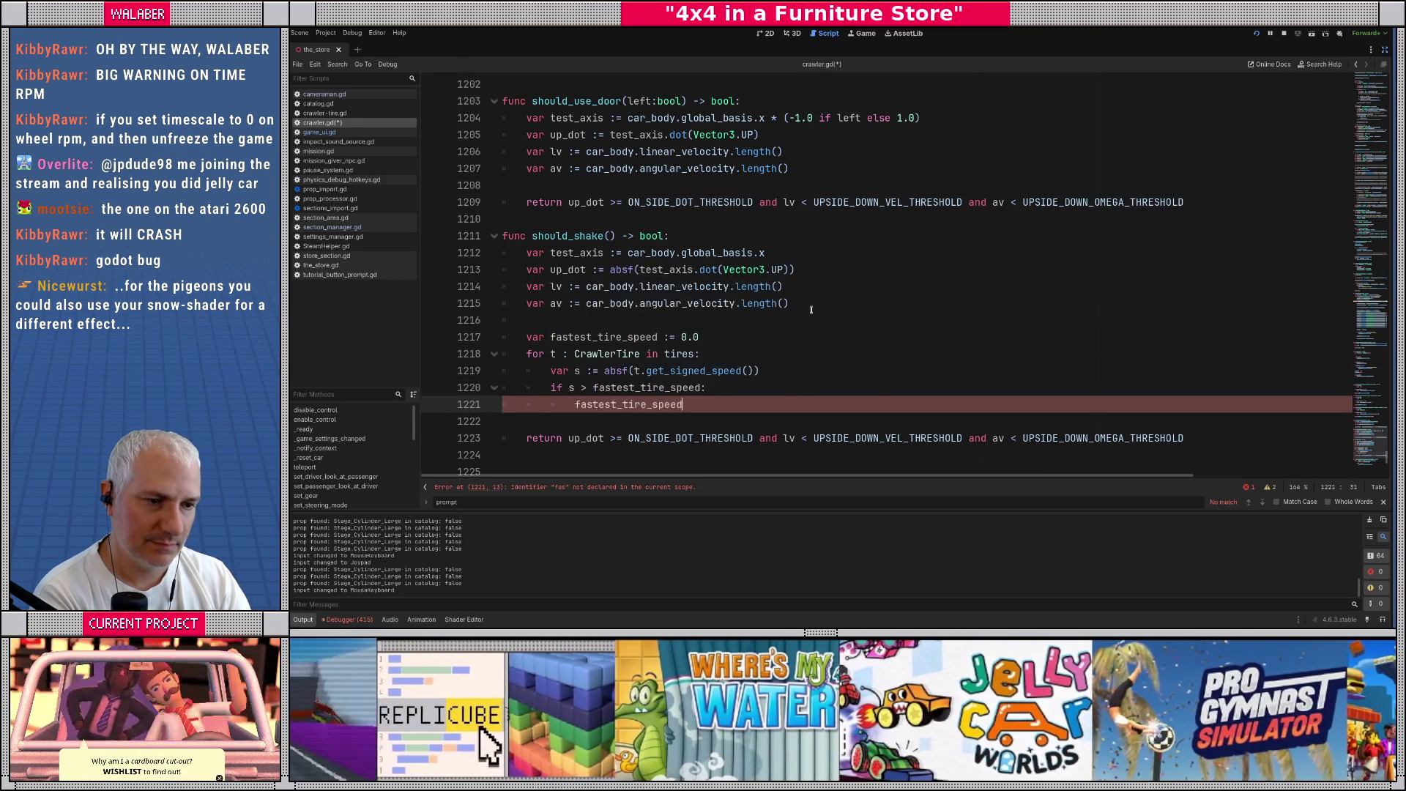
text( = s)
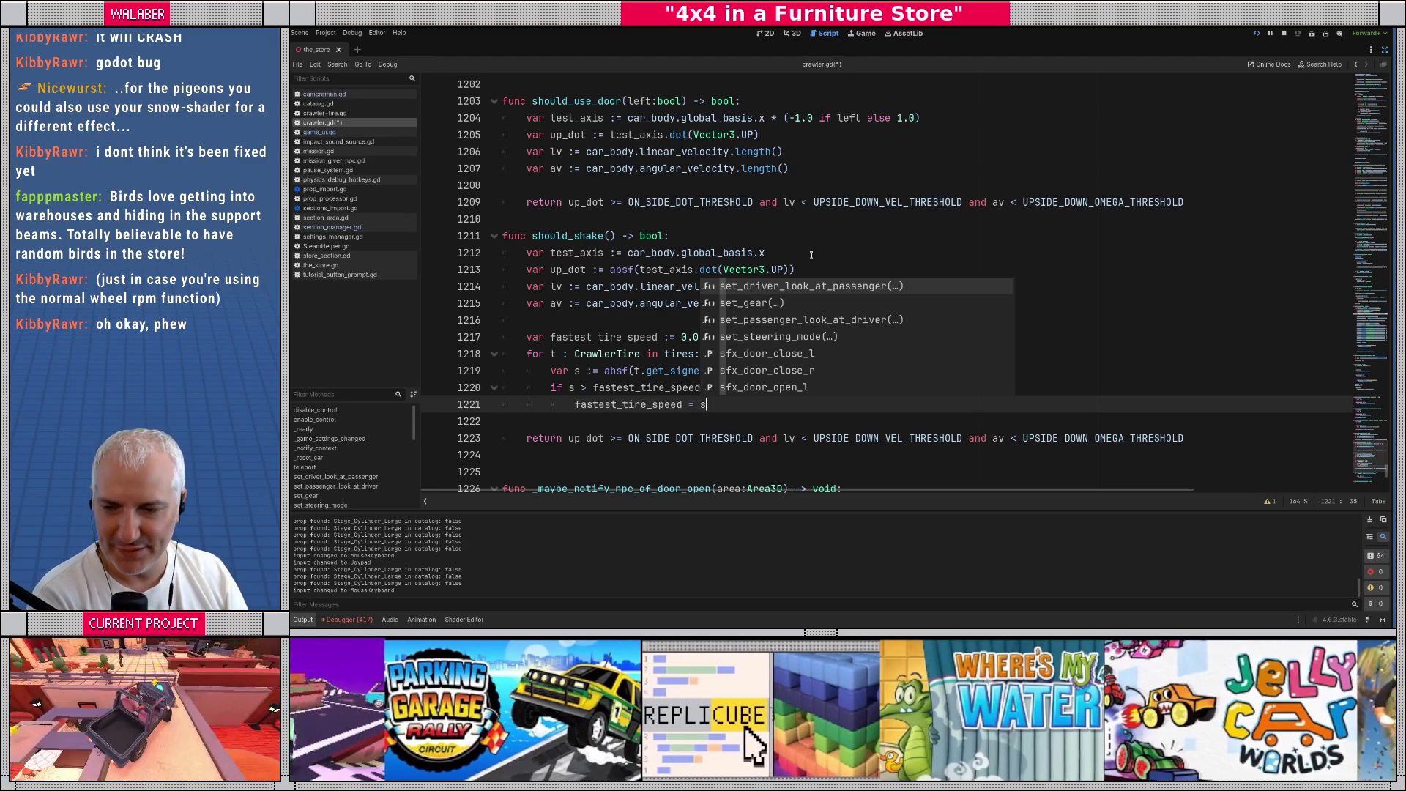
click(607, 323)
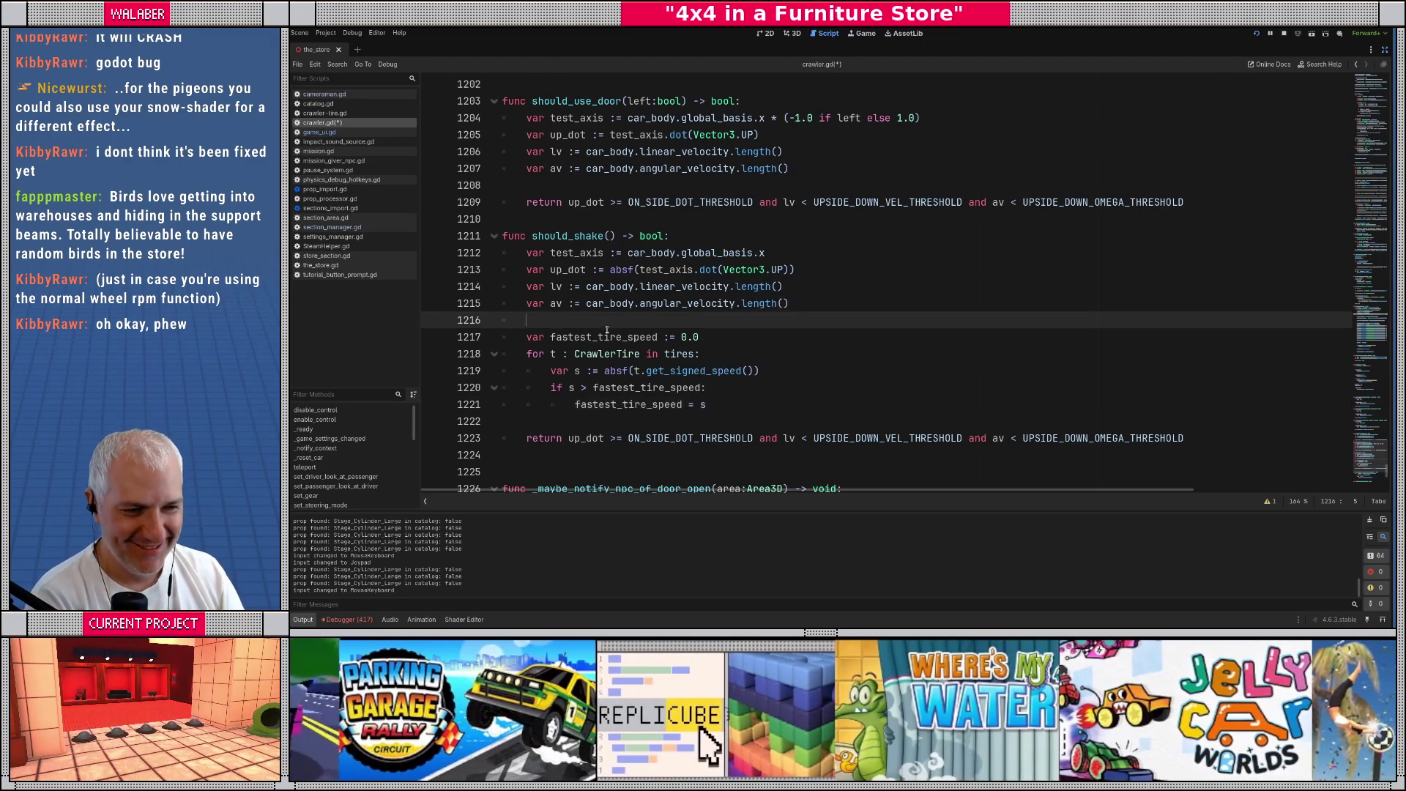
After the tire loop, add var kind_of_upright := up_dot < ON_SIDE_DOT_THRESHOLD
scroll(597, 340, down, 1)
click(559, 369)
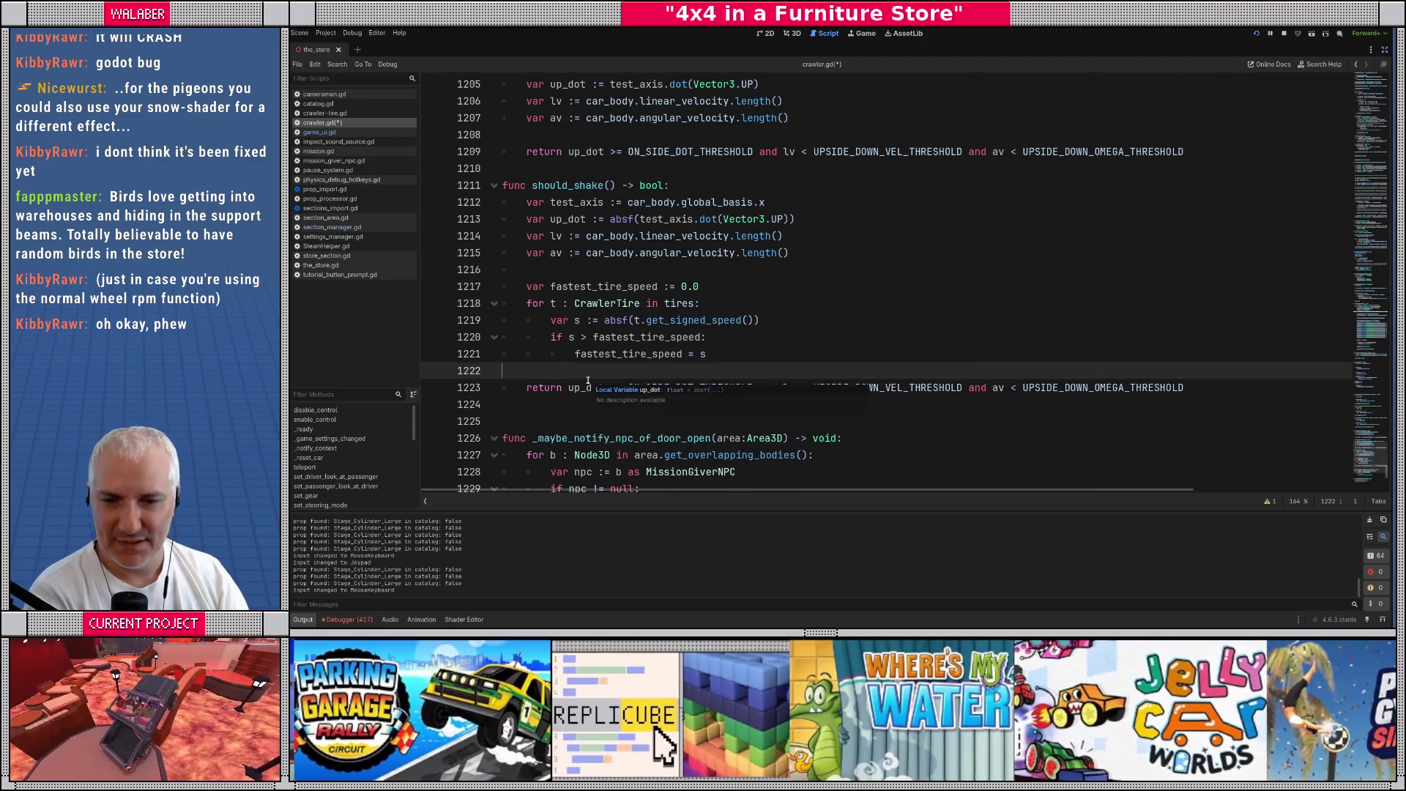
key(Return)
scroll(707, 404, down, 1)
text(var )
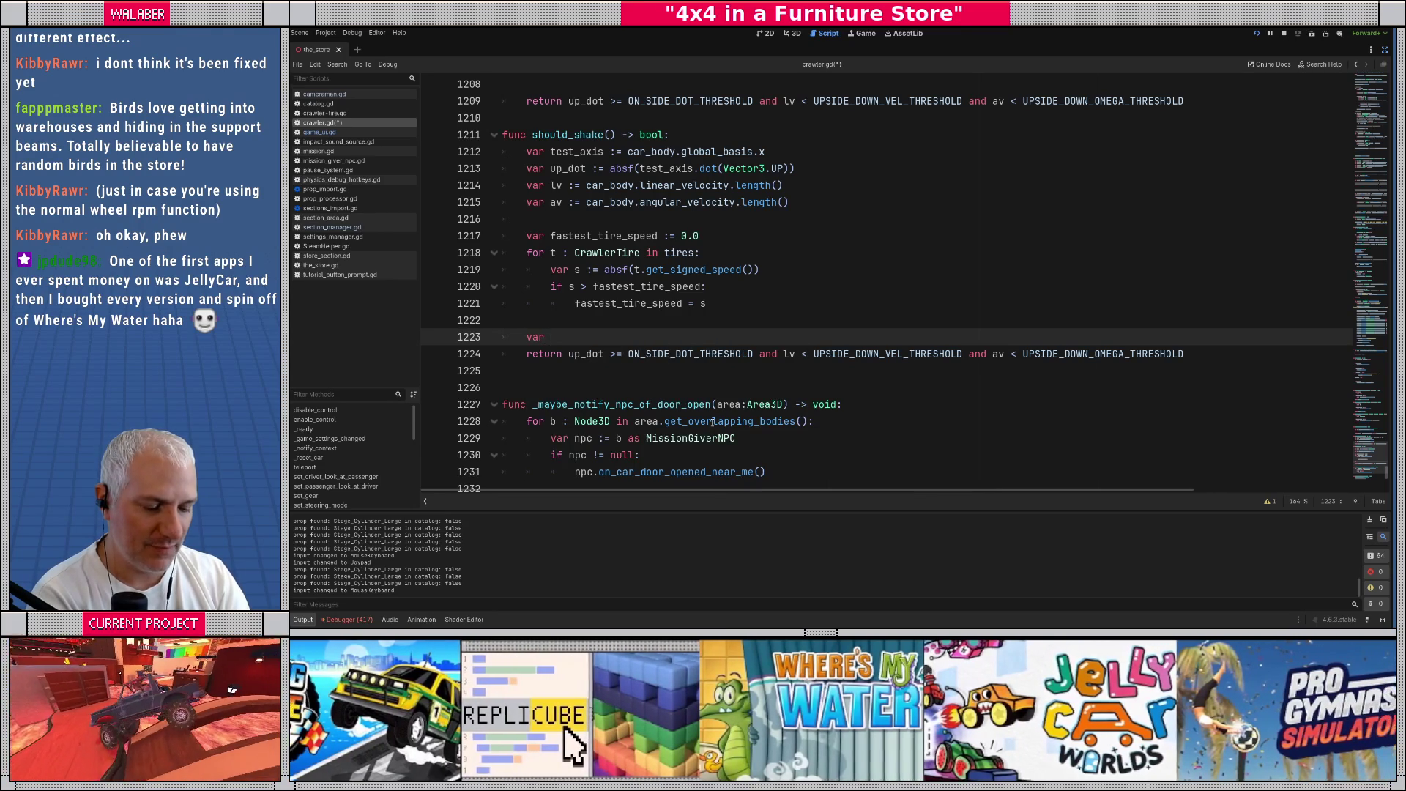
text(kind_)
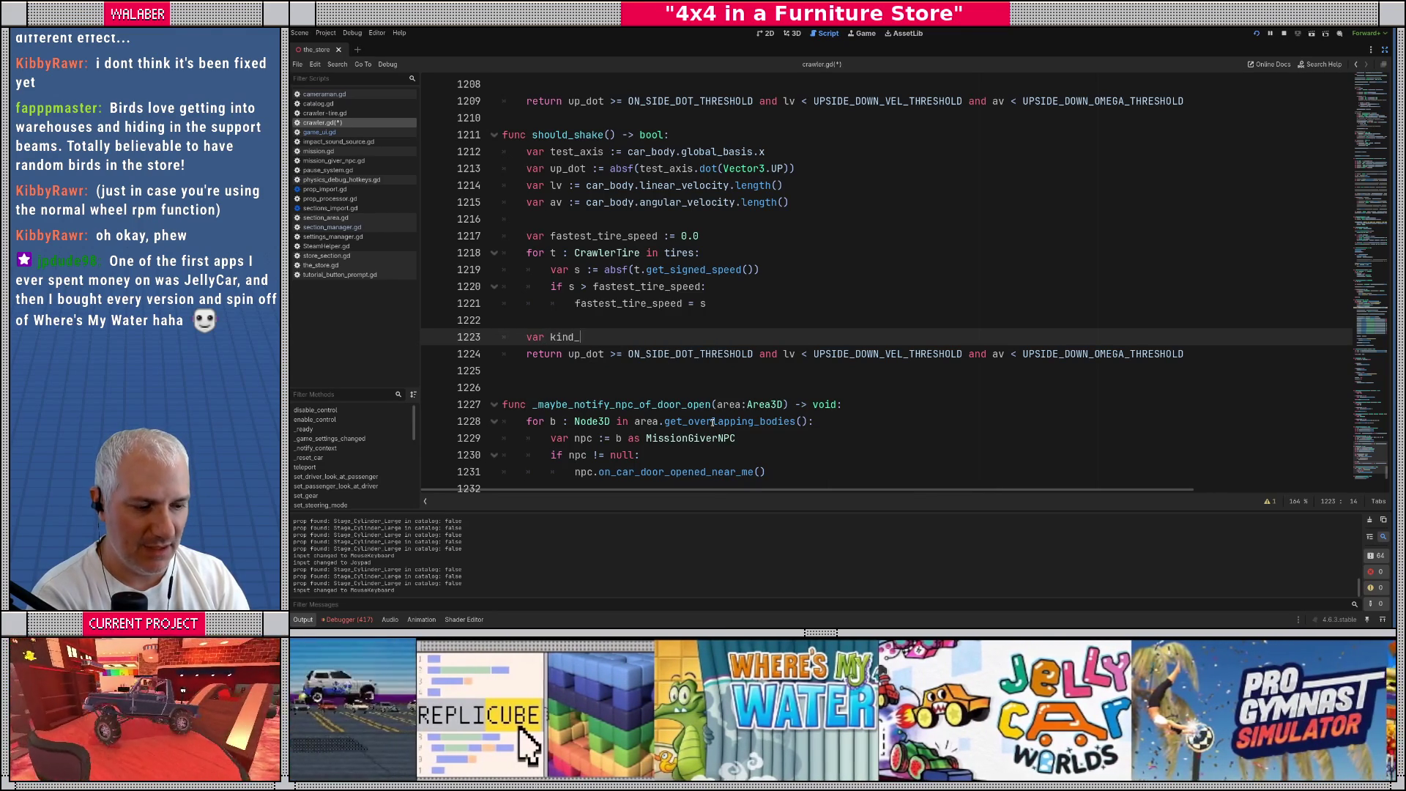
text(of_uprig)
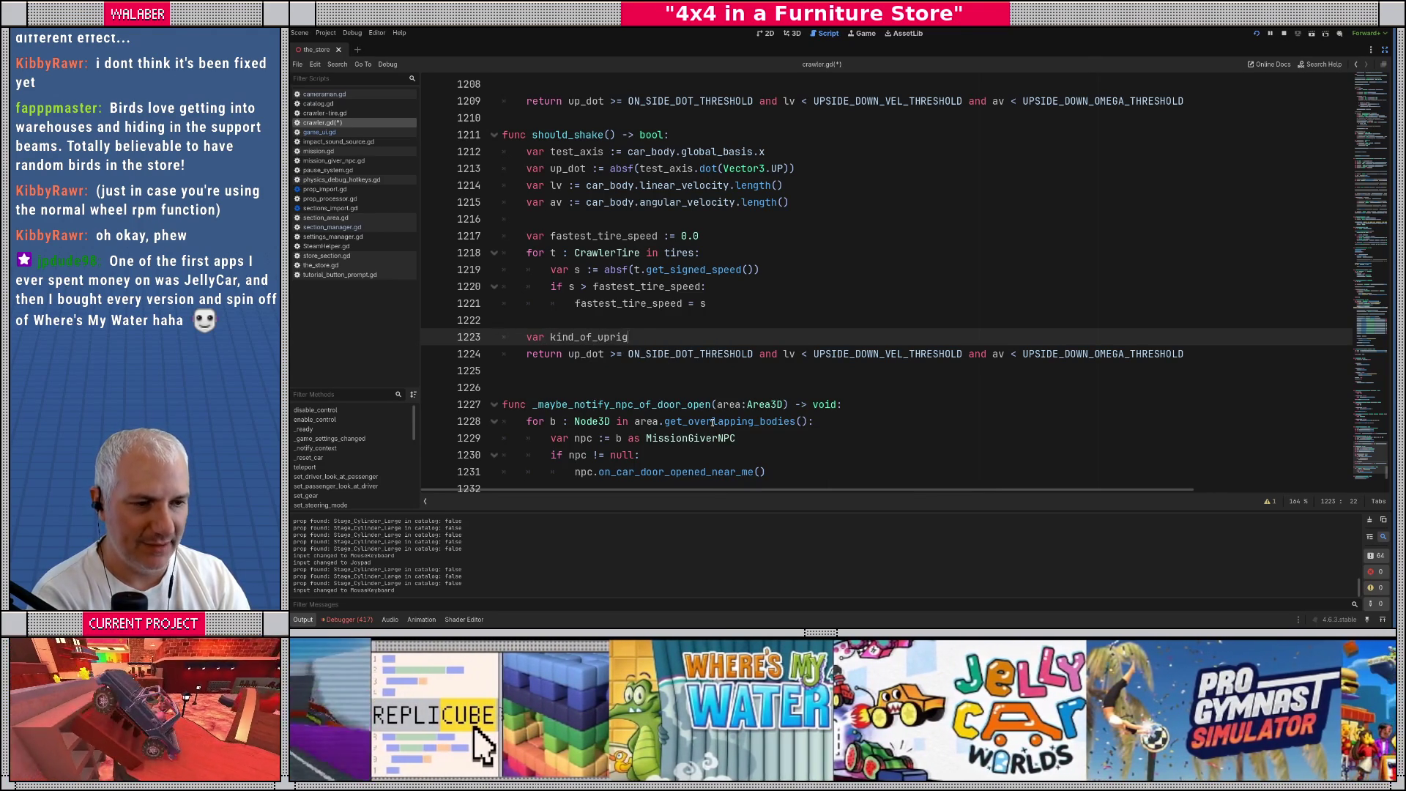
text(ht )
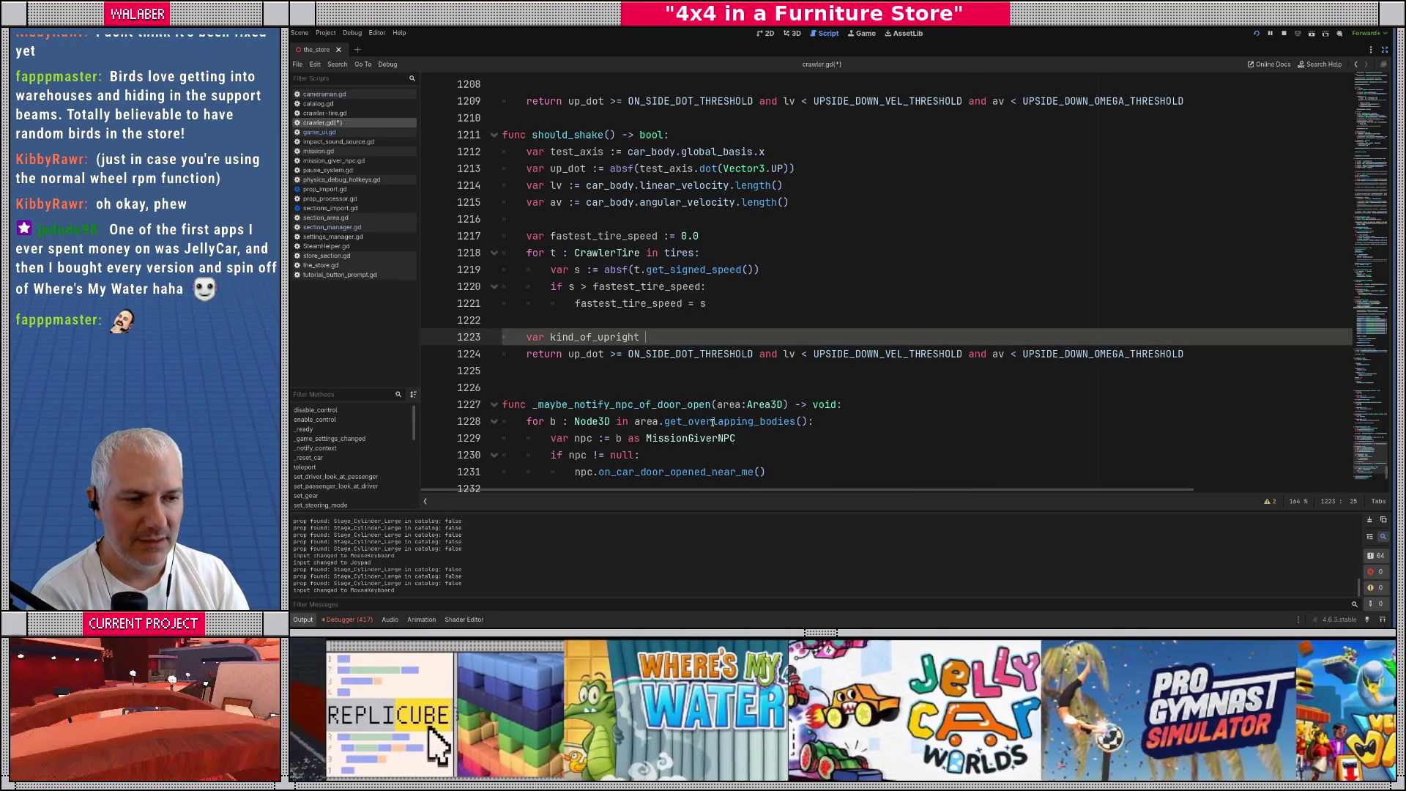
text(:= up)
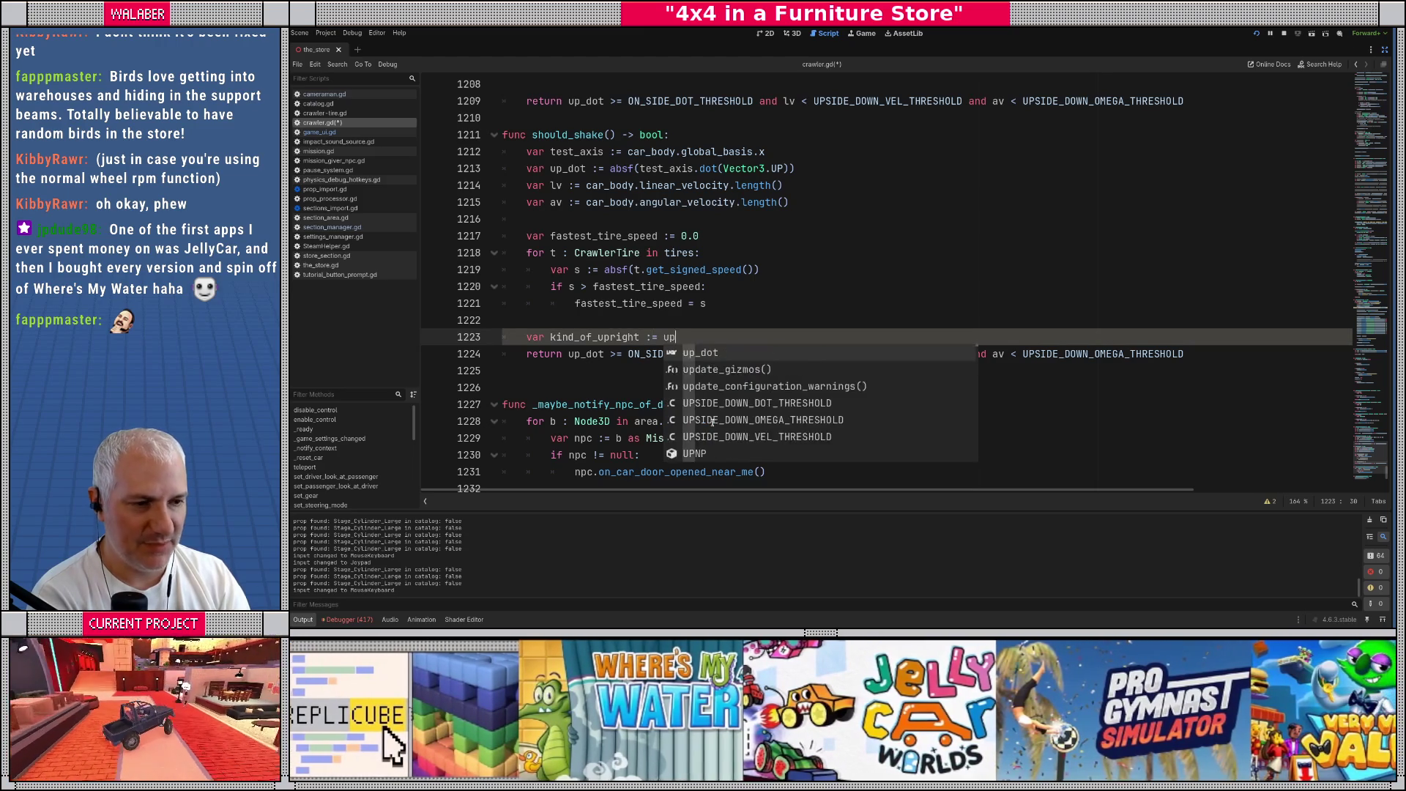
text(_dot < ON_SI)
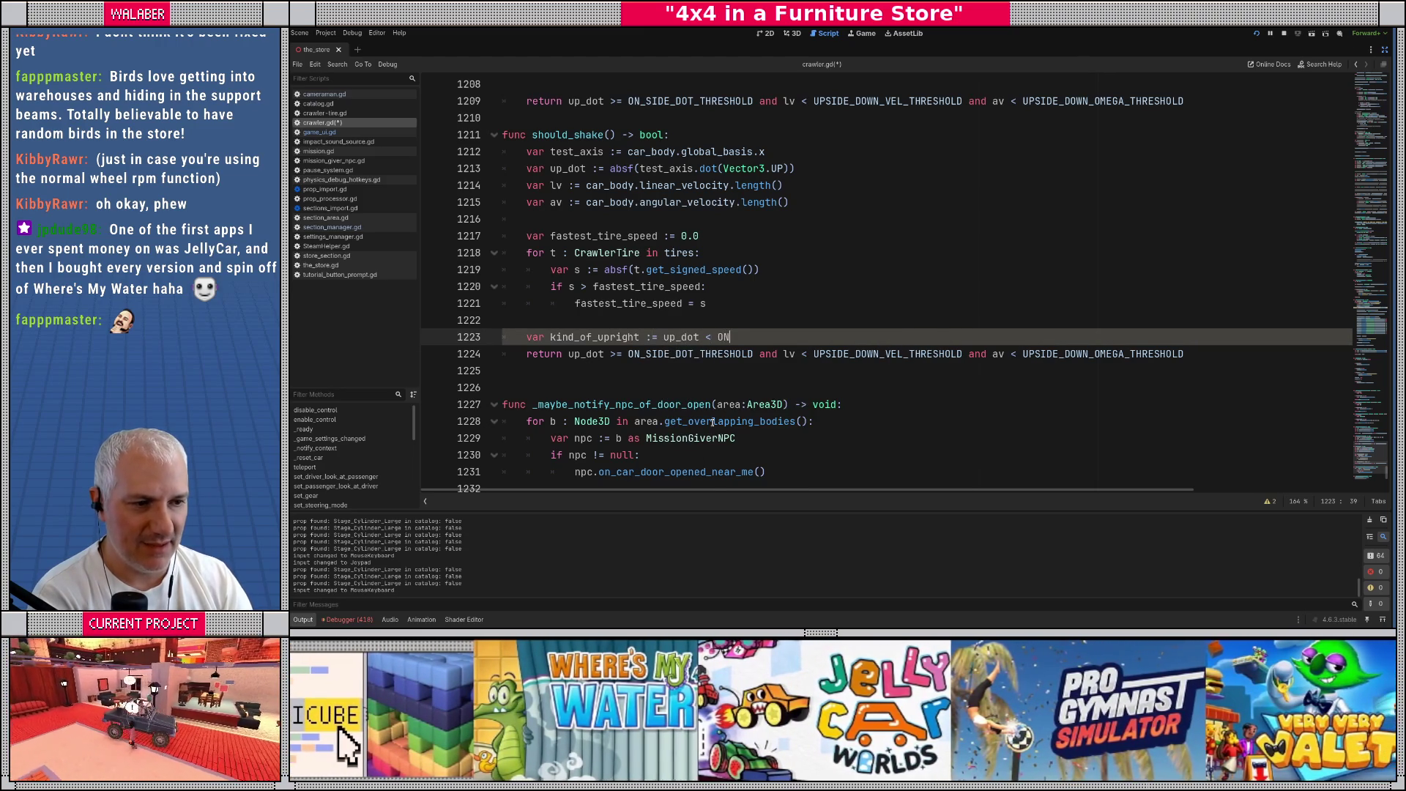
key(Return)
key(Return)
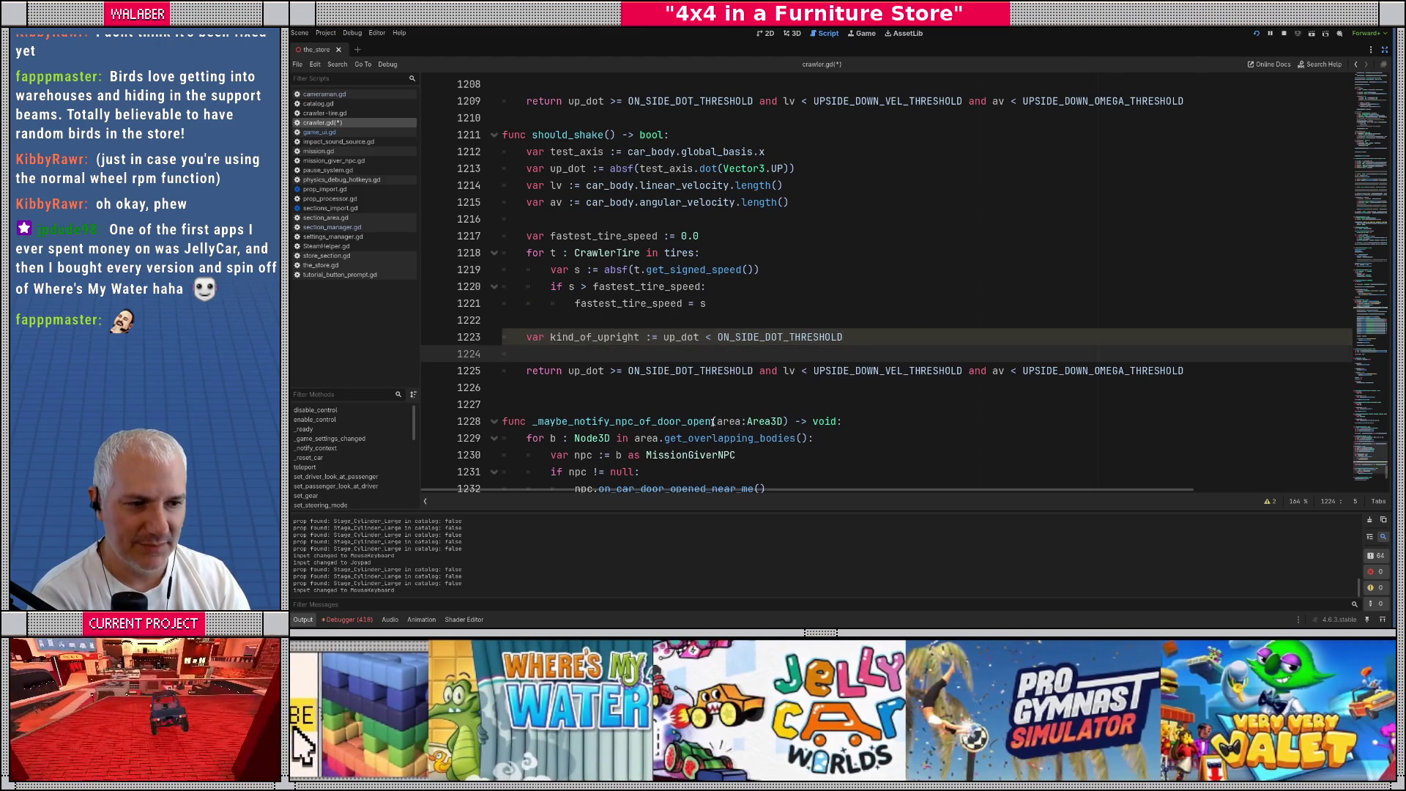
Move the velocity condition out of the return into a new moving_slow_ish variable
text(var mo)
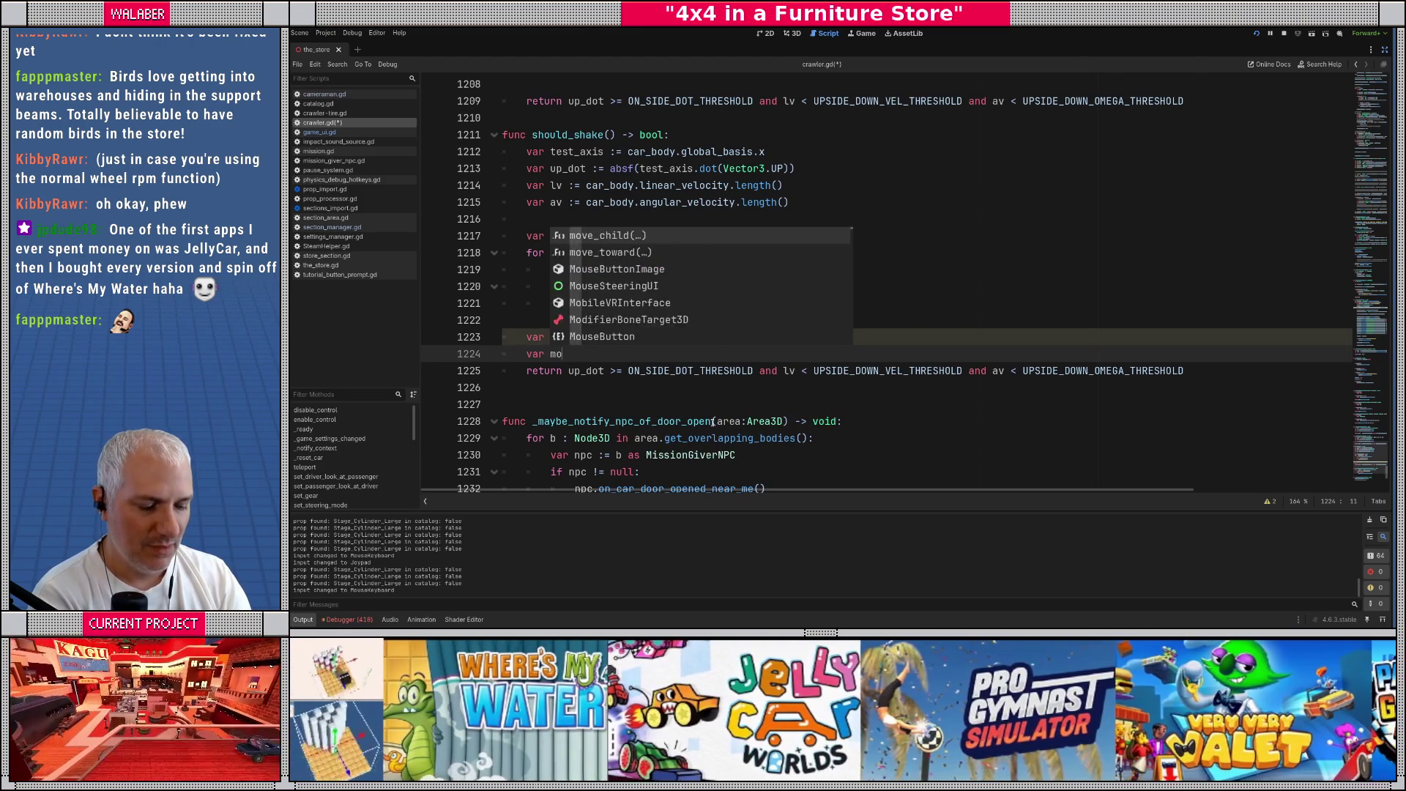
text(ving_slow)
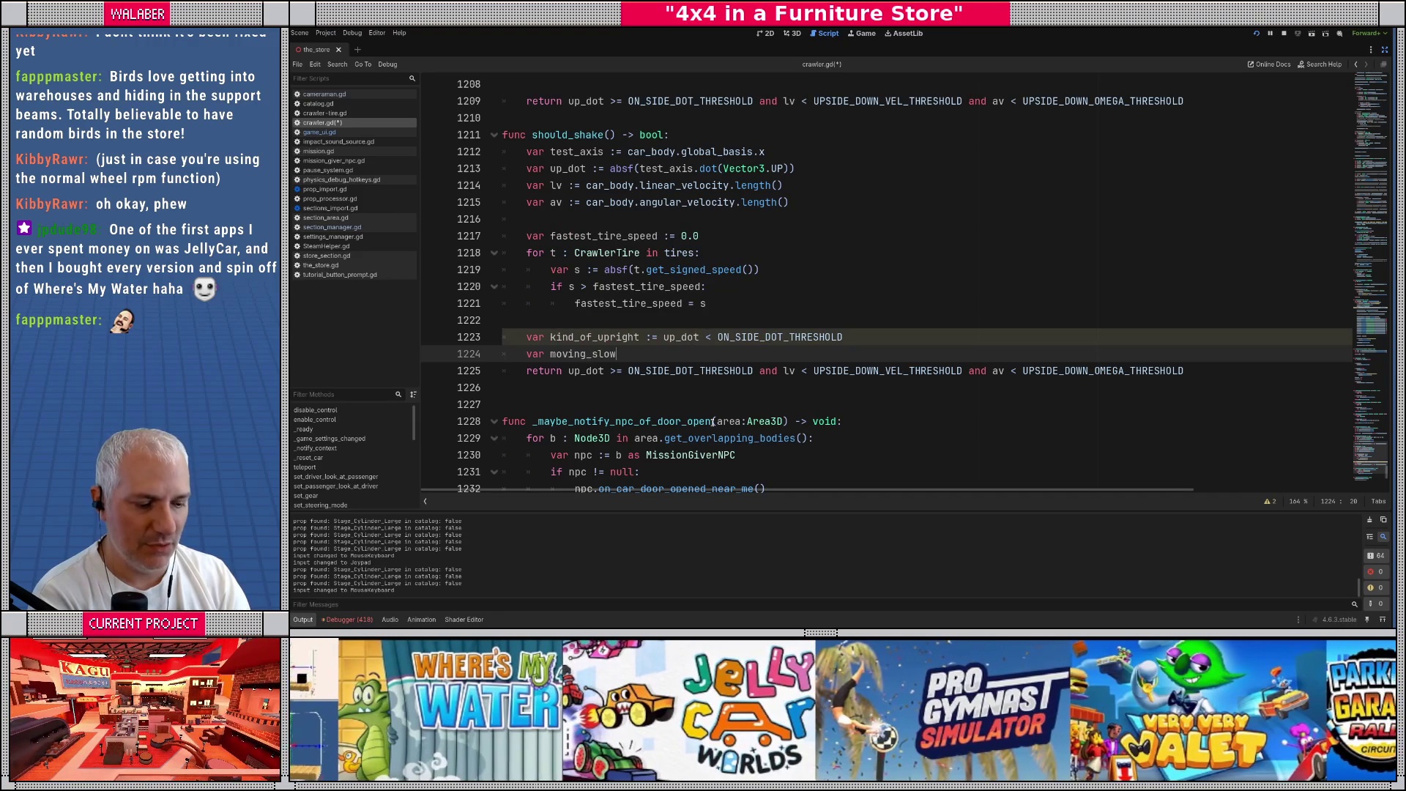
text(_ish :=)
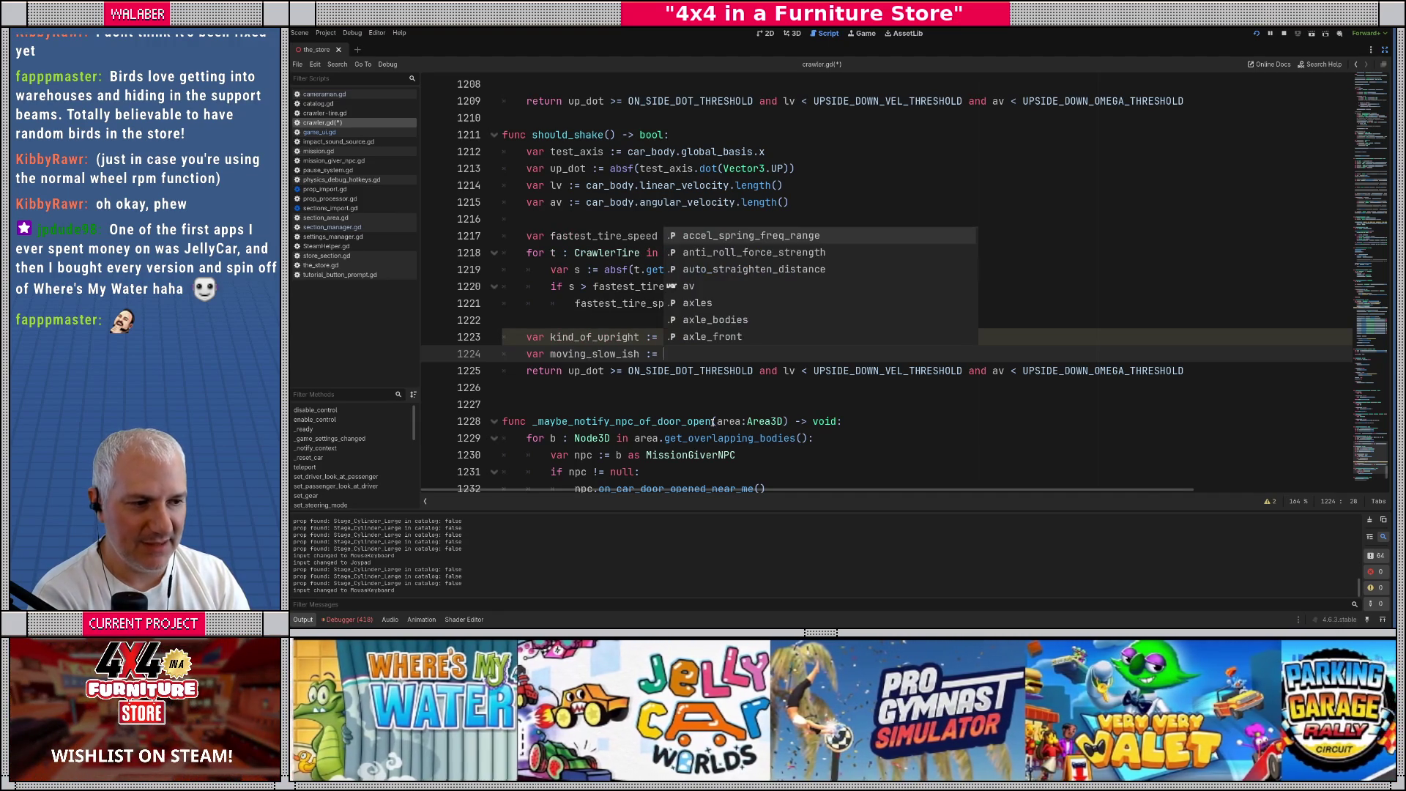
key(Escape)
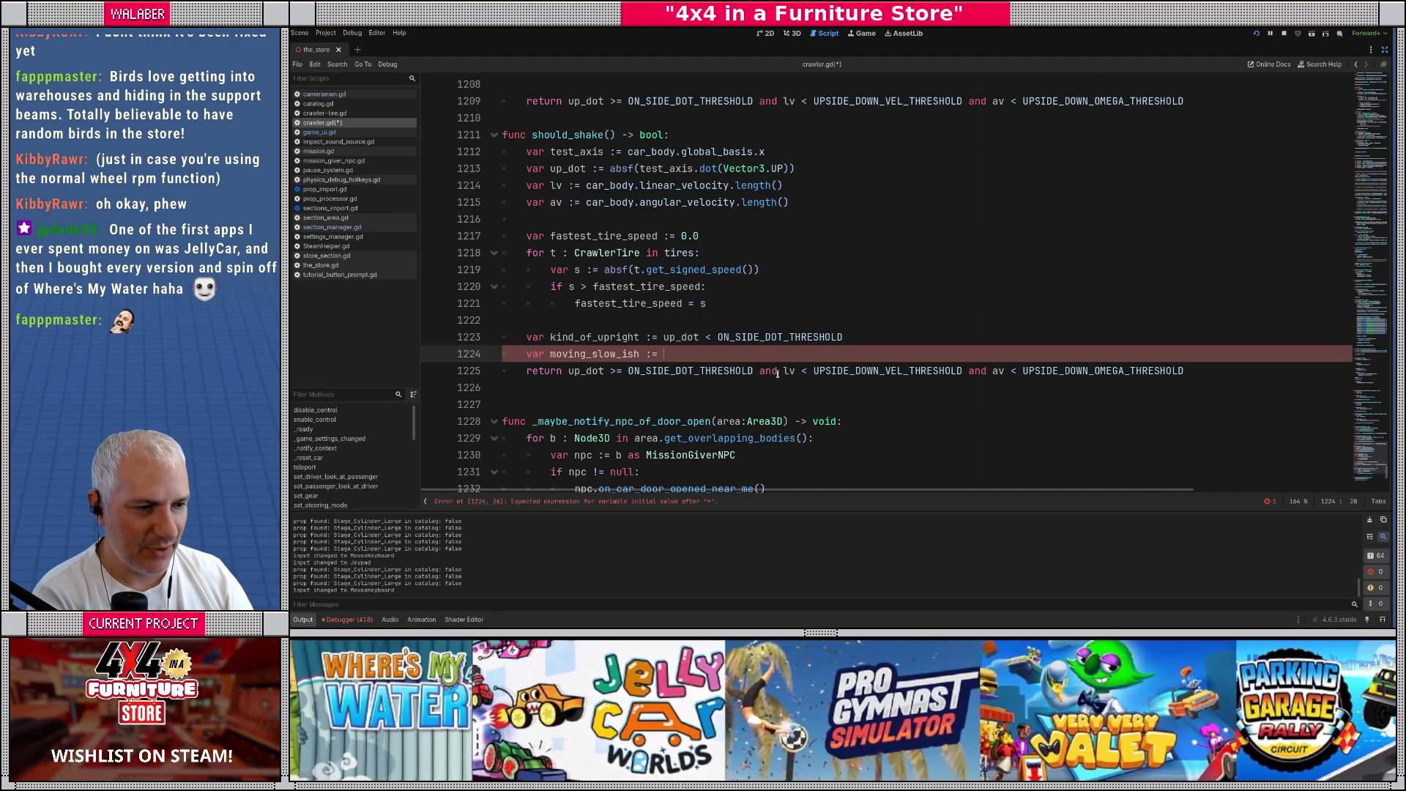
drag(782, 371, 1191, 371)
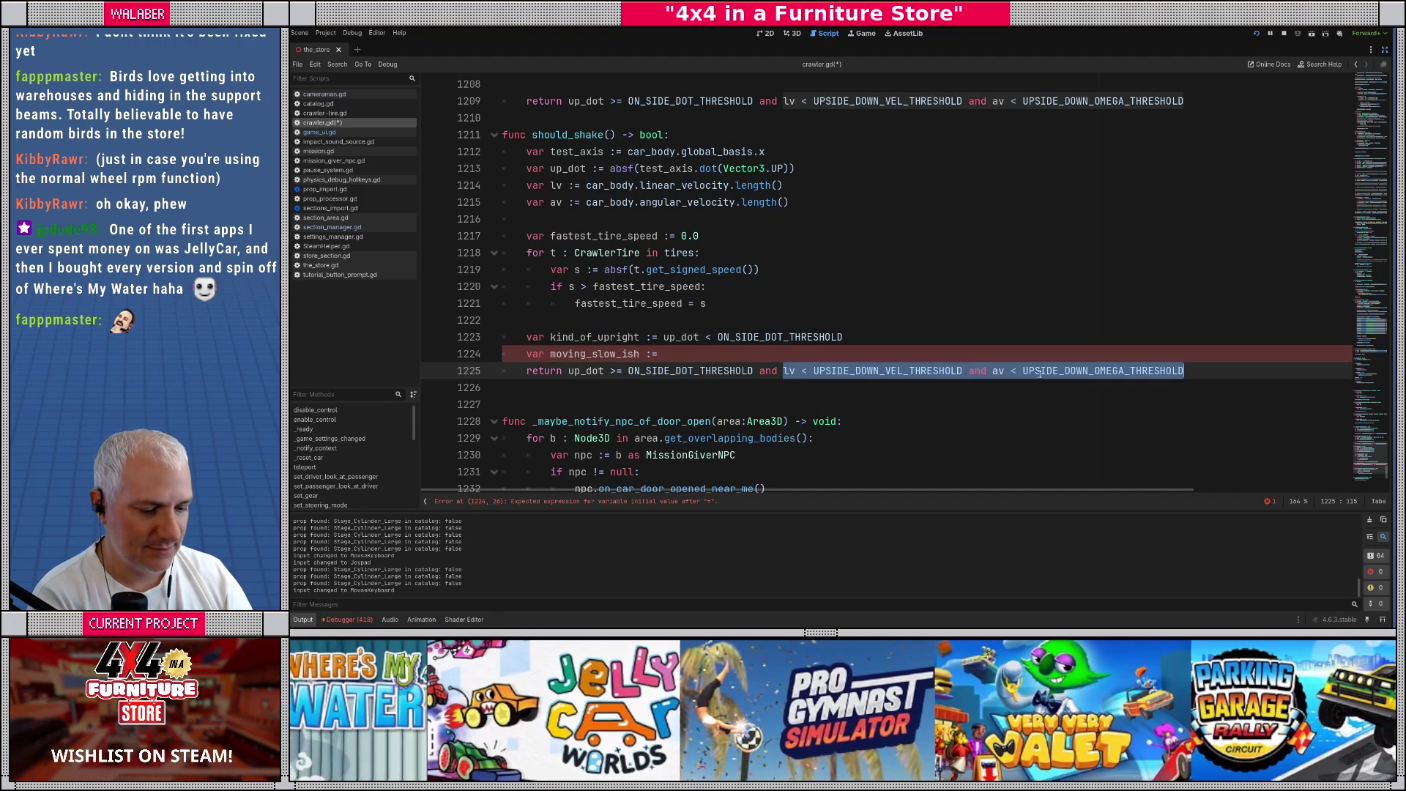
key(ctrl+x)
key(Up)
key(ctrl+v)
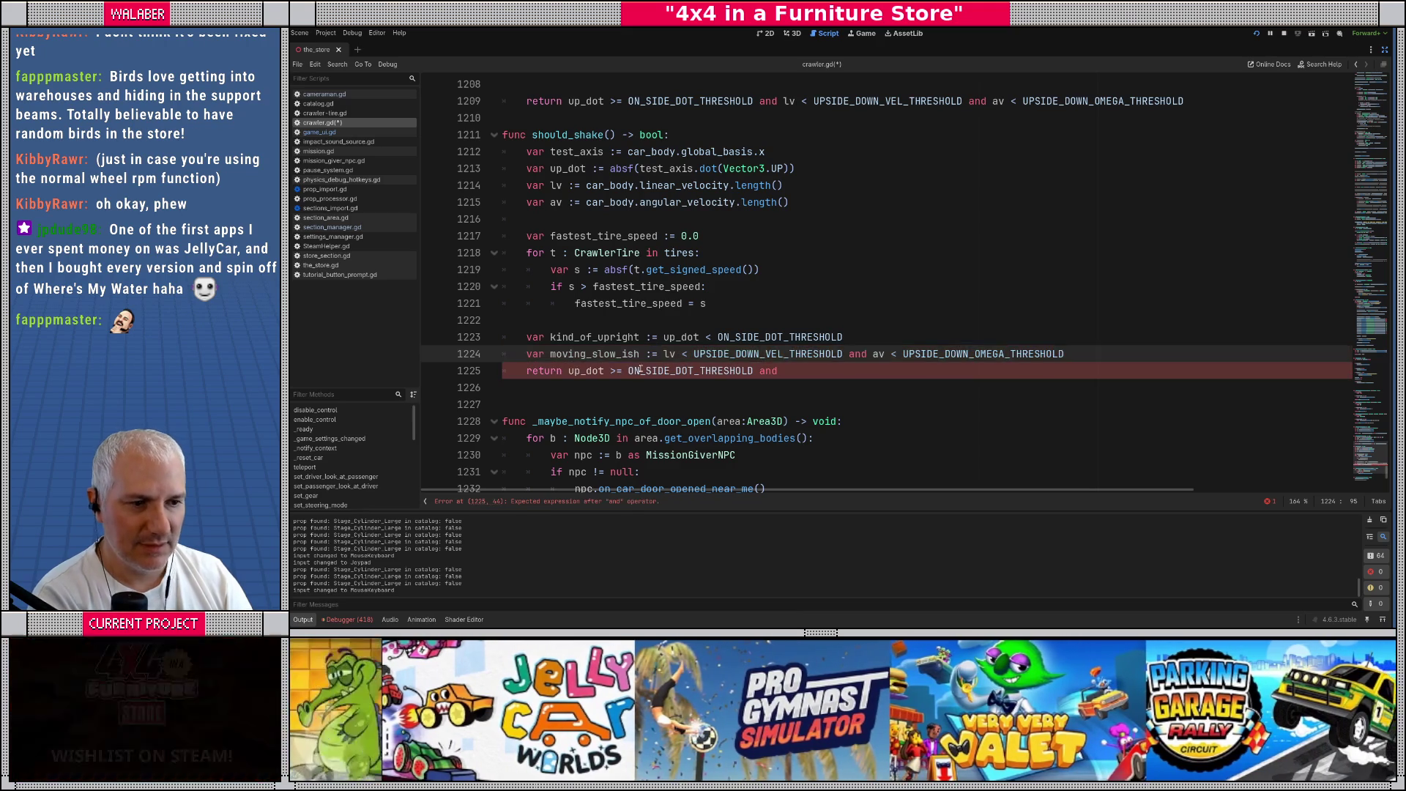
Add var tires_spinning_tho := fastest_tire_speed > SHAKE_SITUATION_TIRE_SPEED
key(Return)
text(var tires_)
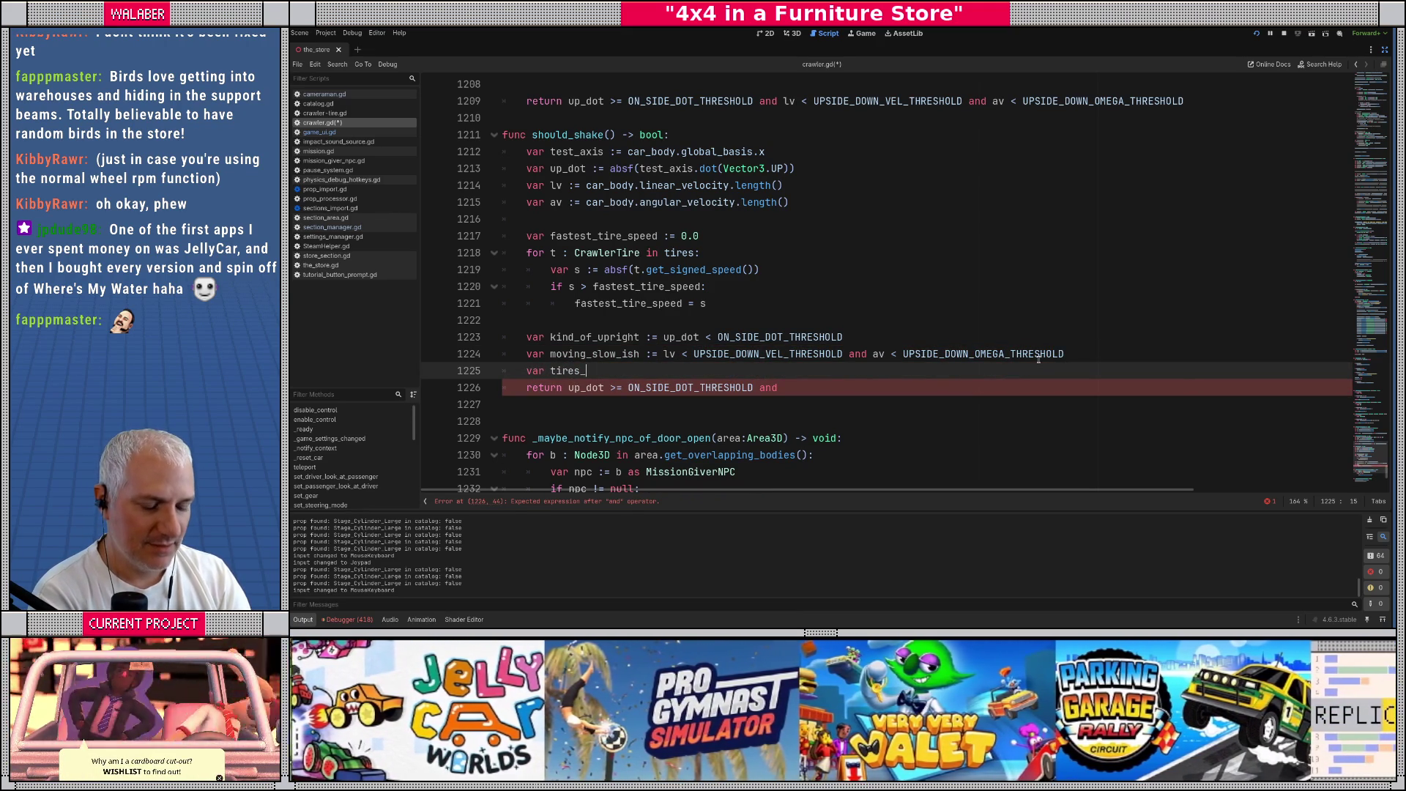
text(spinning)
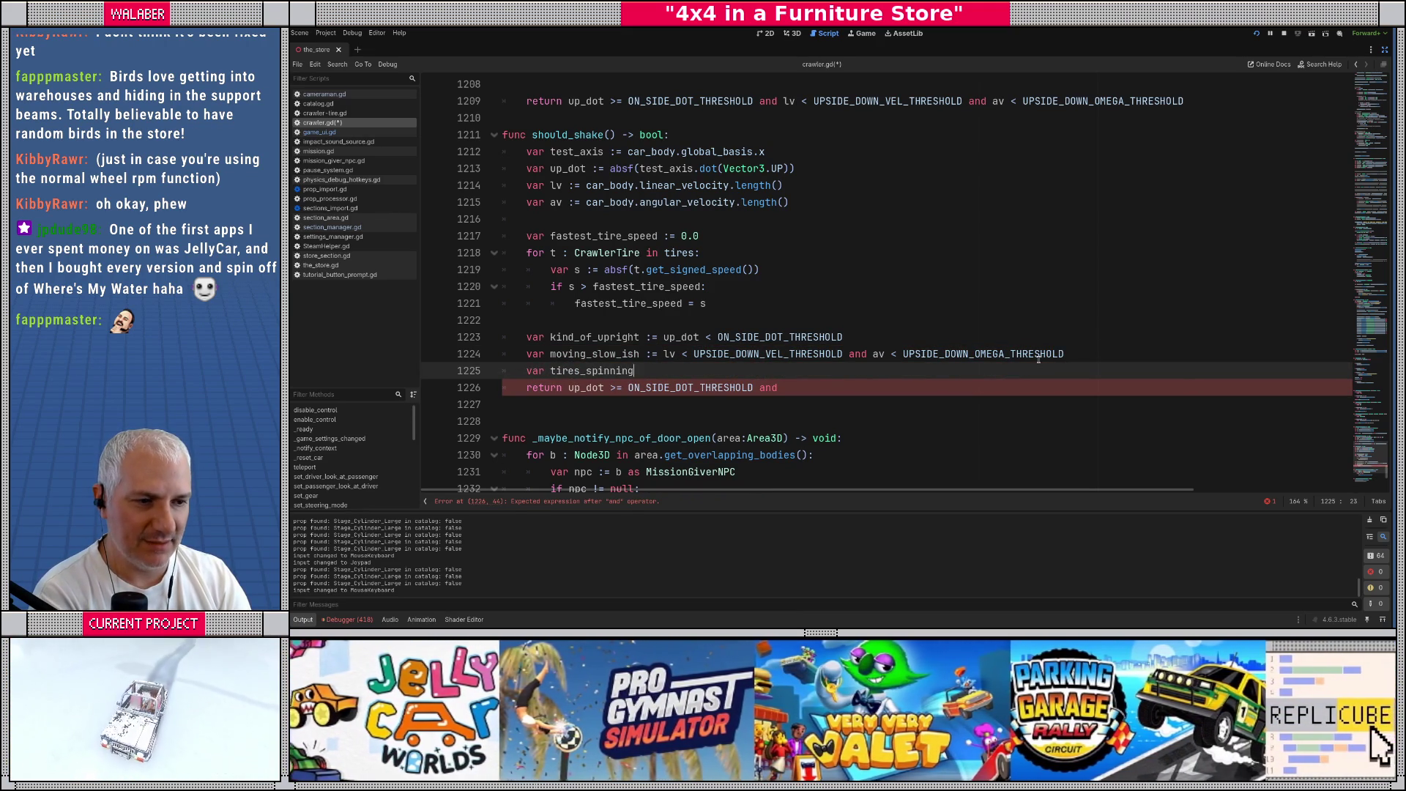
text(_tho := )
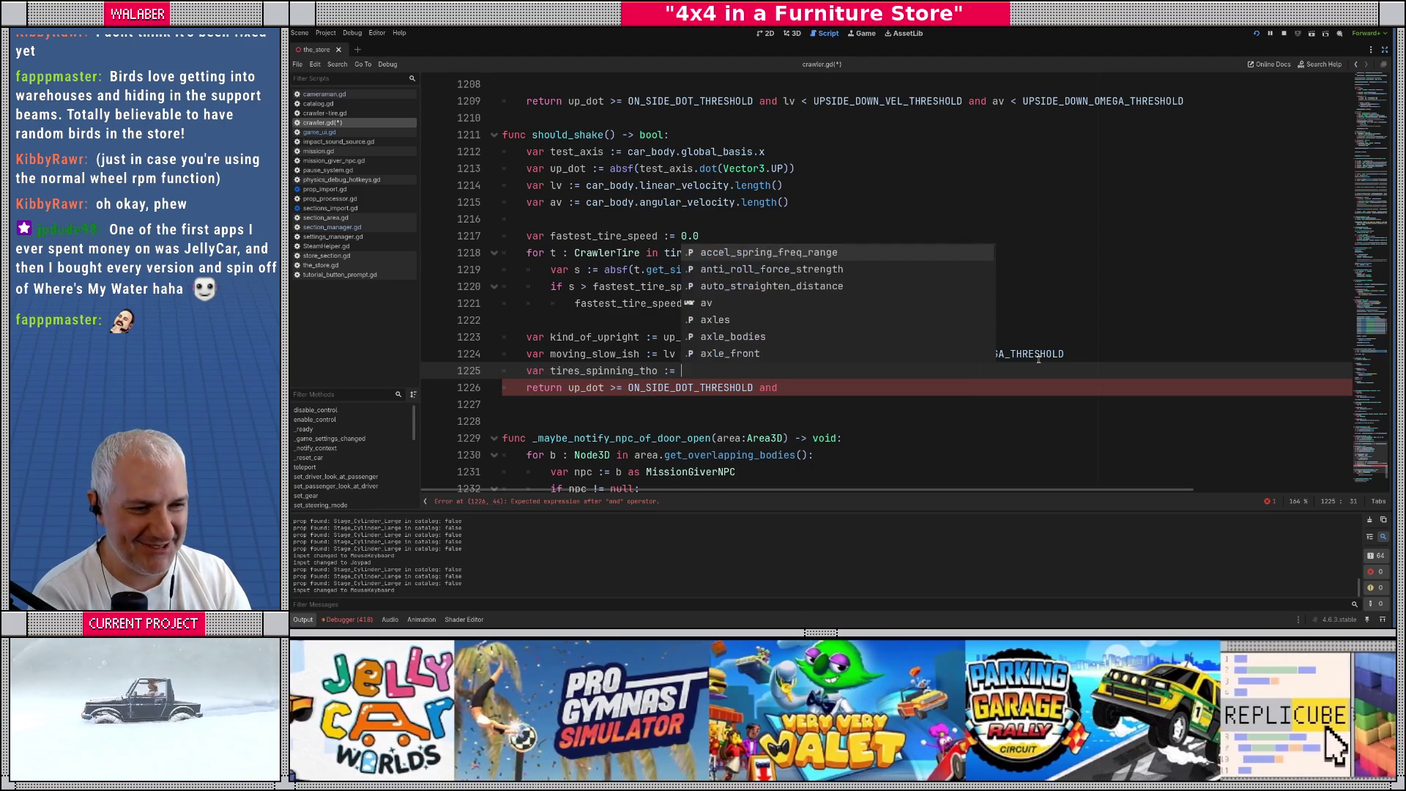
text(fas)
key(Return)
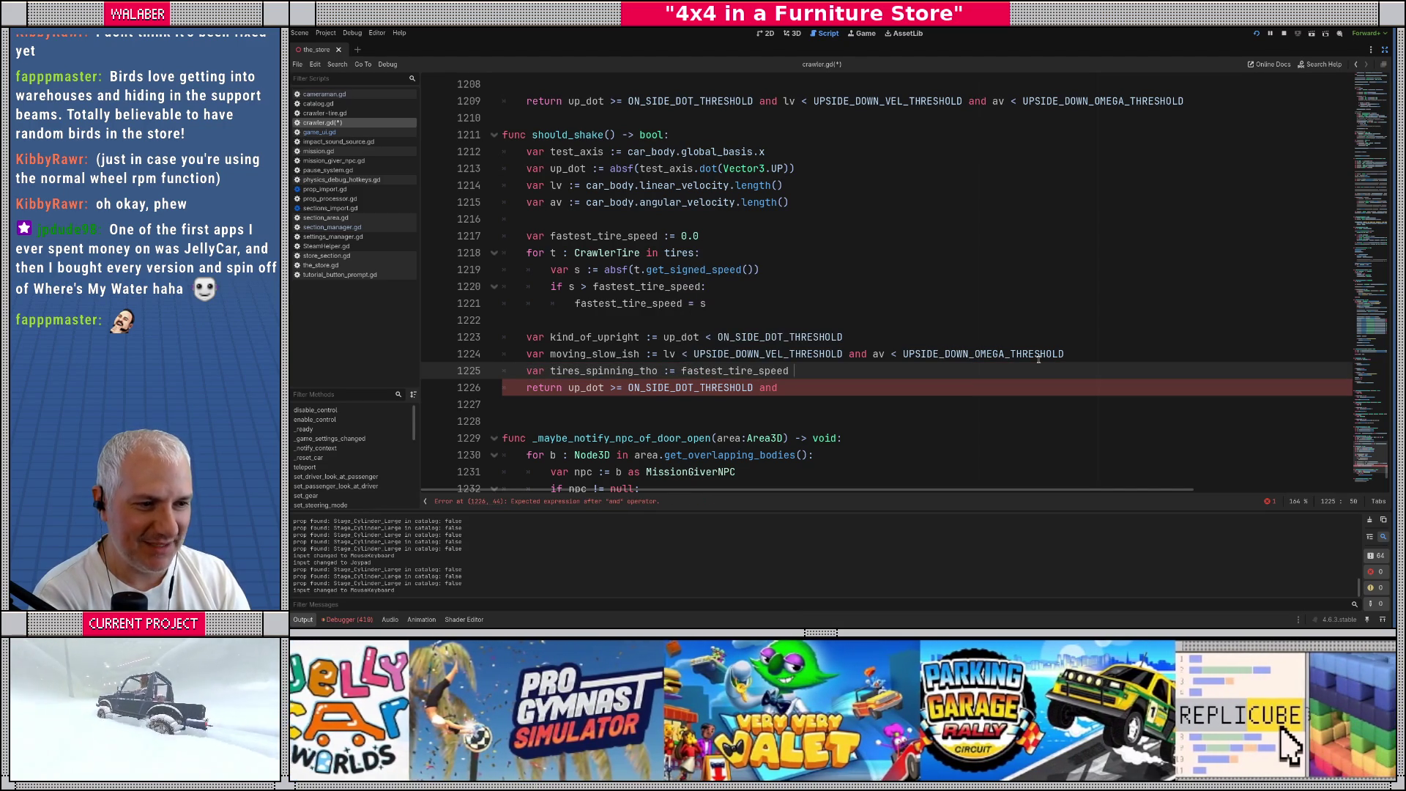
text(> )
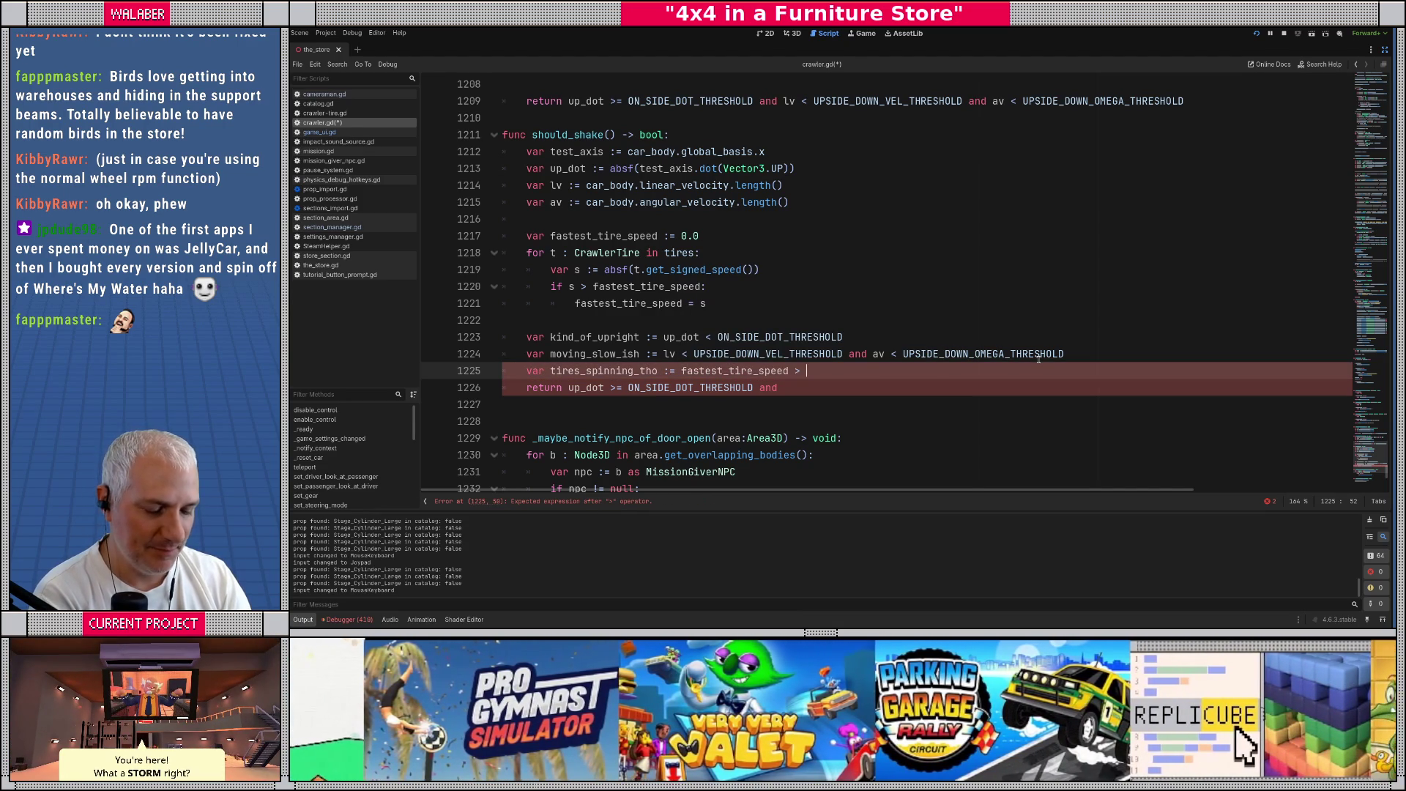
text(SHAKE)
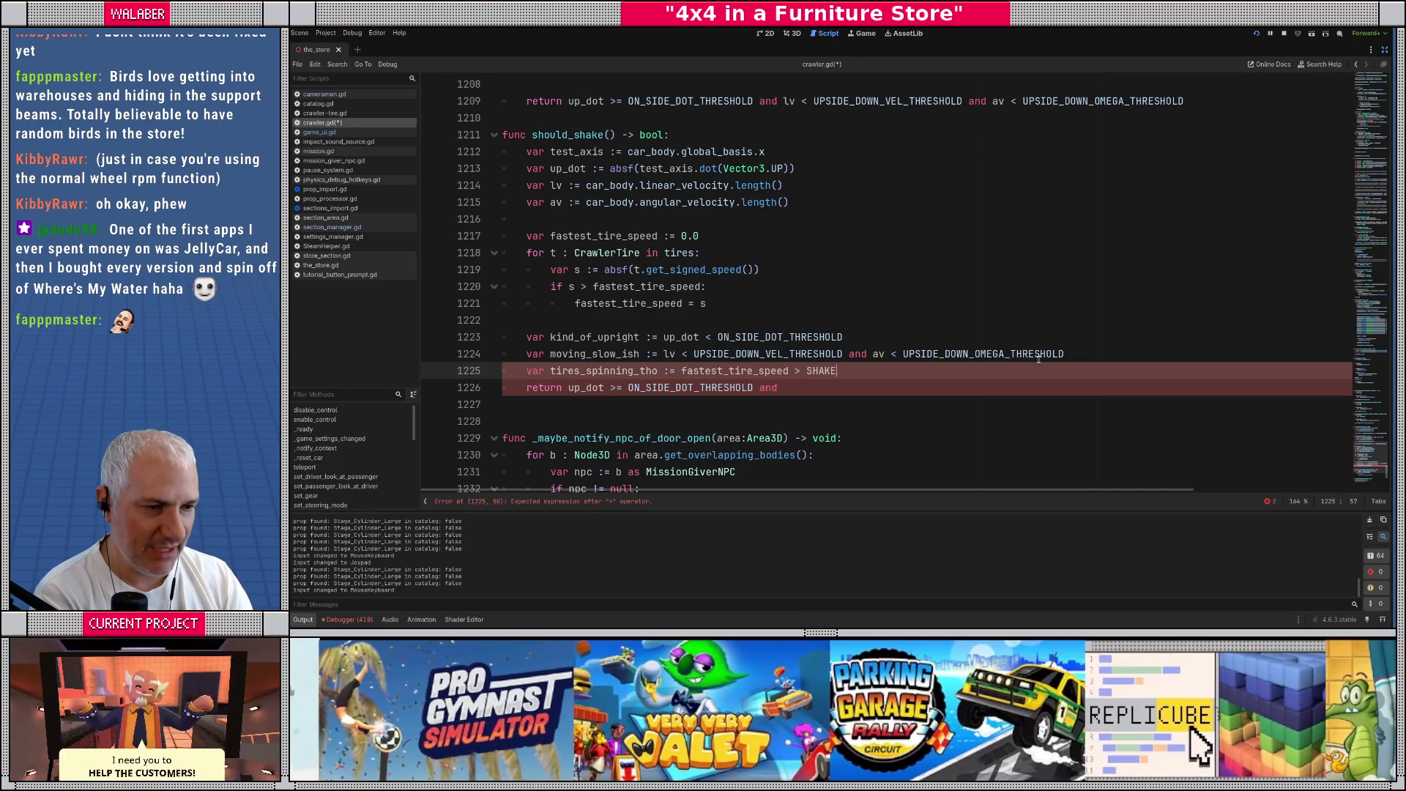
text(_S)
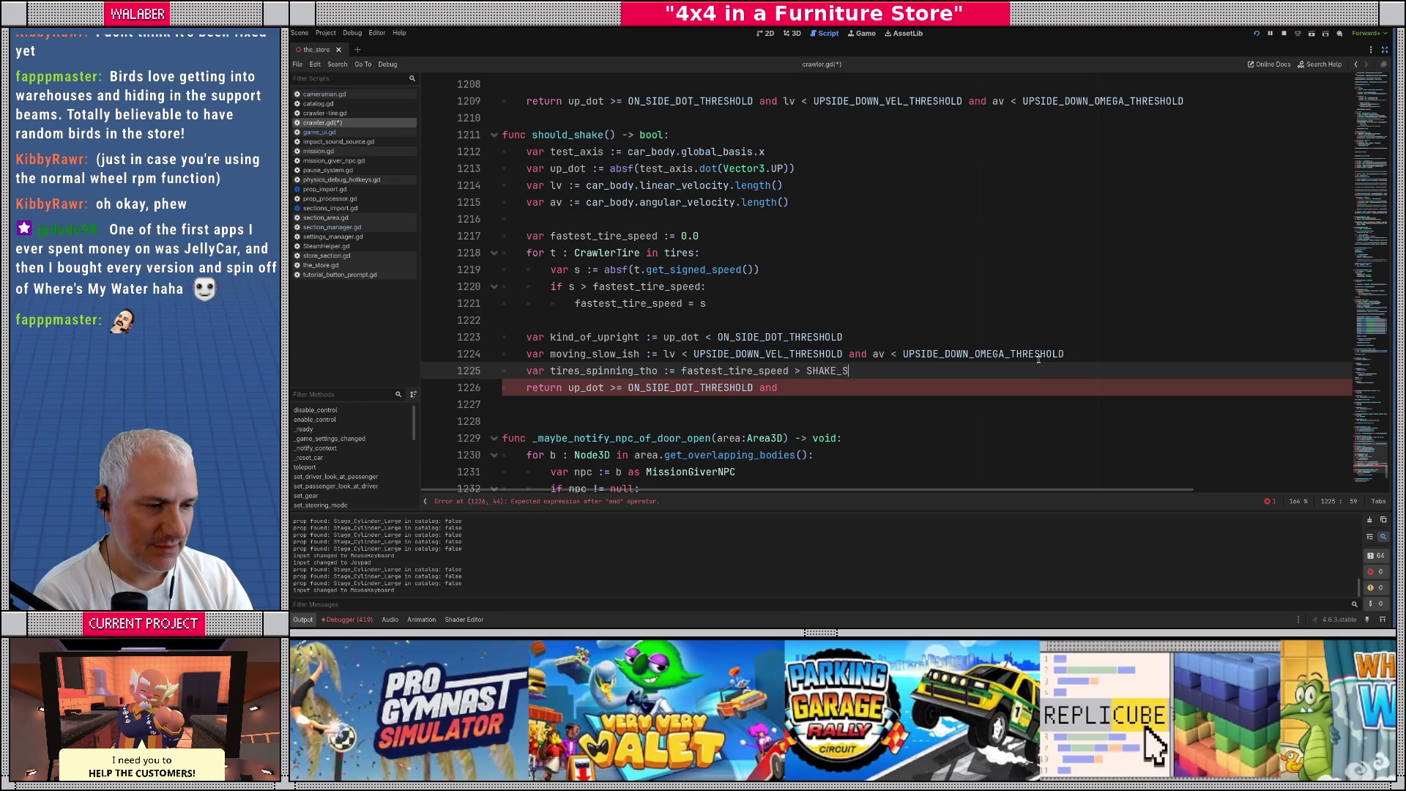
text(ITUATION_TIRE_SPEED)
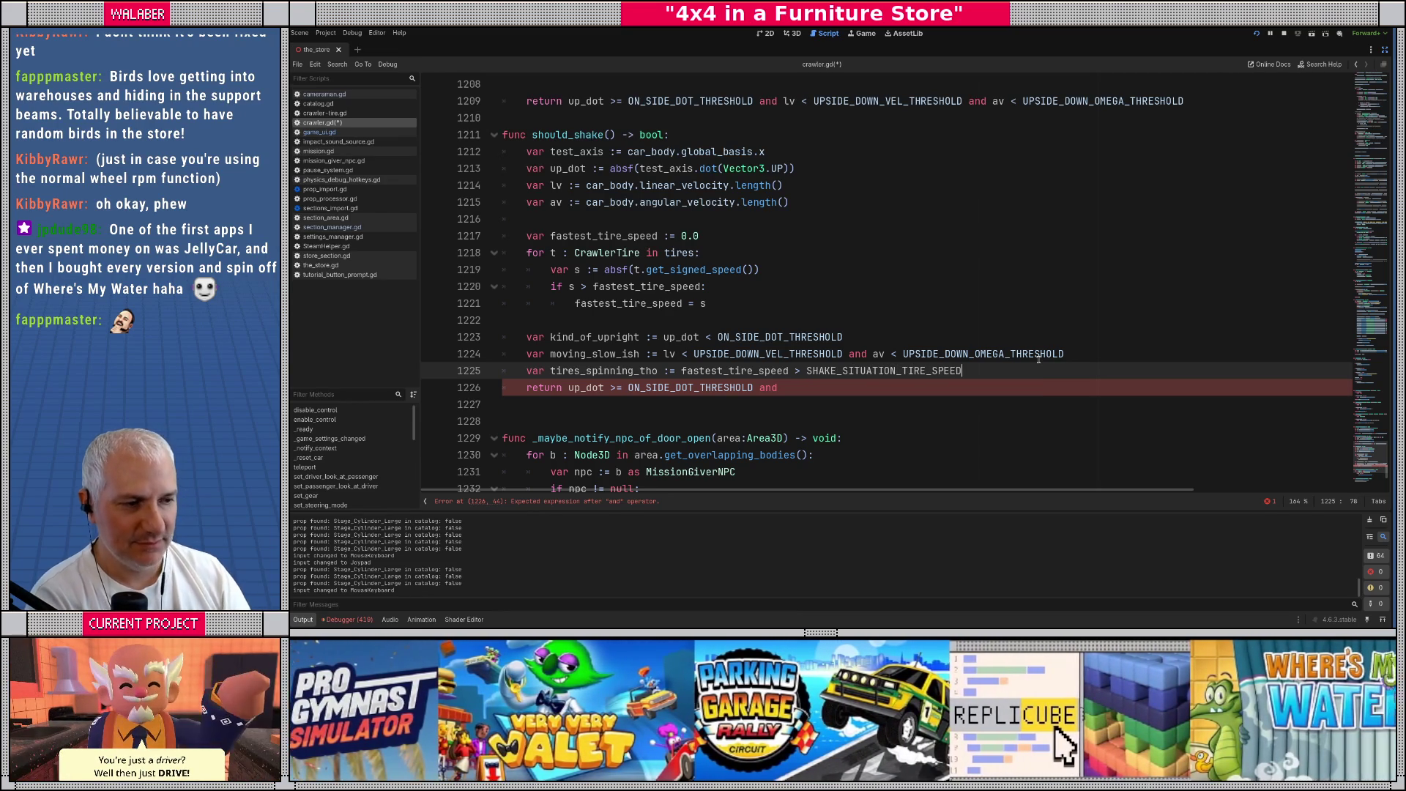
scroll(1031, 371, down, 2)
Replace the old return line with 'return kind_of_upright and moving_slow_ish and tires_spinning_tho'
click(835, 337)
key(shift+Home)
key(BackSpace)
key(Return)
text(return ki)
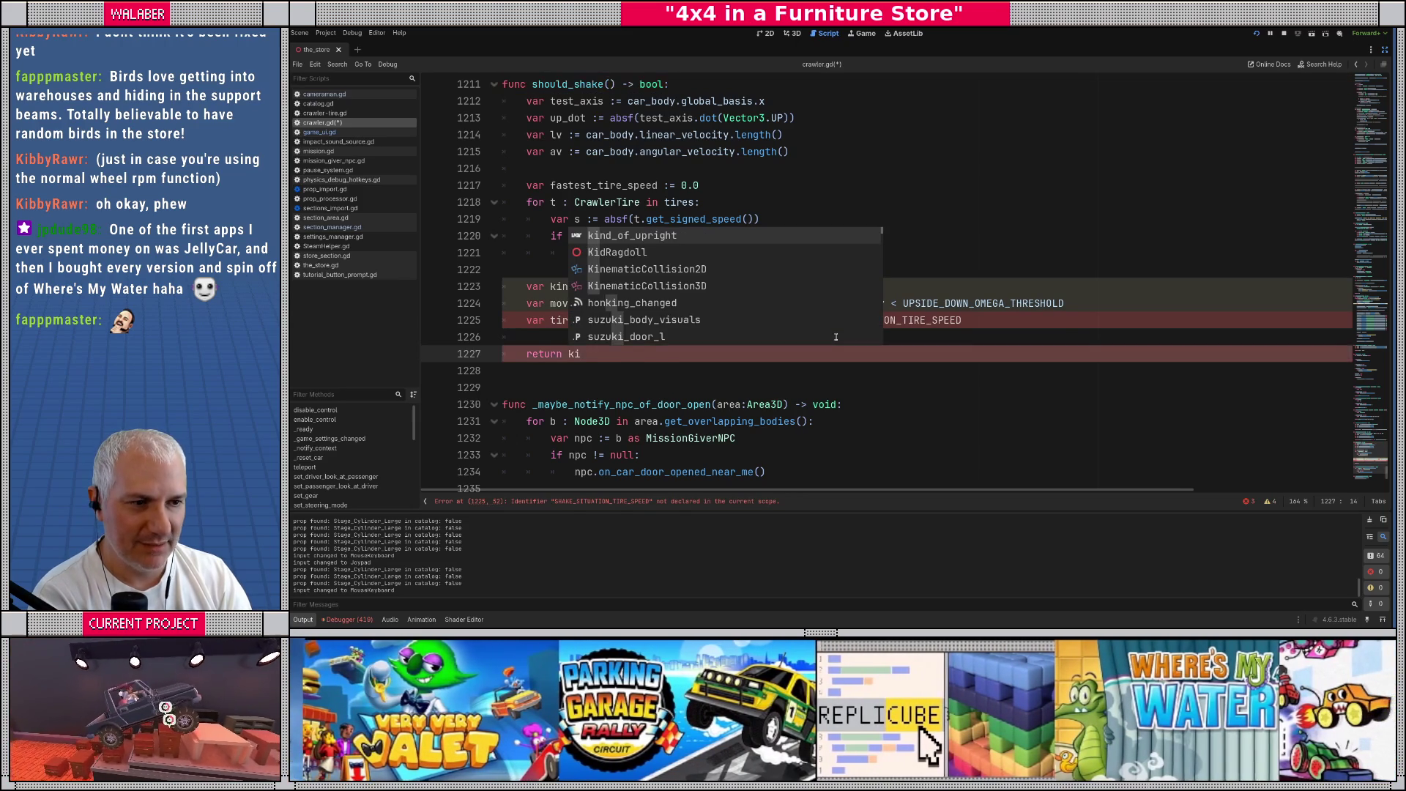
text(nd_of_upright and mo)
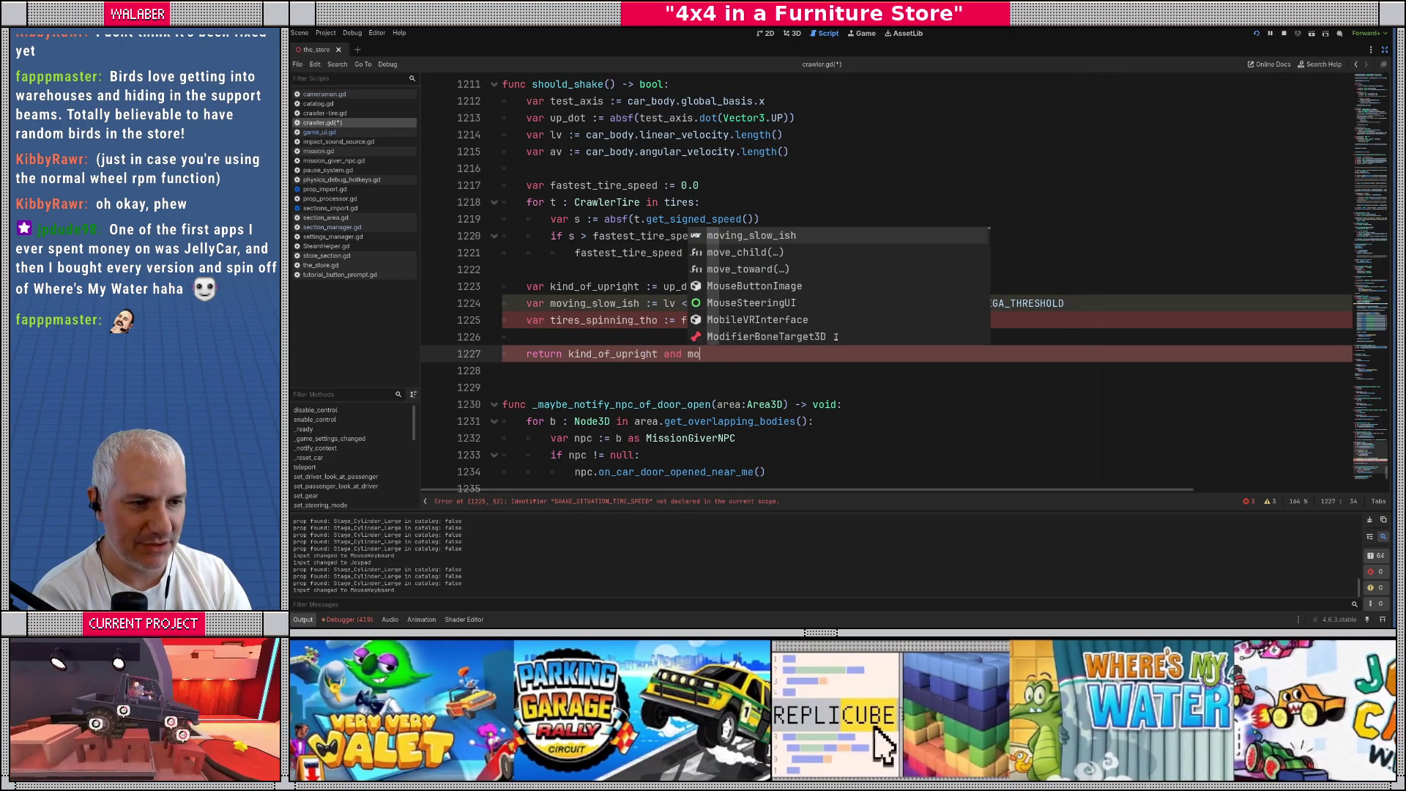
text(ving_slow_ish and tir)
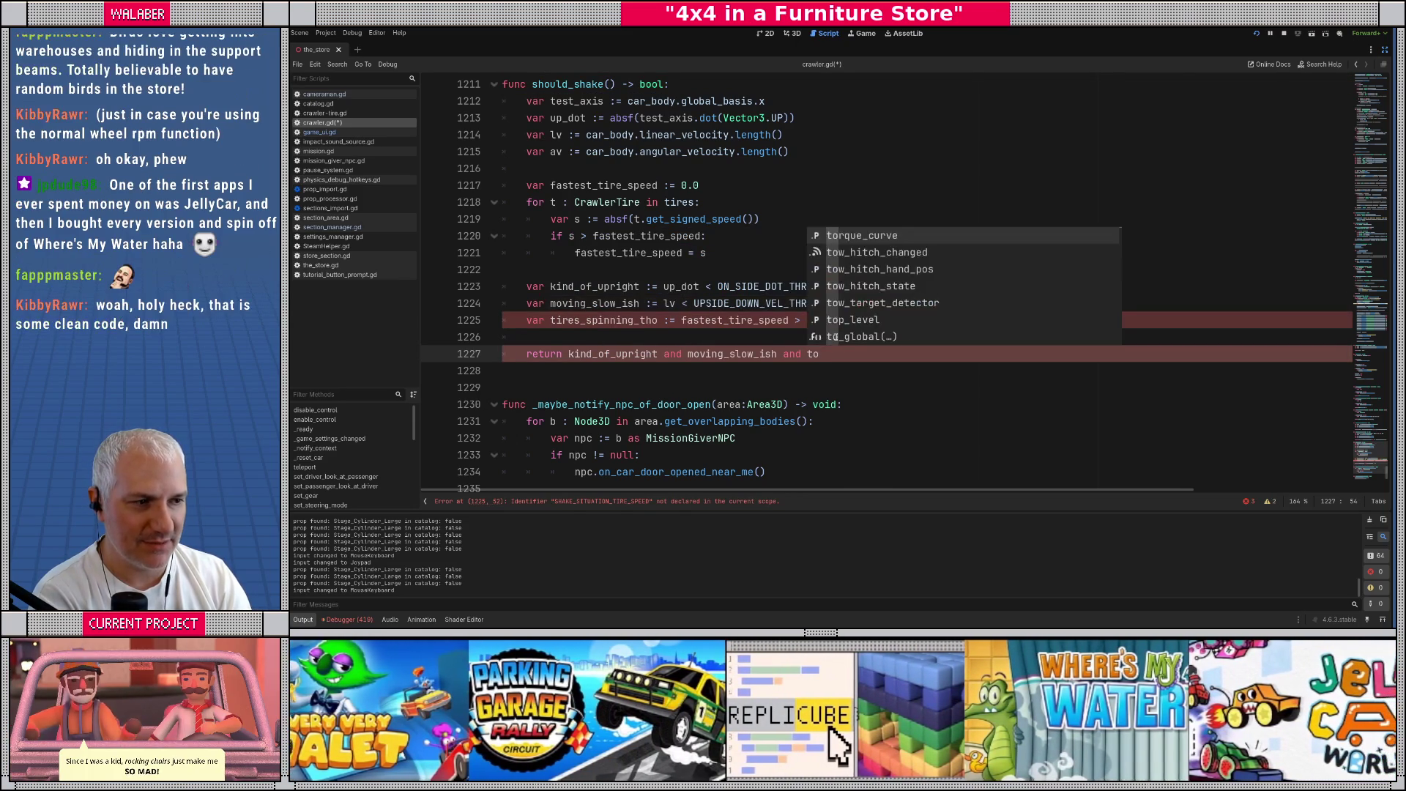
key(Down)
key(Return)
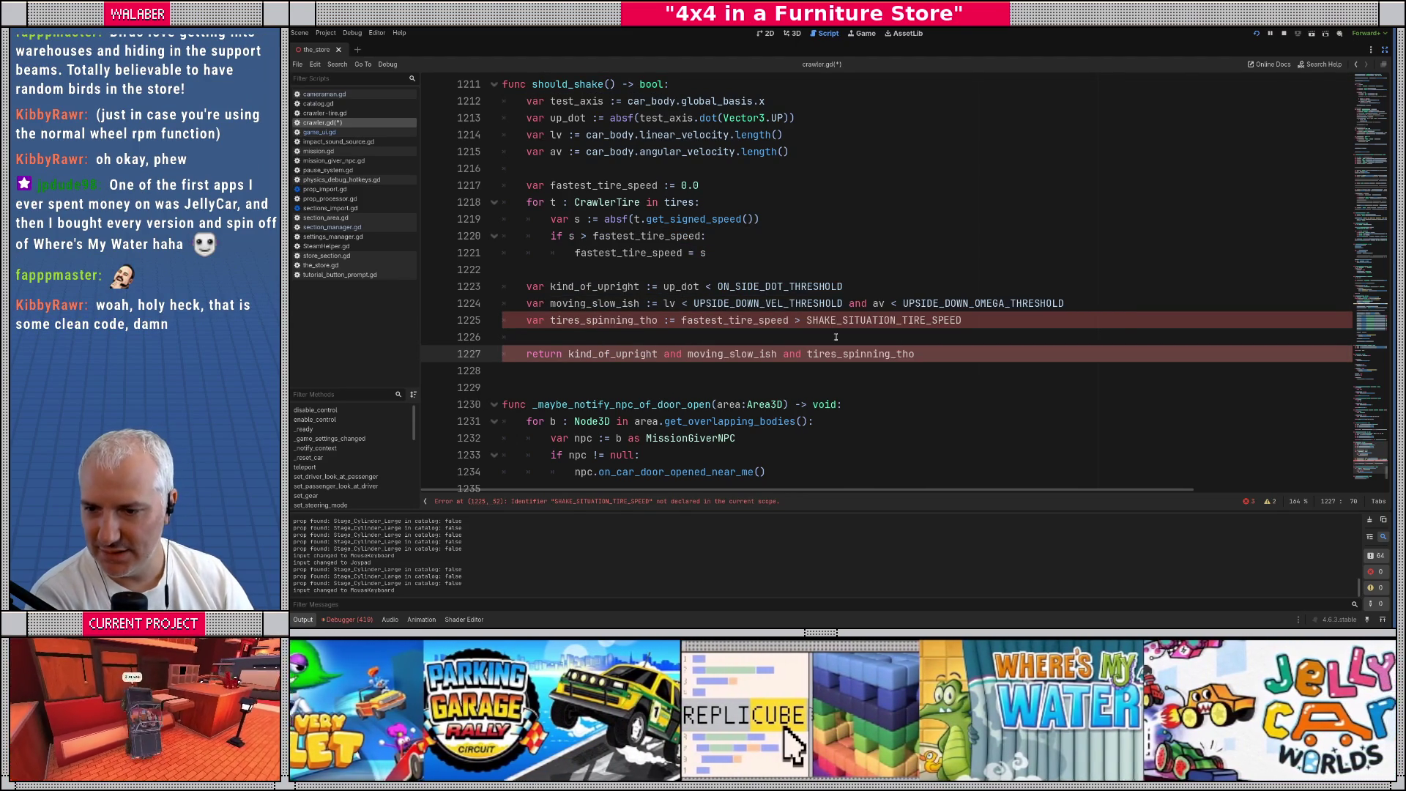
Add 'const SHAKE_SITUATION_TIRE_SPEED := 4.0' on line 8, after the existing threshold constants
double_click(883, 320)
key(ctrl+c)
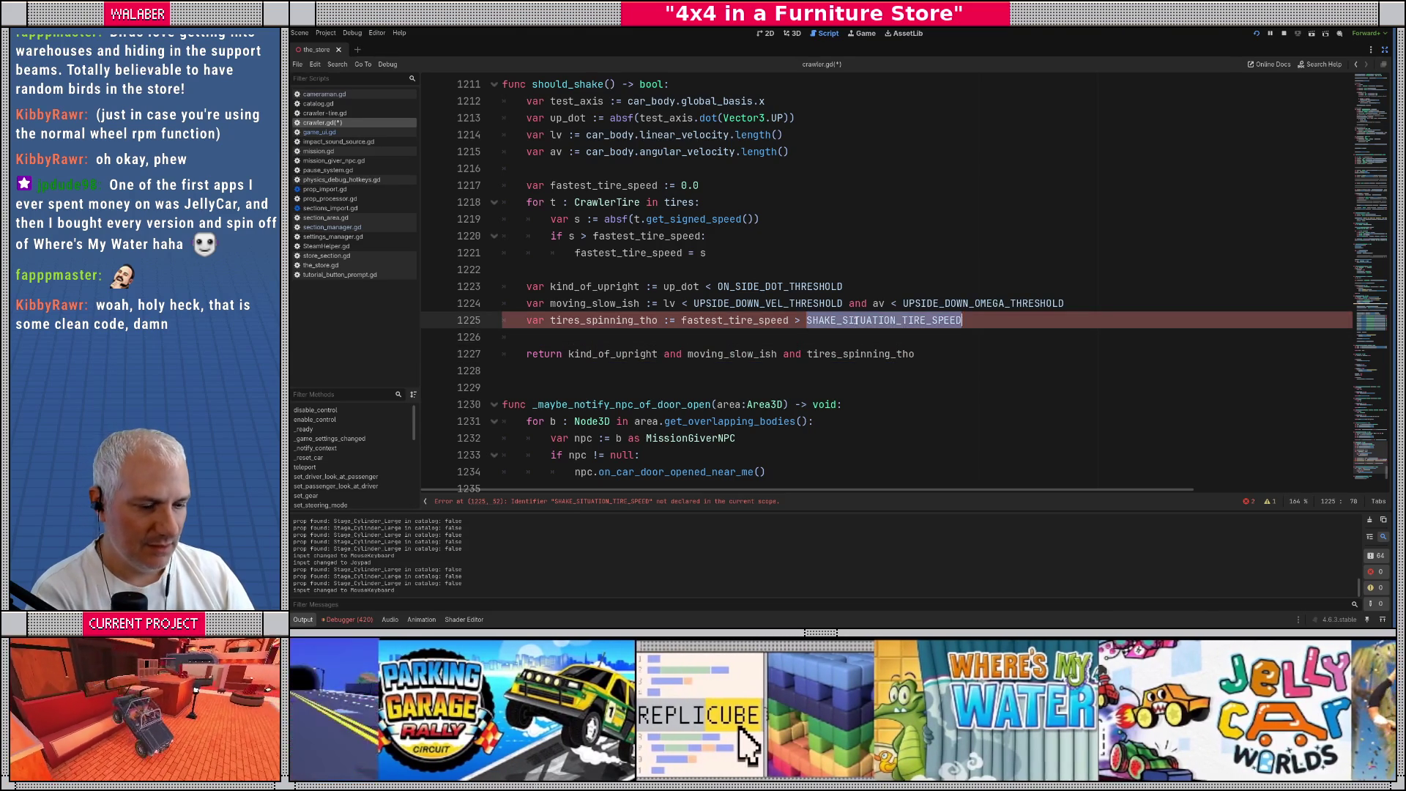
click(791, 303)
key(ctrl+Home)
click(649, 200)
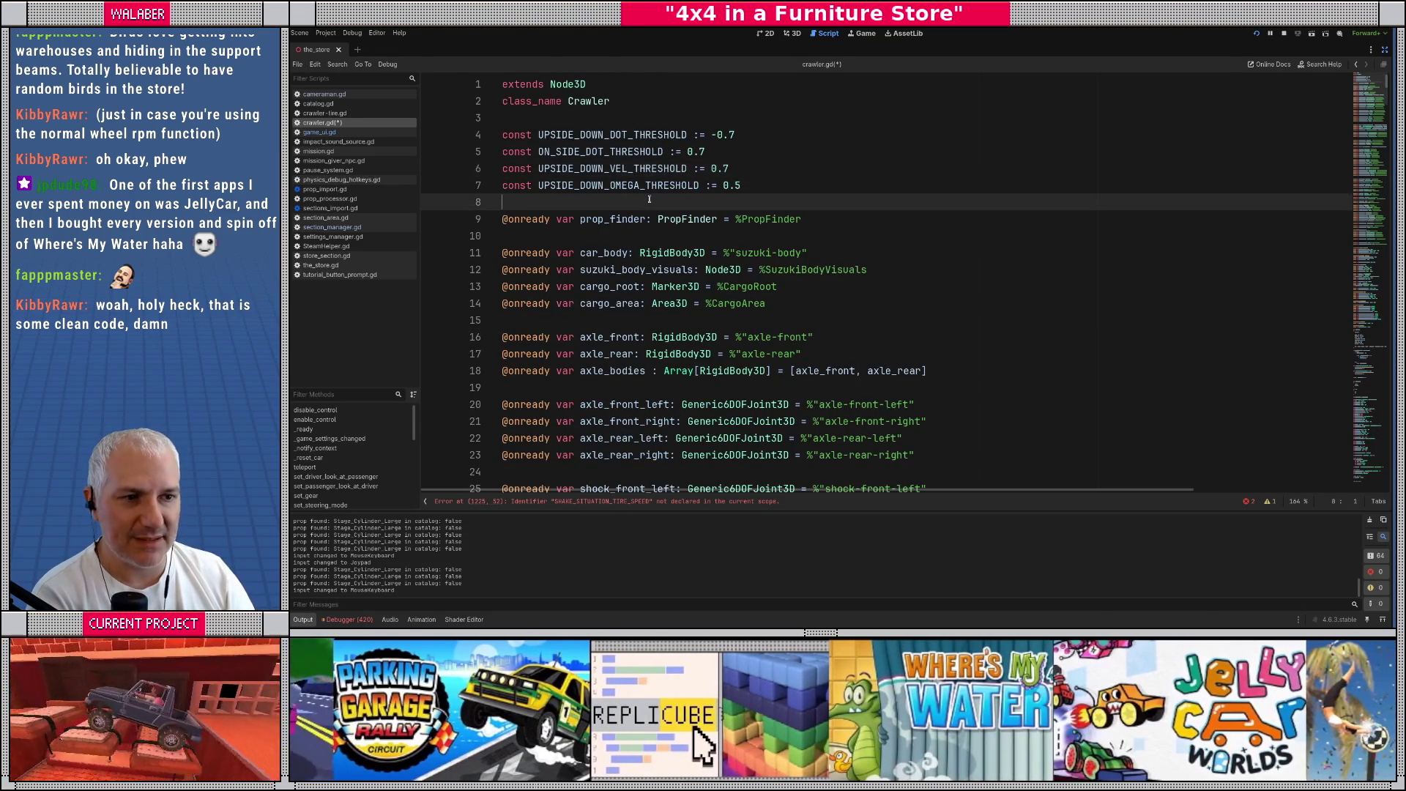
text(const)
key(ctrl+v)
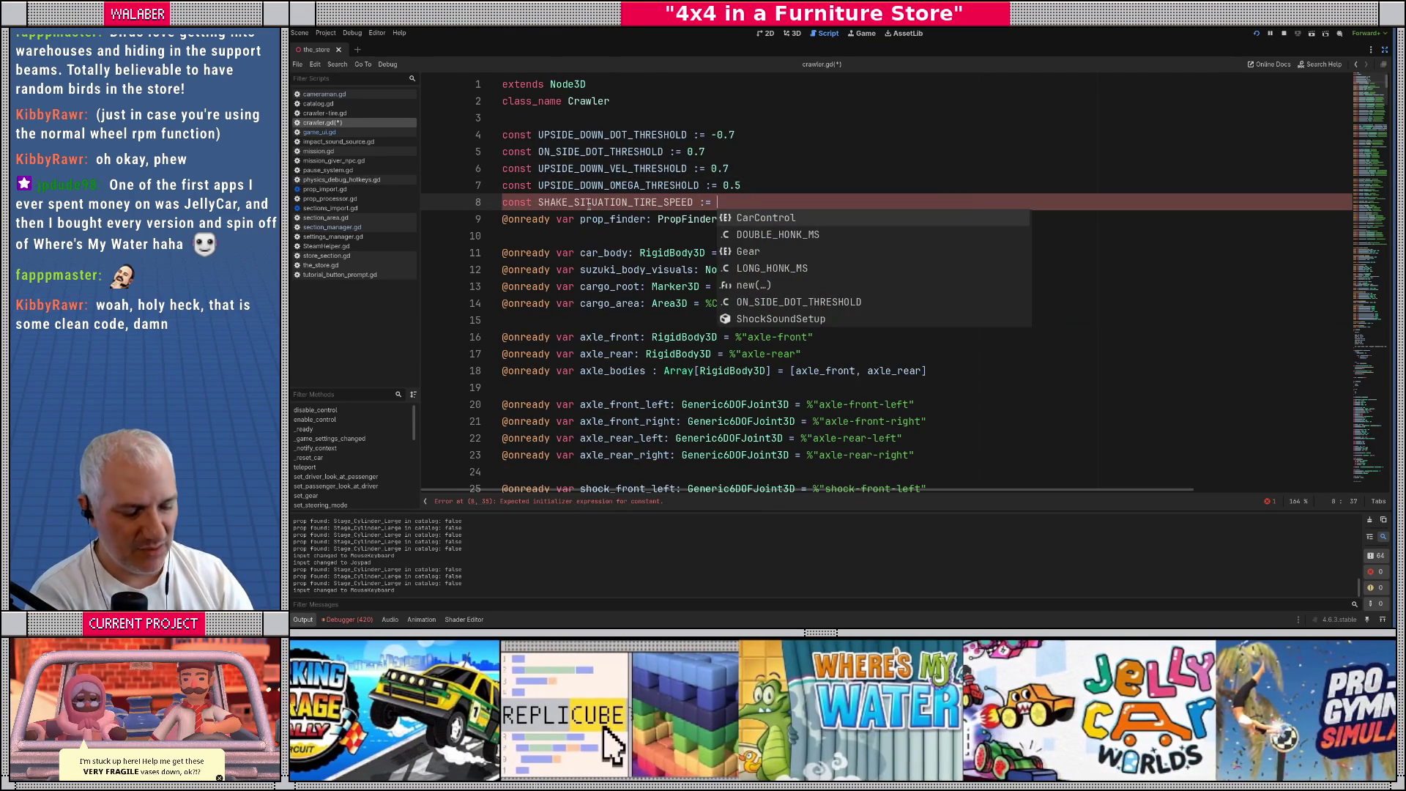
text(4.0)
key(Return)
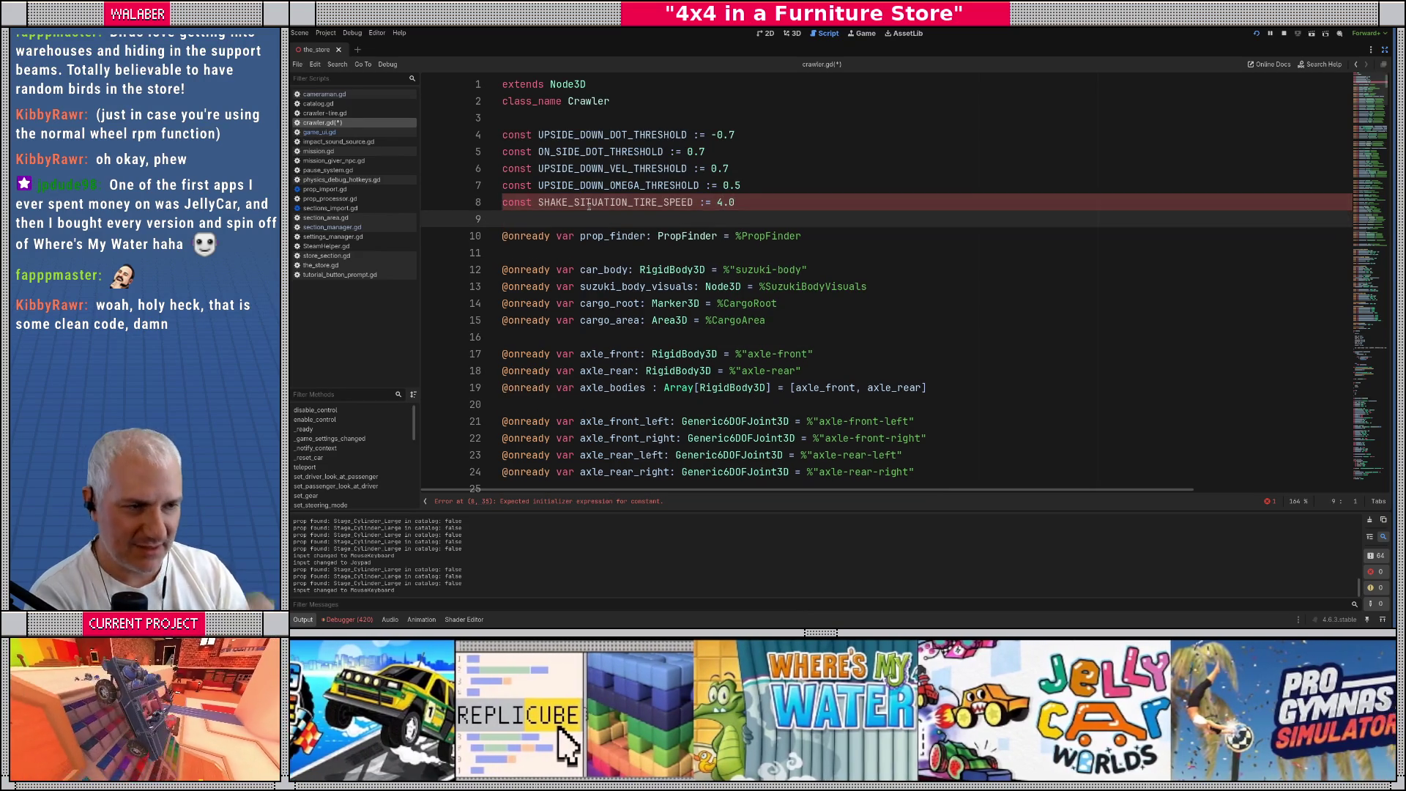
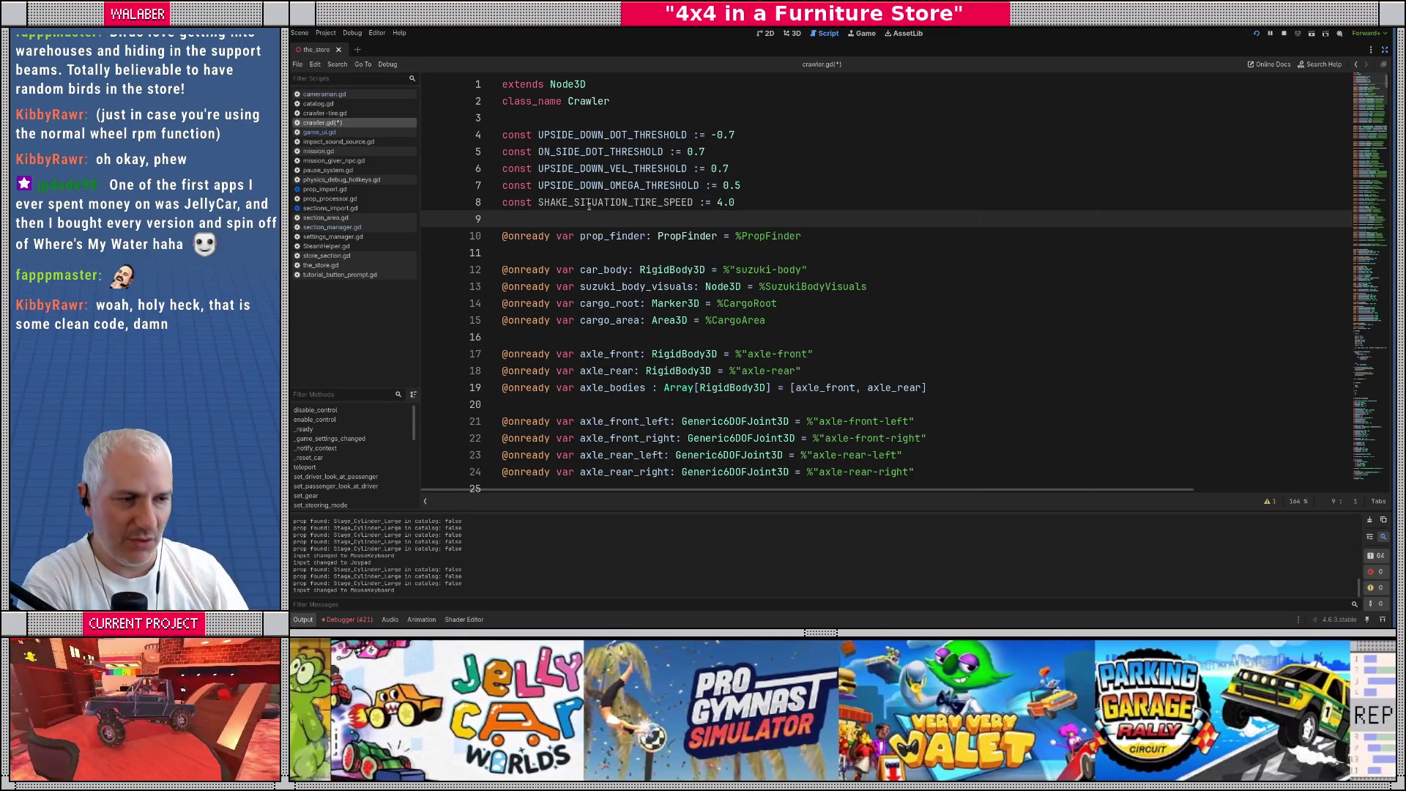
Change SHAKE_SITUATION_TIRE_SPEED on line 8 of crawler.gd from 4.0 to 5.0 and save
double_click(719, 203)
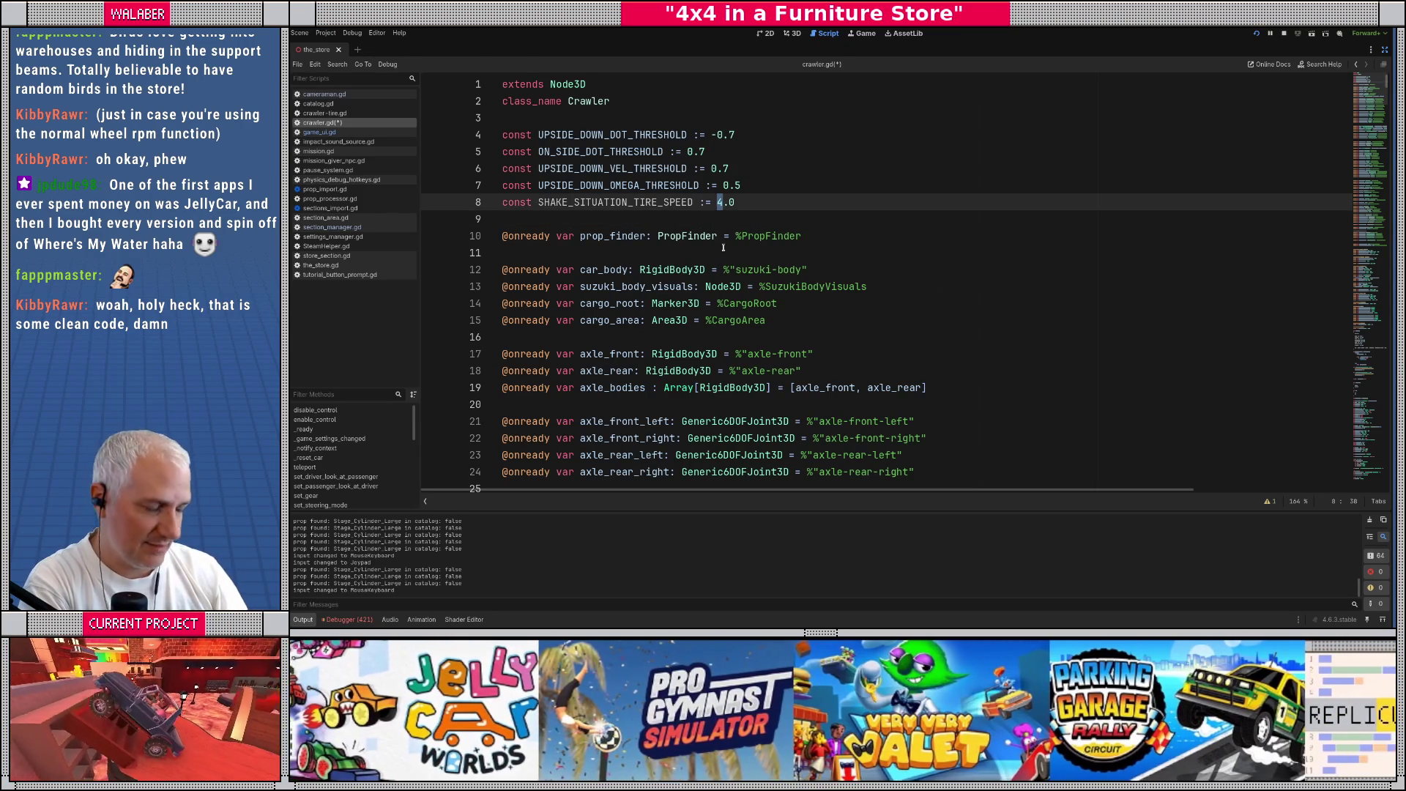
text(5)
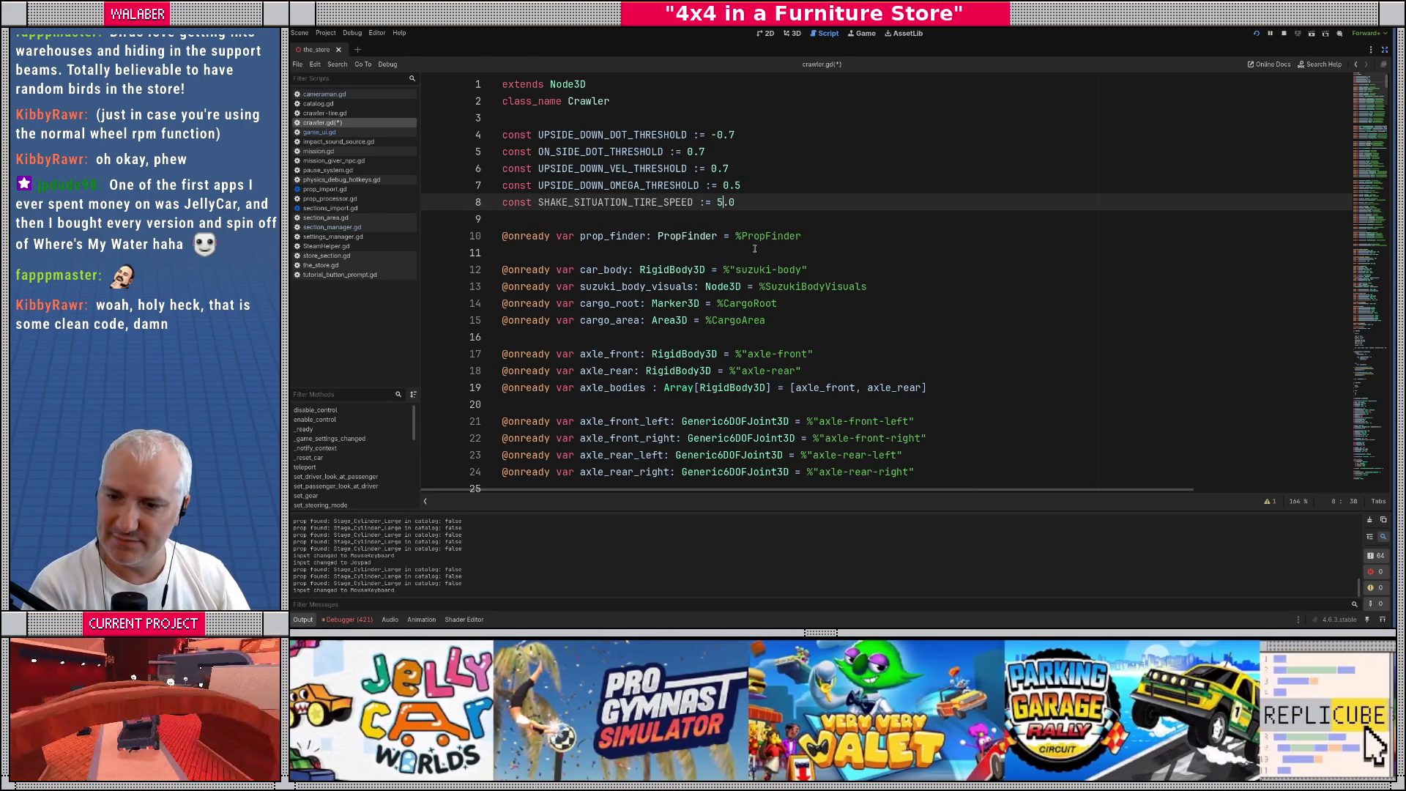
key(ctrl+s)
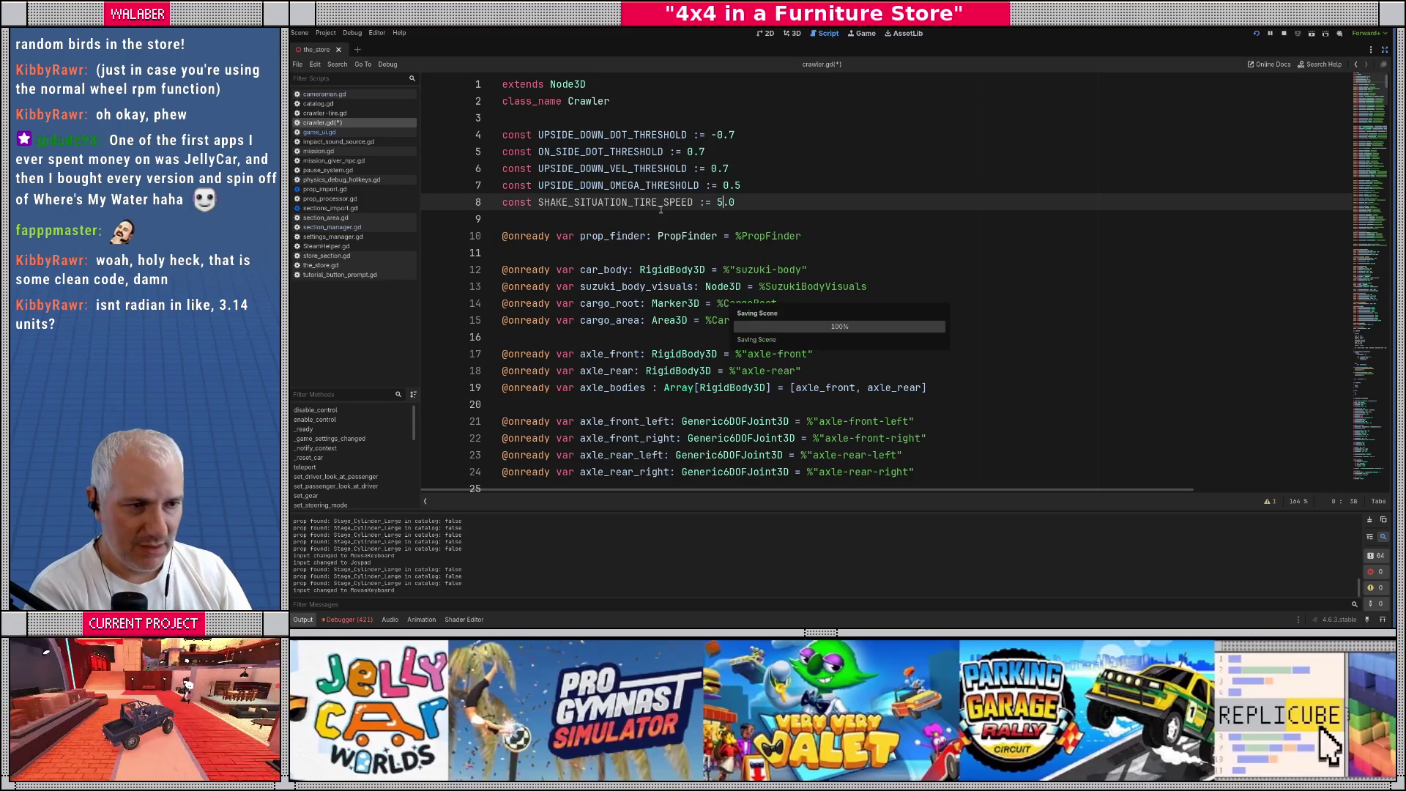
key(Down)
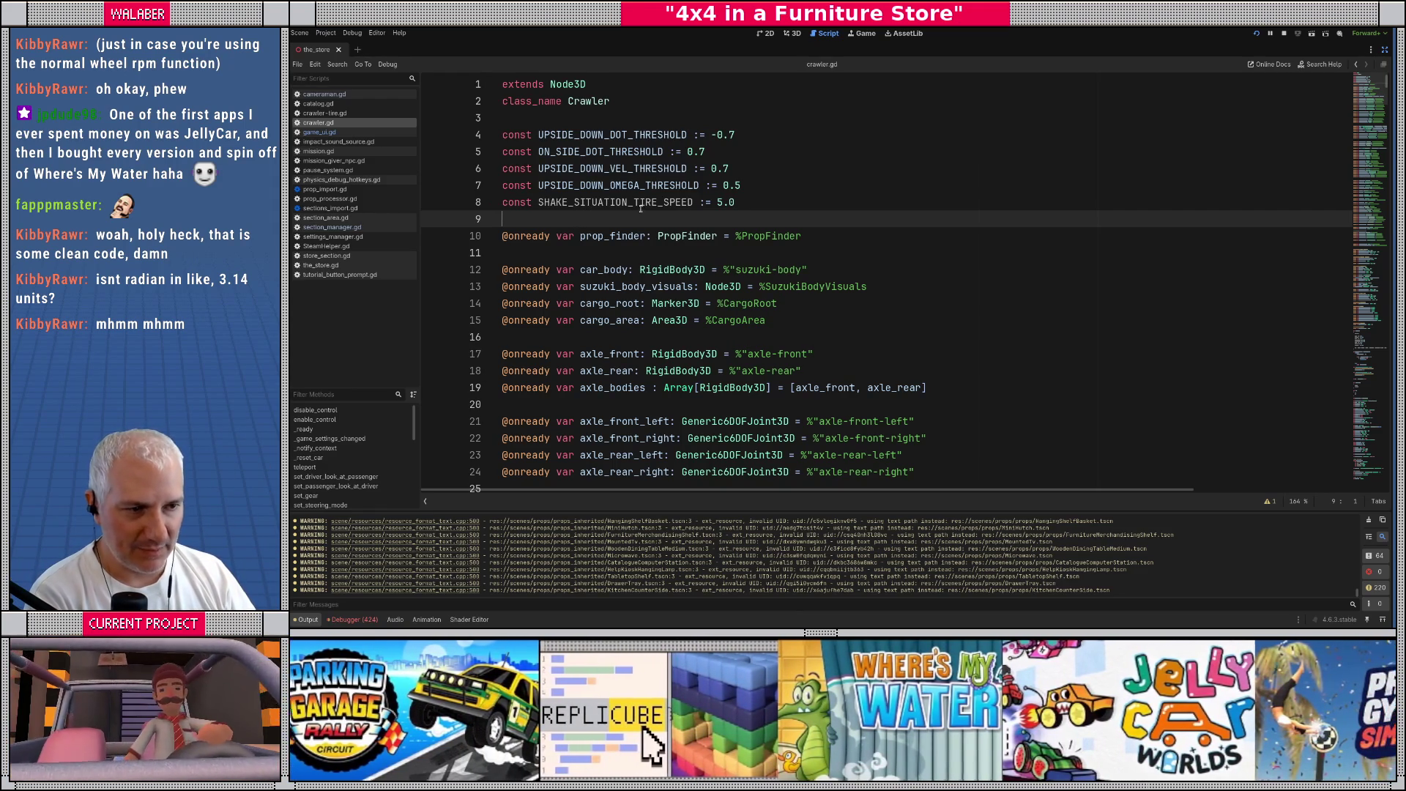
key(ctrl+f)
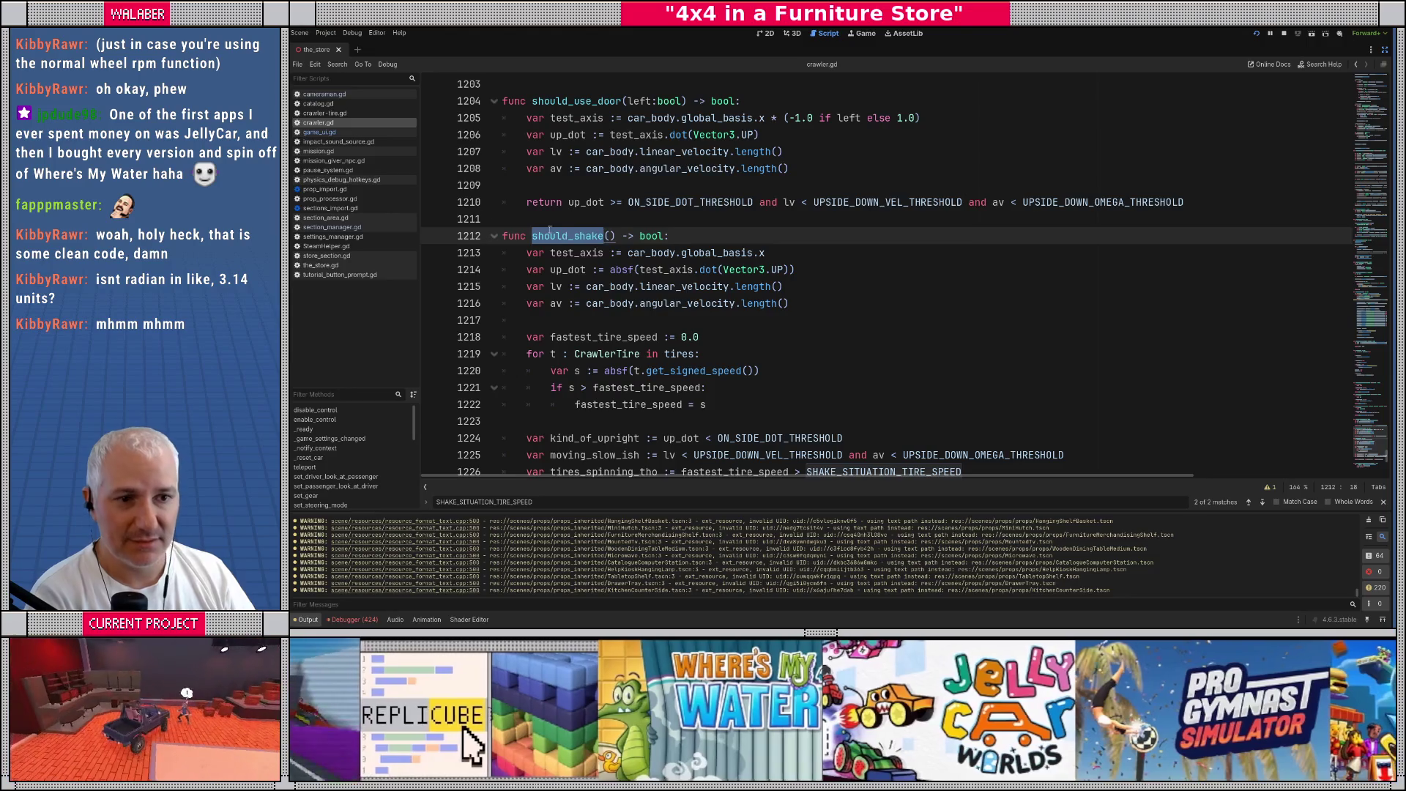
Switch to game_ui.gd and jump to the door_prompt_right declaration
click(329, 132)
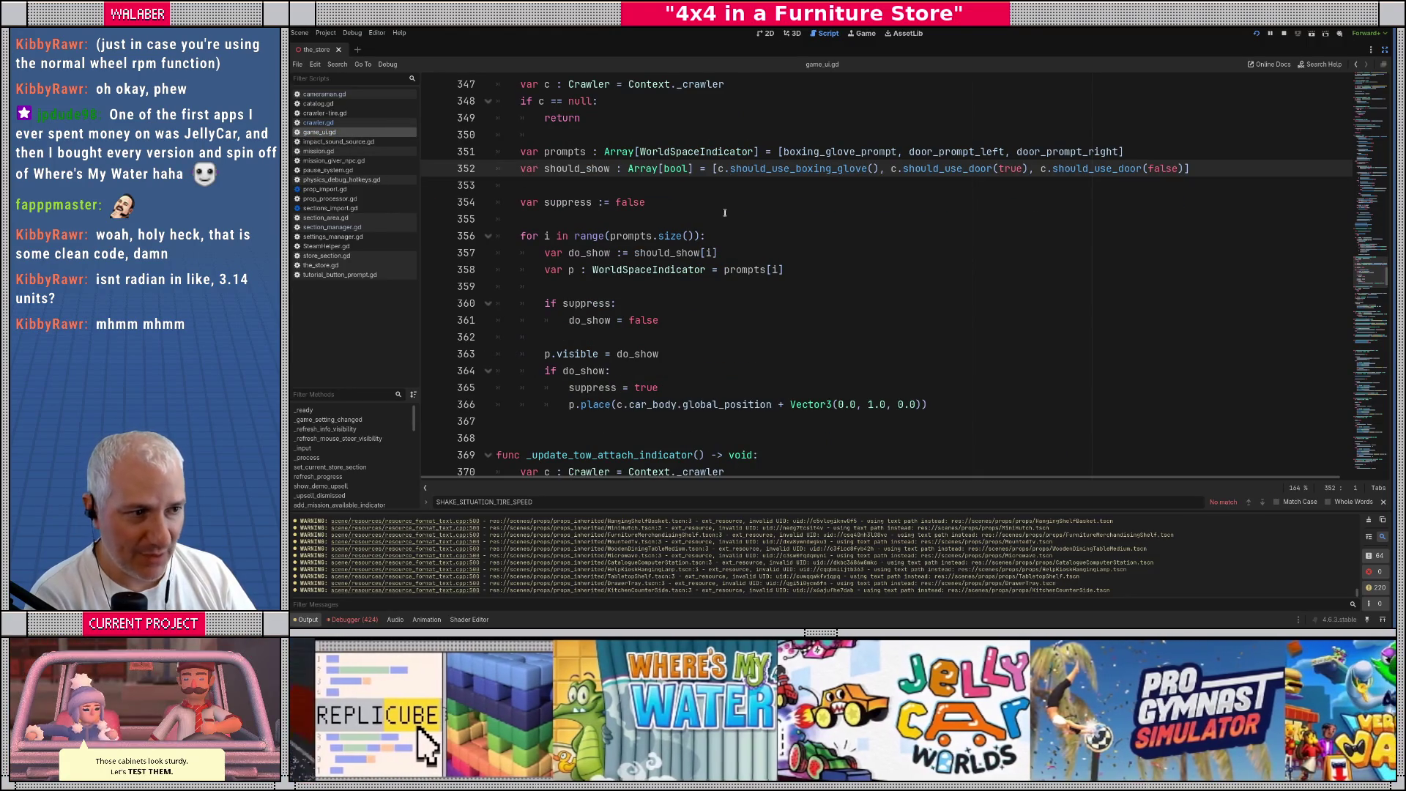
scroll(738, 196, up, 1)
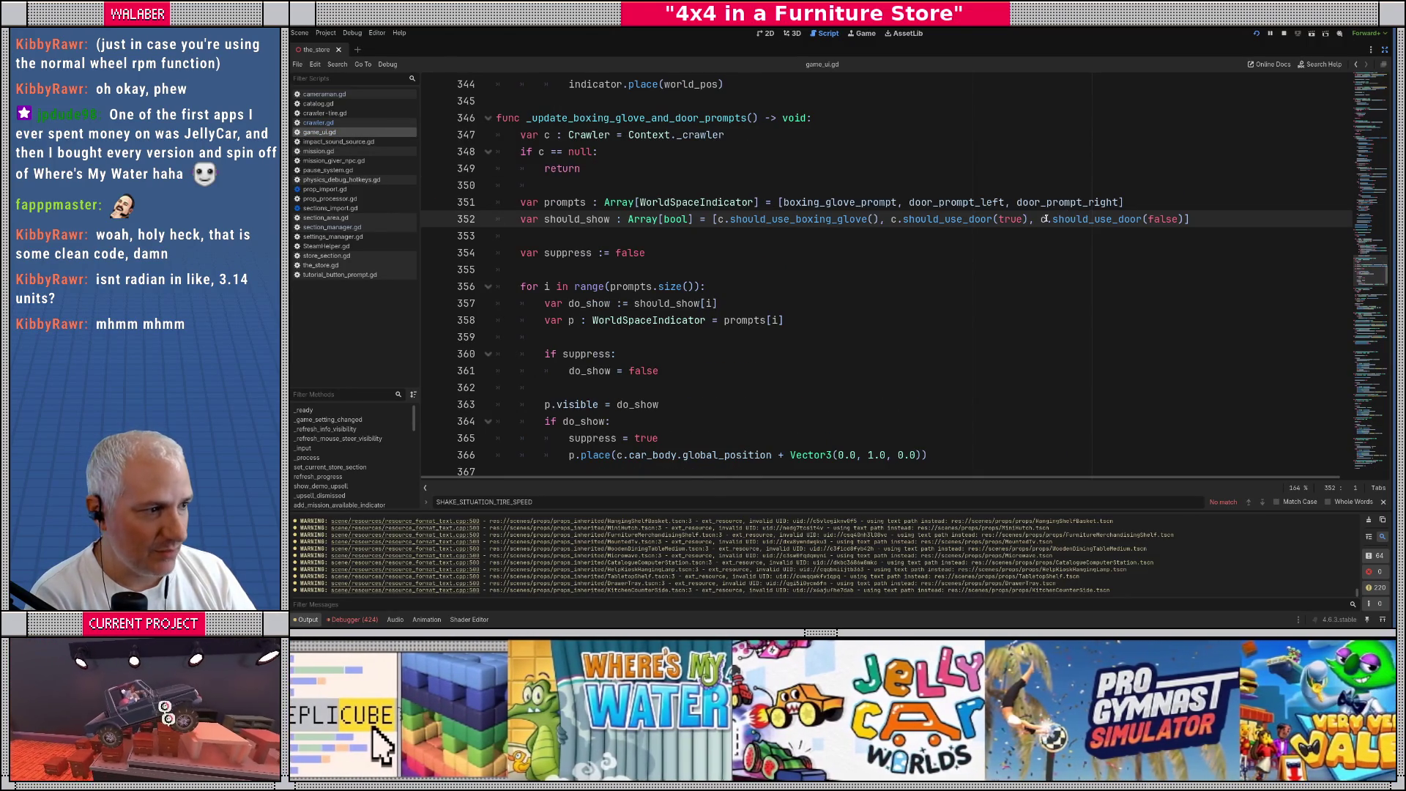
ctrl+click(1080, 209)
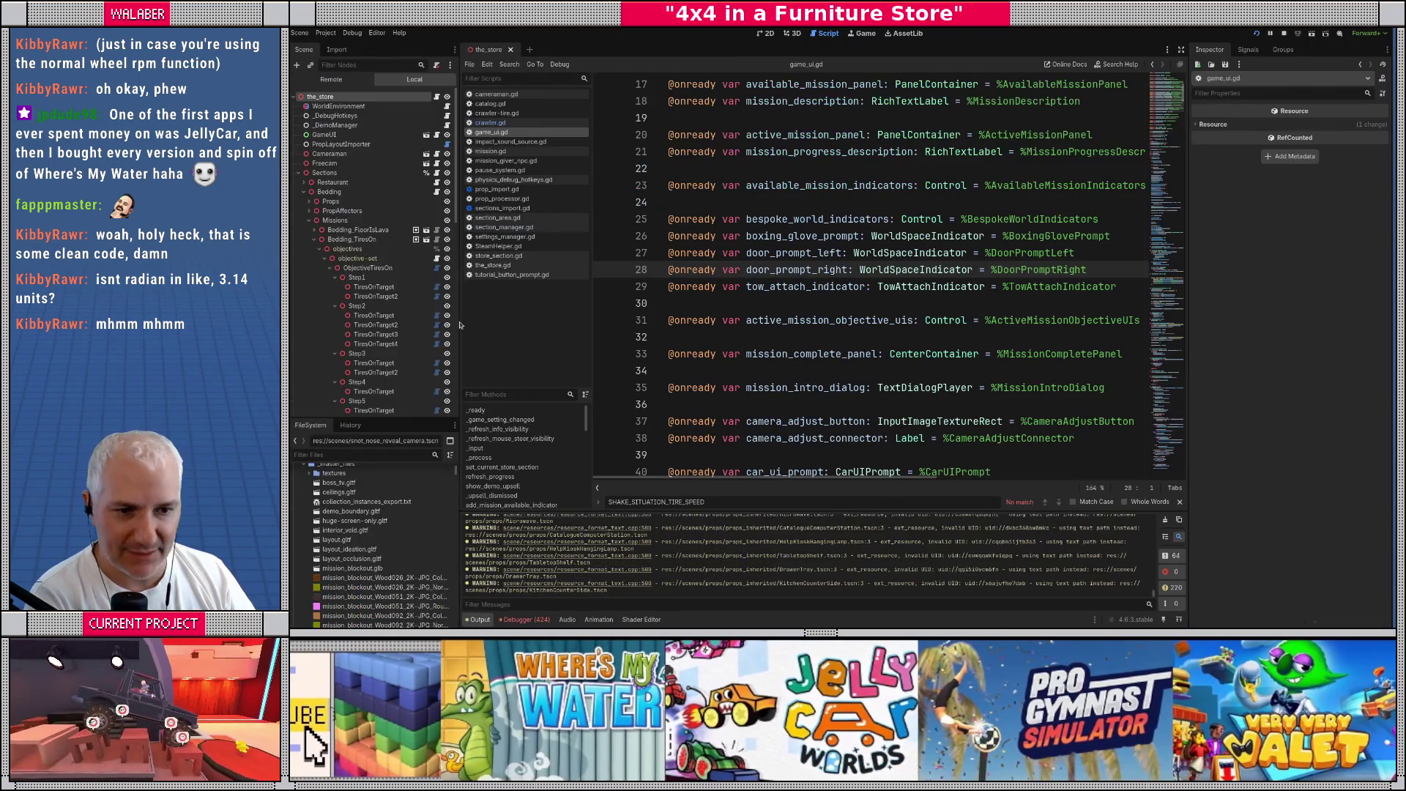
Leave distraction-free mode, go to the 2D view, and open game_ui.tscn via a 'game_ui' file filter
click(1384, 49)
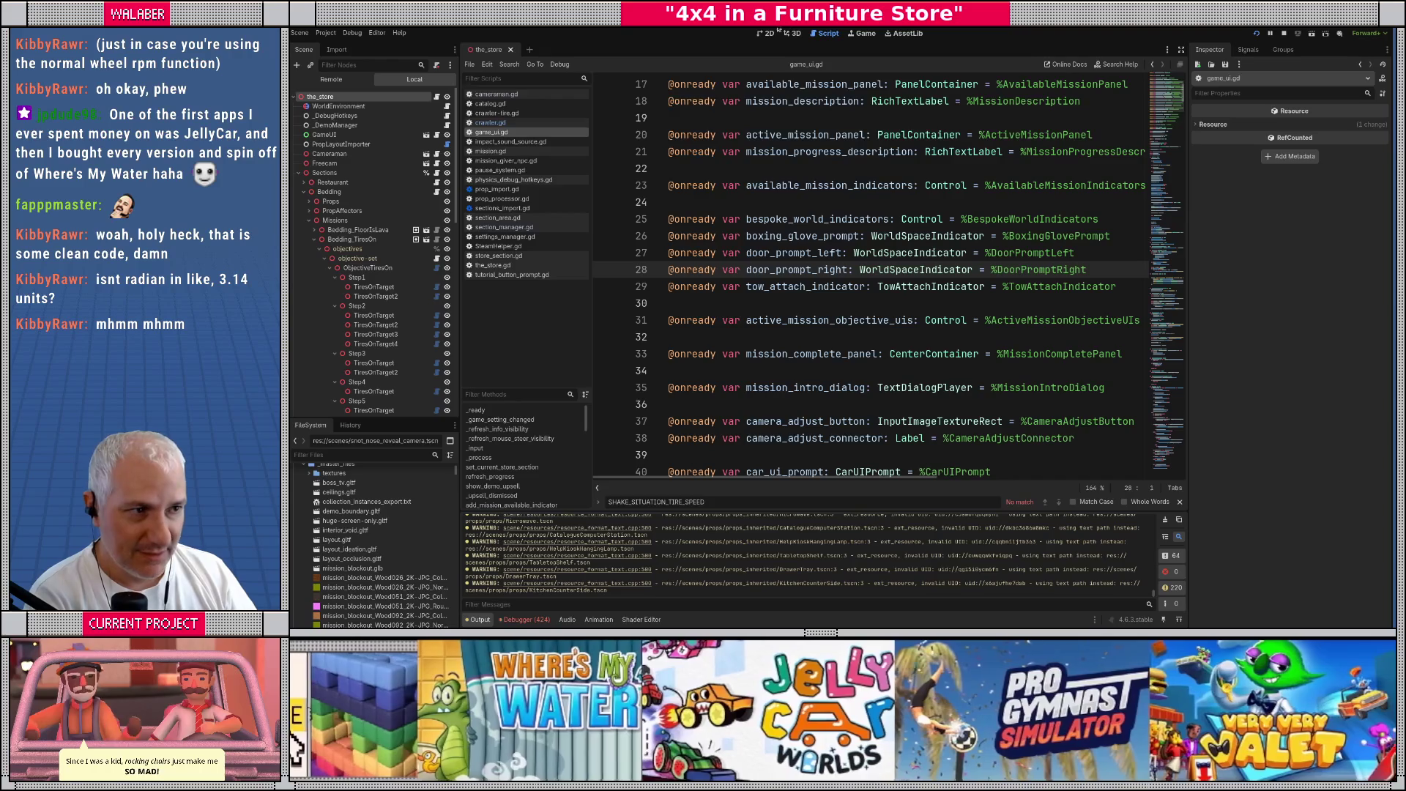
click(764, 33)
click(344, 455)
text(game_uio)
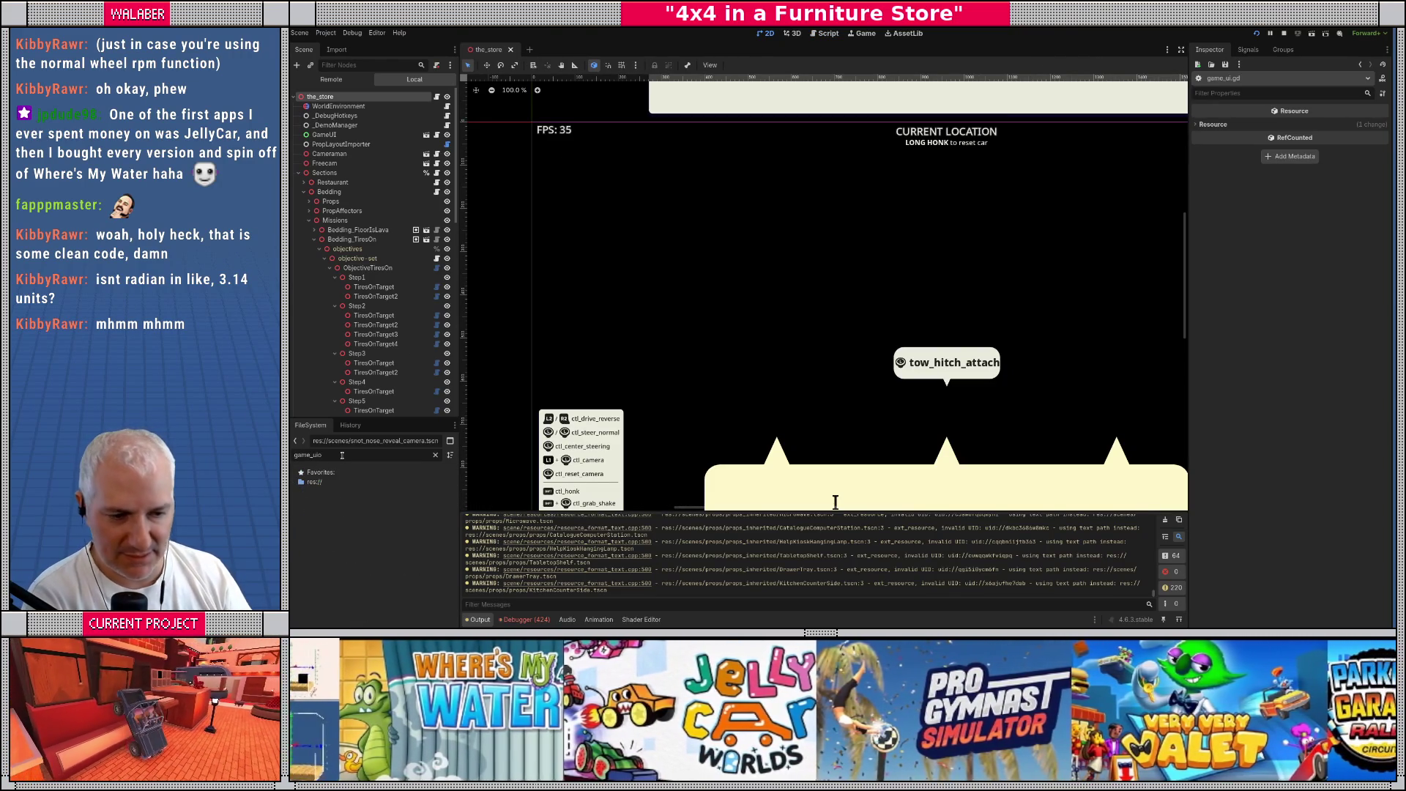
key(BackSpace)
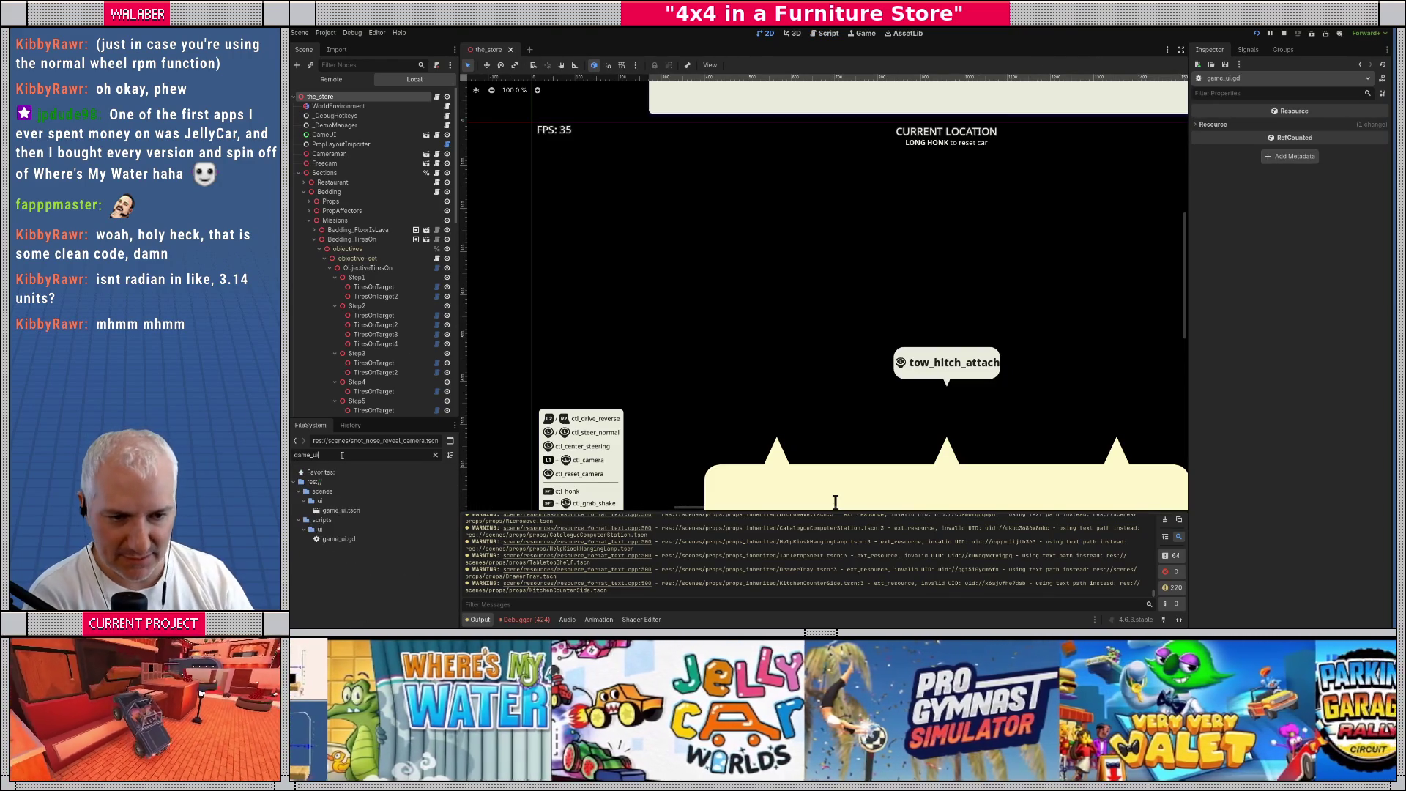
double_click(339, 512)
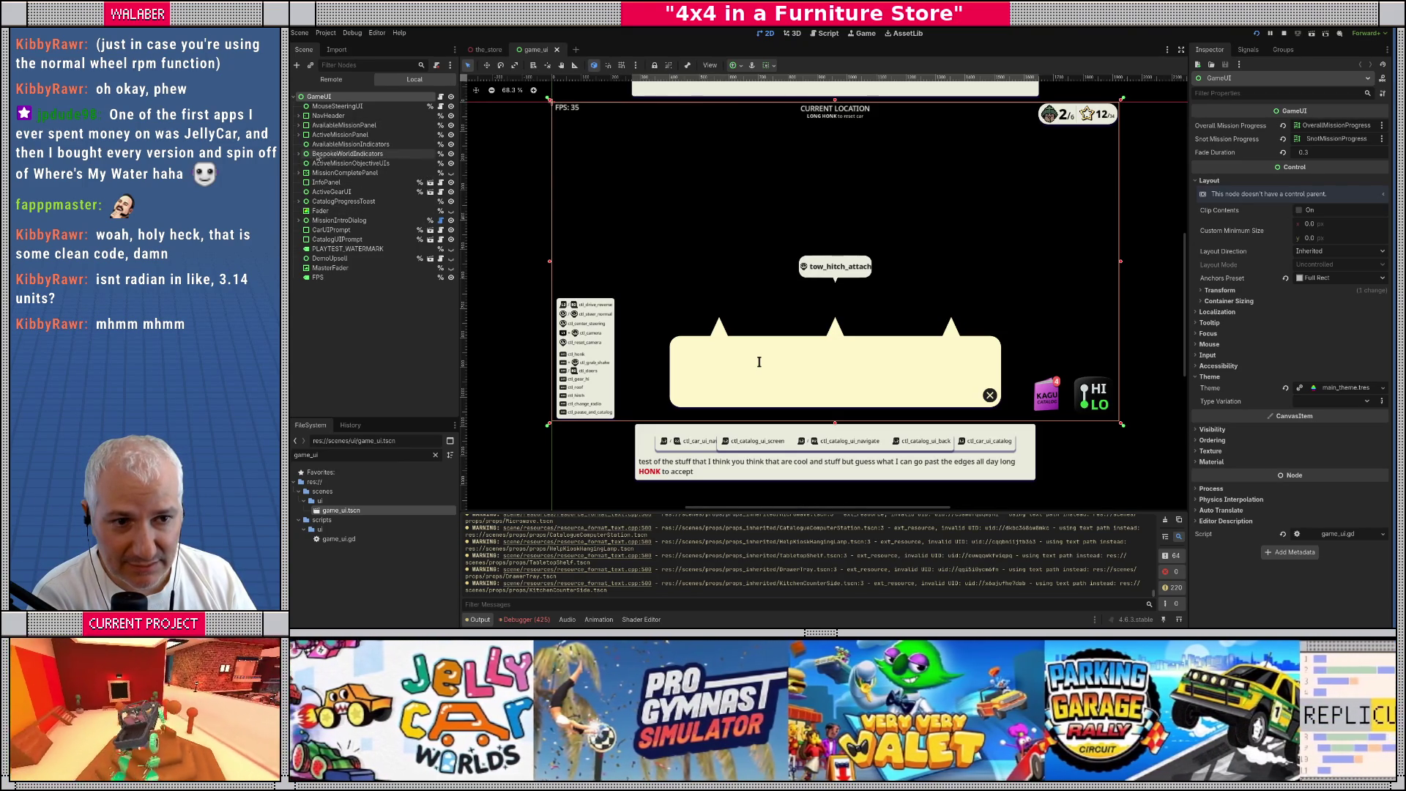
Expand BespokeWorldIndicators and inspect the BoxingGlovePrompt and DoorPromptRight nodes
click(300, 154)
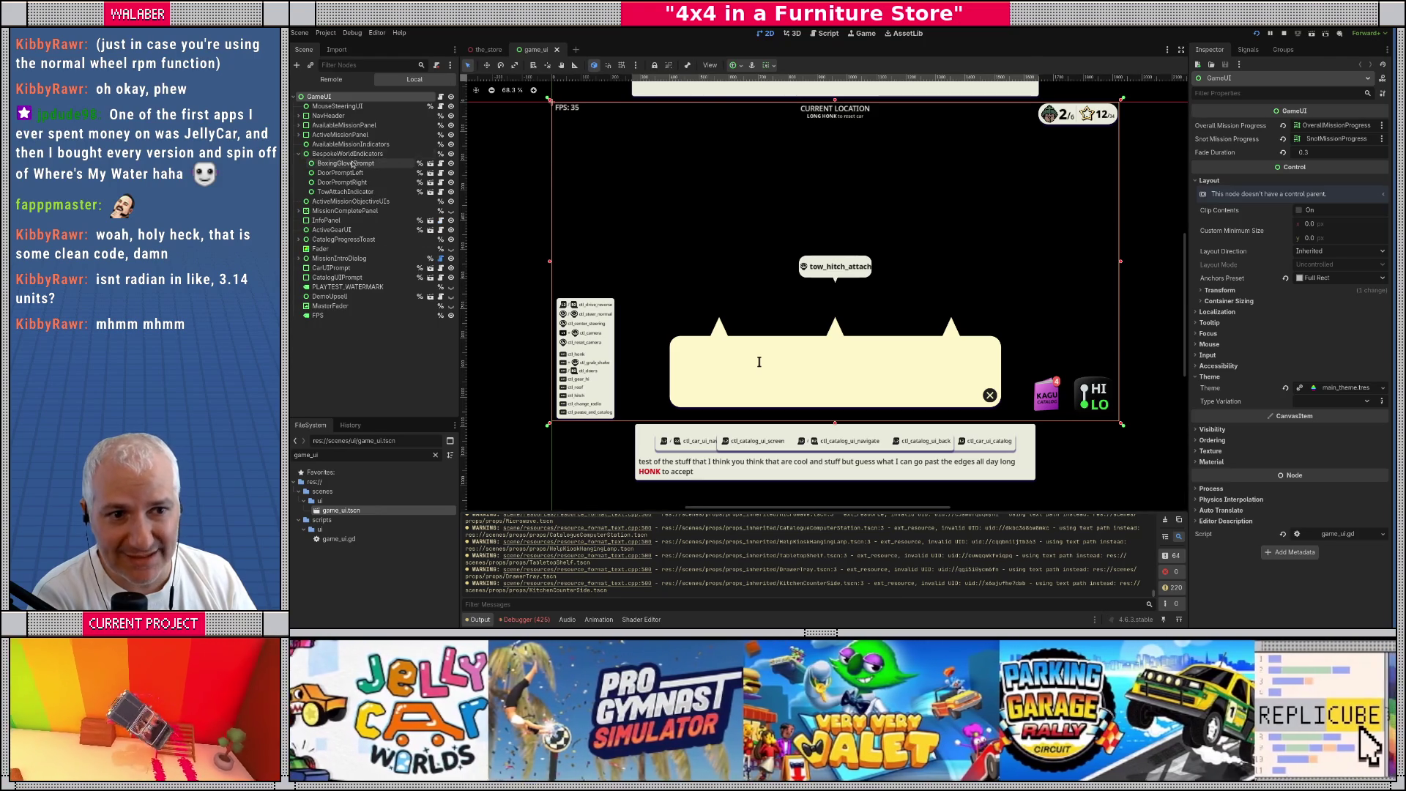
click(354, 162)
click(344, 183)
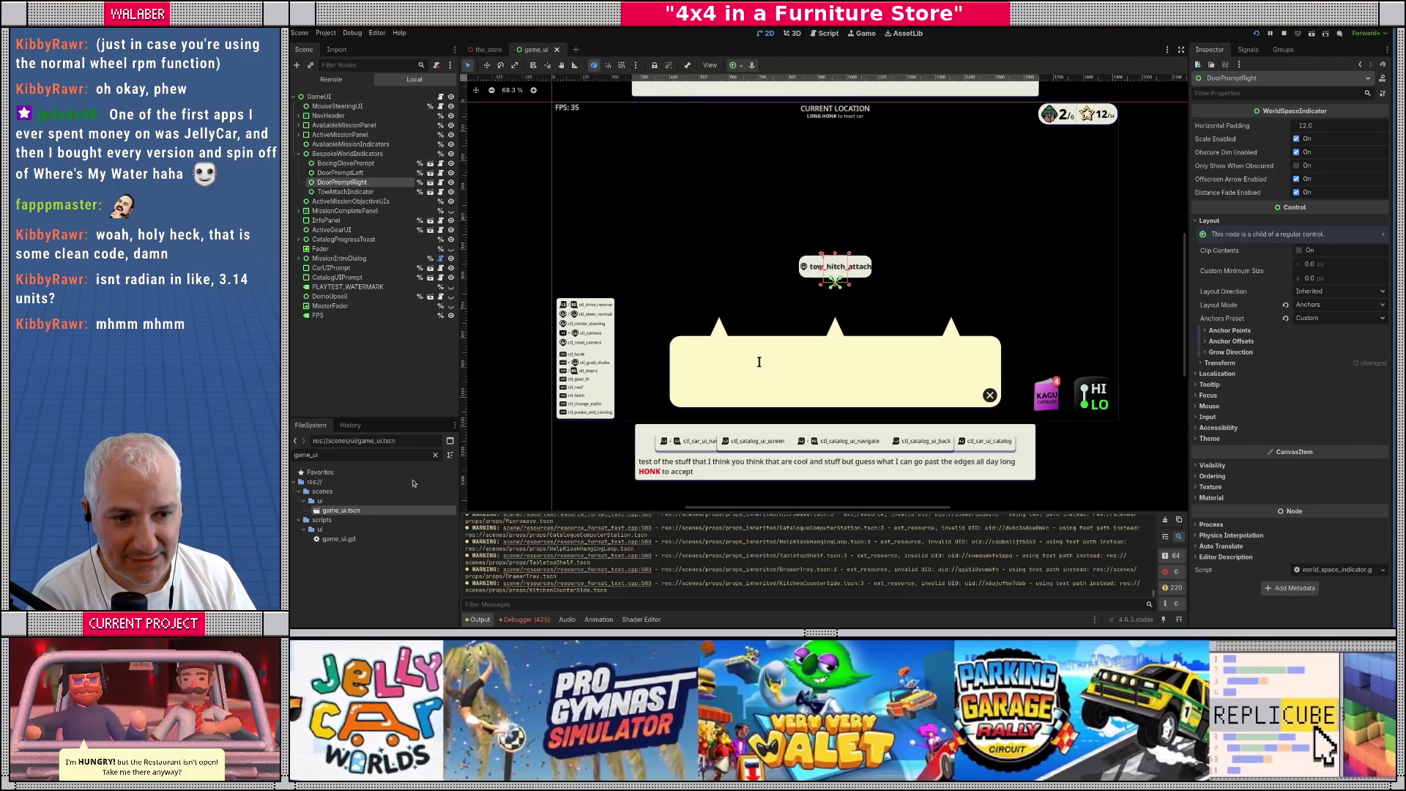
Find door_prompt_ui_left.tscn with a 'door' file filter, then clear the filter to show the ui folder
click(436, 456)
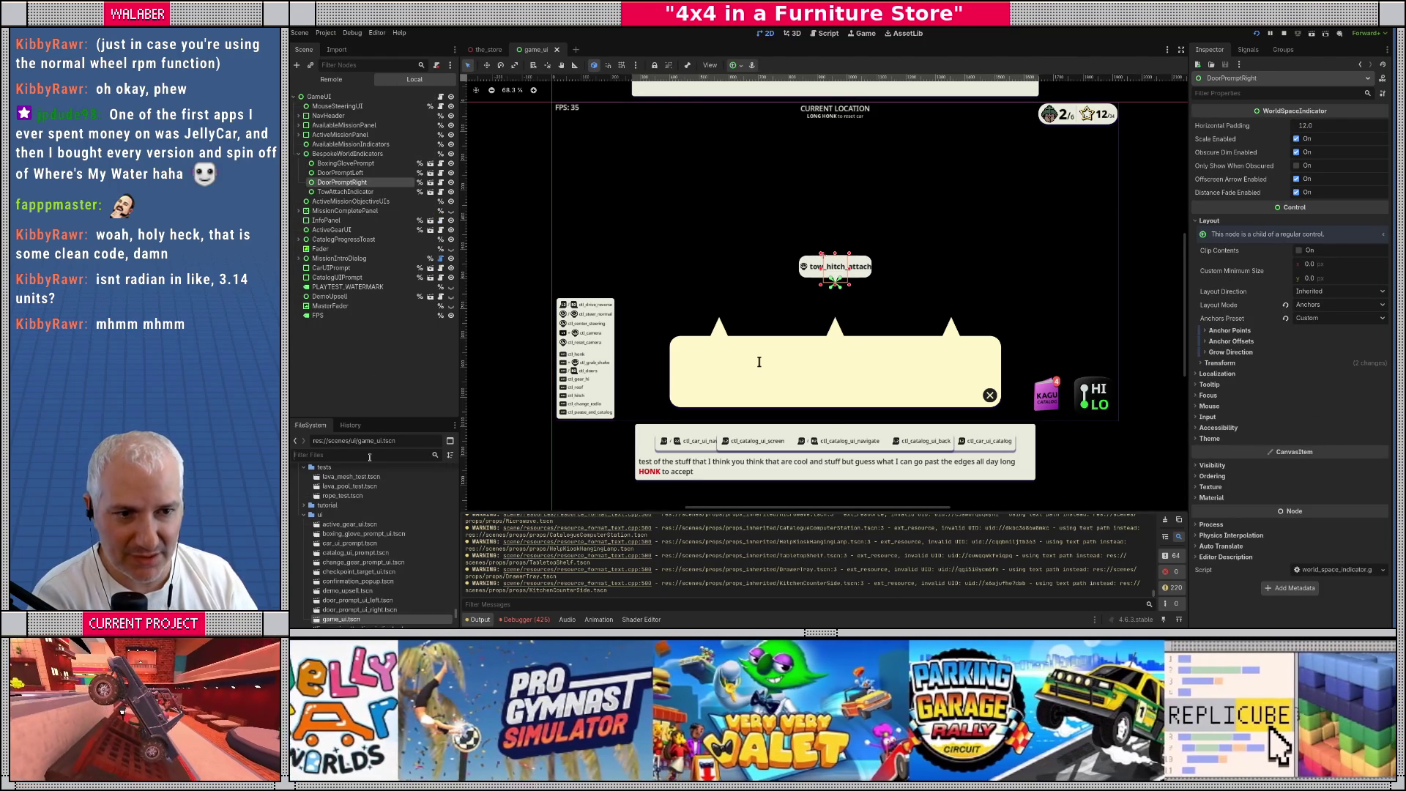
text(doorp)
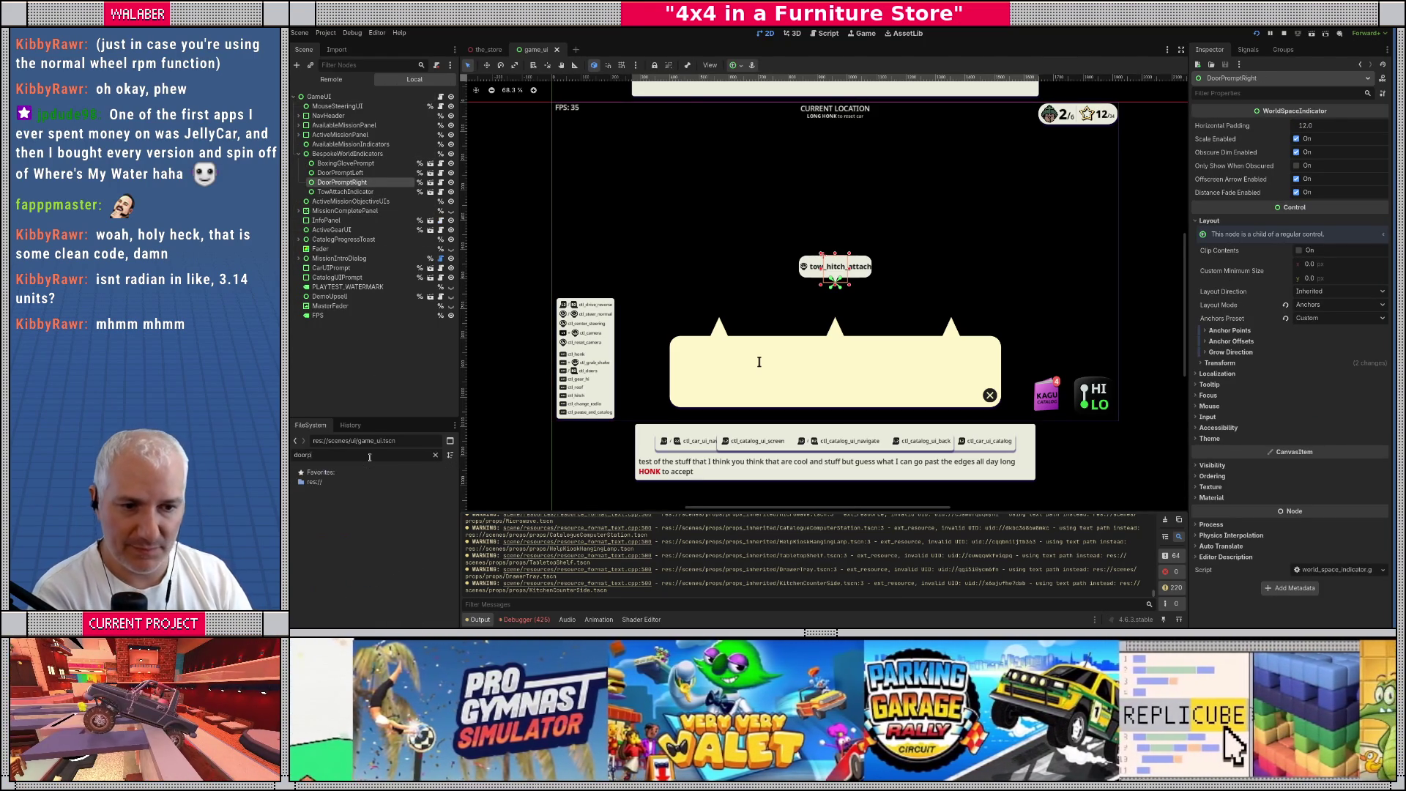
key(BackSpace)
scroll(399, 550, down, 3)
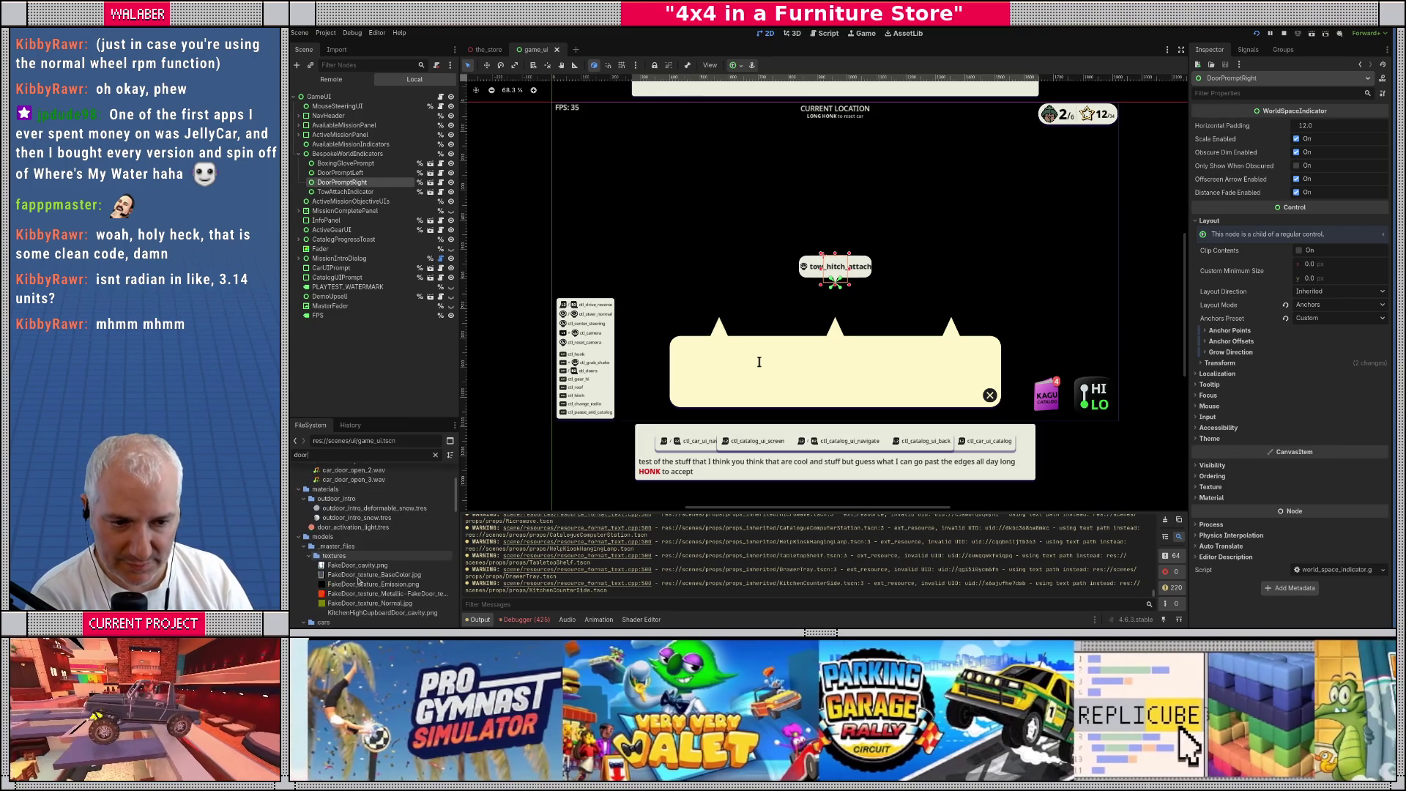
scroll(399, 549, down, 8)
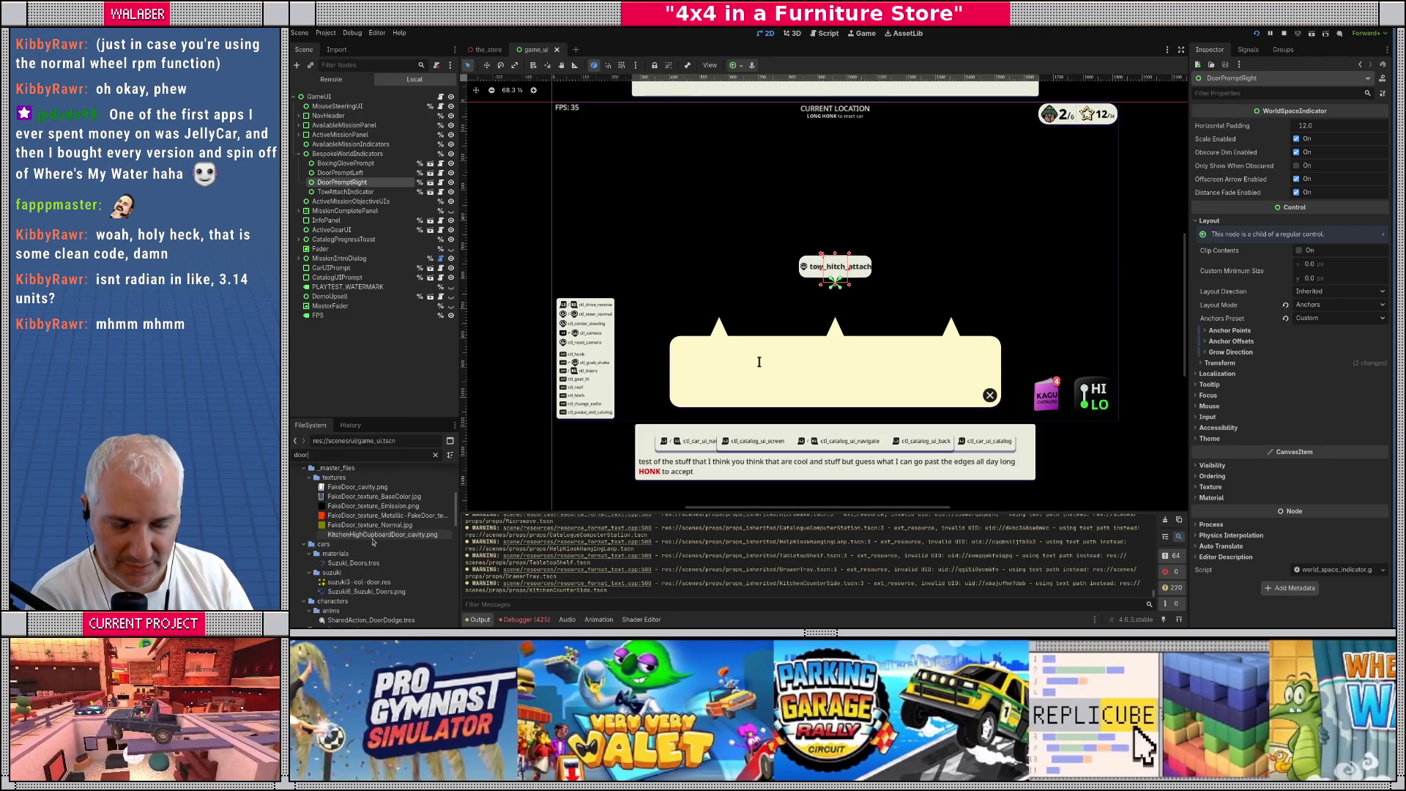
scroll(373, 542, down, 3)
scroll(374, 541, down, 10)
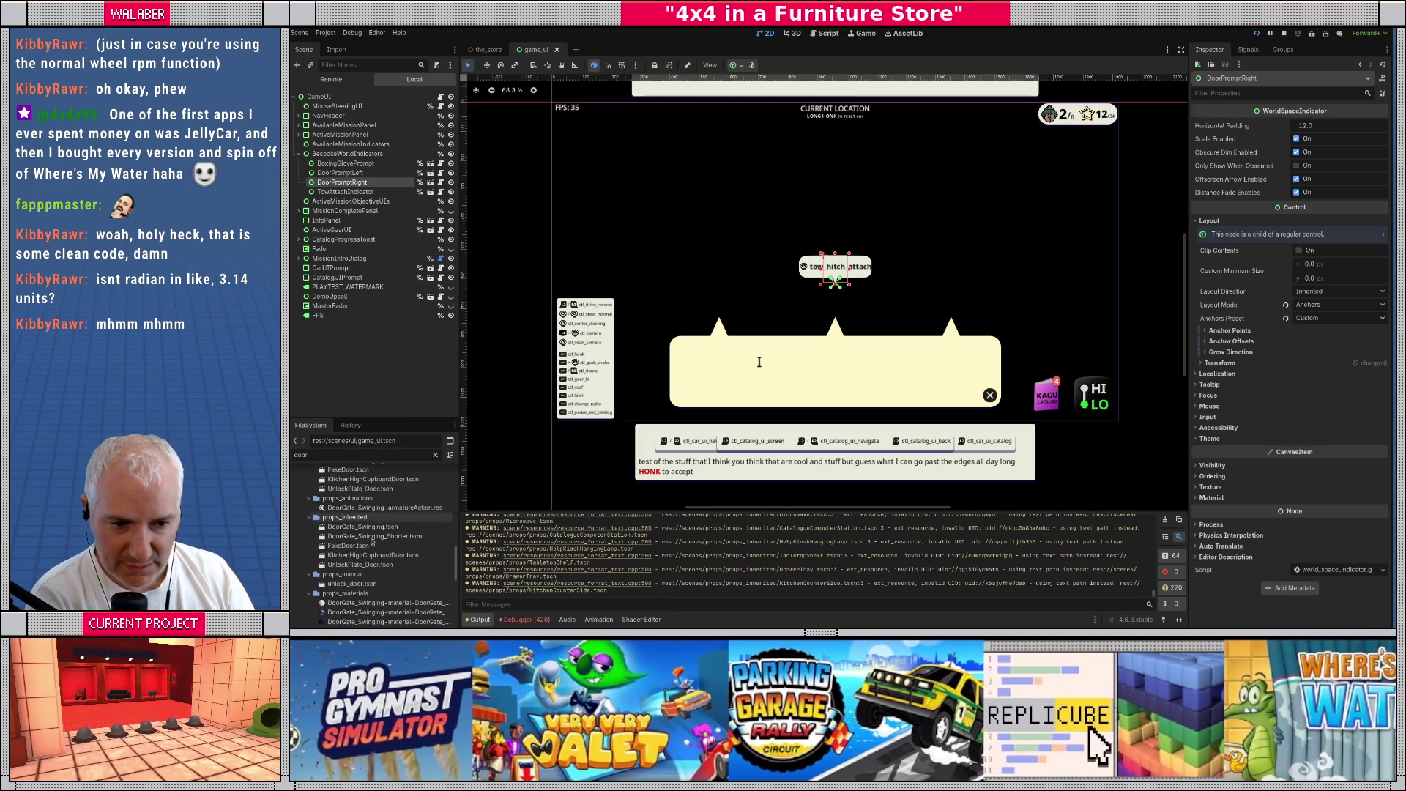
click(357, 562)
click(435, 456)
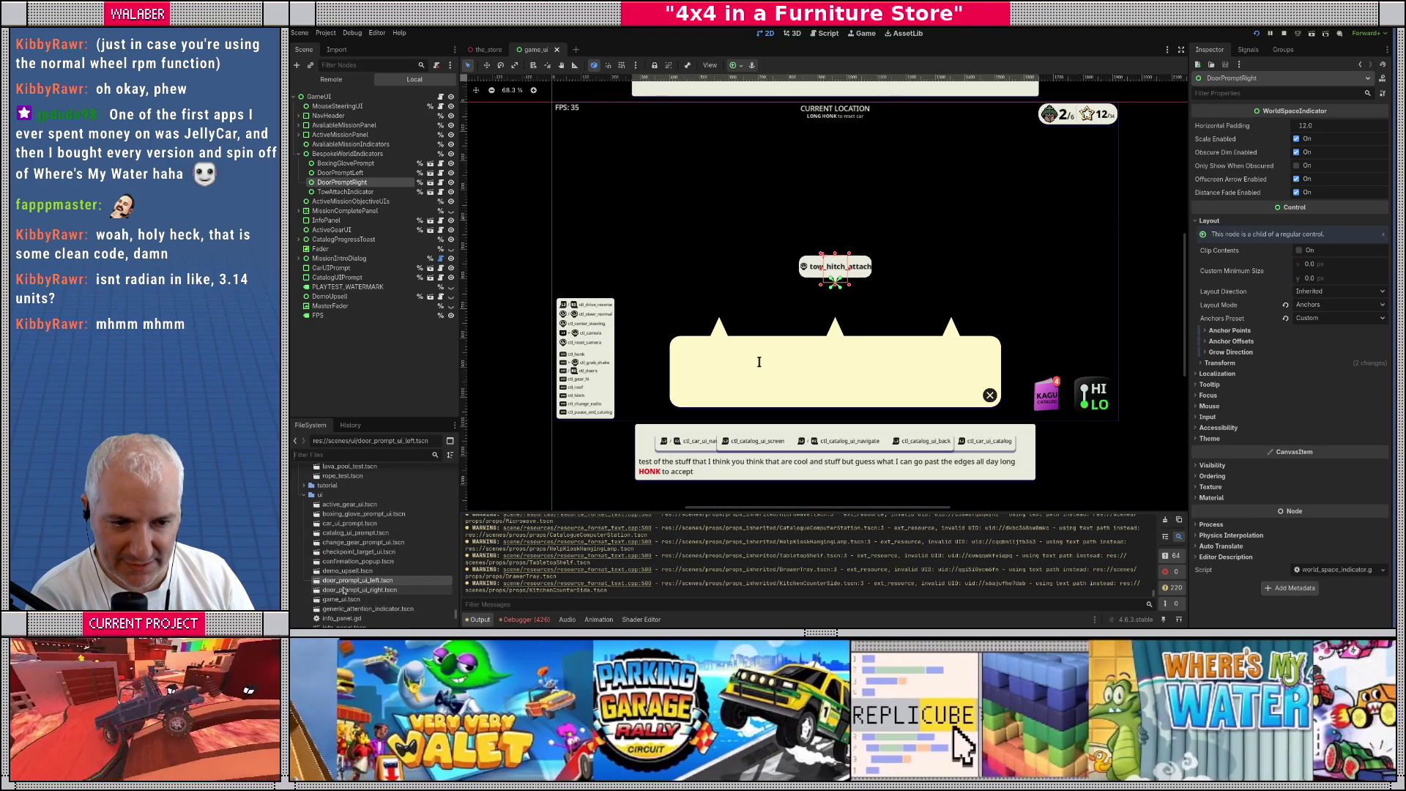
Duplicate door_prompt_ui_left.tscn as shake_prompt_ui.tscn
key(ctrl+d)
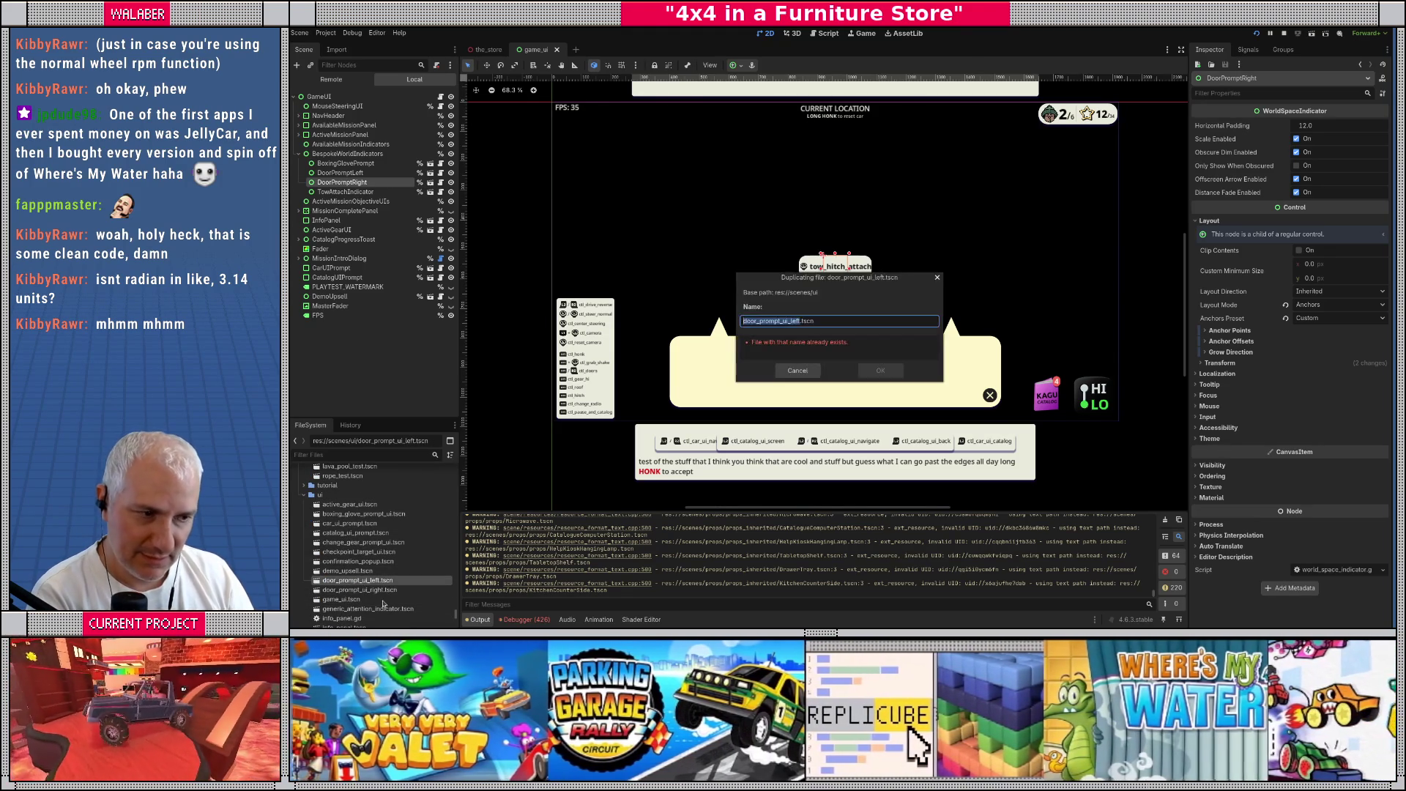
text(shake_prompt)
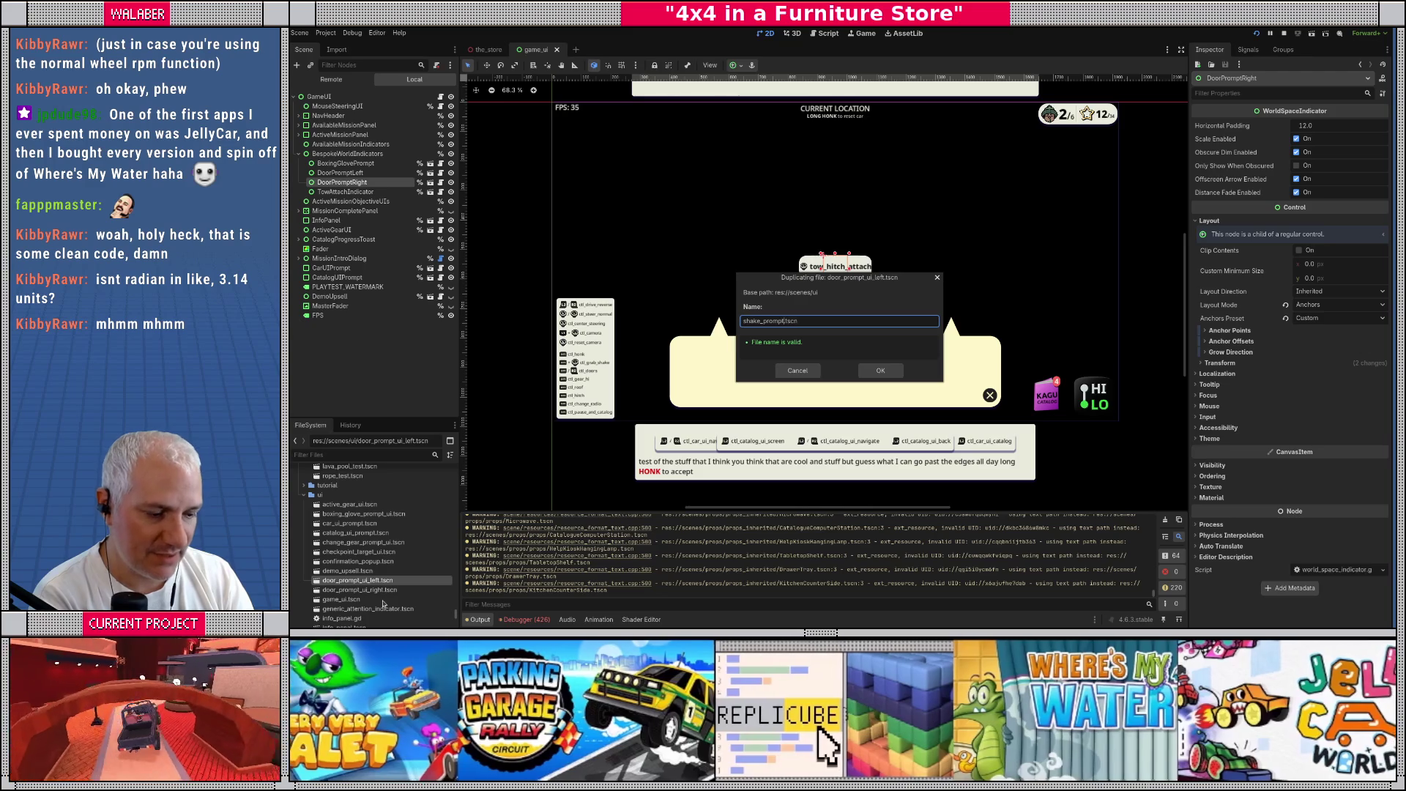
text(_ui)
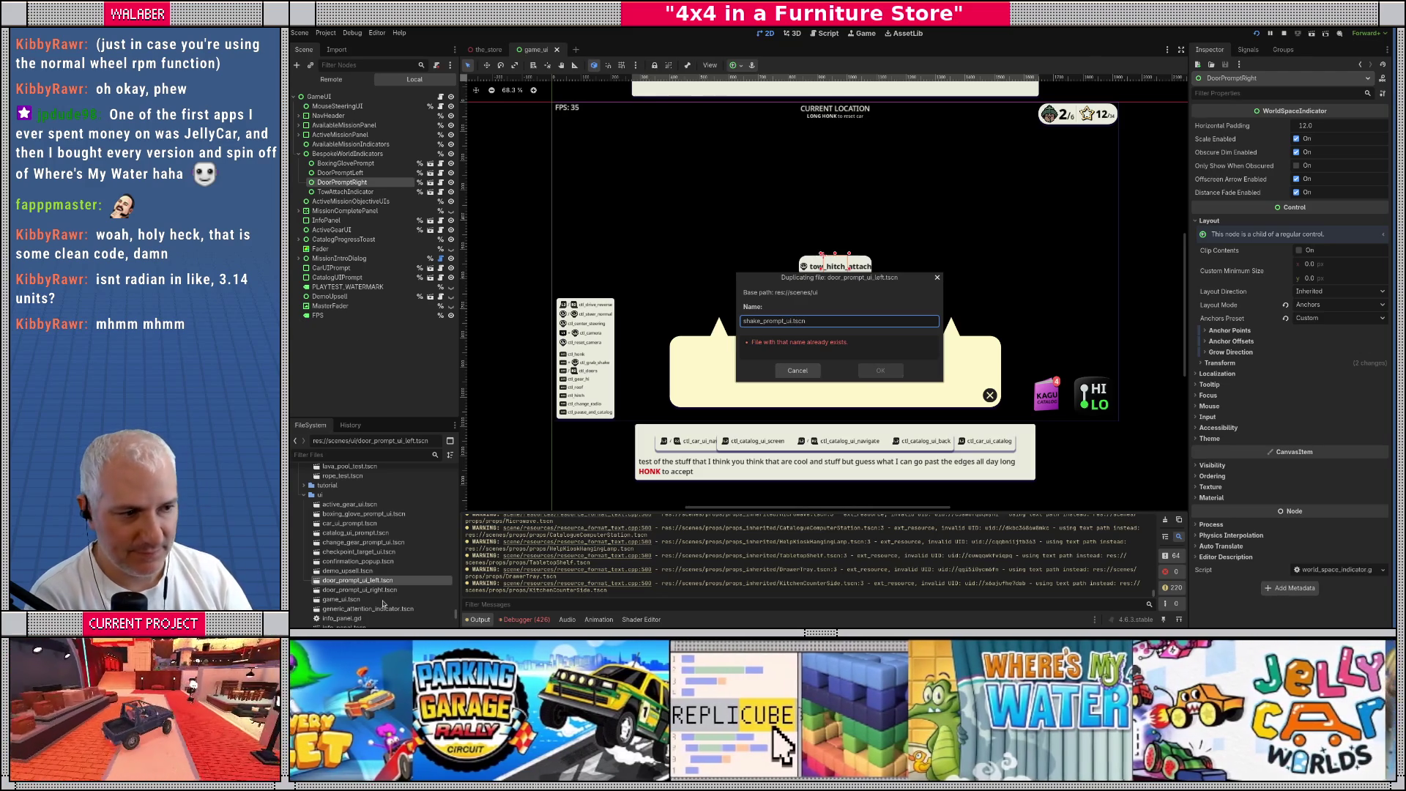
click(797, 371)
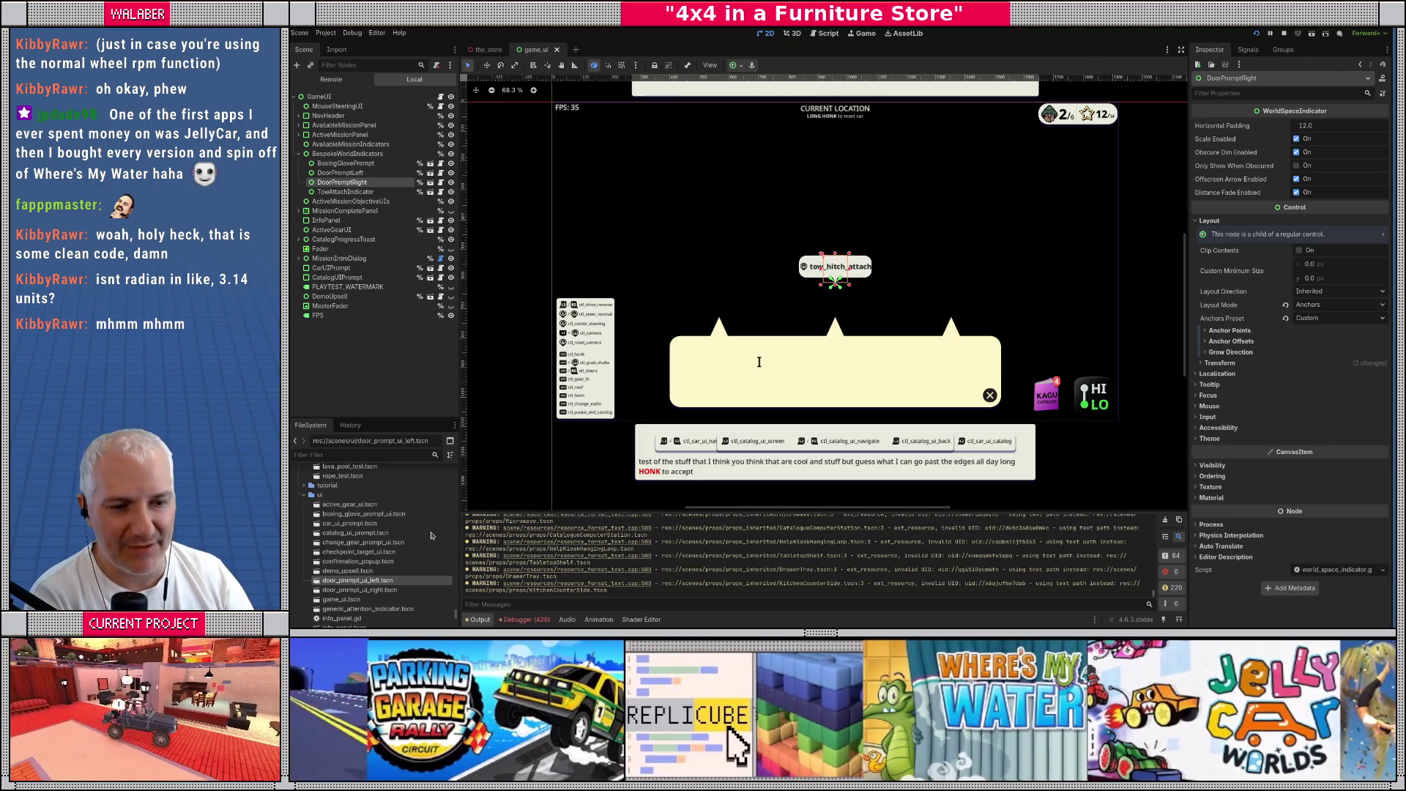
Add shake_prompt_ui.tscn under BespokeWorldIndicators as ShakePromptUI and make it accessible by unique name
scroll(344, 577, down, 3)
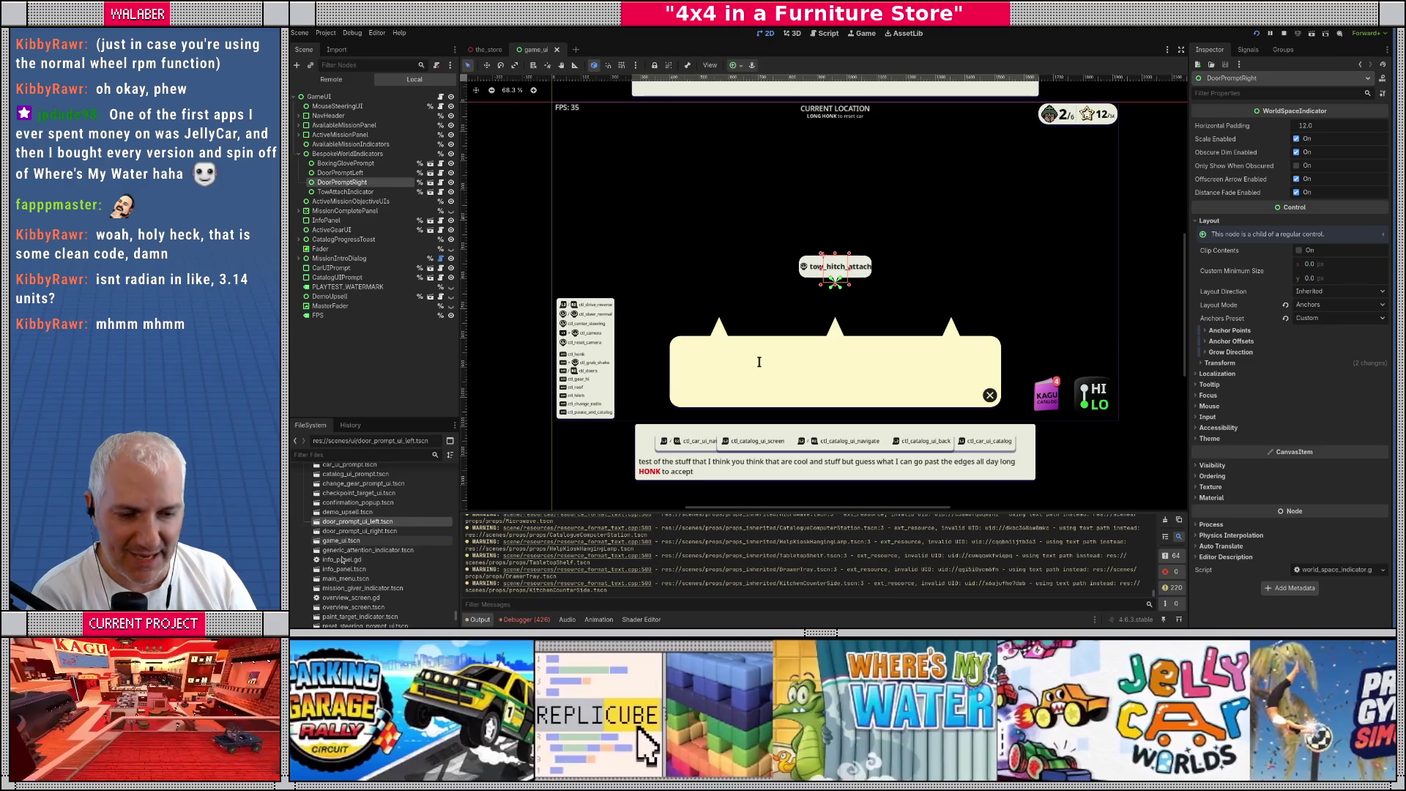
scroll(342, 560, down, 2)
scroll(342, 560, down, 2)
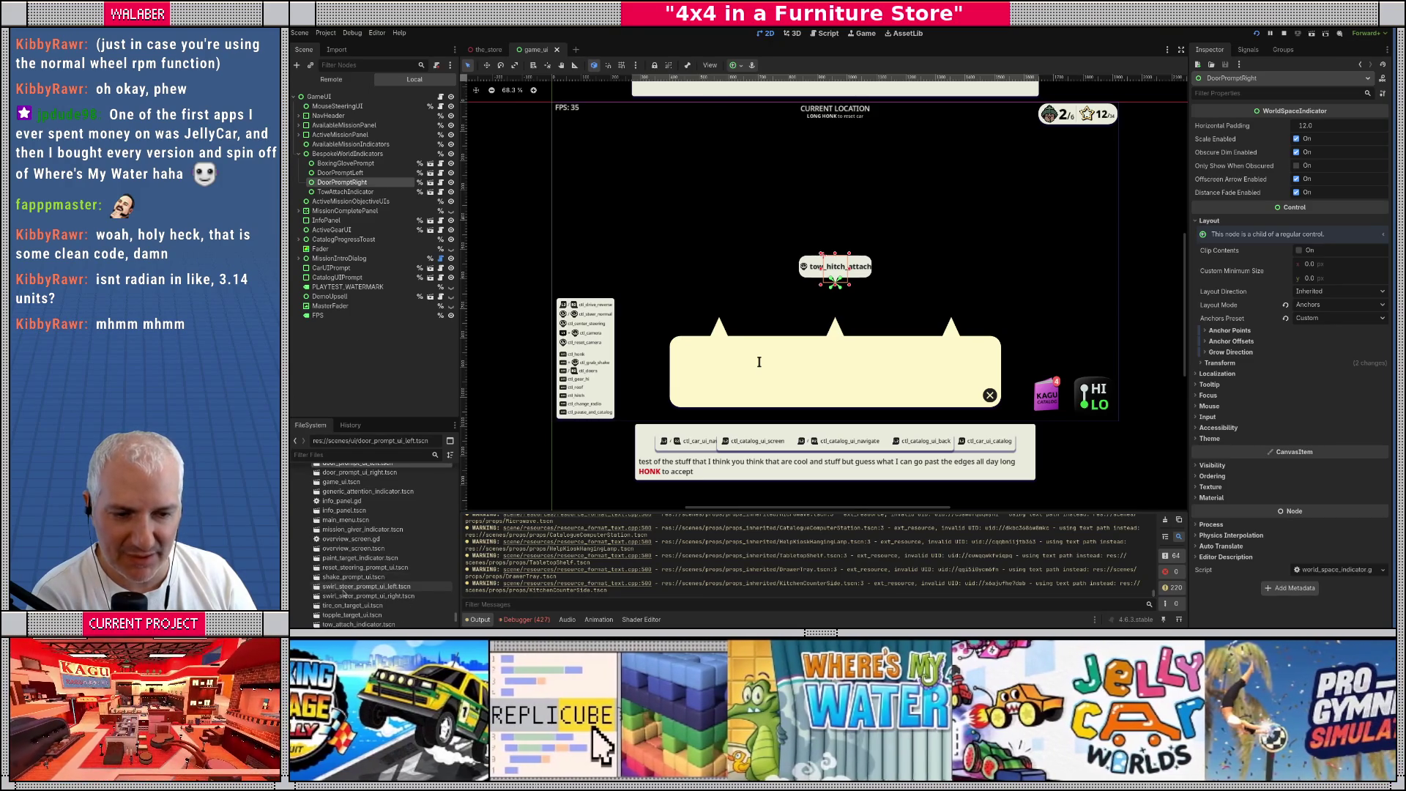
drag(339, 578, 342, 156)
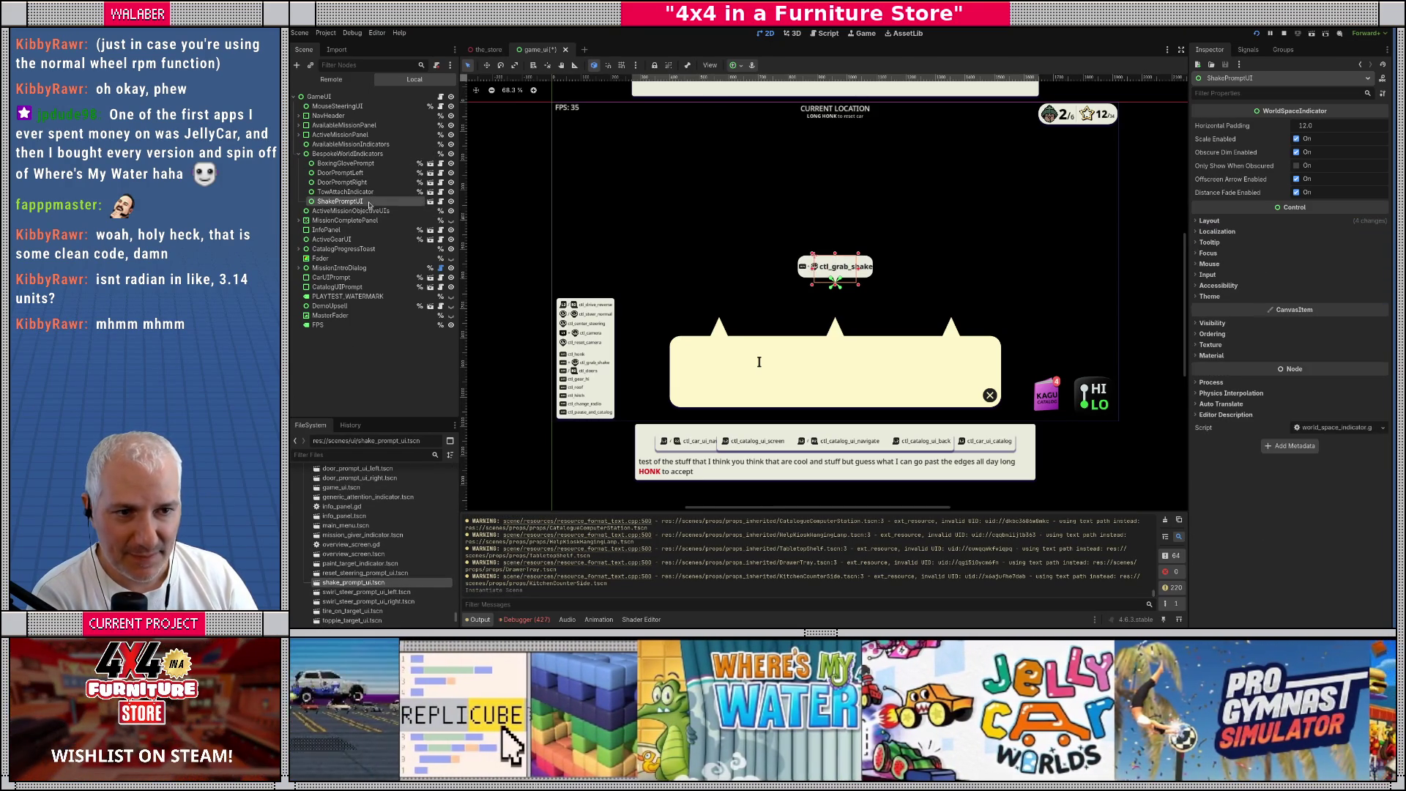
right_click(368, 205)
click(381, 417)
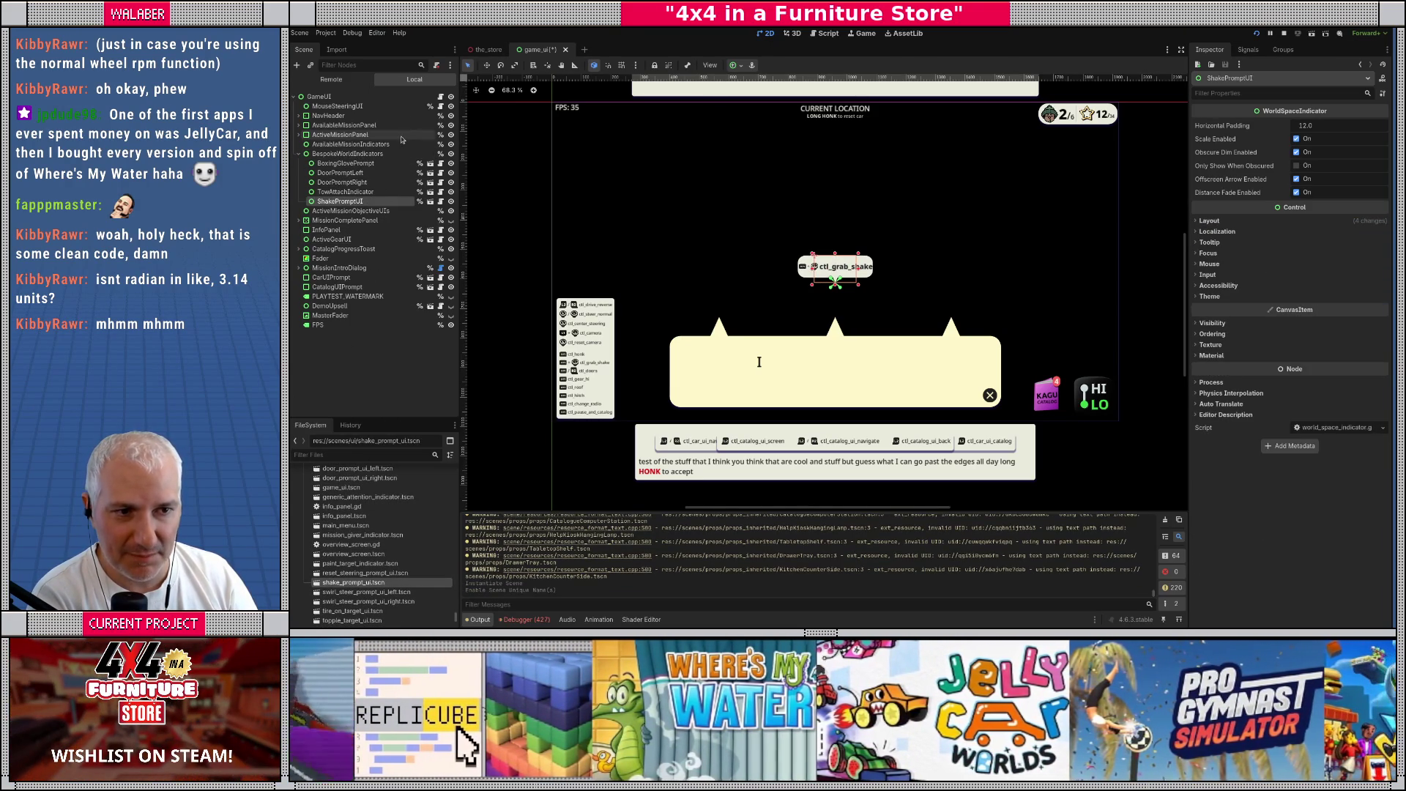
click(441, 97)
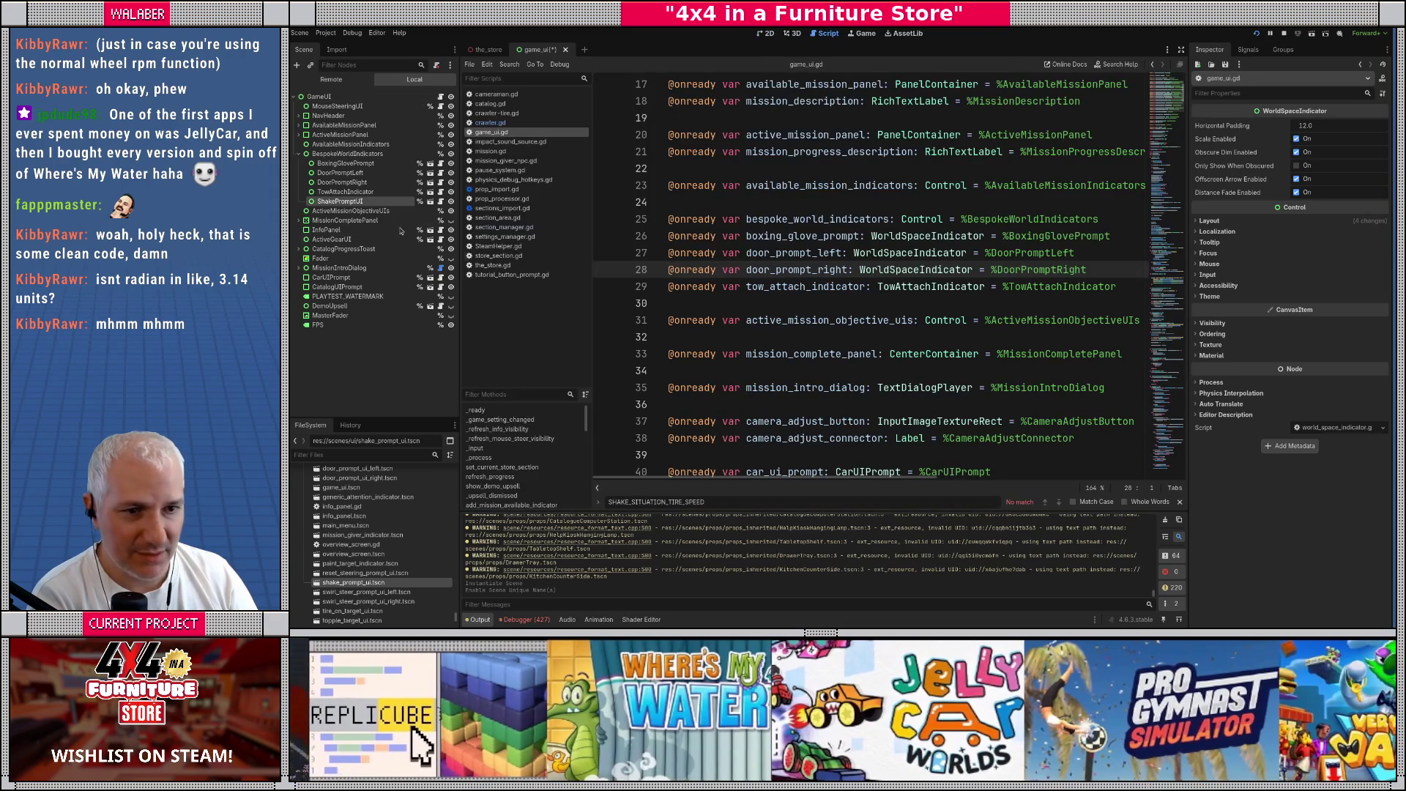
Add an onready shake_prompt_ui reference in game_ui.gd and call shake_prompt_ui.hide() beside the other hide calls
drag(344, 206, 751, 306)
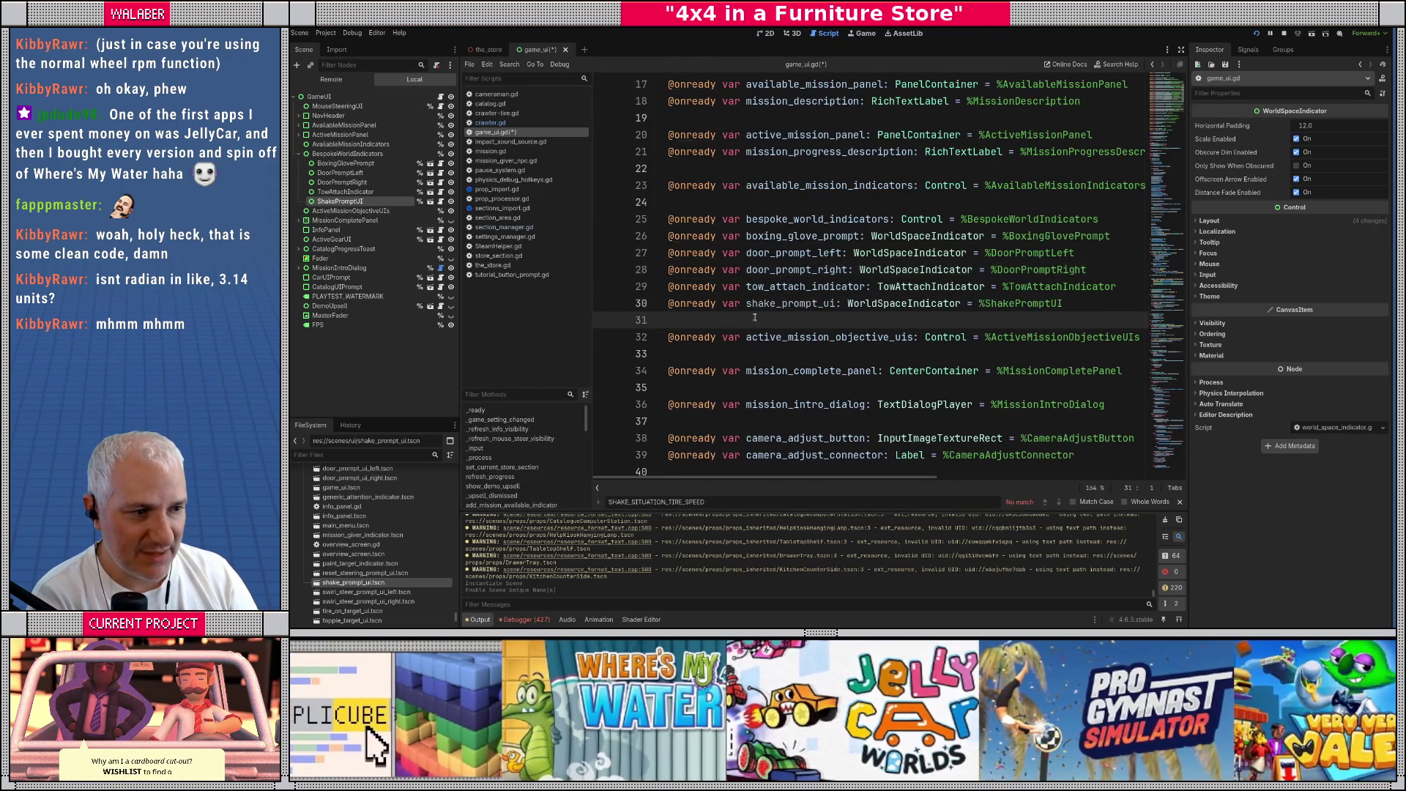
double_click(784, 304)
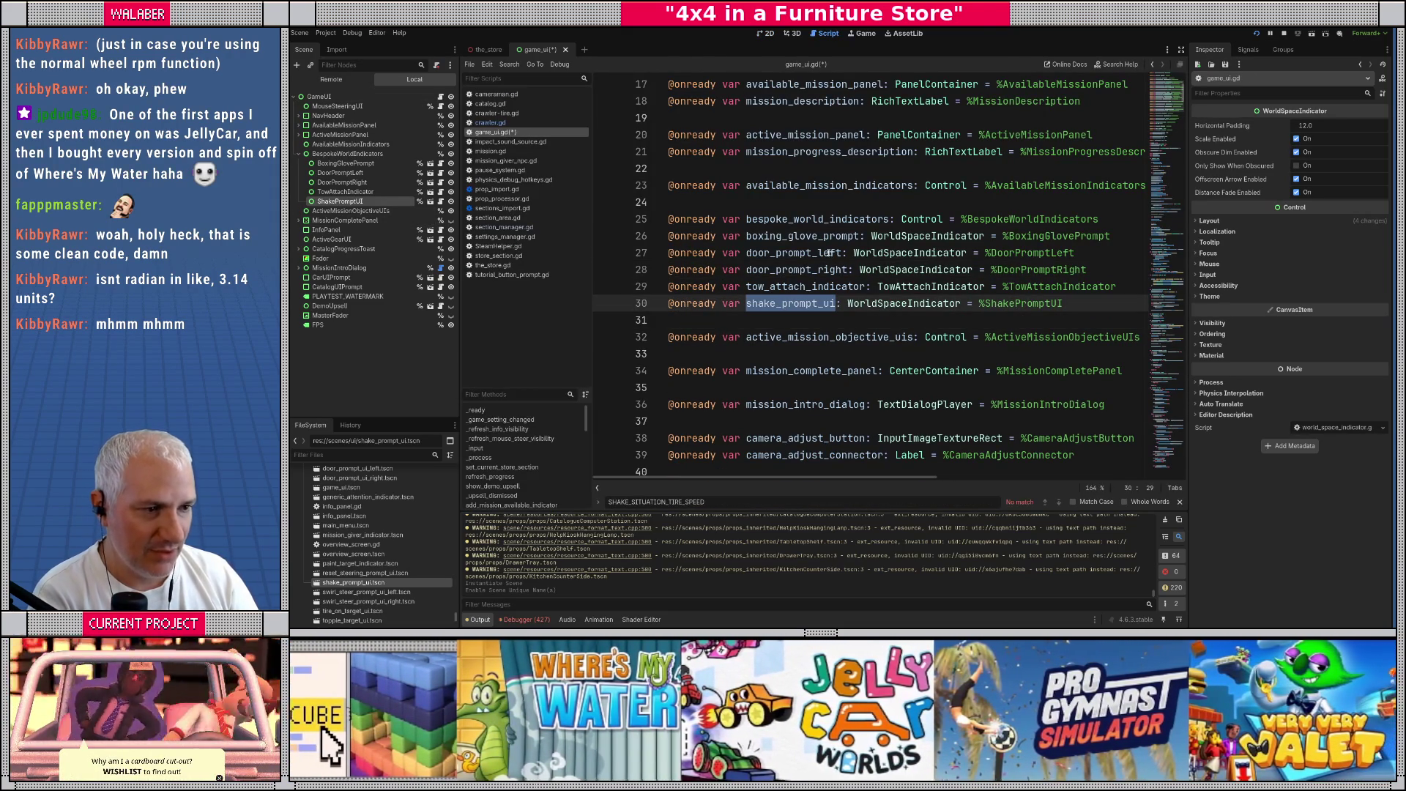
double_click(828, 252)
key(ctrl+f)
key(Return)
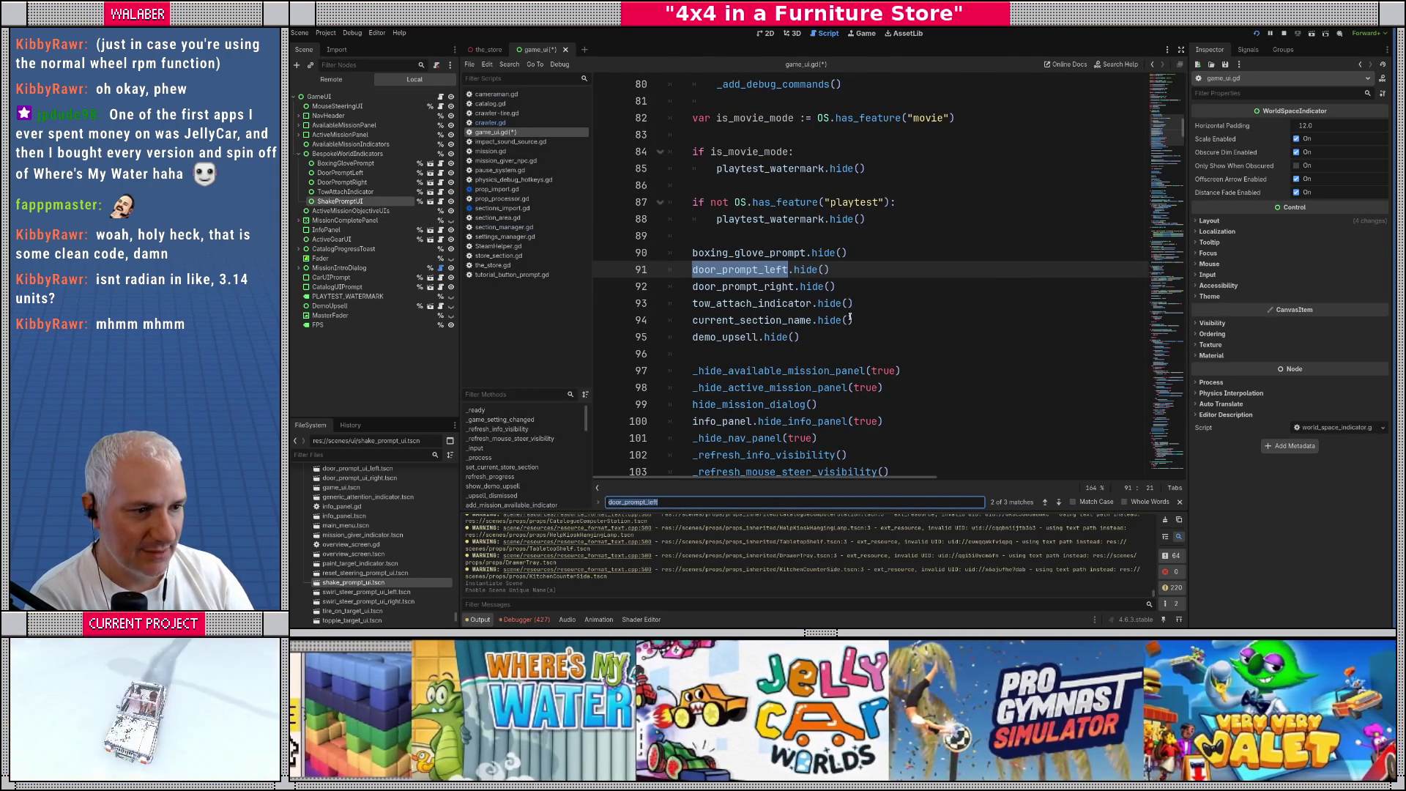
click(872, 300)
key(Return)
text(shake_prompt_ui.)
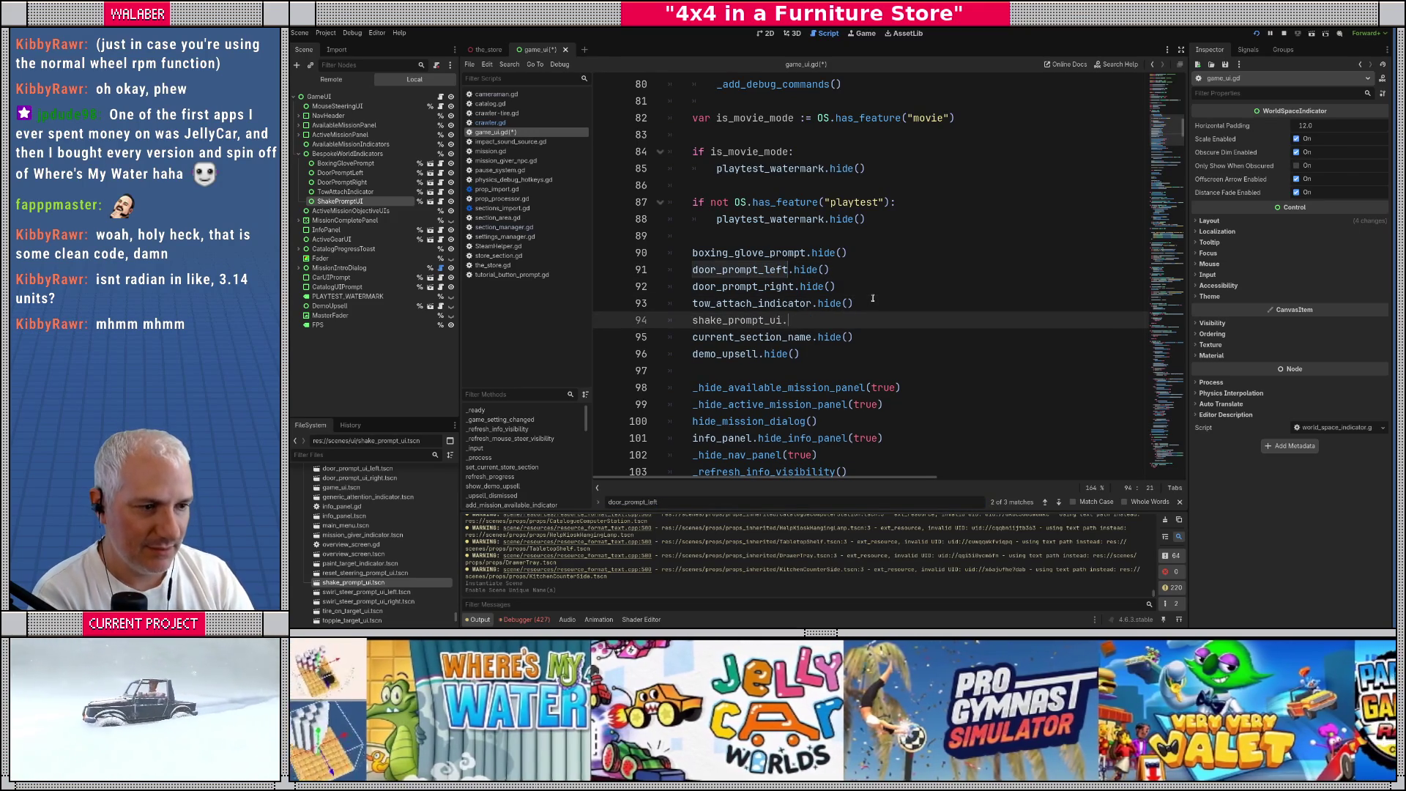
text(hide()
key(Return)
Append shake_prompt_ui to the prompts array and c.should_shake() to the should_show array, then save
key(ctrl+f)
key(Return)
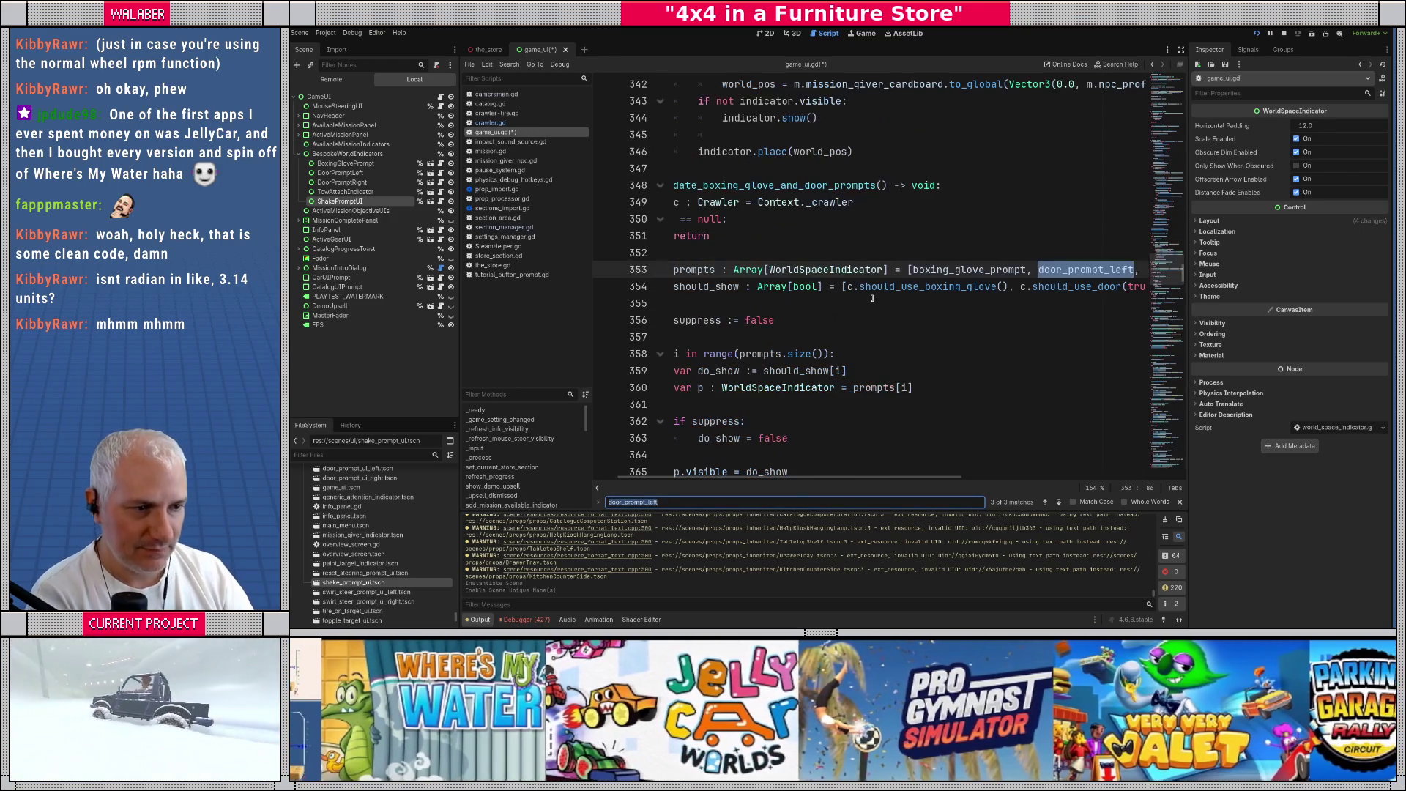
click(1180, 49)
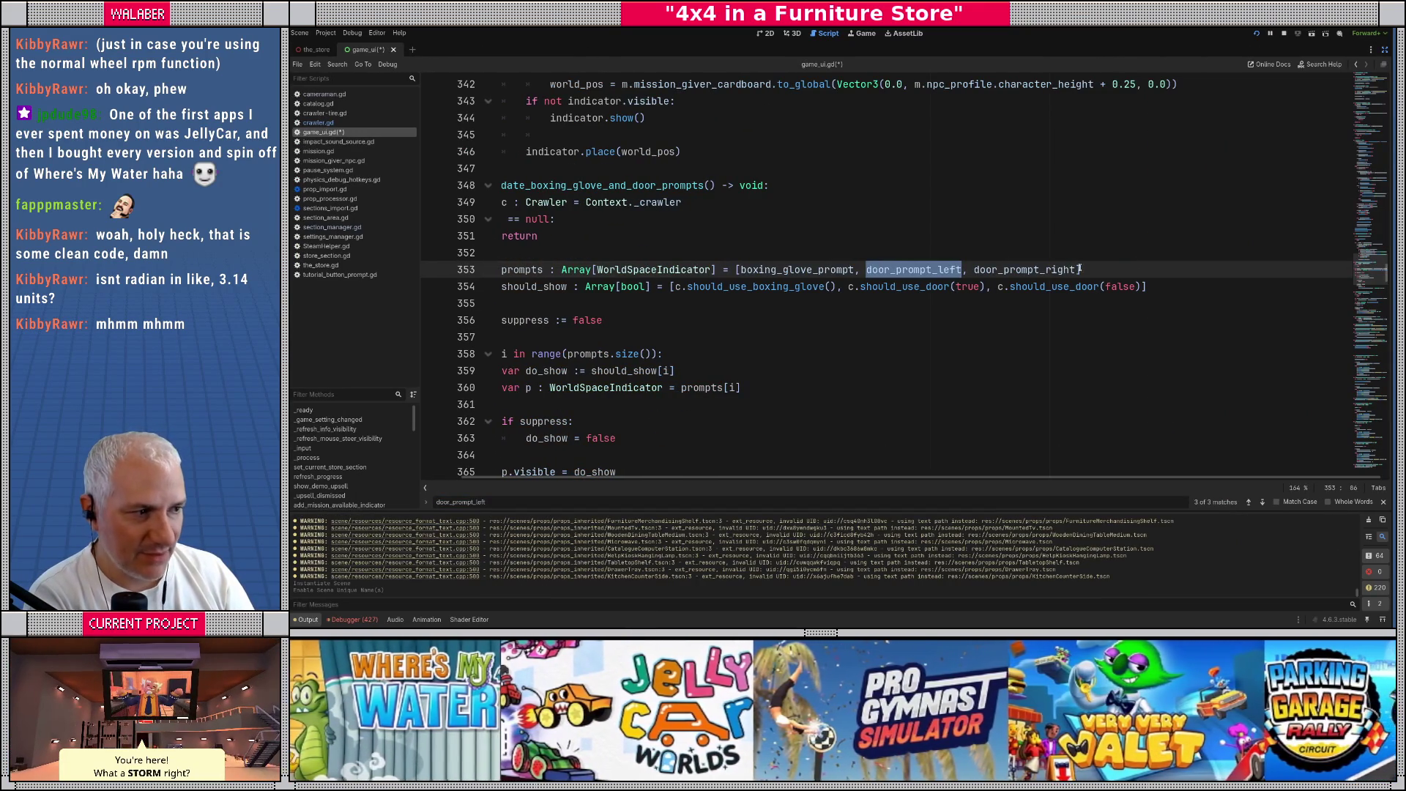
click(1074, 269)
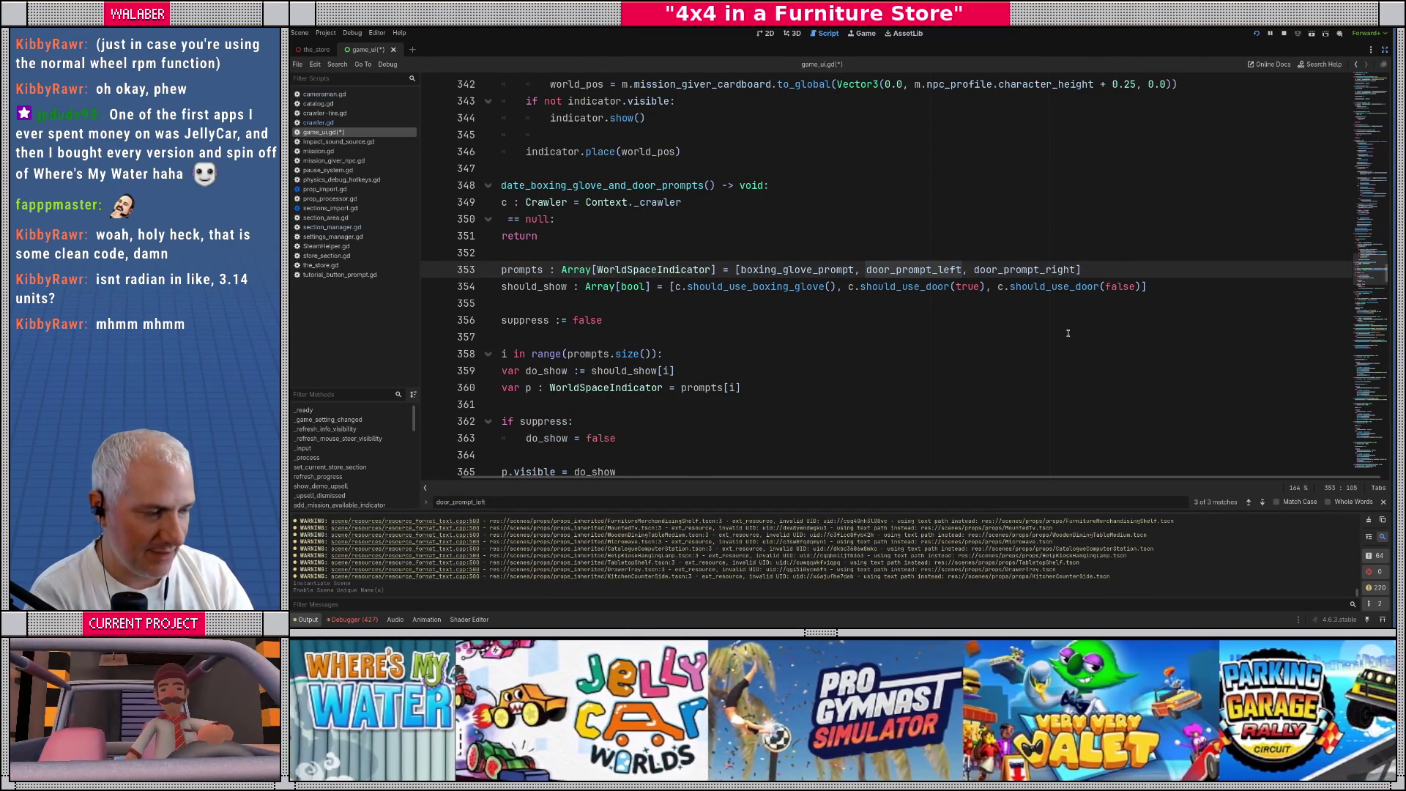
text(, shake_prompt_ui)
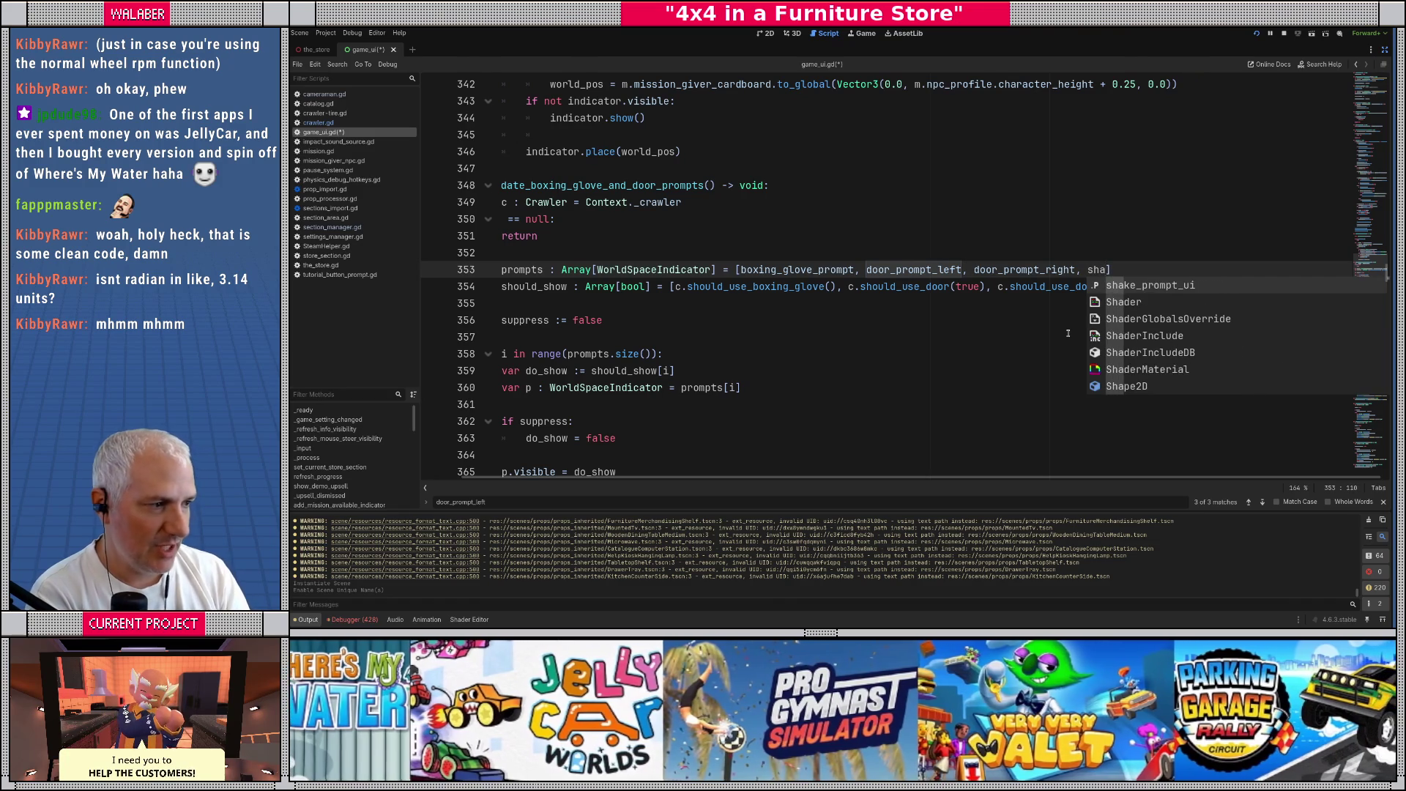
key(Return)
key(Down)
text(, c.)
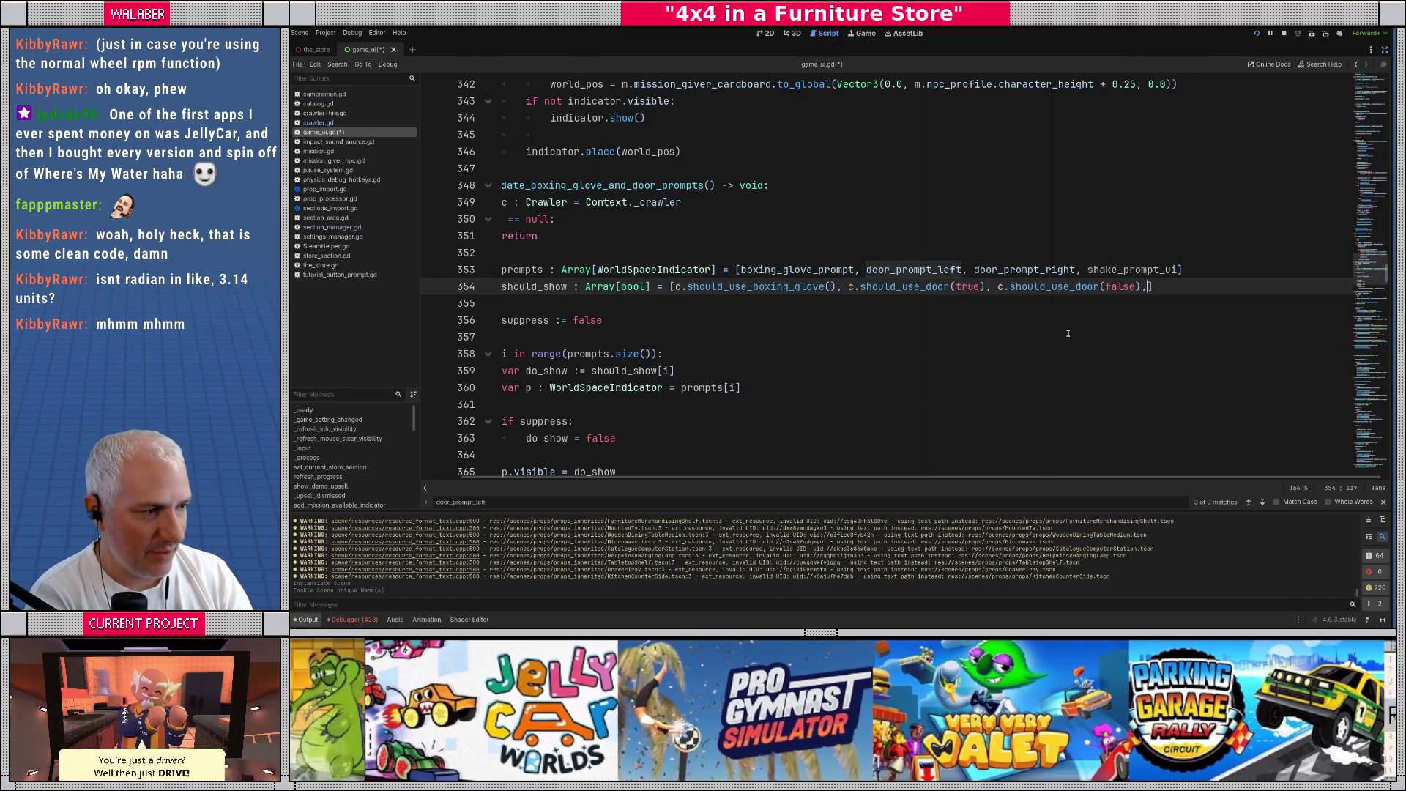
text(should)
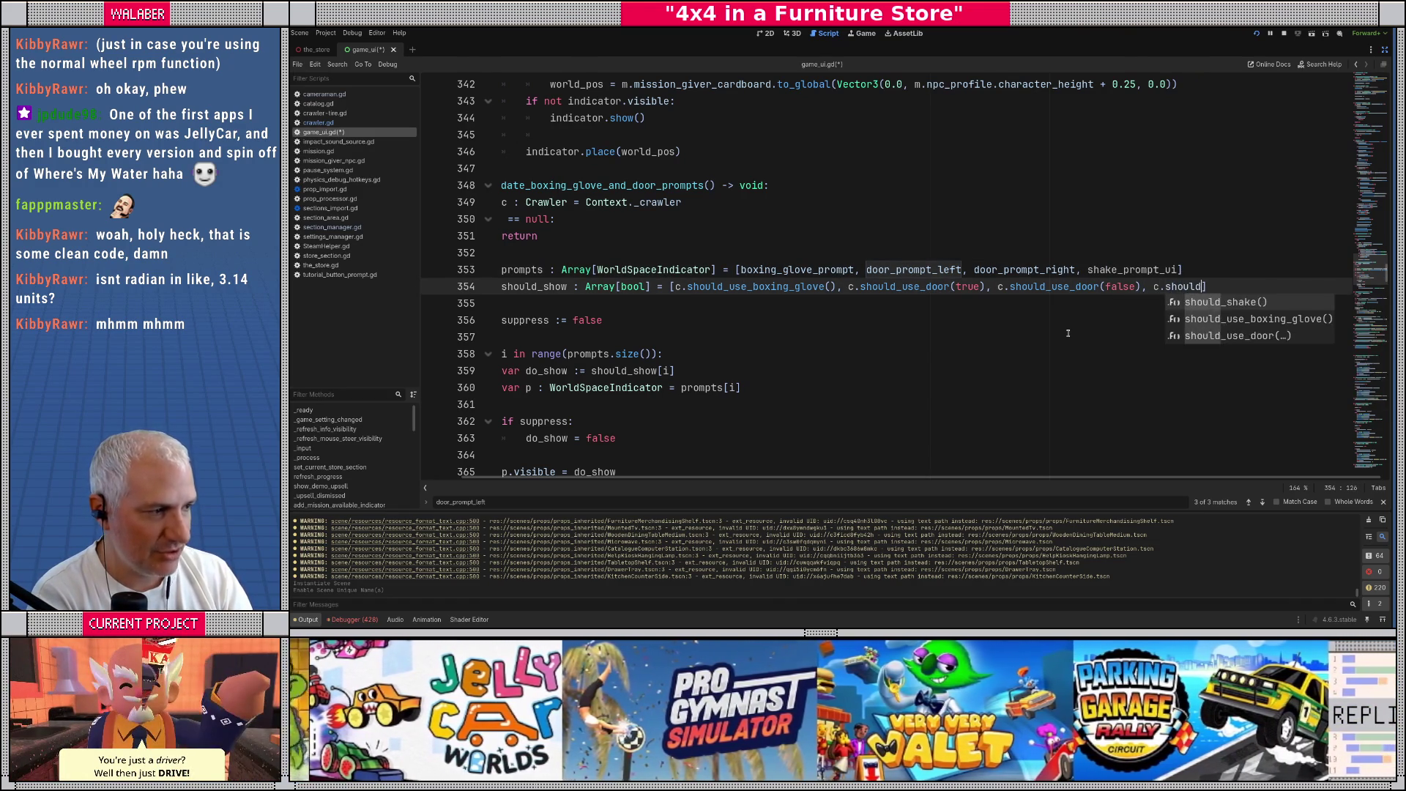
key(Return)
key(Down)
key(ctrl+s)
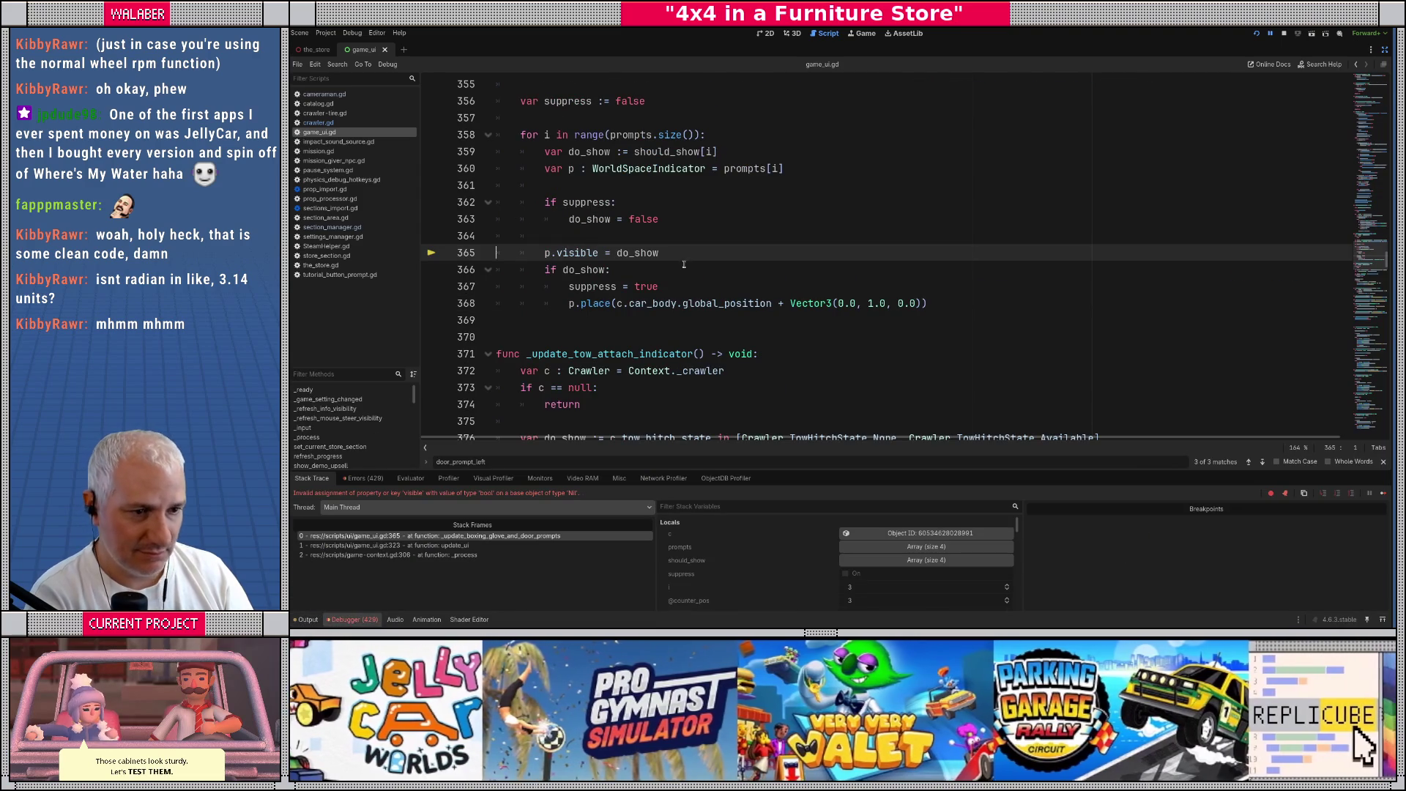
Stop the paused debug session and run the project with F5
click(1284, 33)
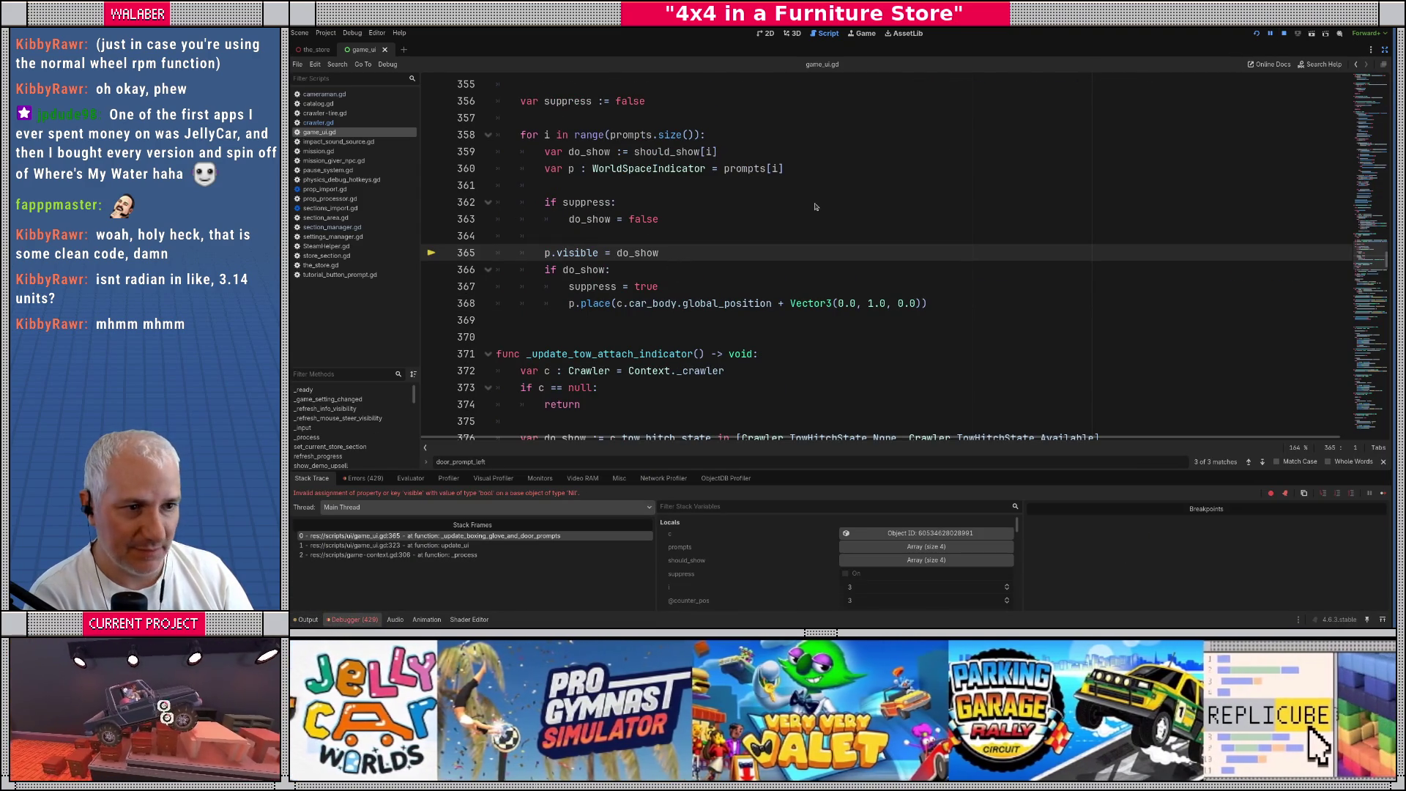
click(645, 231)
key(F5)
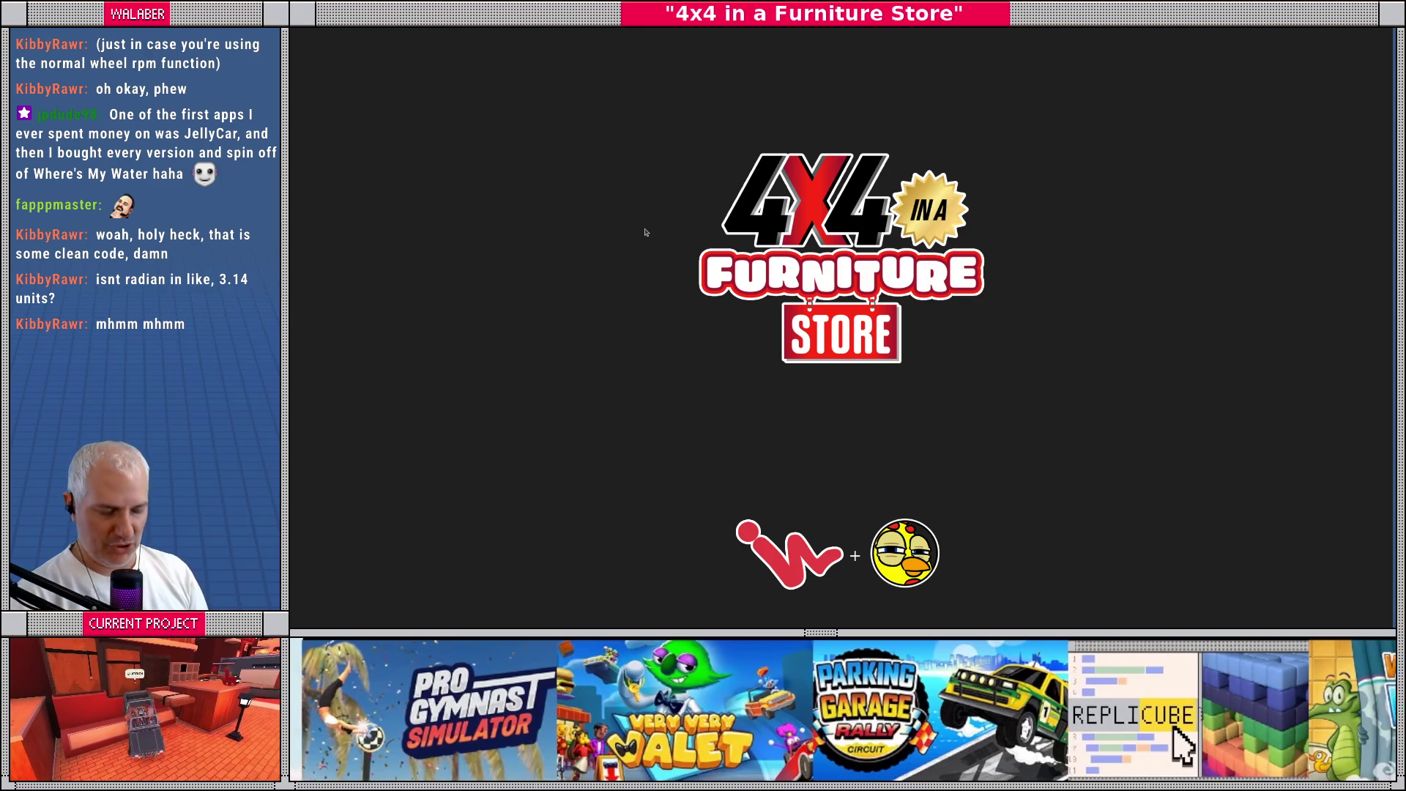
Relaunch the game, continue the saved game, and drive around the showroom testing the prompts
key(F8)
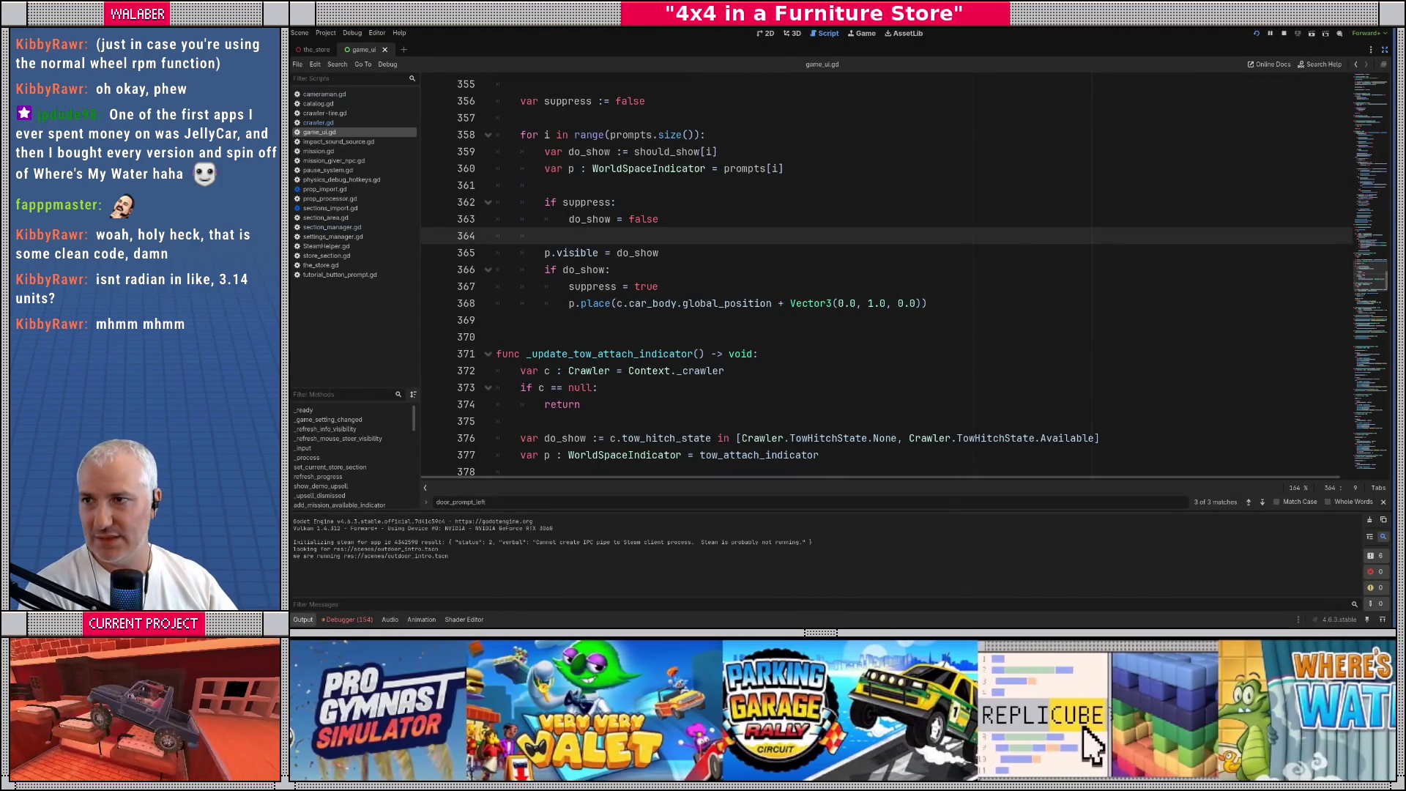
key(F5)
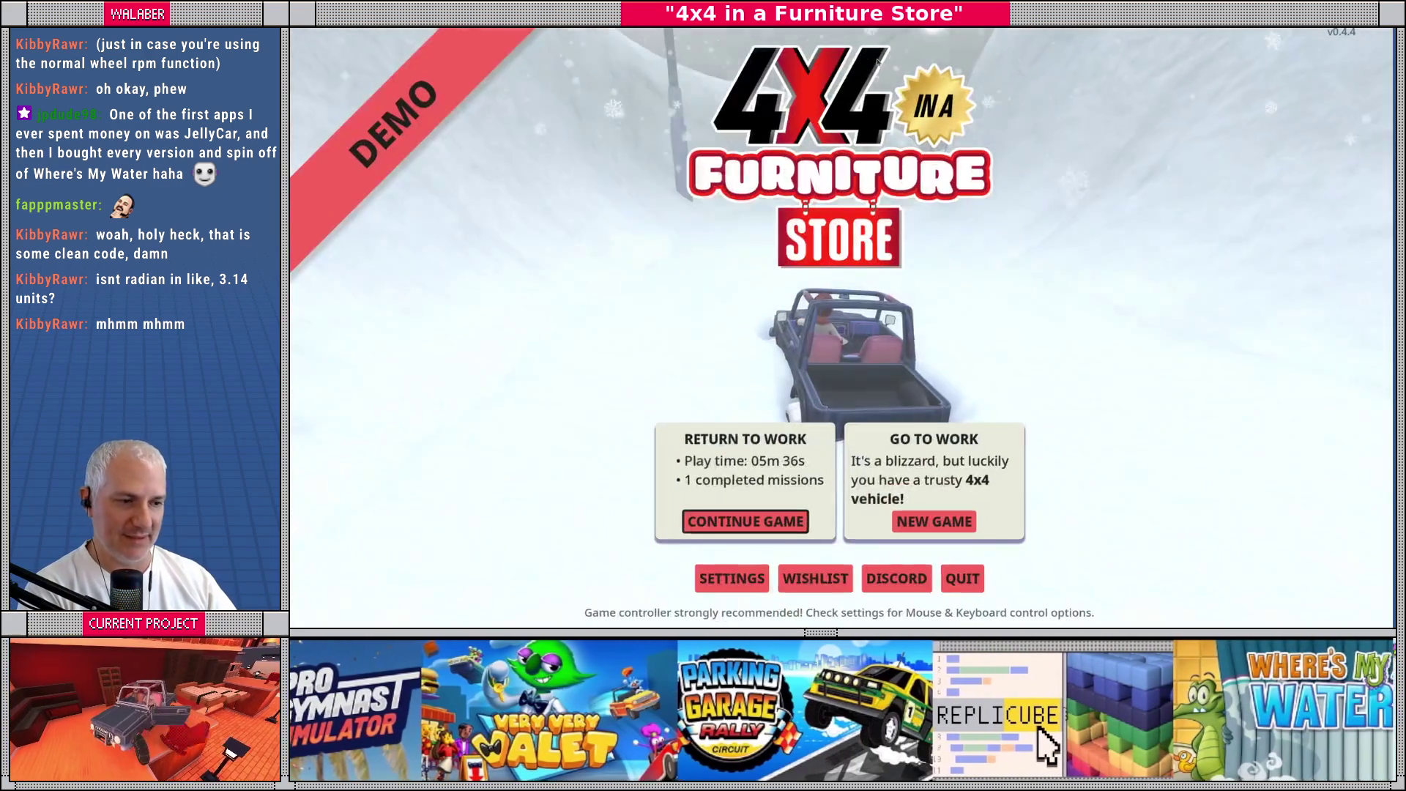
key(Return)
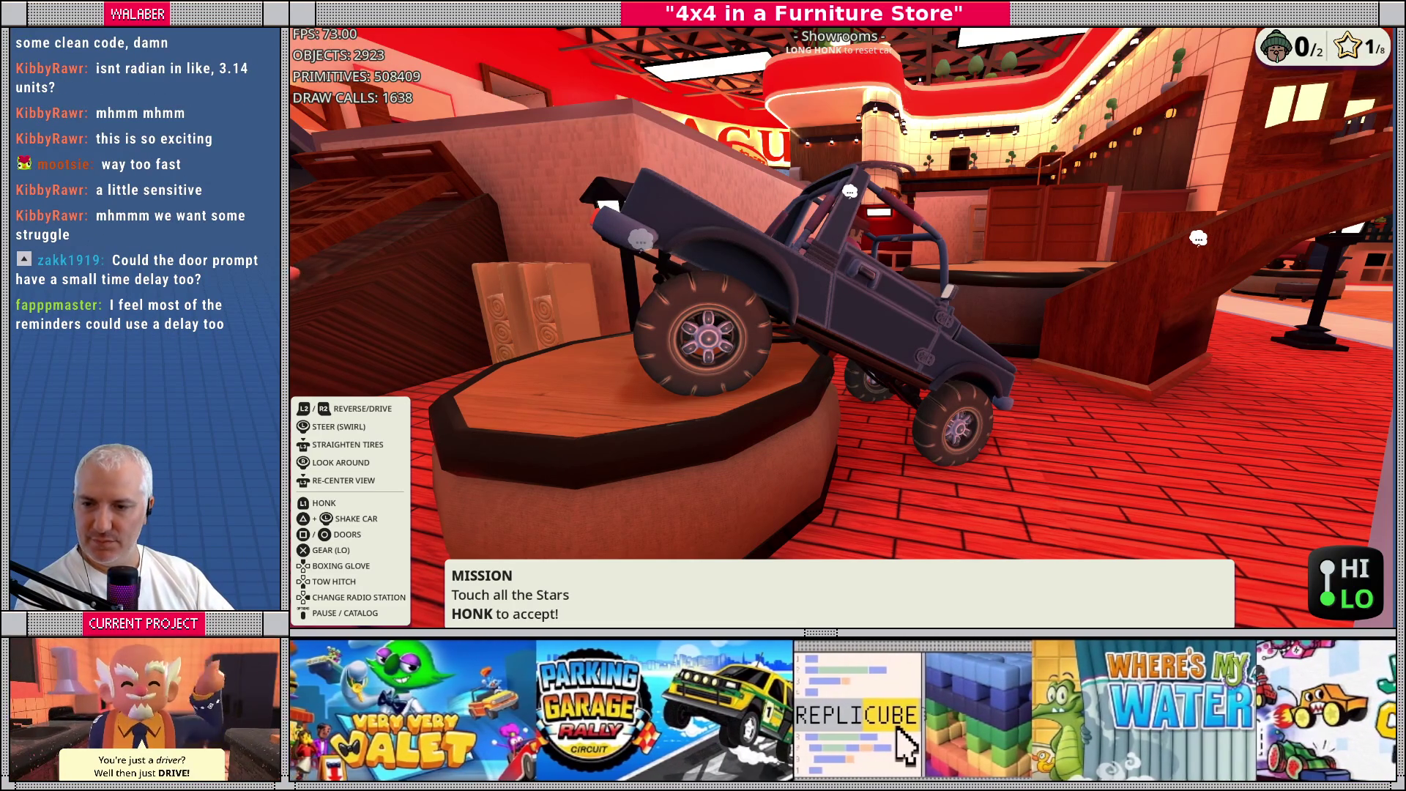
key(F8)
click(789, 185)
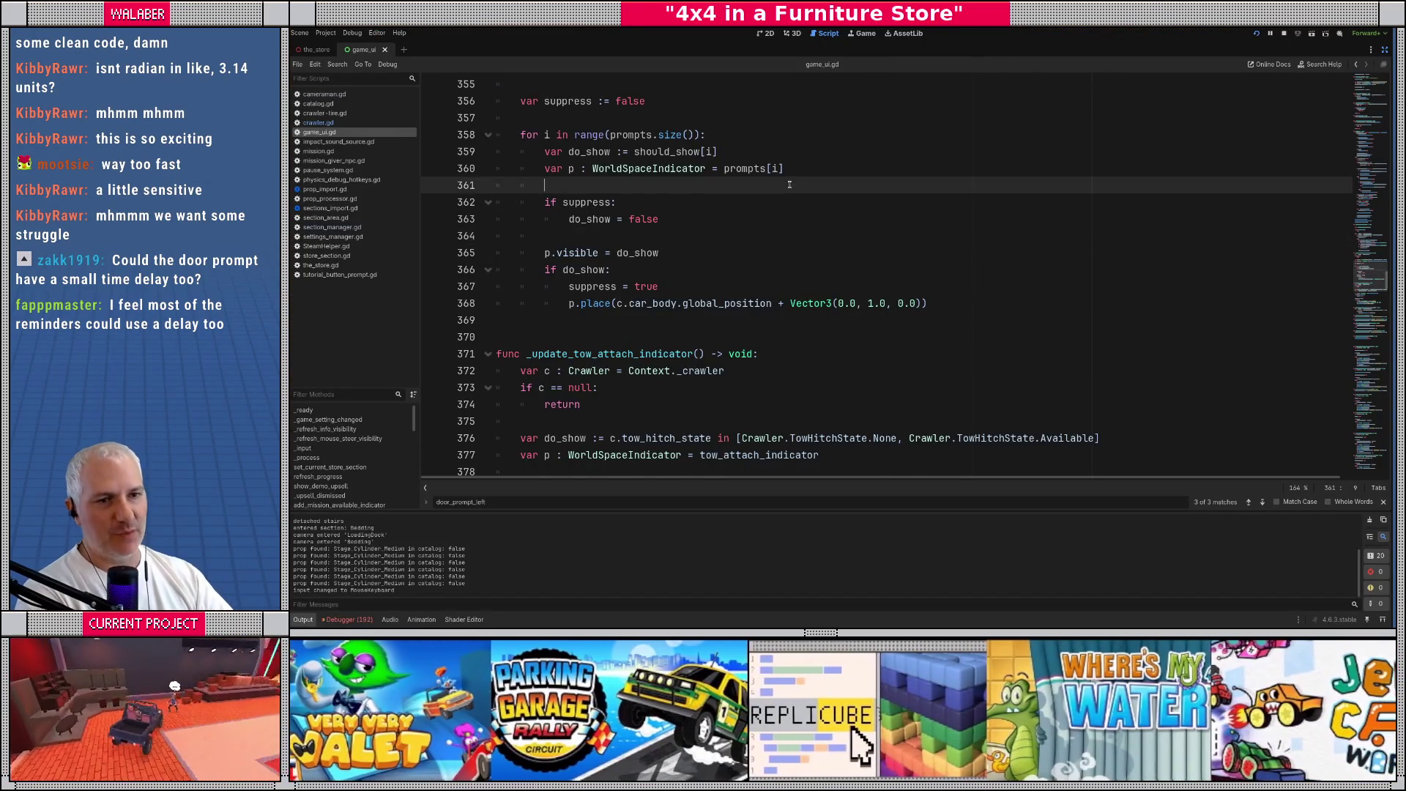
scroll(789, 184, up, 10)
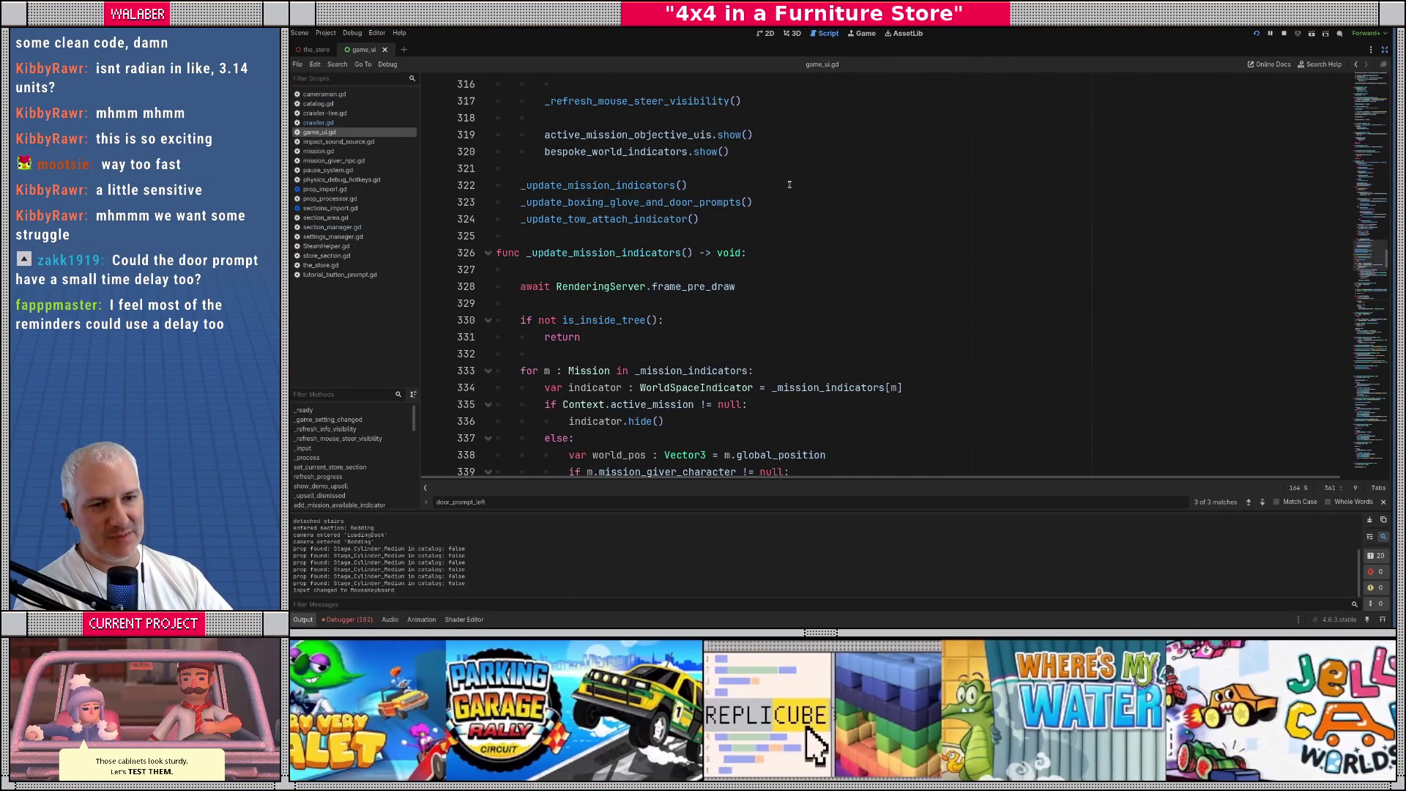
scroll(870, 181, up, 20)
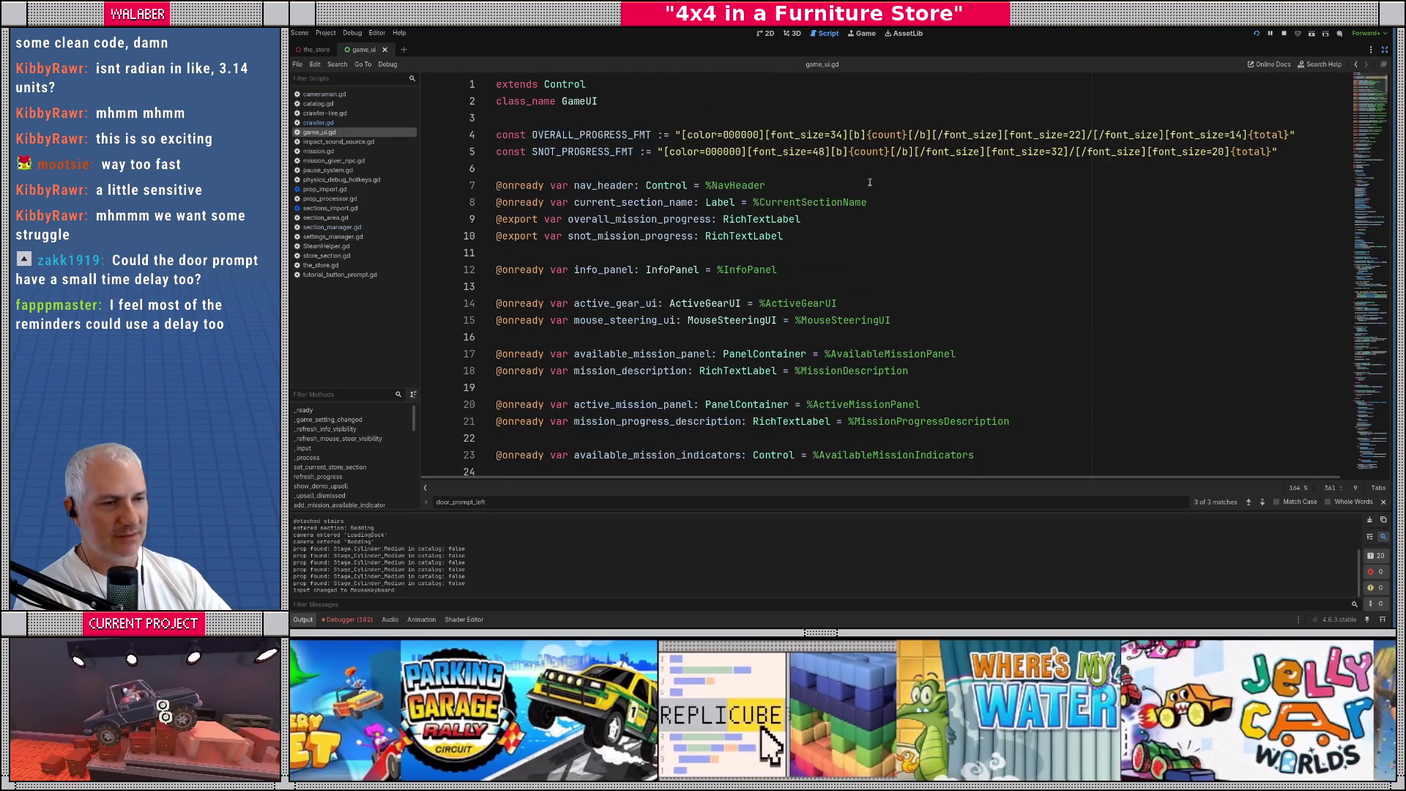
click(596, 170)
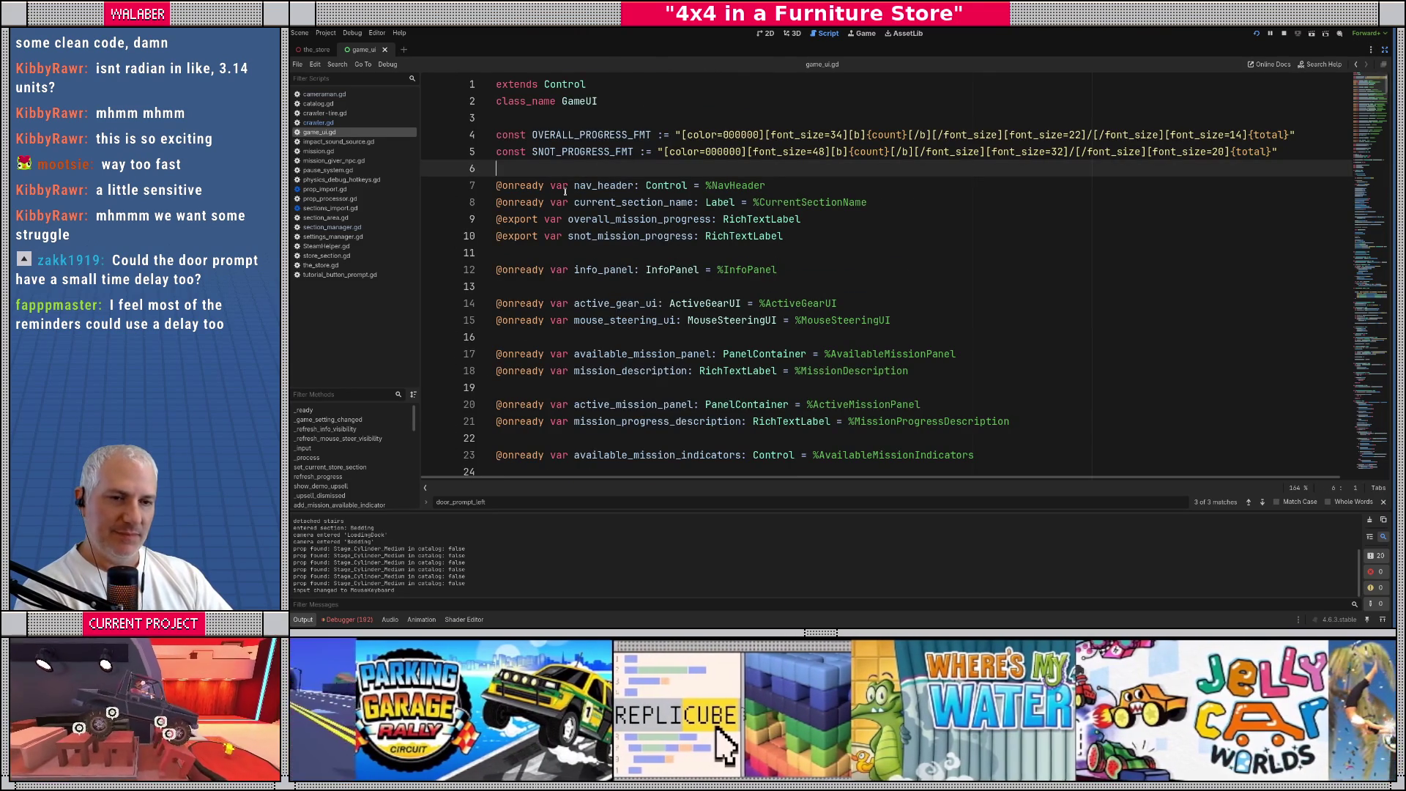
scroll(564, 192, down, 3)
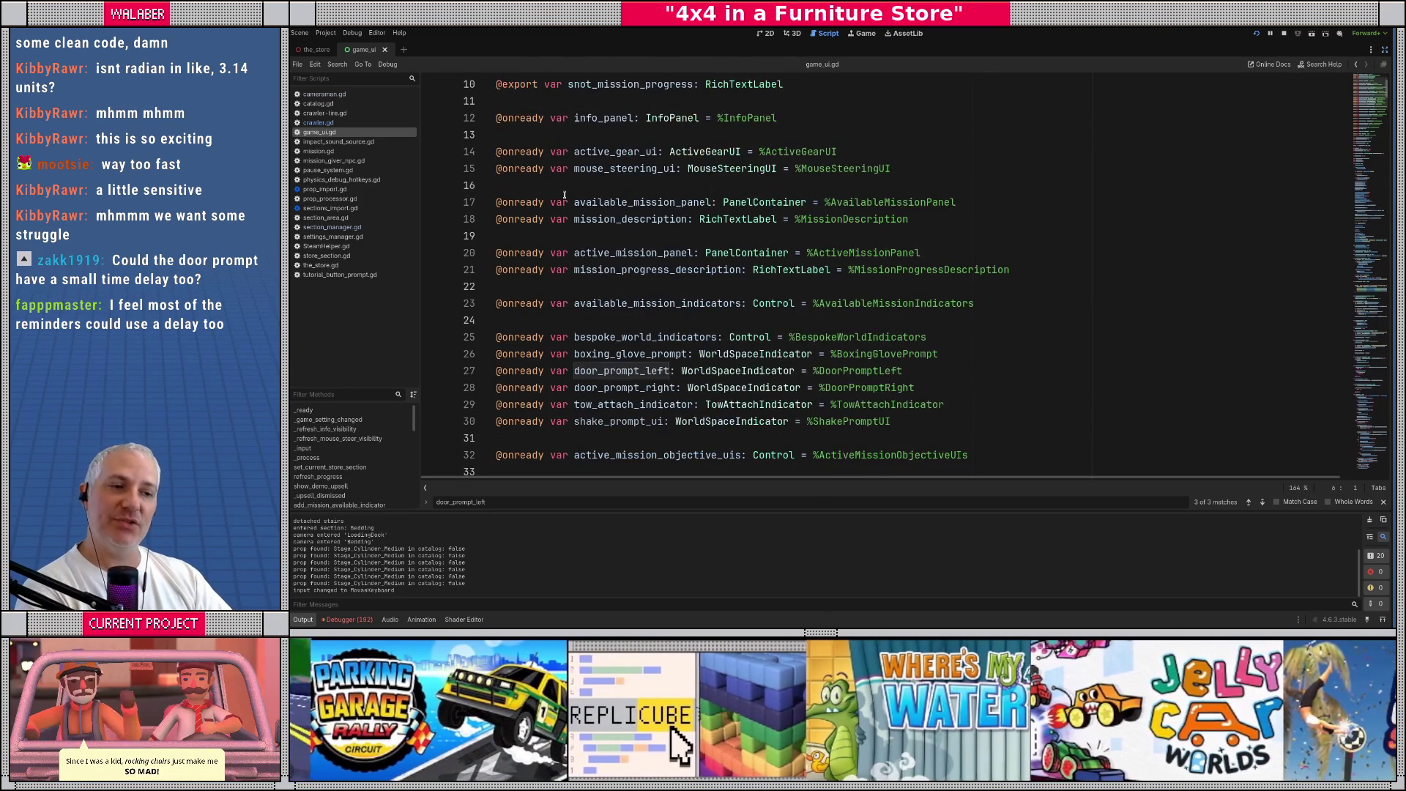
click(564, 194)
key(ctrl+f)
text(door_p)
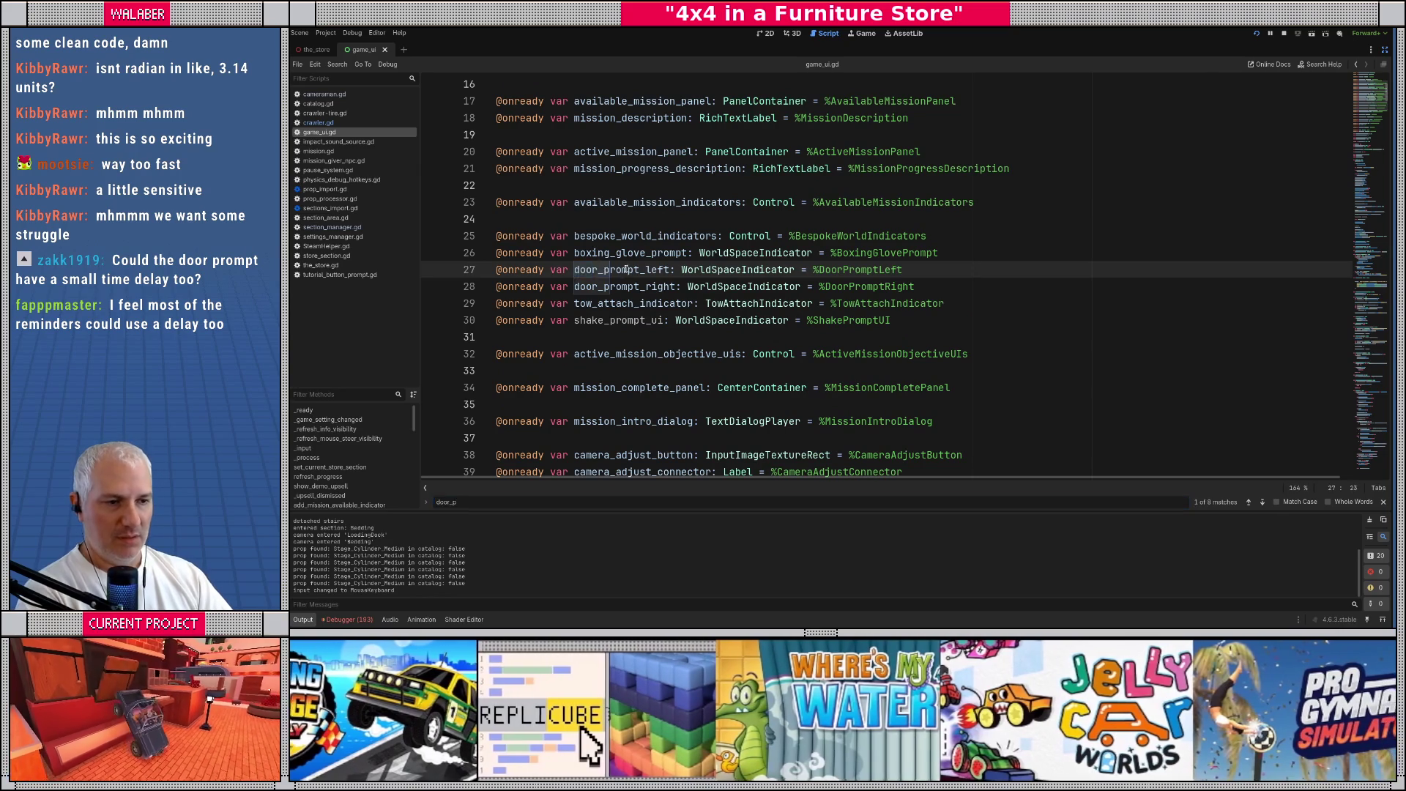
double_click(626, 269)
key(ctrl+f)
key(Return)
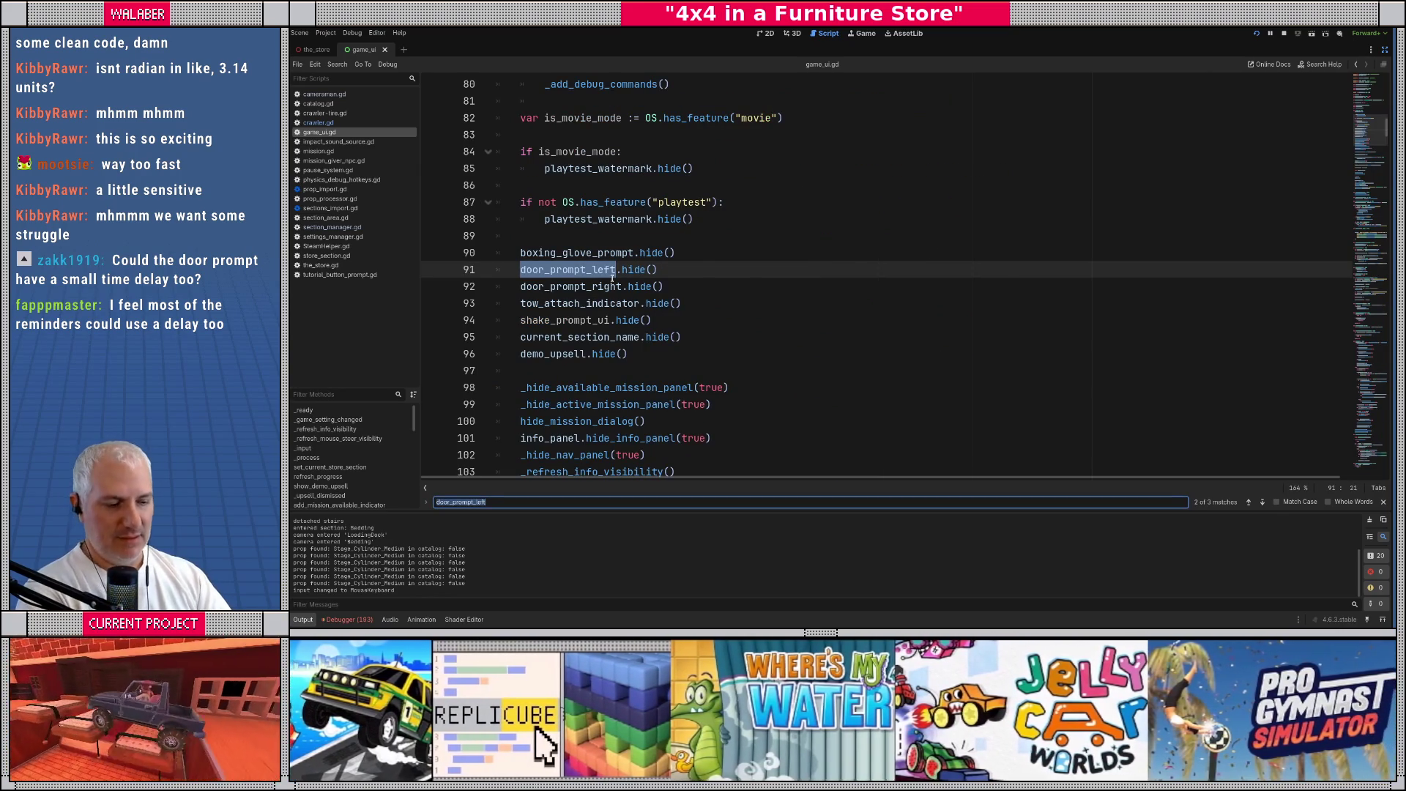
key(Return)
double_click(594, 185)
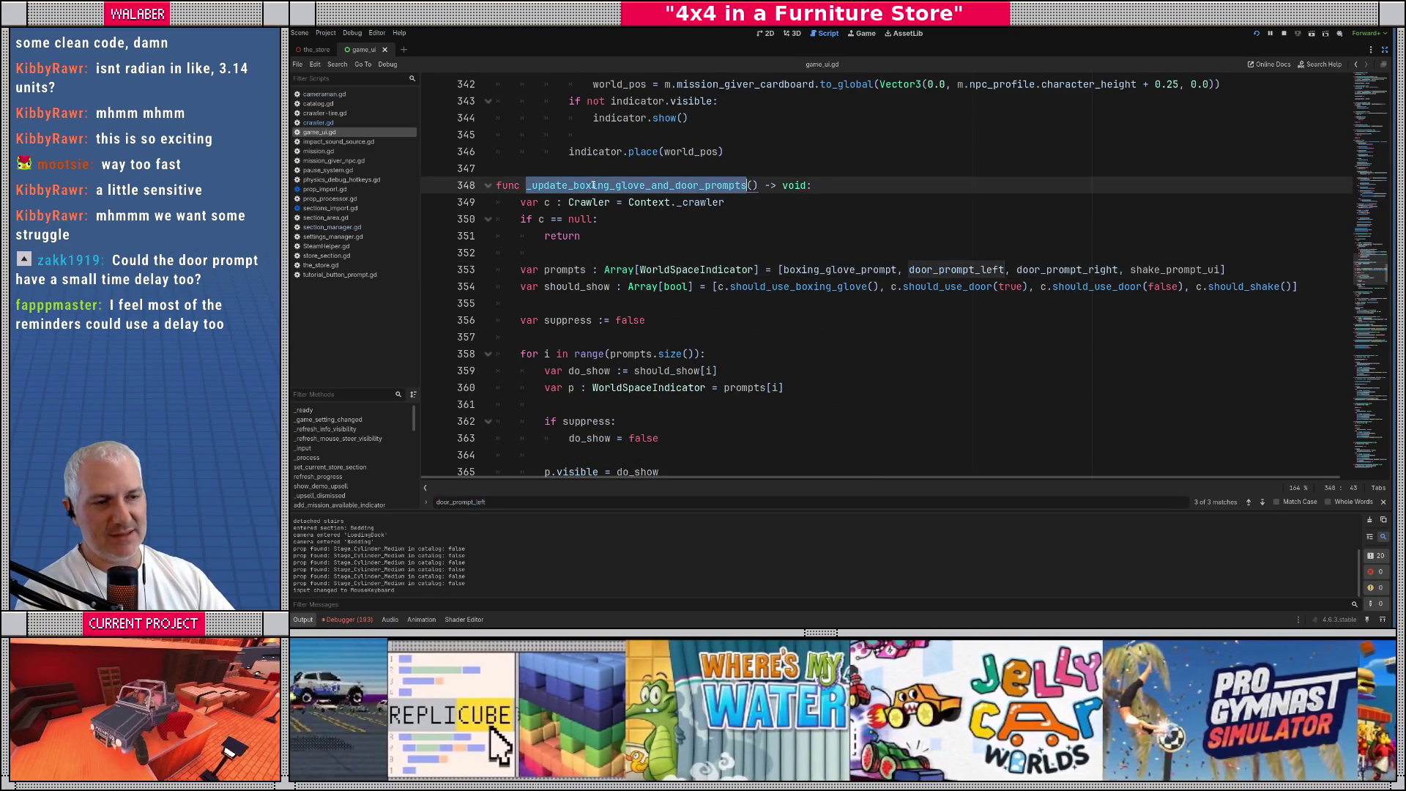
scroll(623, 205, down, 1)
drag(520, 219, 598, 219)
mouse_move(715, 219)
mouse_down()
mouse_move(1237, 219)
mouse_move(1340, 238)
mouse_up()
scroll(691, 288, down, 2)
mouse_move(525, 208)
mouse_down()
mouse_move(707, 207)
mouse_move(636, 397)
mouse_up()
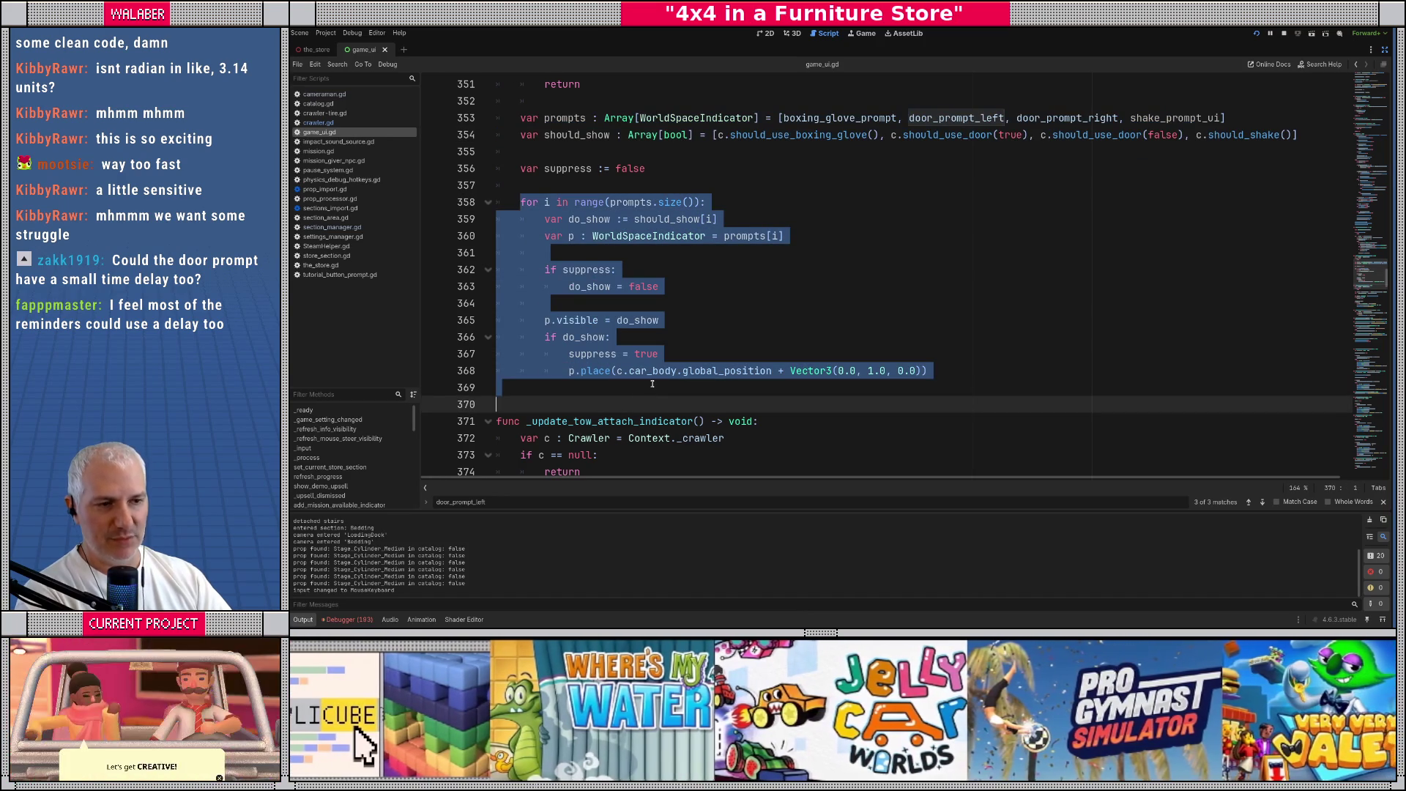
Review the prompt arrays and display loop on lines 353–369, selecting boxing_glove_prompt
click(652, 384)
click(638, 262)
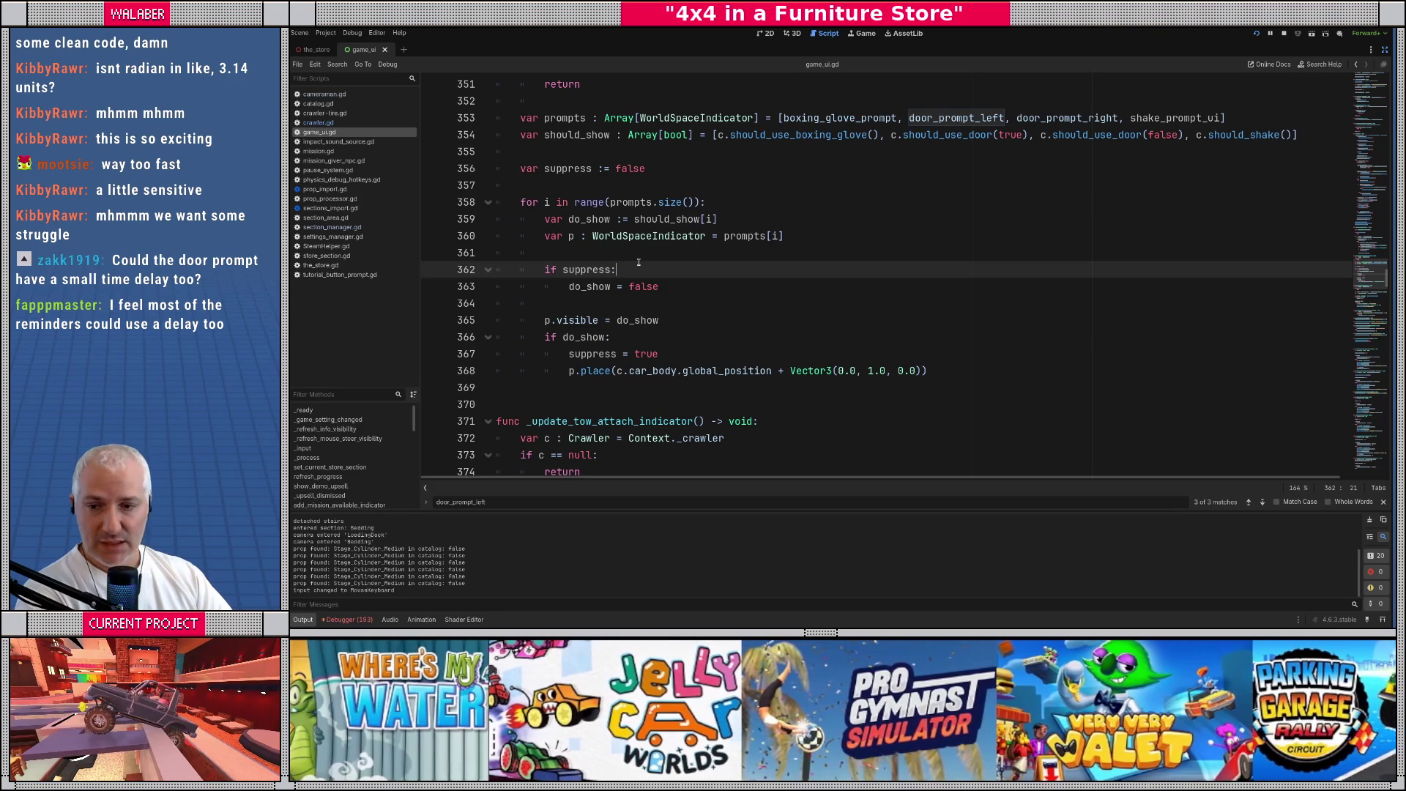
mouse_move(498, 118)
mouse_down()
mouse_move(644, 292)
mouse_move(629, 386)
mouse_up()
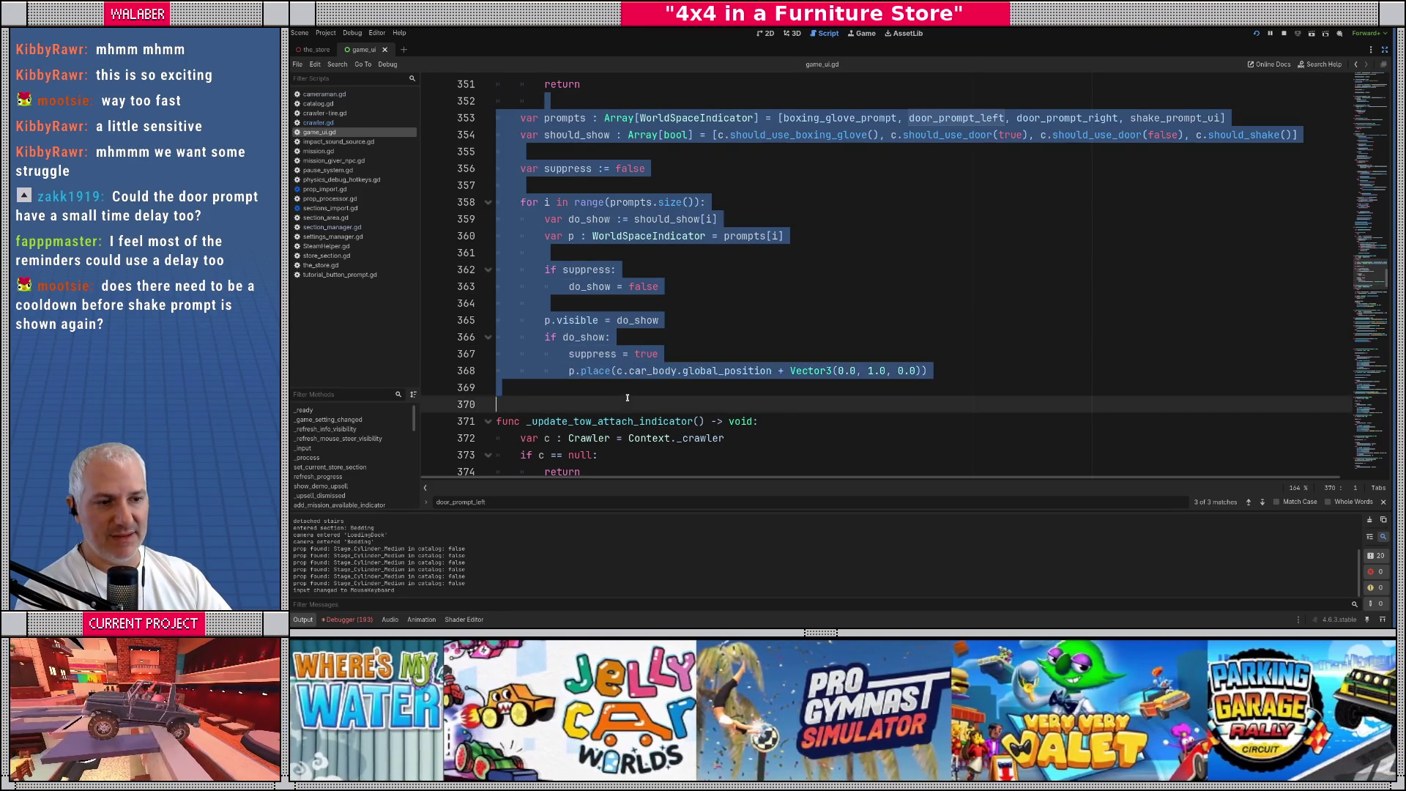
click(628, 385)
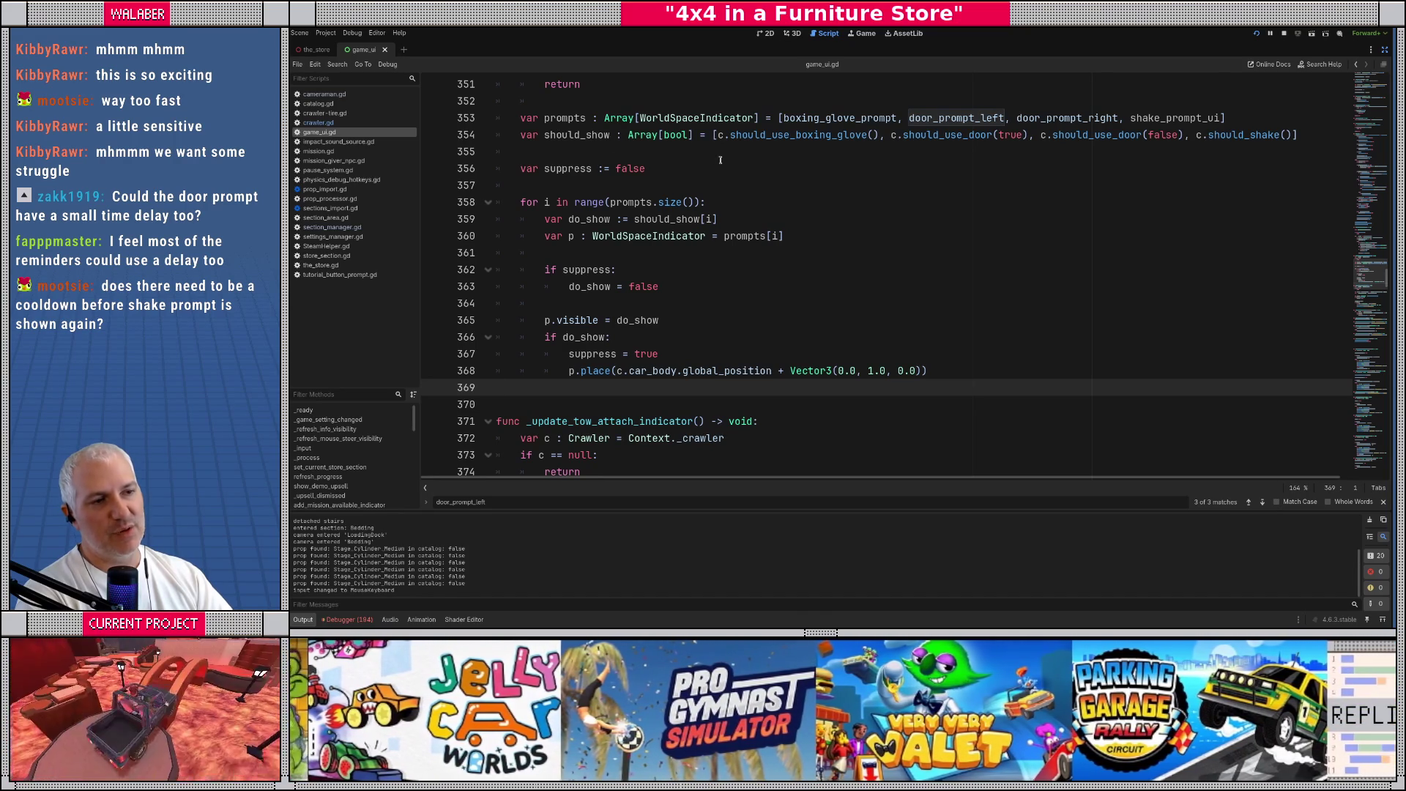
double_click(808, 119)
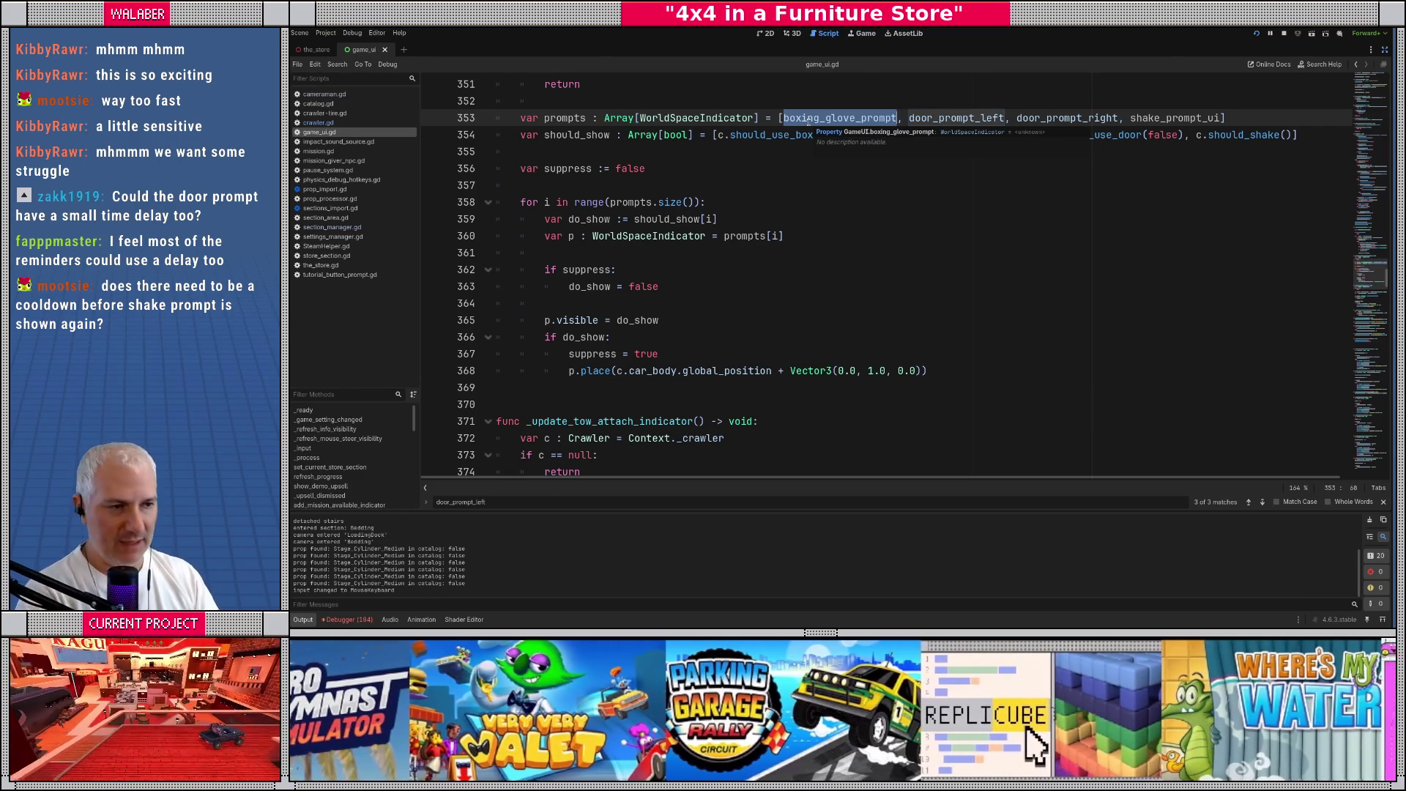
Scroll up to the member variable declarations around lines 43–66
drag(1368, 279, 1368, 110)
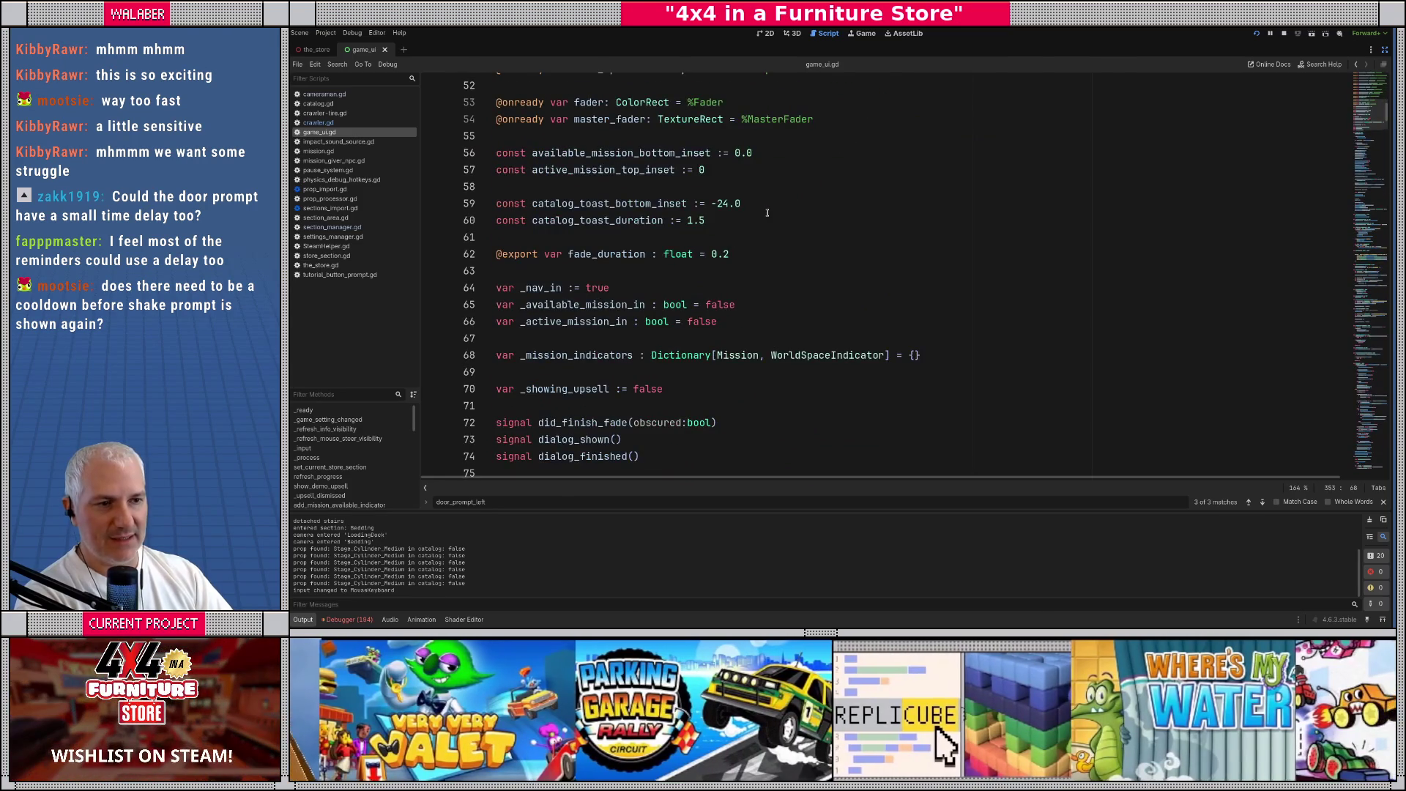
scroll(767, 213, up, 3)
scroll(660, 250, down, 6)
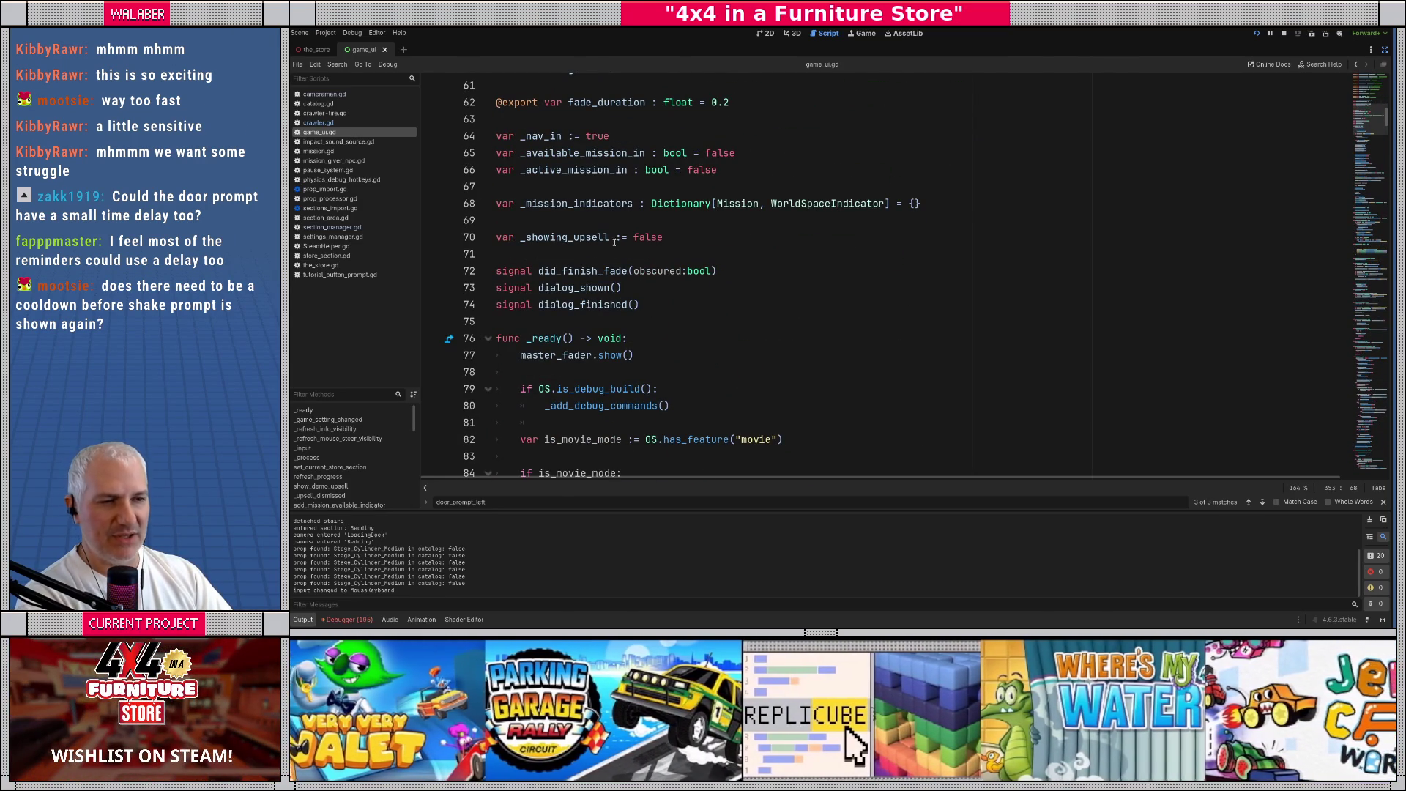
scroll(648, 236, down, 8)
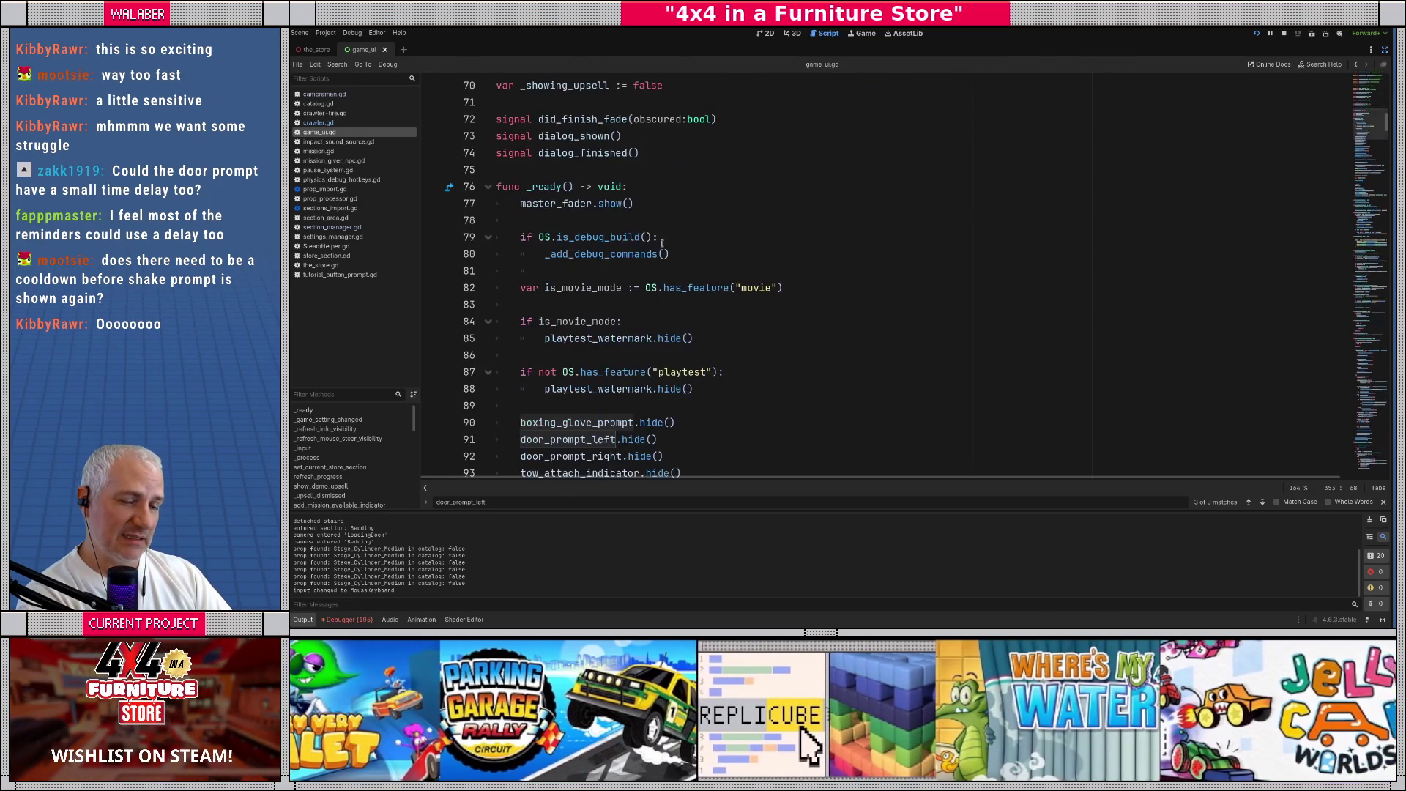
scroll(661, 247, up, 11)
scroll(661, 247, up, 4)
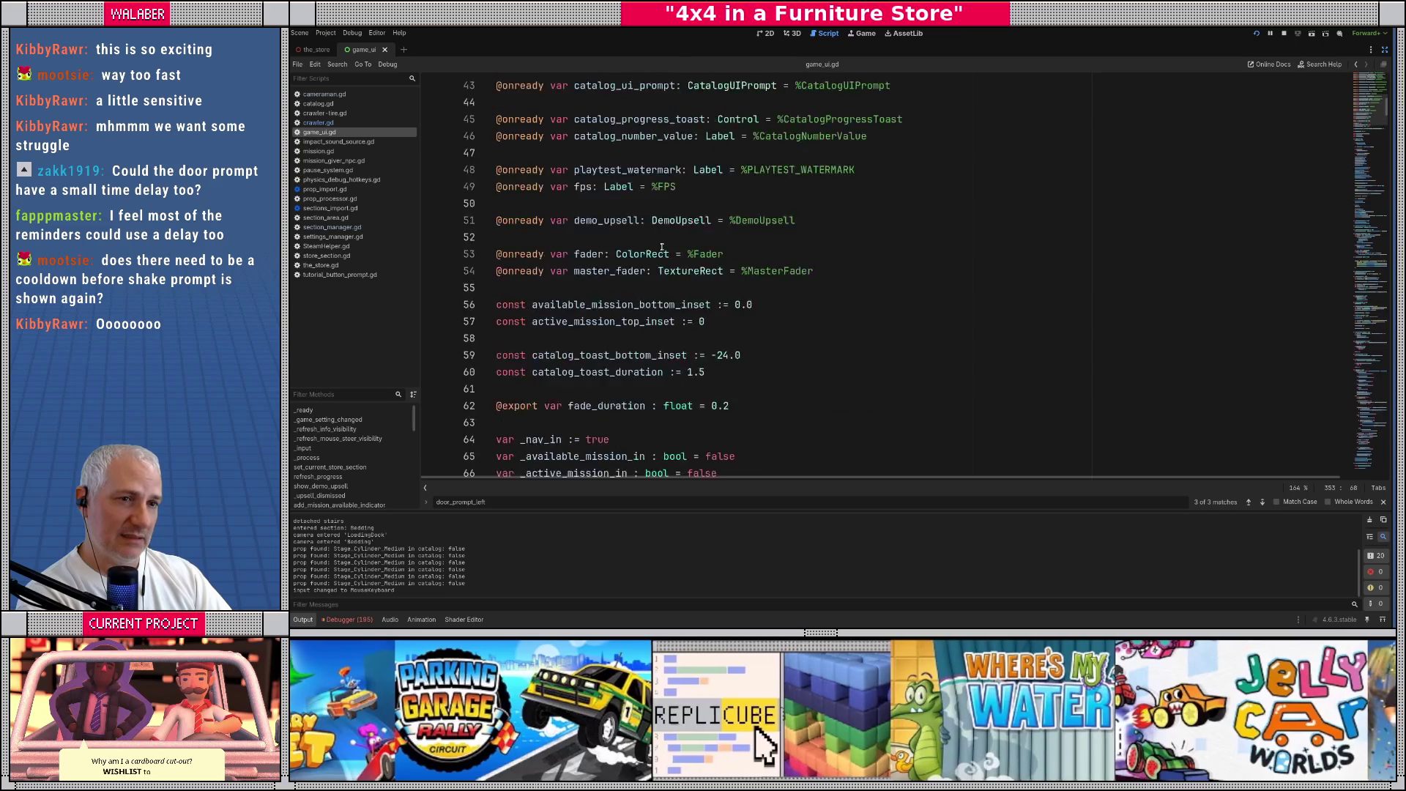
scroll(659, 278, down, 6)
Below _showing_upsell, start enum ActiveControlPrompt with entries None and DoorLeft
click(700, 285)
key(Return)
key(Return)
text(enum )
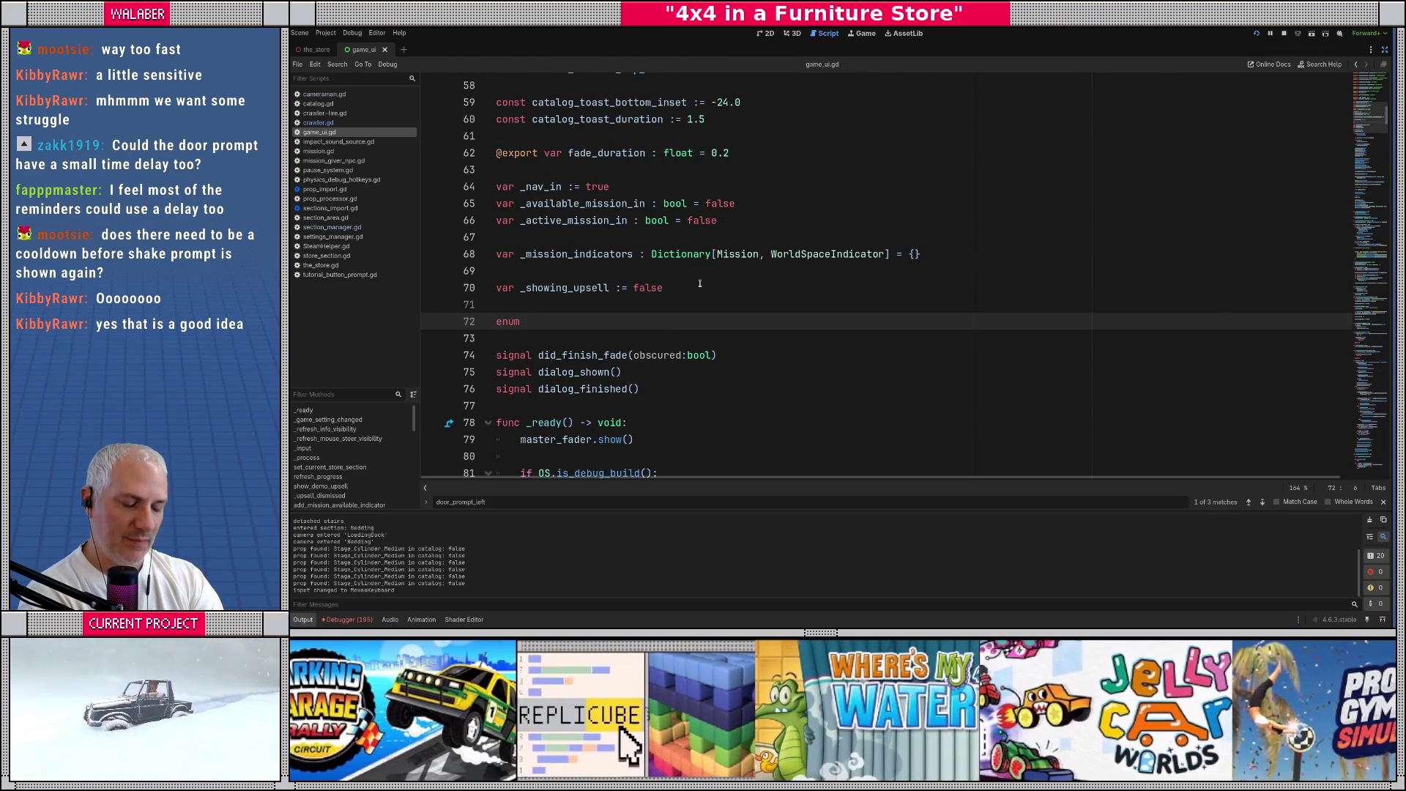
text(ActiveContro)
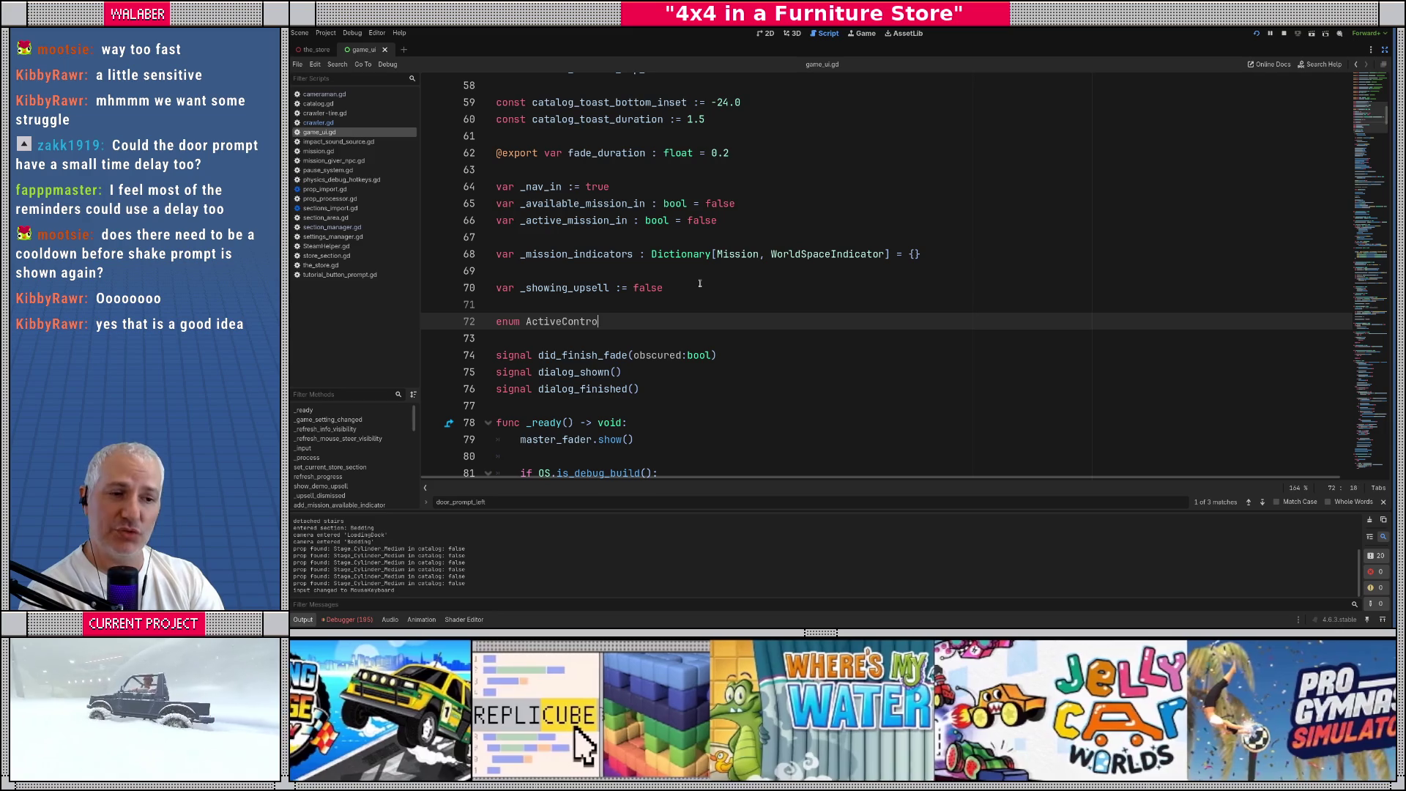
text(lPrompt)
key(Return)
text({)
key(Return)
text(None,)
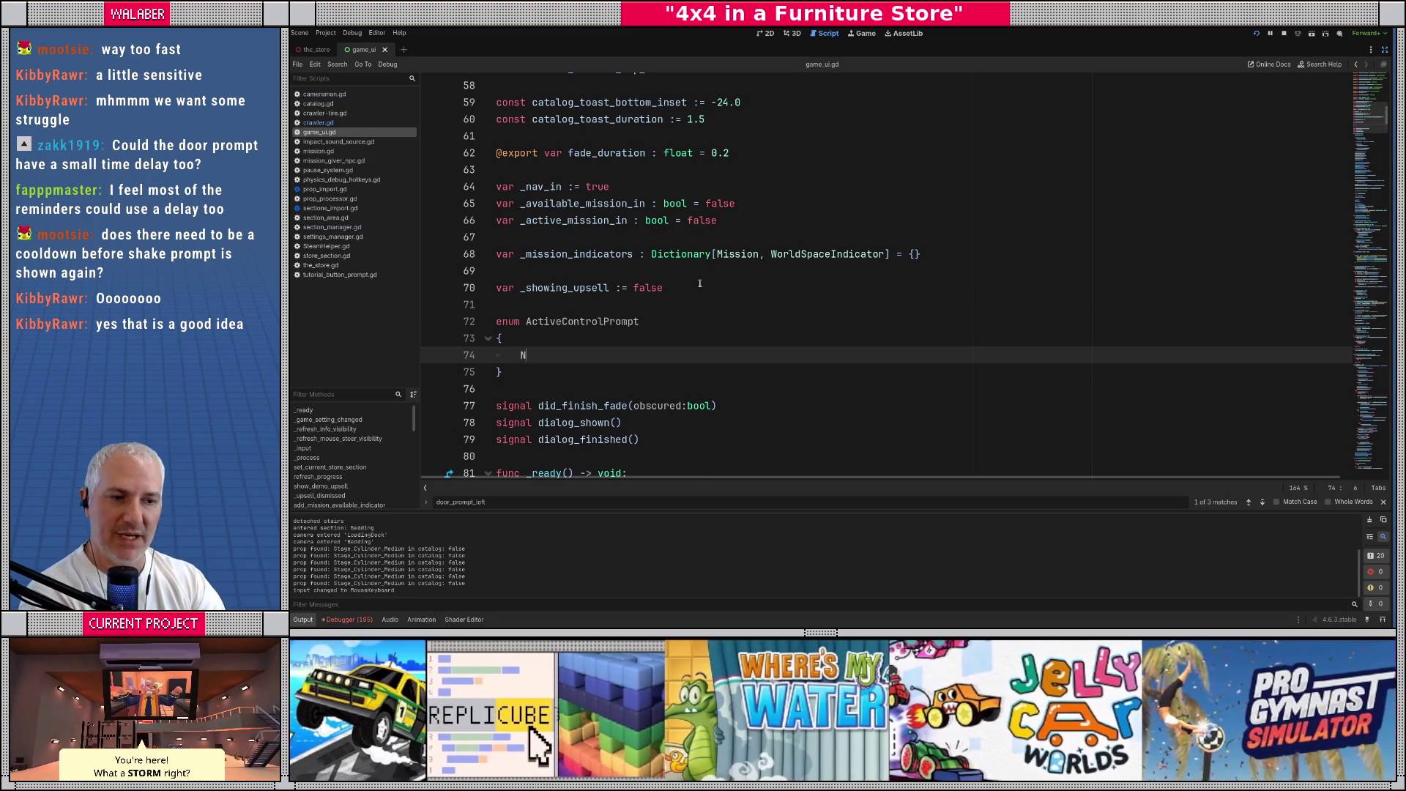
key(Return)
key(Up)
key(shift+Right)
key(shift+Right)
key(shift+Right)
key(Down)
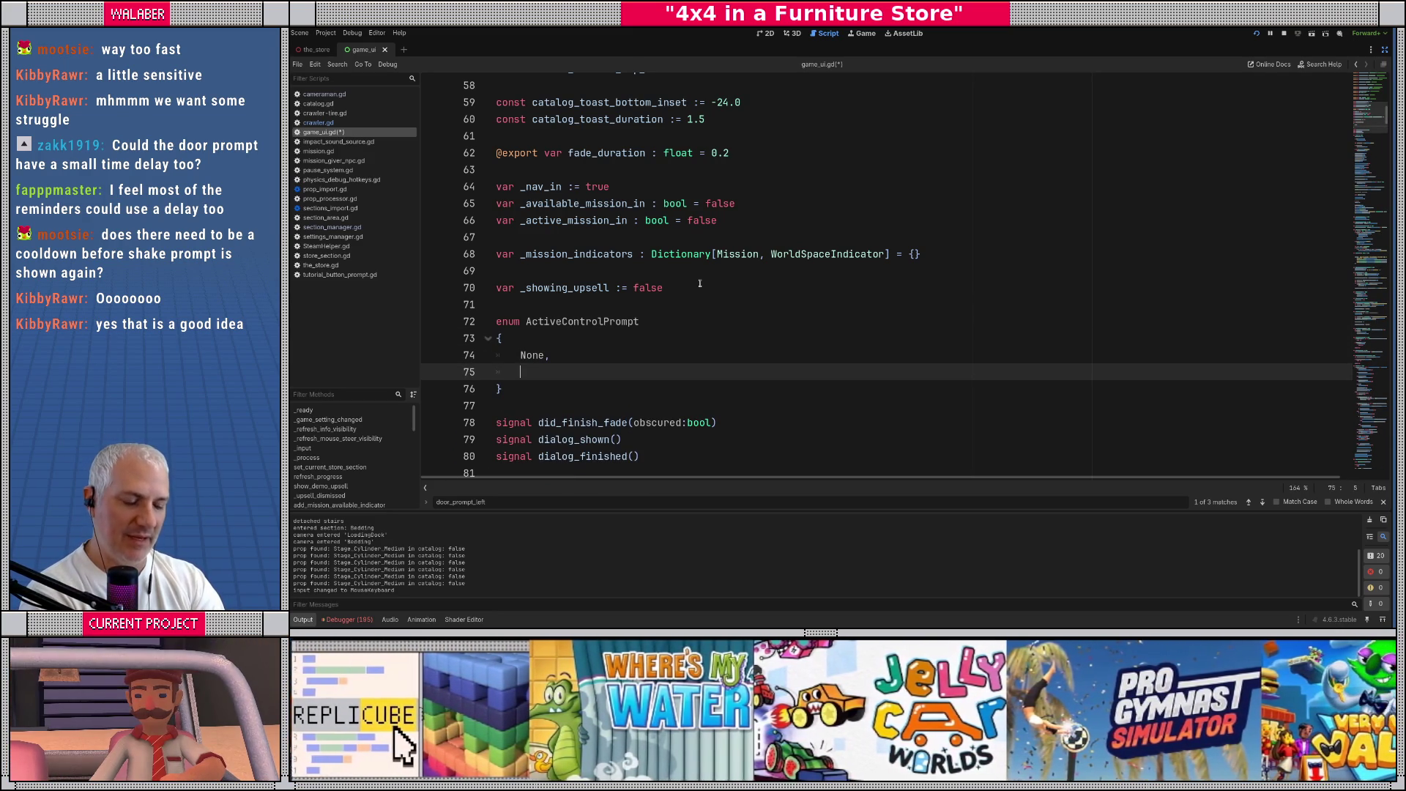
text(DoorLeft,)
key(Return)
text(D)
key(BackSpace)
Search 'door_pro' to check the door prompt names, then return to the enum
key(ctrl+f)
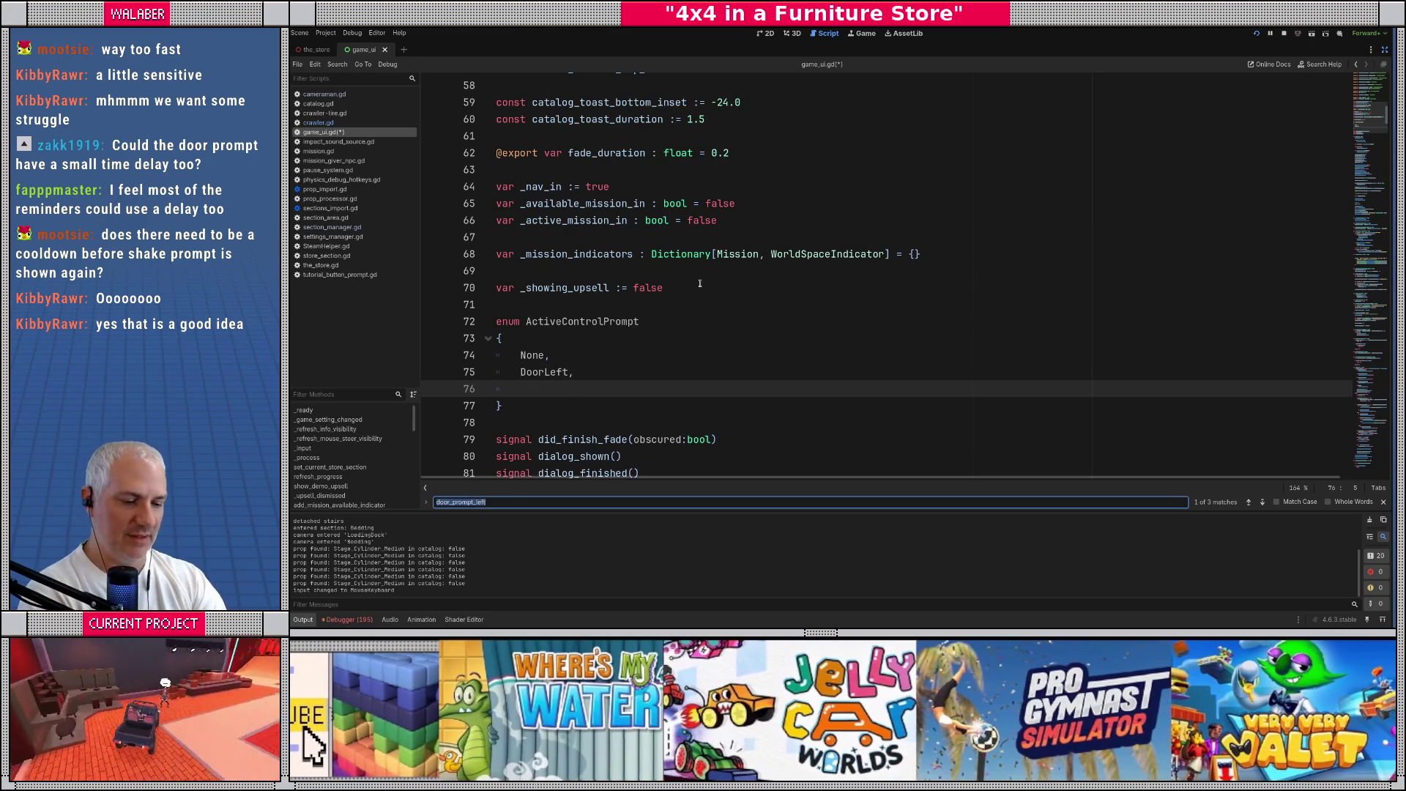
text(door_pro)
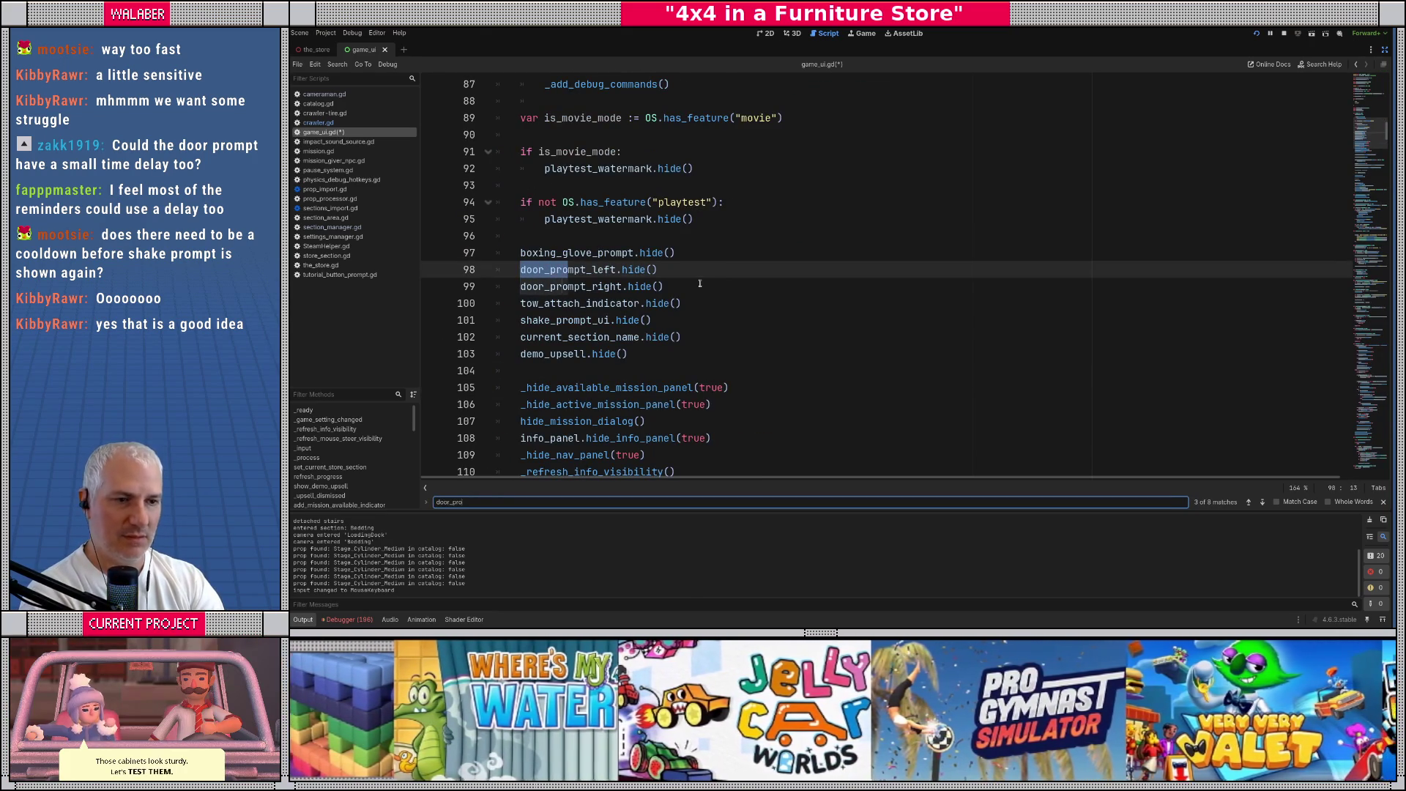
key(Return)
key(Return)
key(Return)
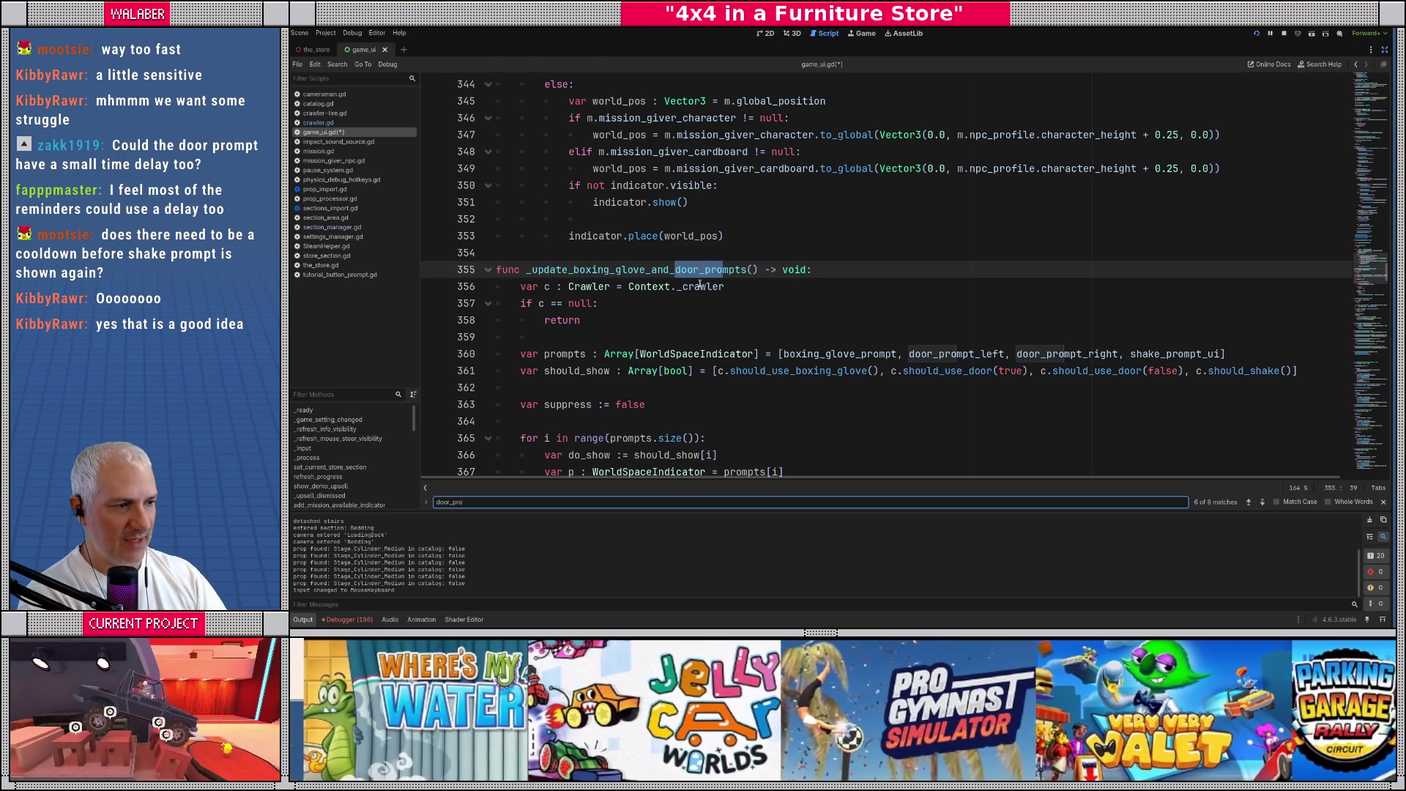
drag(1369, 265, 1369, 117)
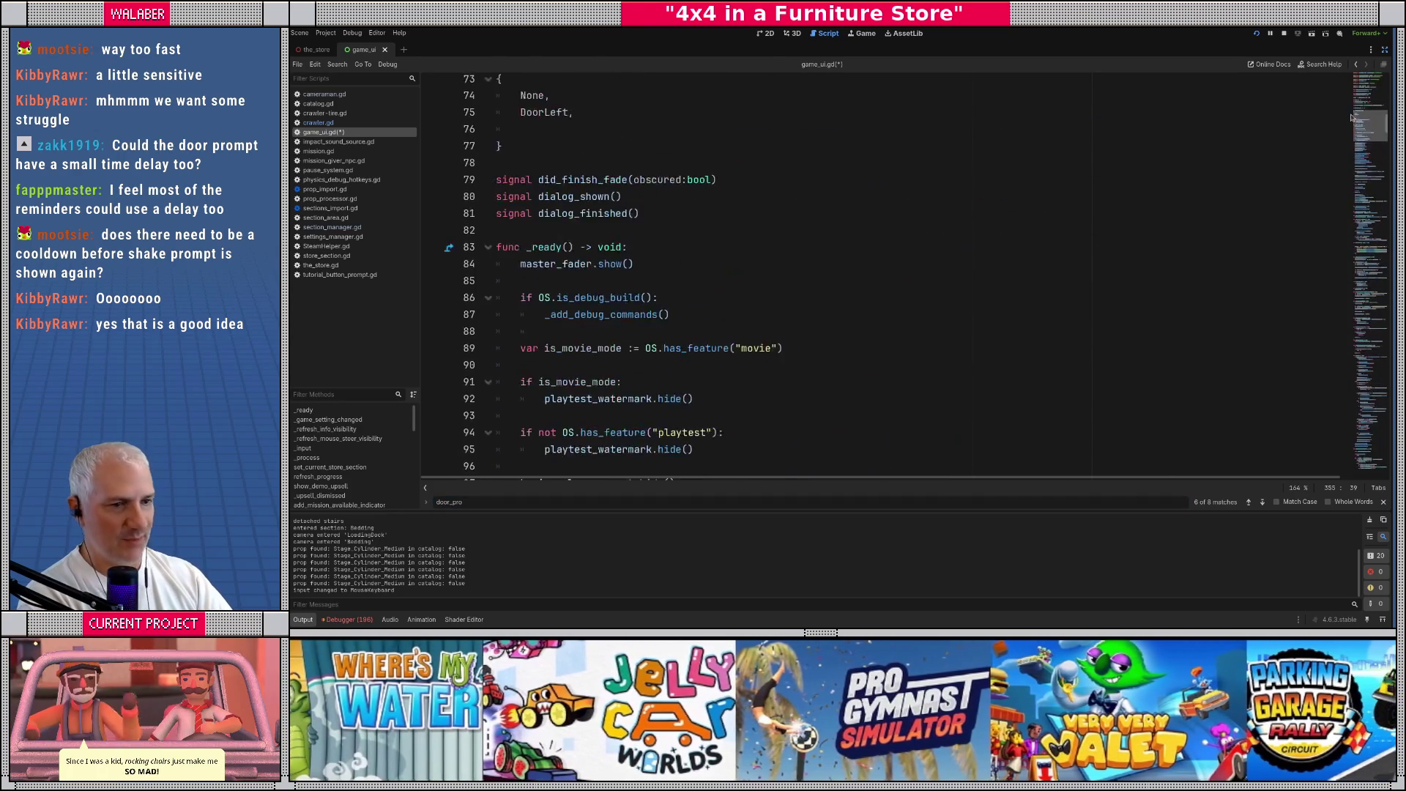
scroll(587, 257, down, 5)
scroll(589, 265, up, 12)
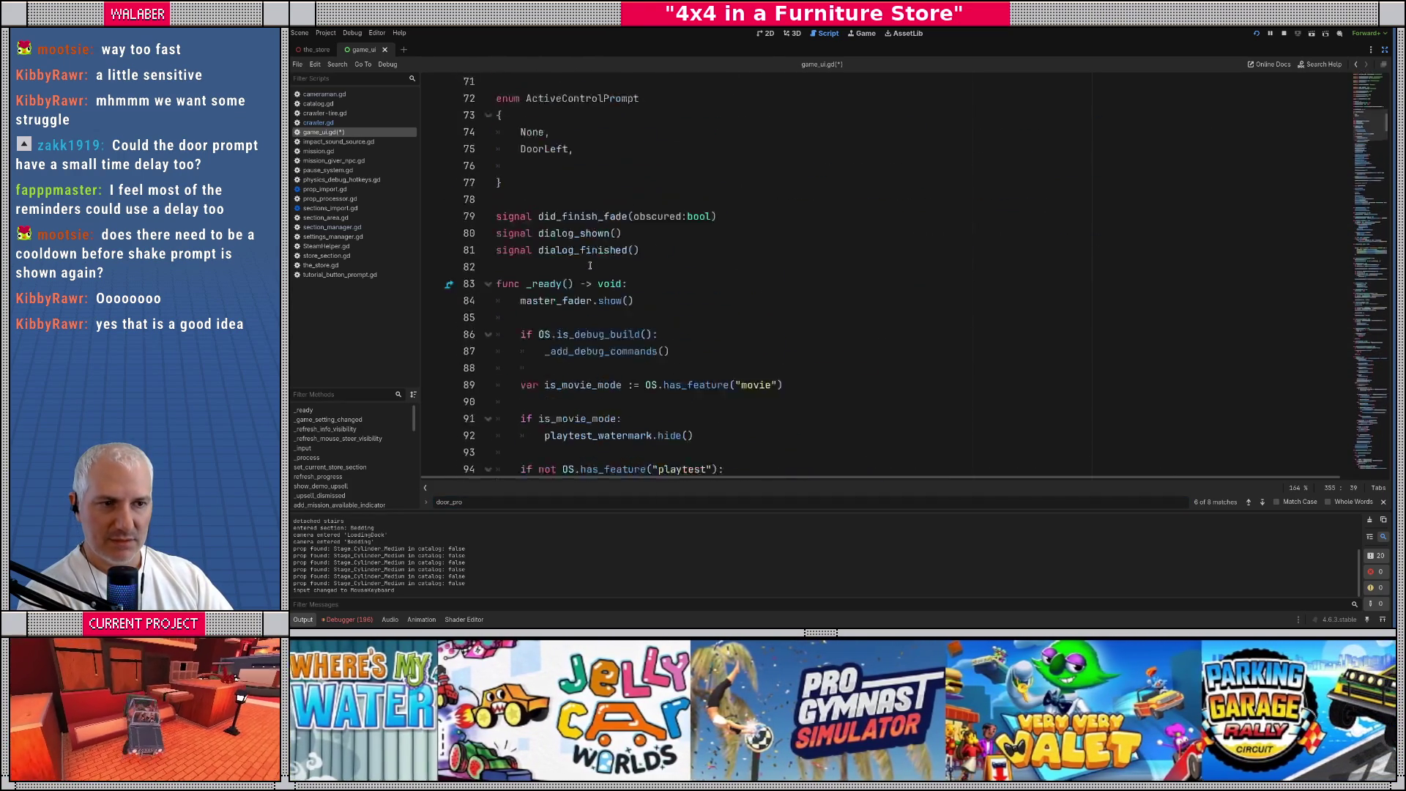
scroll(589, 265, up, 10)
scroll(586, 290, down, 15)
scroll(586, 290, down, 3)
scroll(586, 292, up, 4)
Insert Boxing before DoorLeft, add DoorRight and Shake, and begin a 'var _' line below
click(583, 326)
key(Up)
key(Return)
key(Up)
text(Boxing)
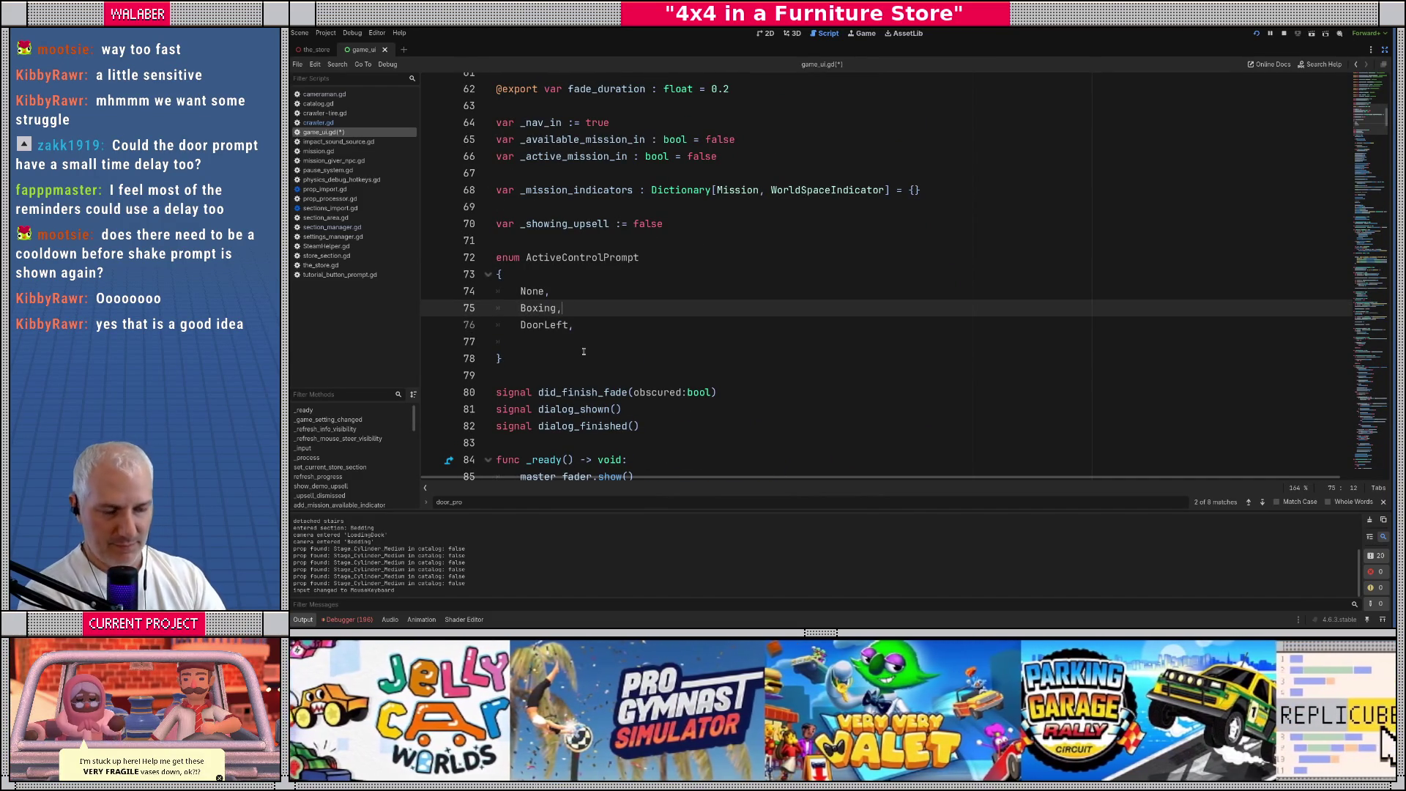
key(Down)
key(Down)
text(DoorRight,)
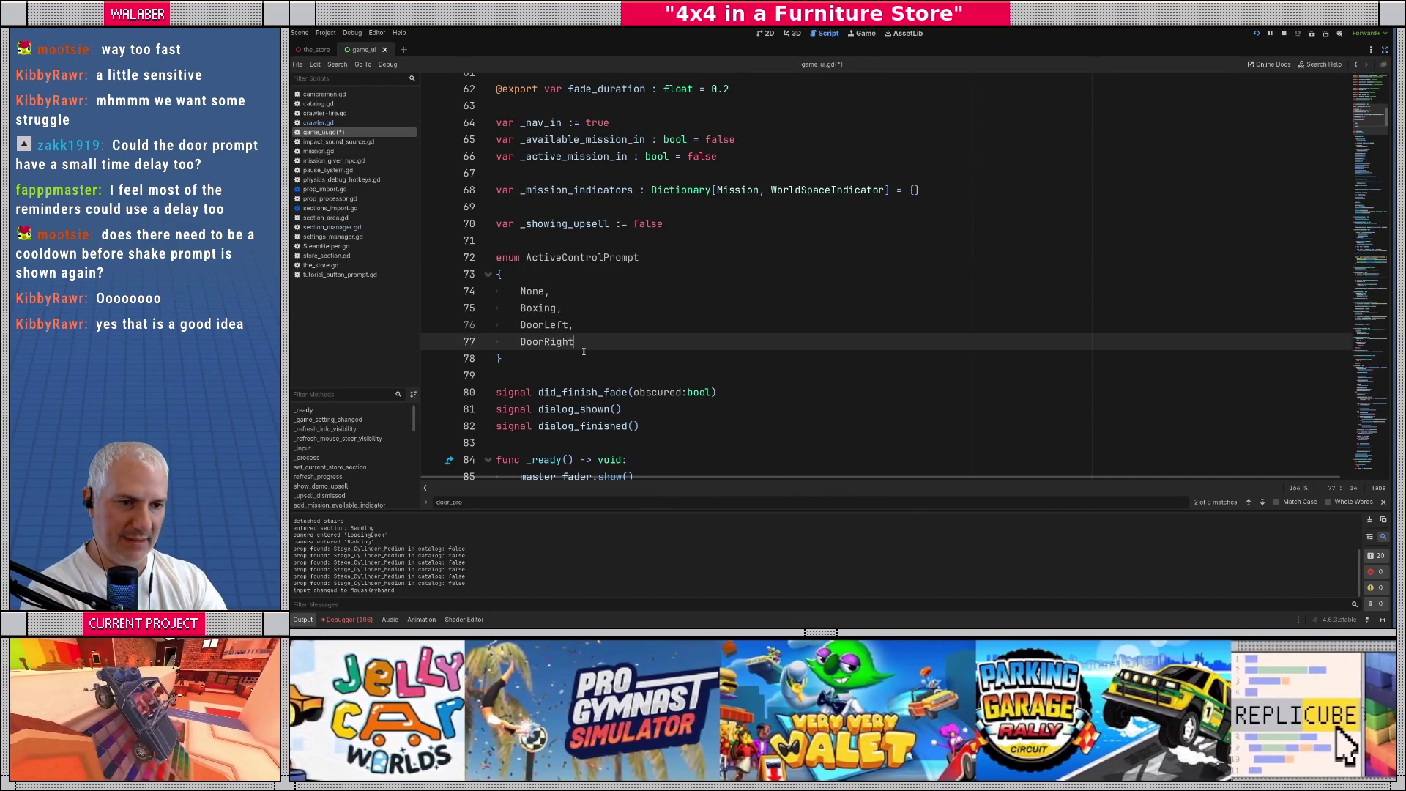
key(Return)
text(Shake)
key(Down)
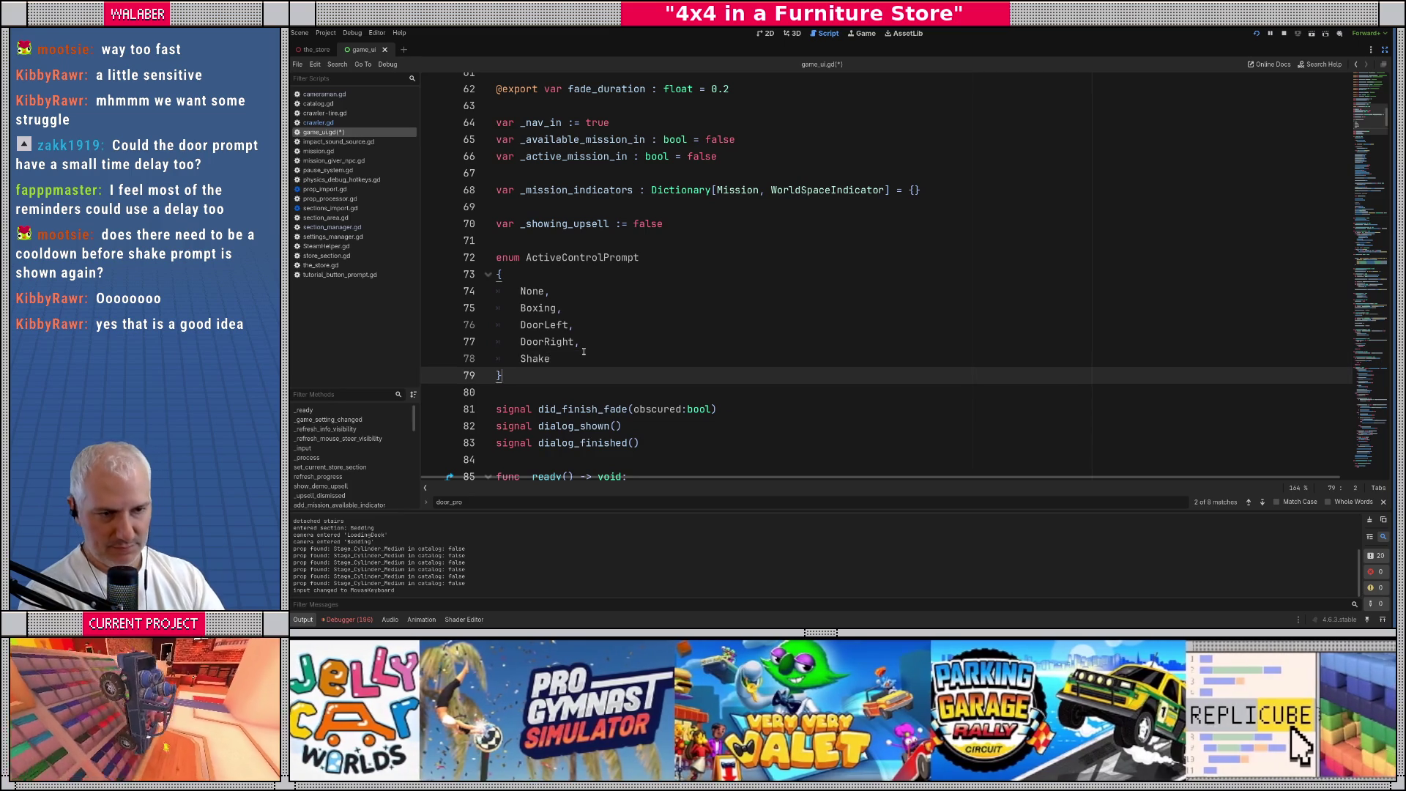
key(Return)
key(Return)
text(var _)
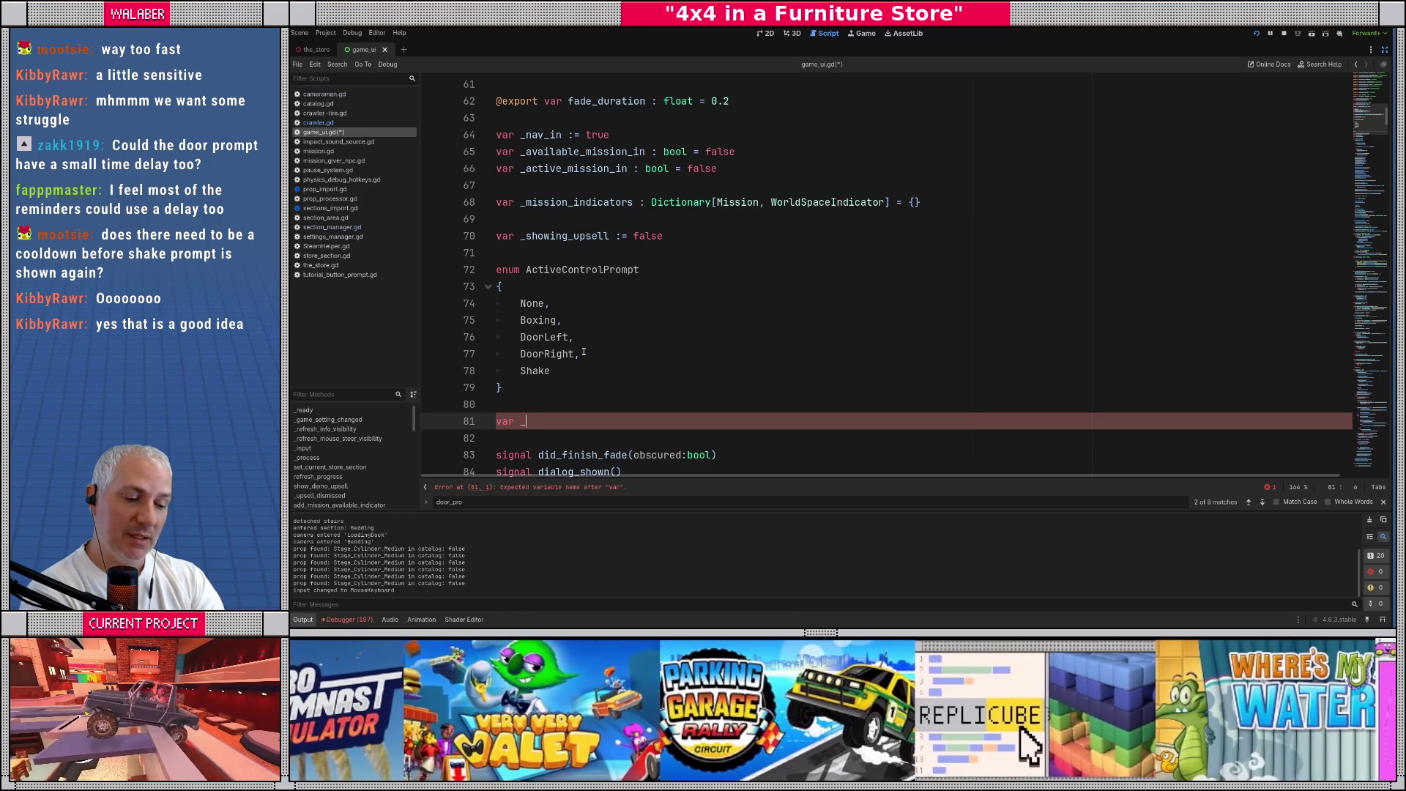
Declare var _active_ctl_prompt := ActiveControlPrompt.None
text(active_prompt)
key(BackSpace)
key(BackSpace)
key(BackSpace)
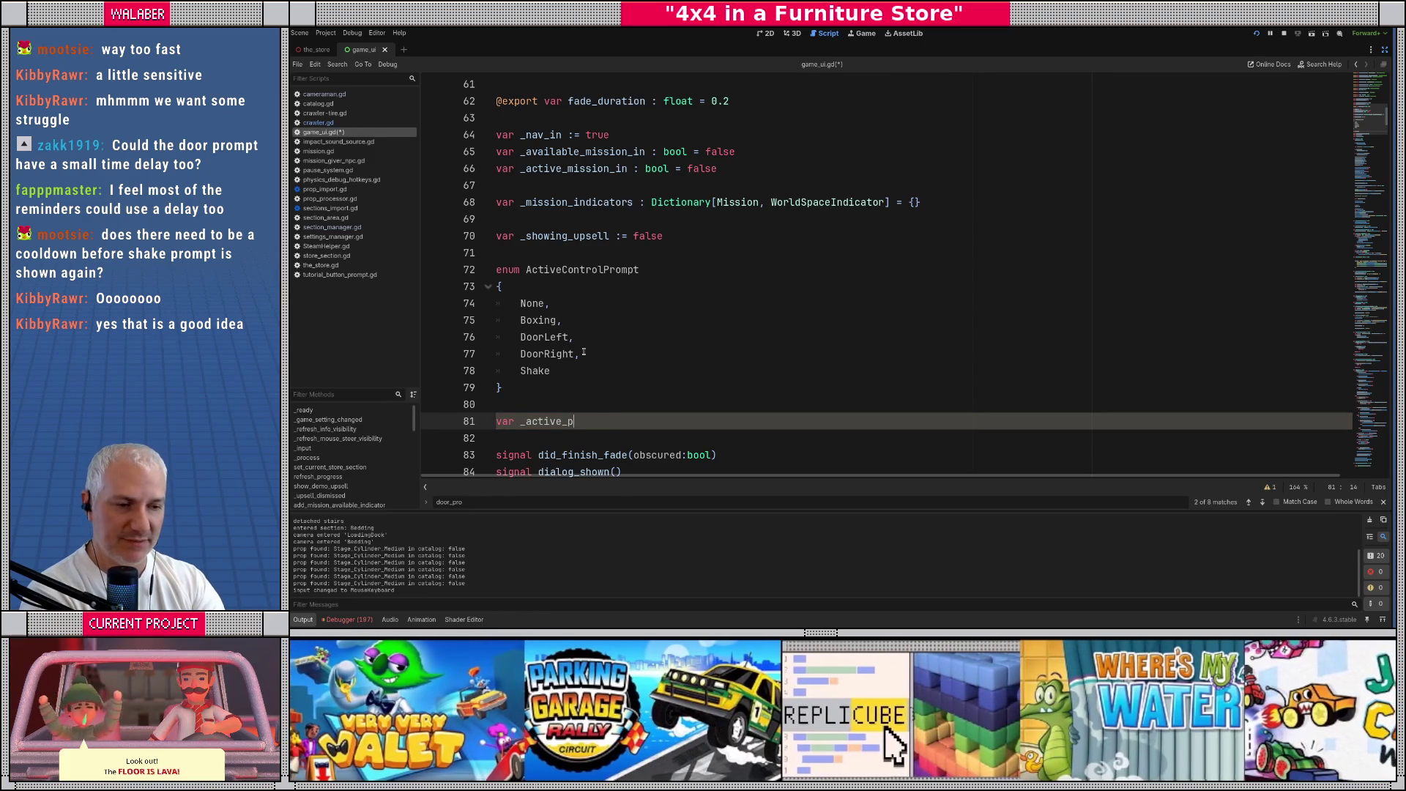
key(BackSpace)
key(BackSpace)
text(ctl_prompt := ActiveControlPrompt.n)
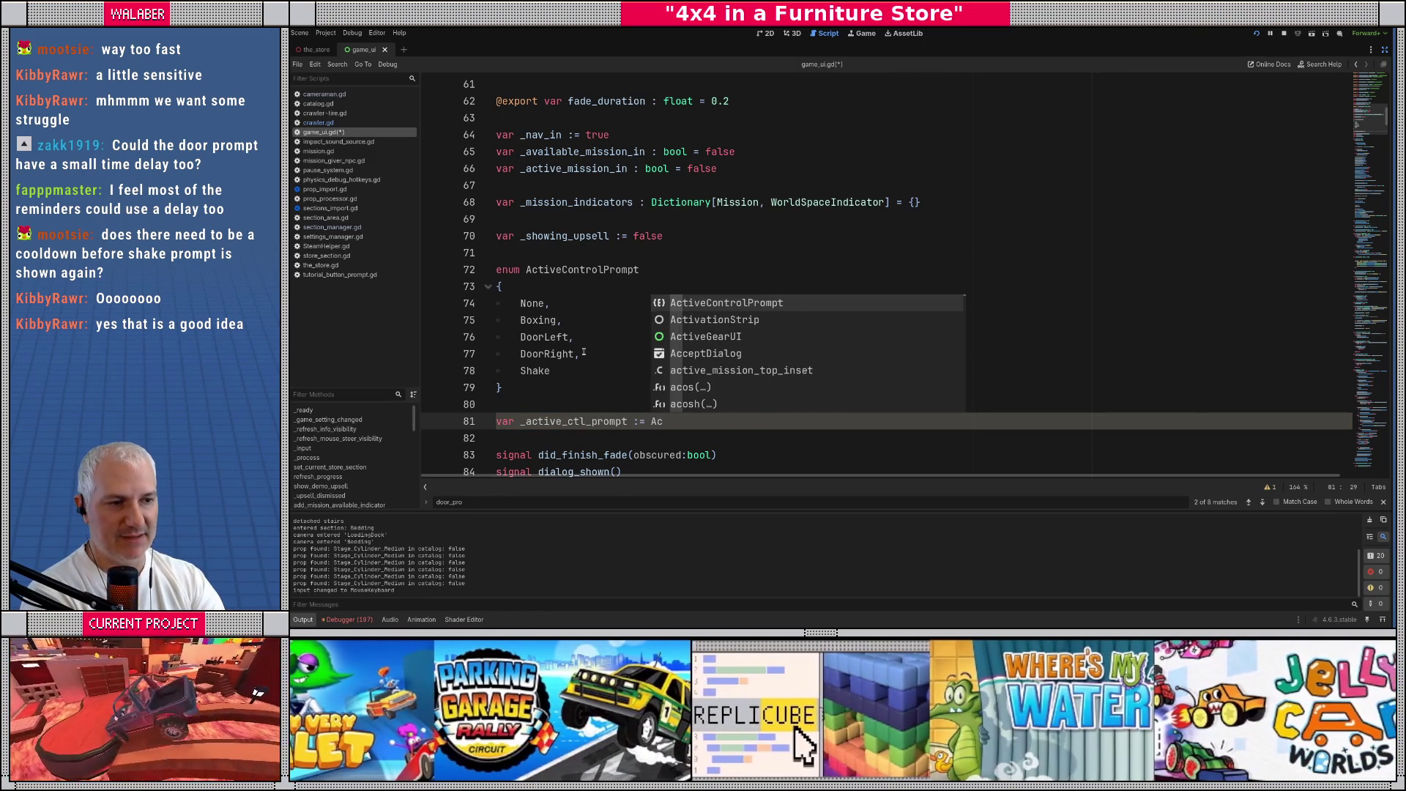
key(Return)
text(.None)
key(Return)
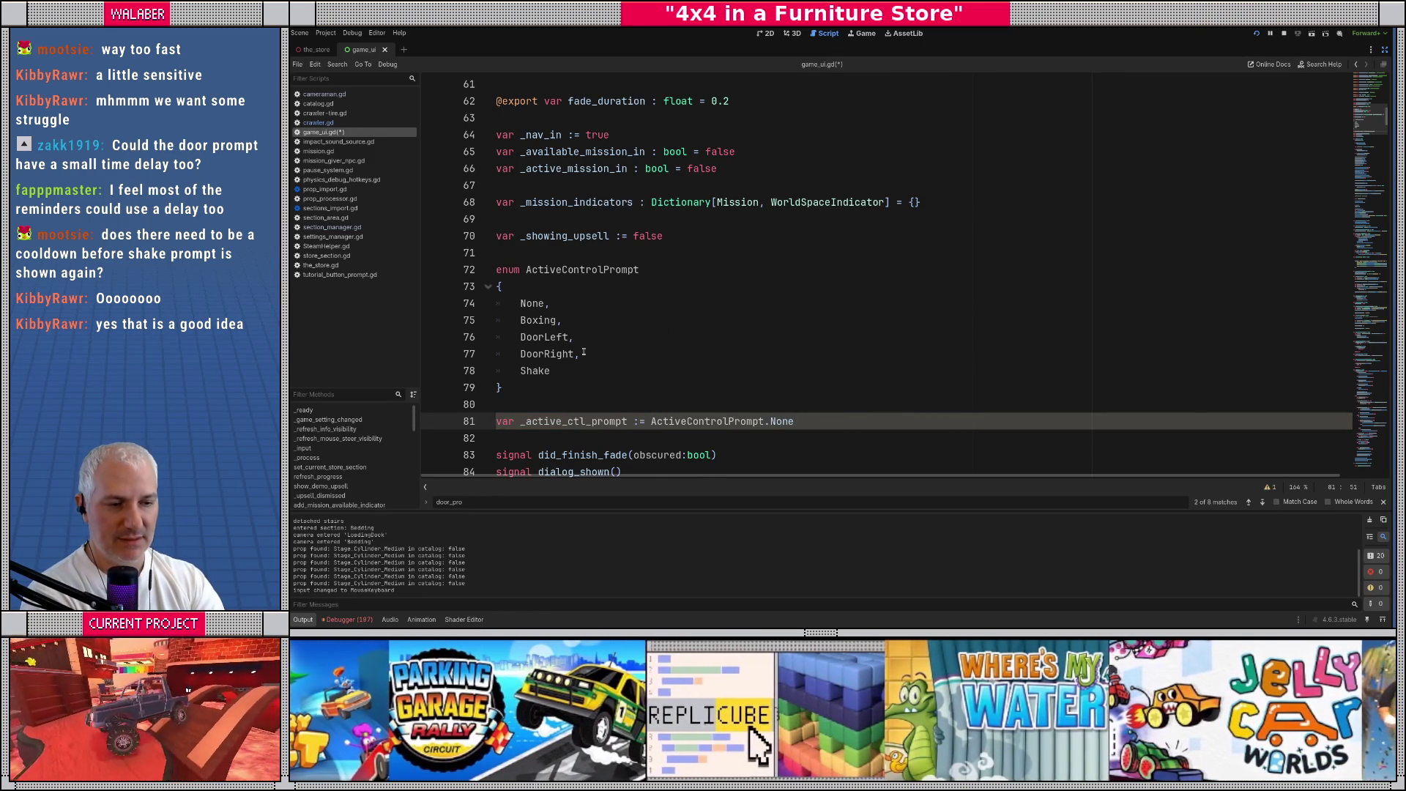
Declare var _active_ctl_prompt_elapsed := 0.0 on the next line
key(Return)
text(var _active_ctl_prompt)
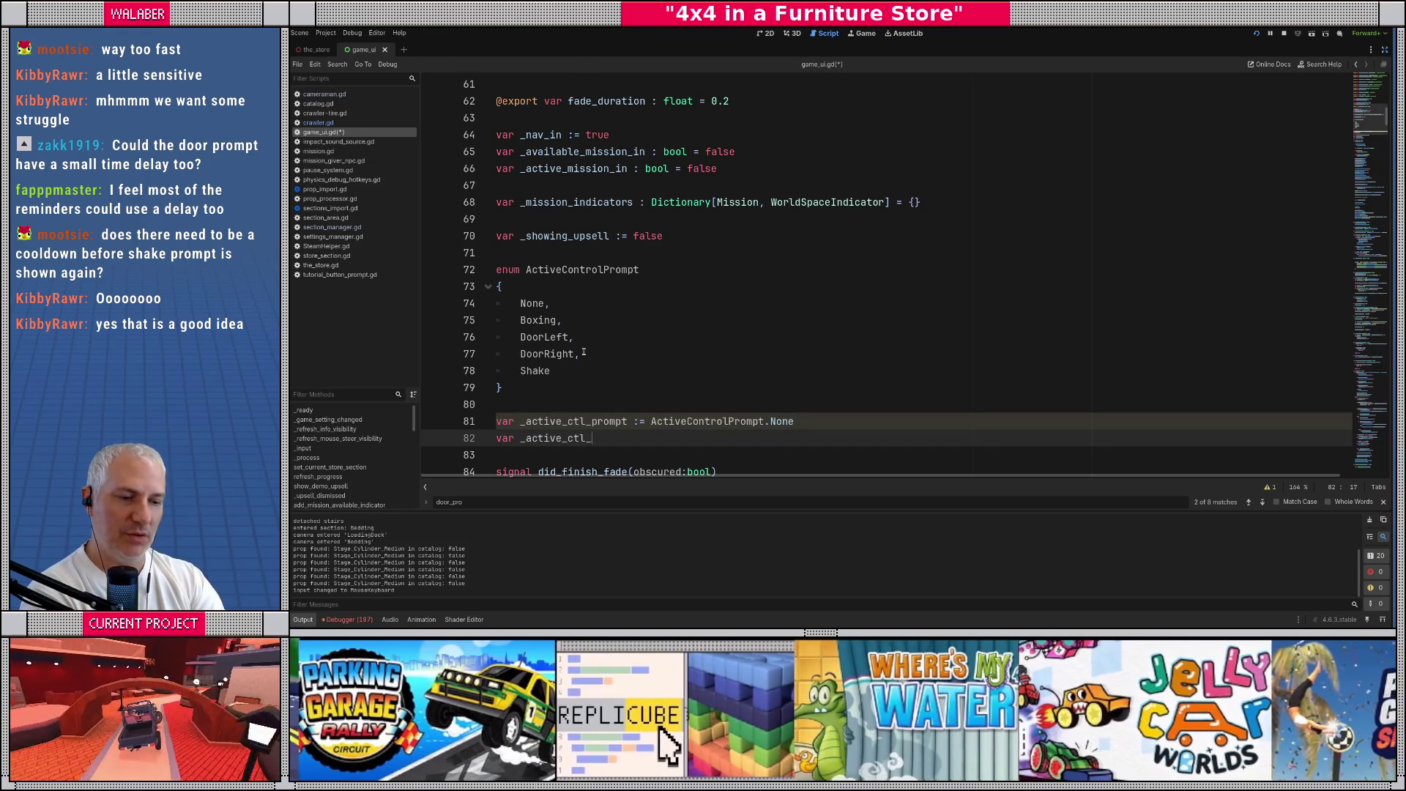
text(_elapse)
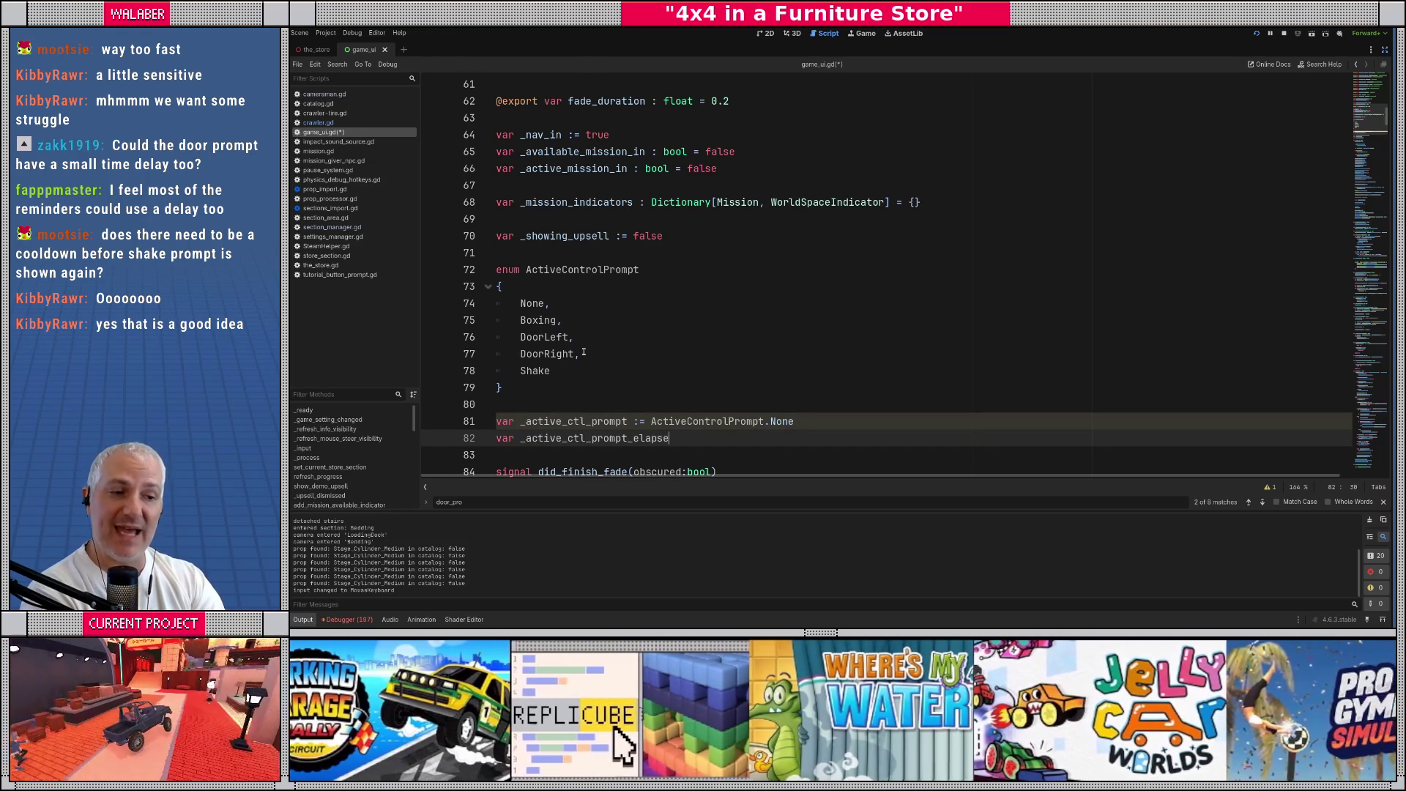
text(d := 0.0)
key(Return)
key(Return)
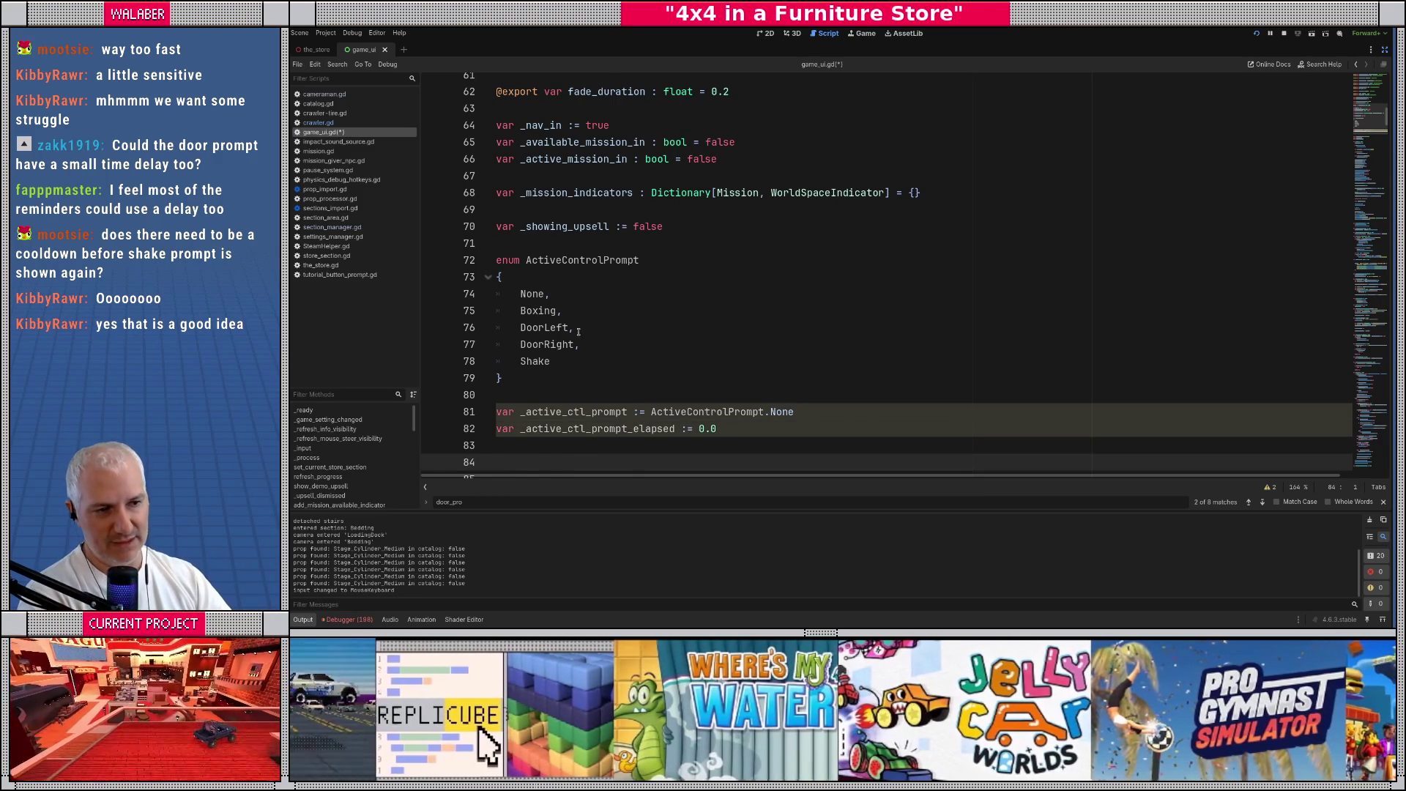
scroll(580, 336, down, 1)
double_click(584, 379)
scroll(622, 329, up, 20)
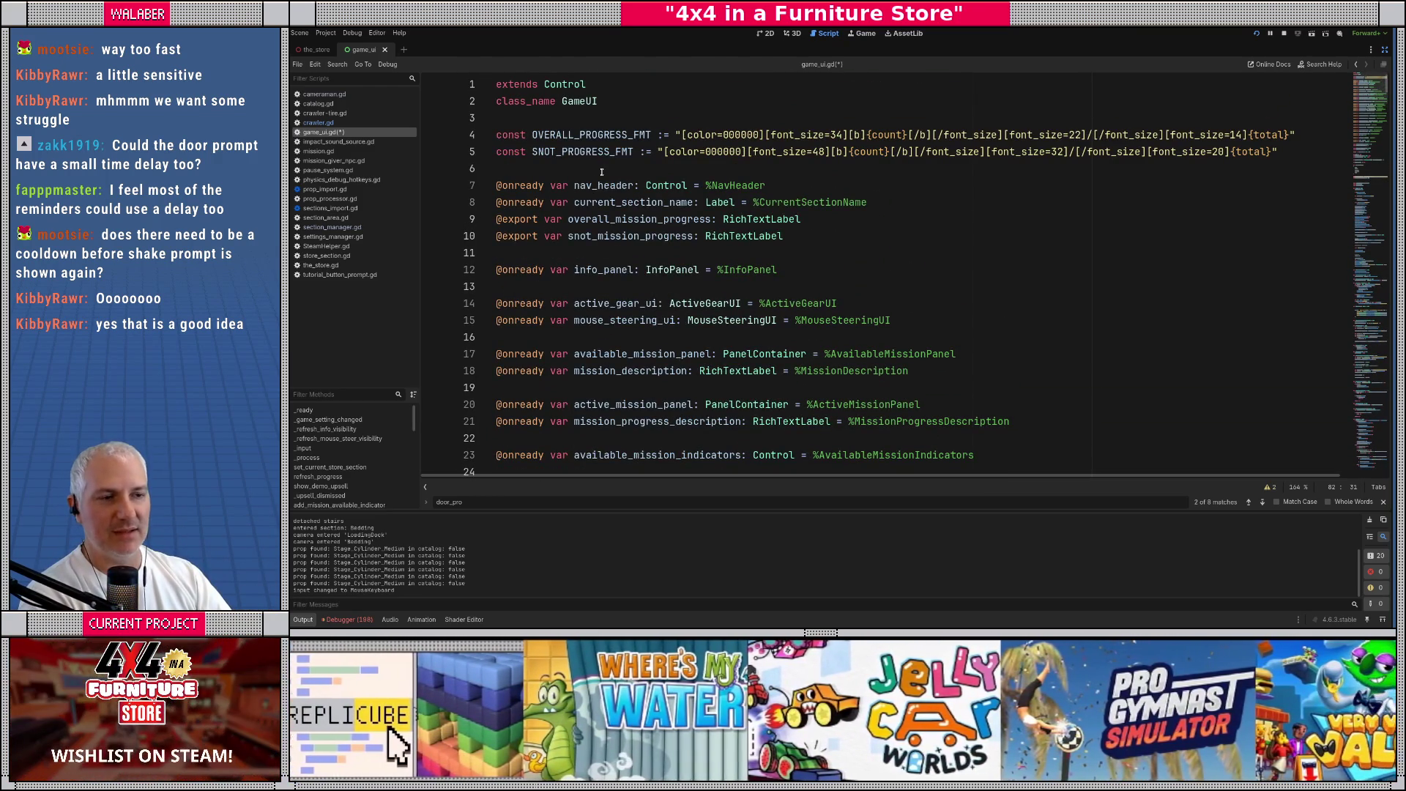
scroll(611, 212, down, 9)
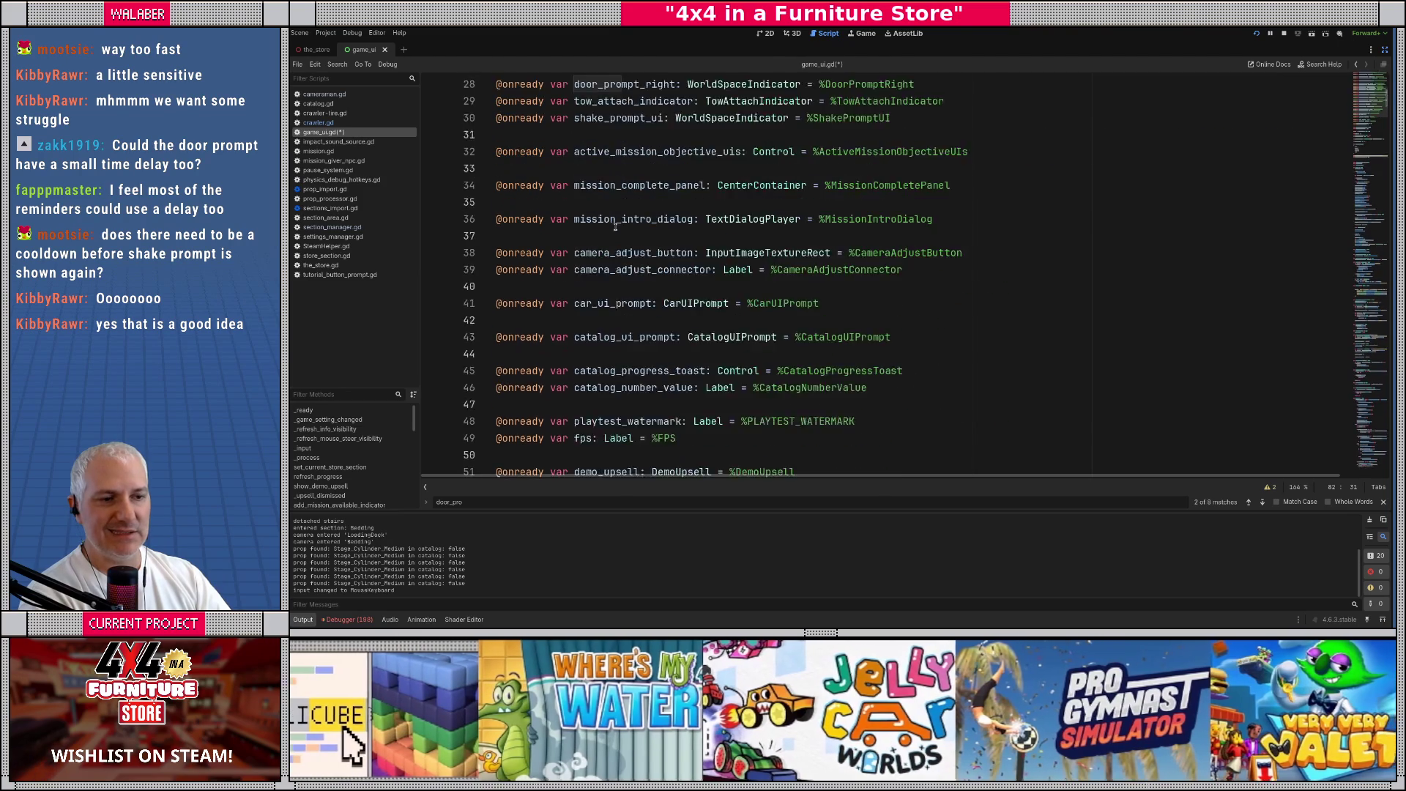
scroll(611, 241, down, 14)
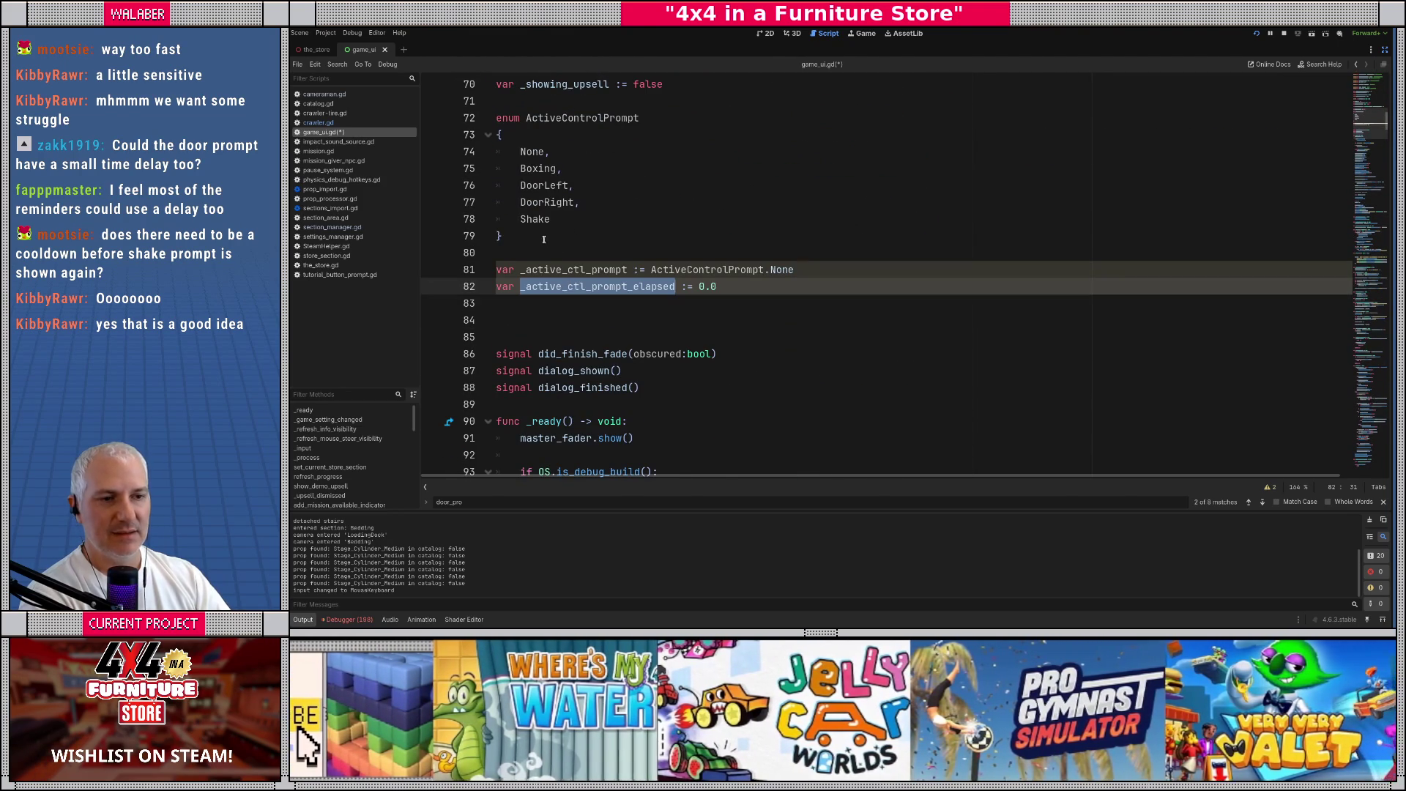
Below the enum, start const PROMPT_MIN_DURATIONS := { with entry ActiveControlPrompt.None: 1.0
click(545, 240)
key(Return)
key(Return)
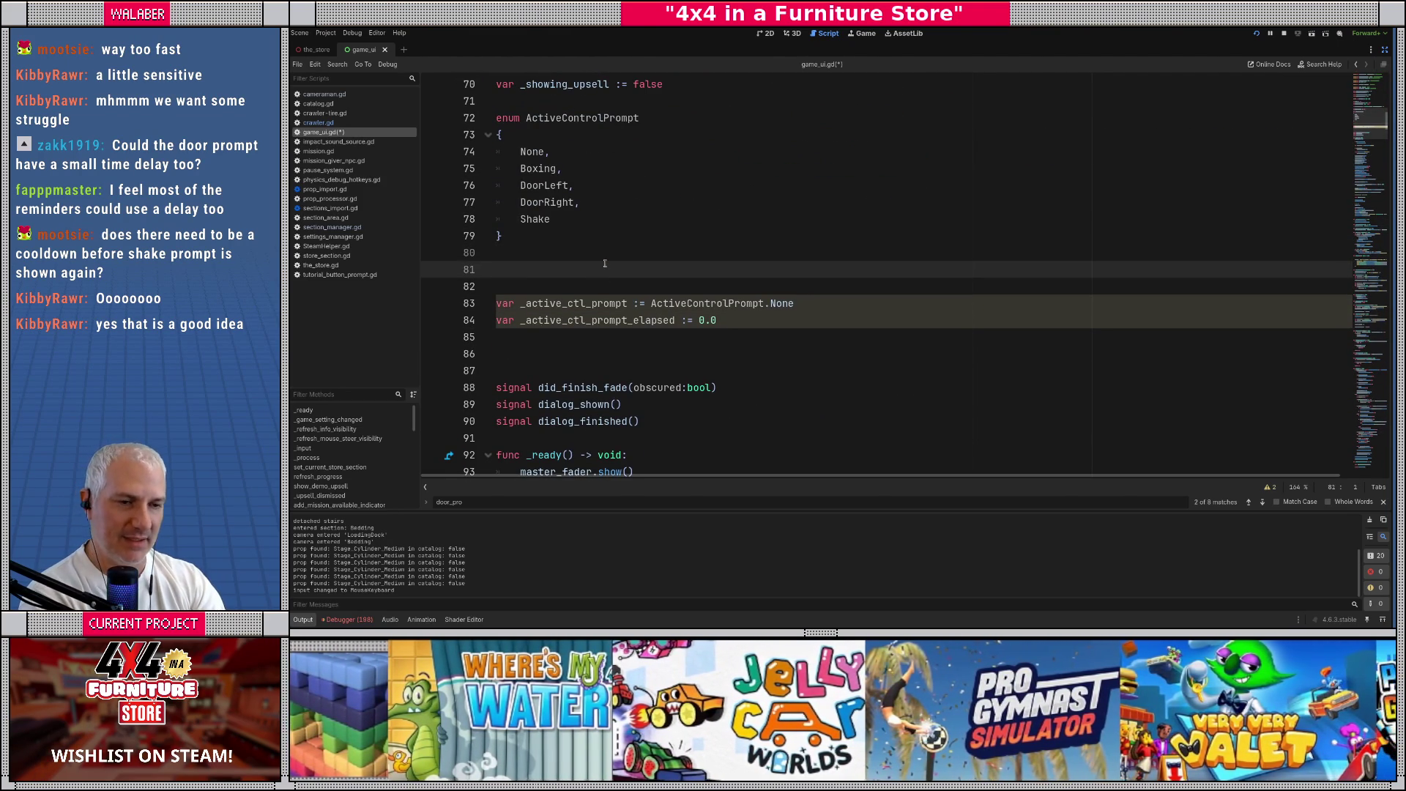
text(const )
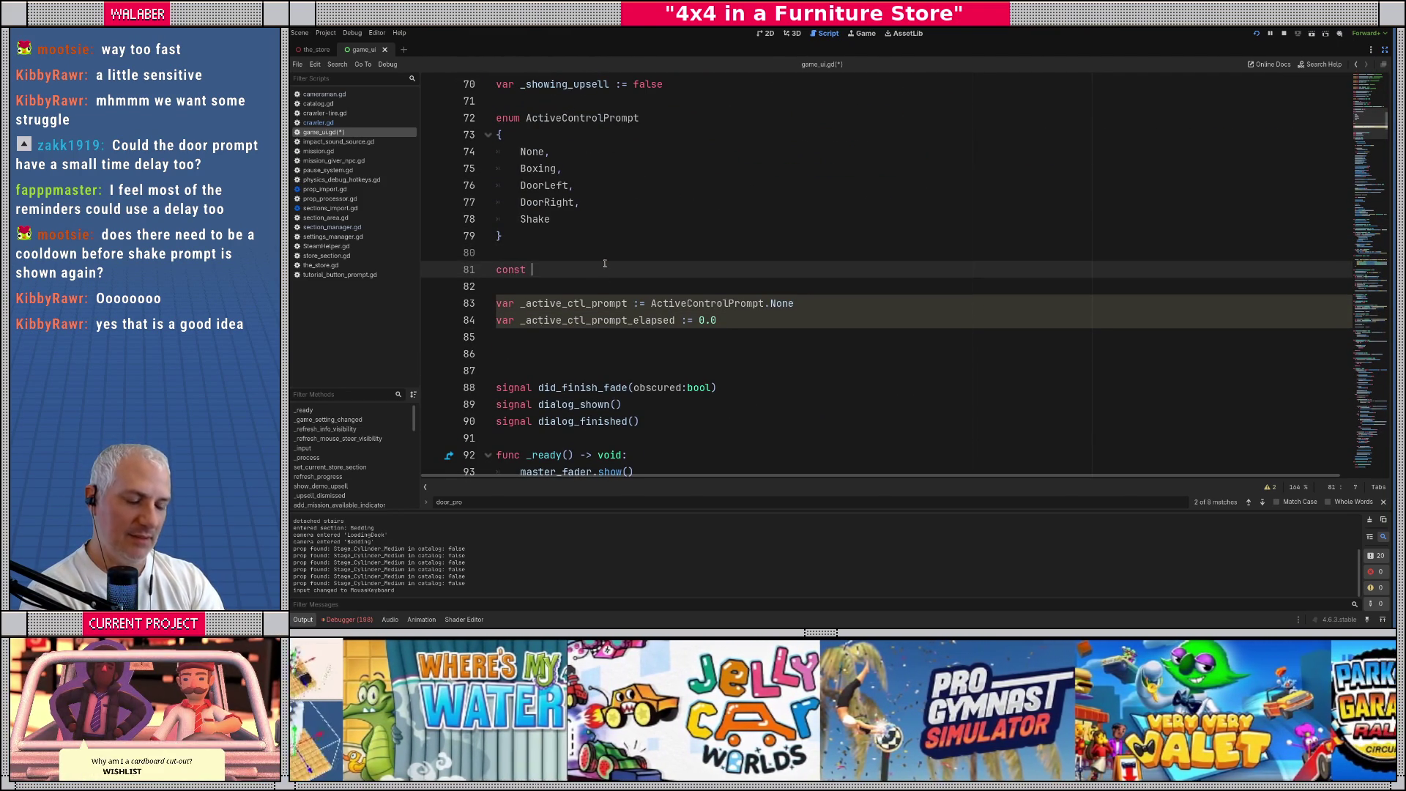
text(PROMPT_)
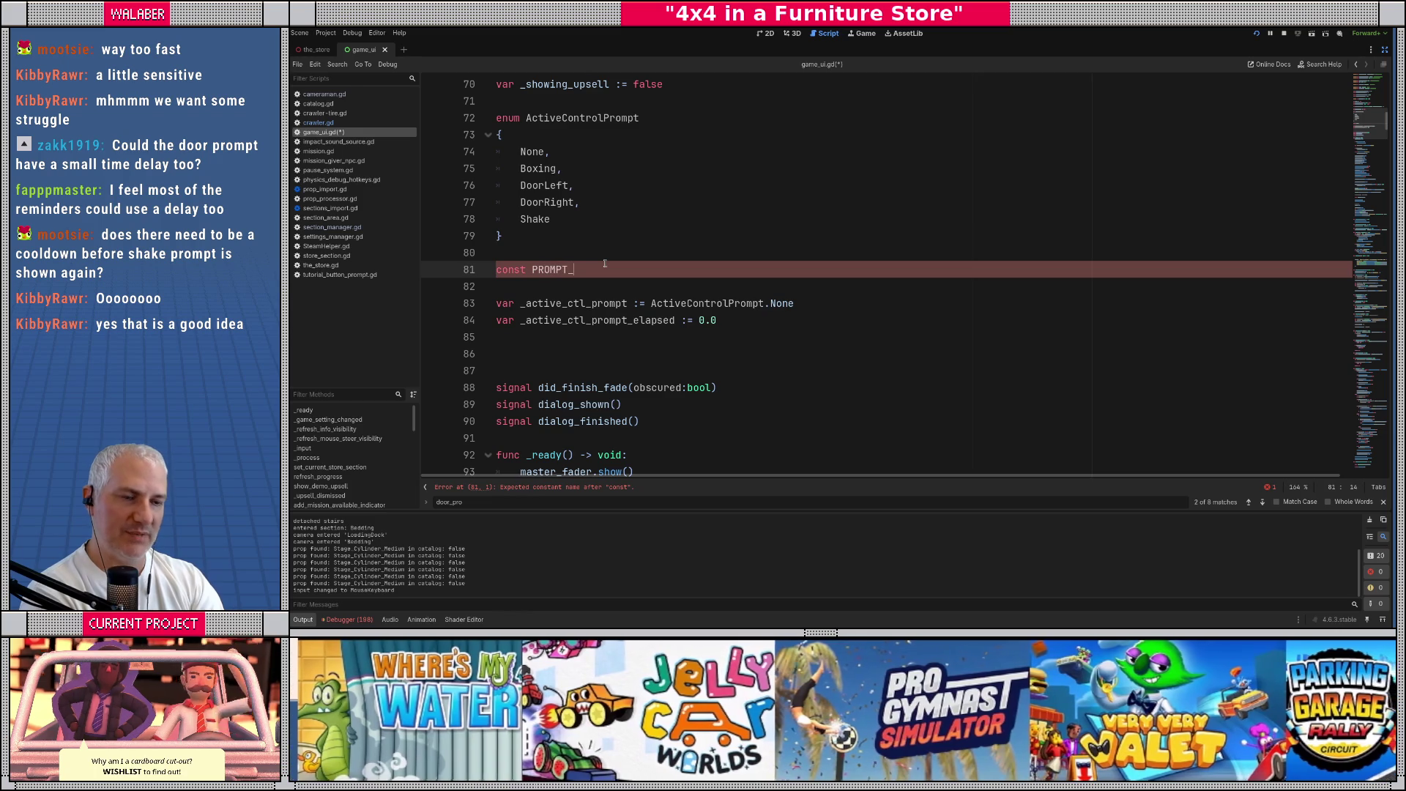
text(MIN_DURATIONS :)
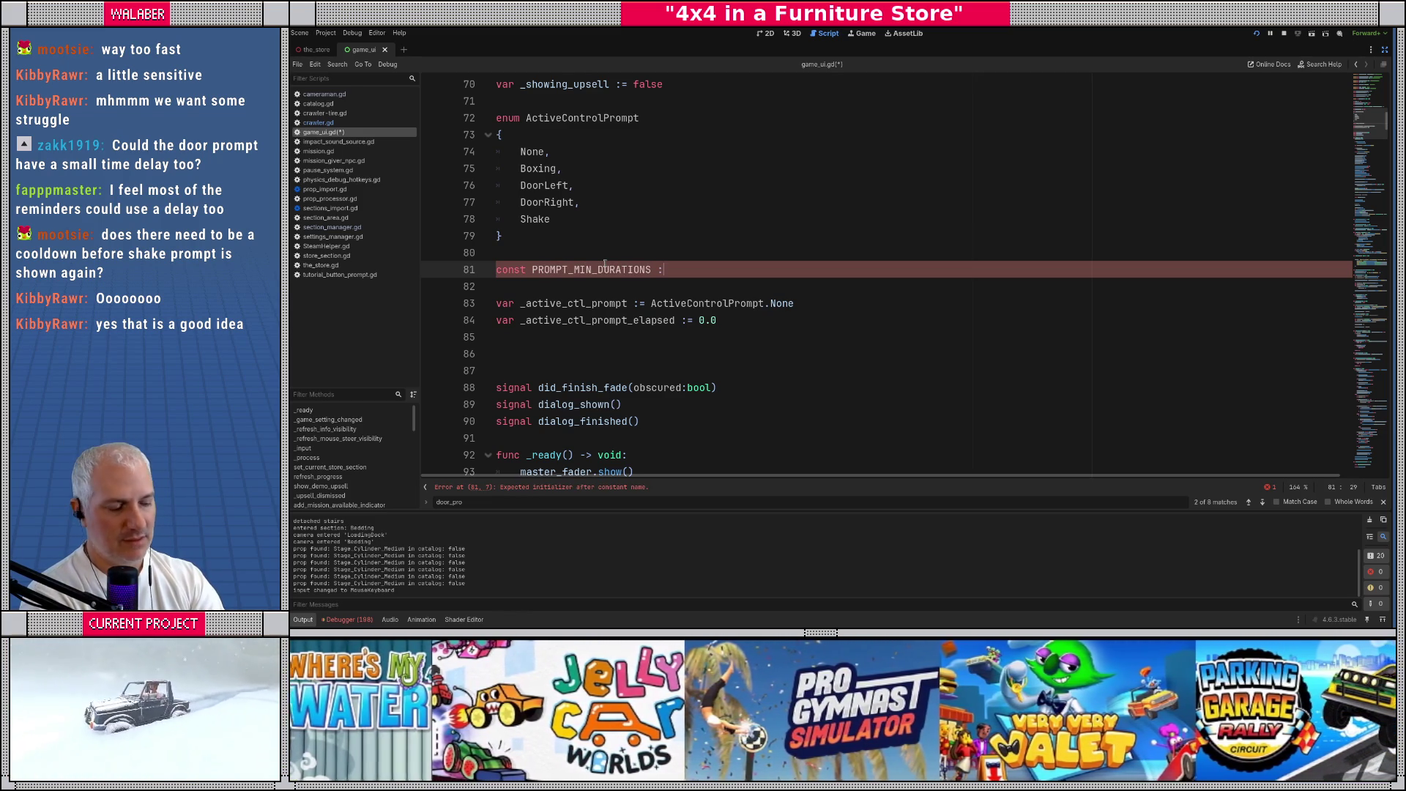
text(= {)
key(Return)
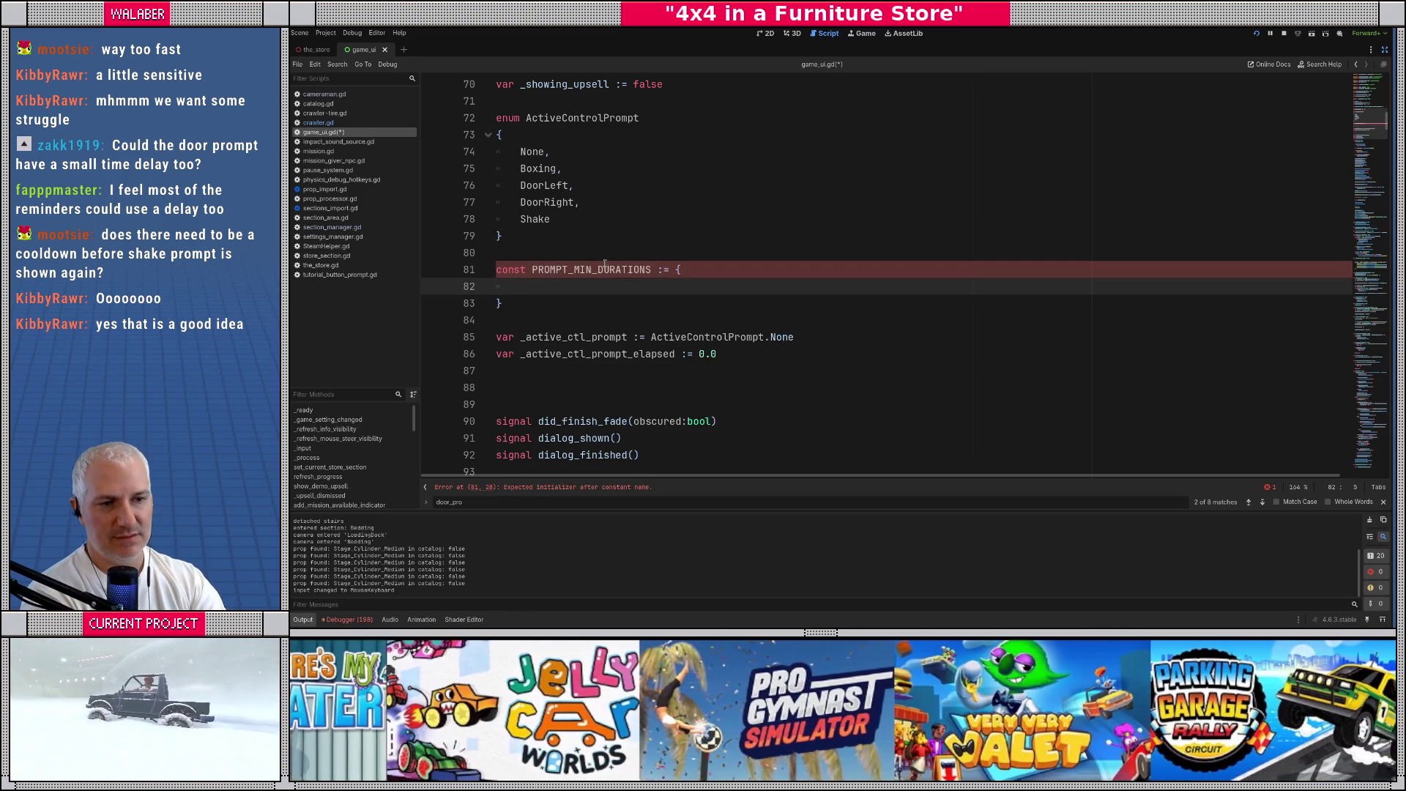
text(Act)
key(Return)
text(.N)
key(Return)
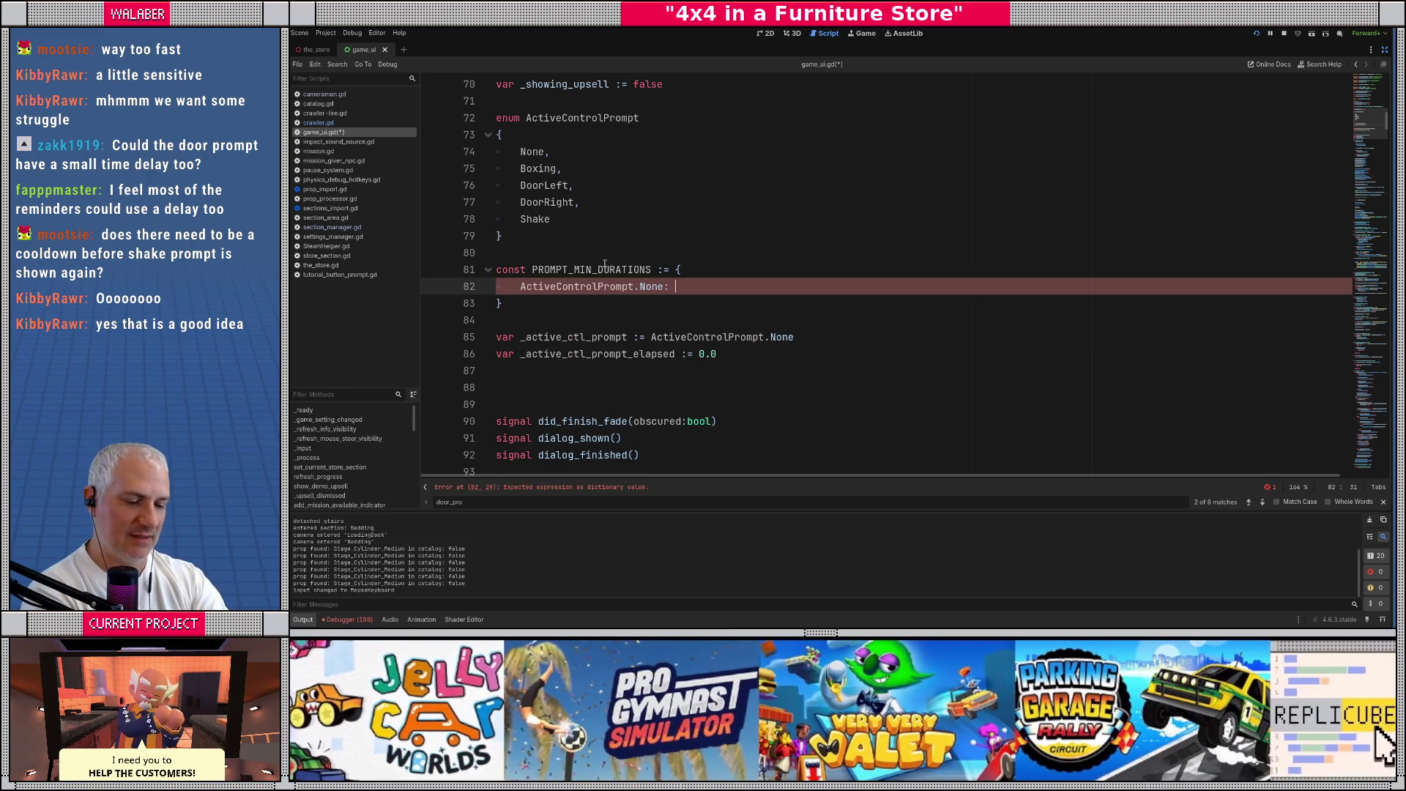
text(1.0,)
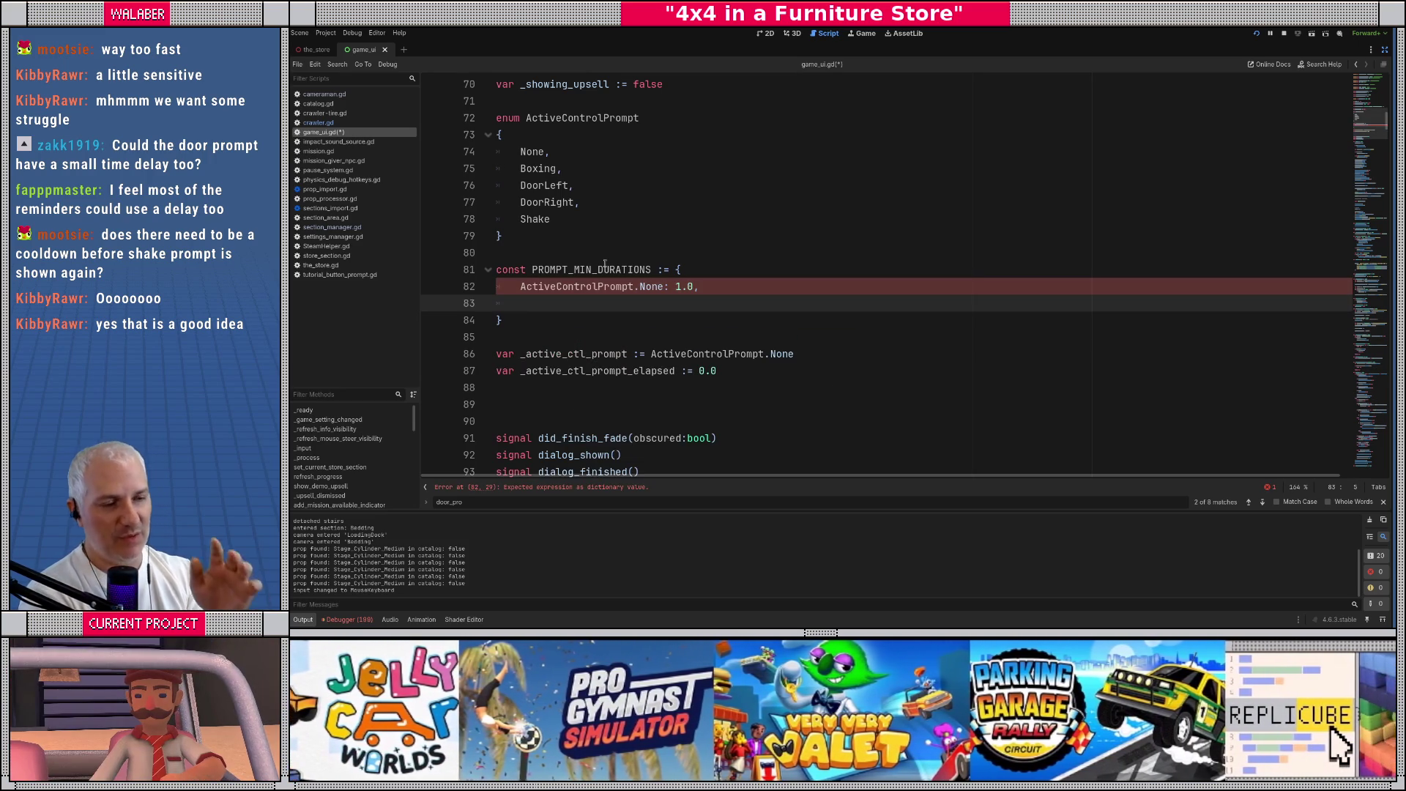
key(Return)
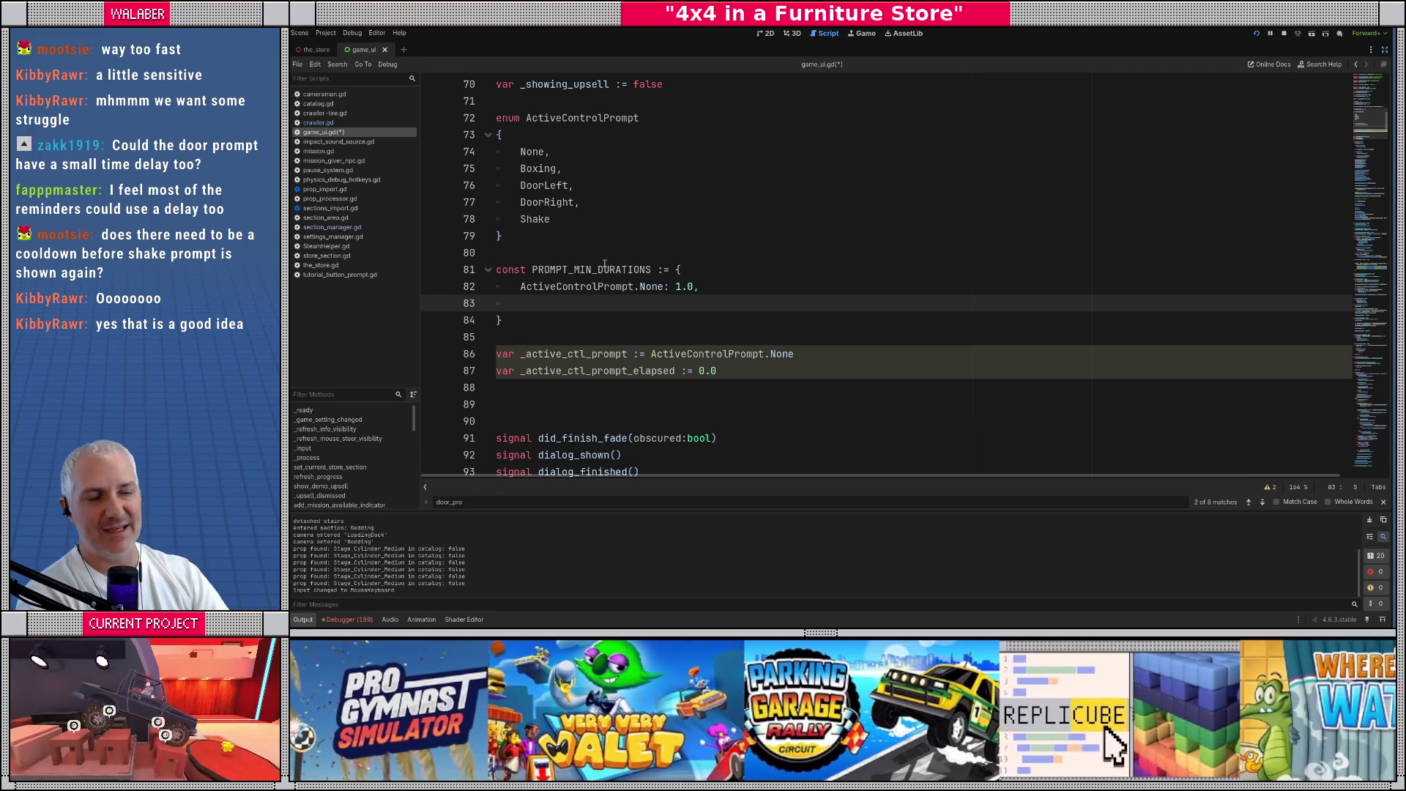
Change the None duration to 0.5 and add an ActiveControlPrompt.Boxing entry at 1.0
double_click(688, 286)
key(BackSpace)
key(BackSpace)
key(BackSpace)
text(0.5)
key(Down)
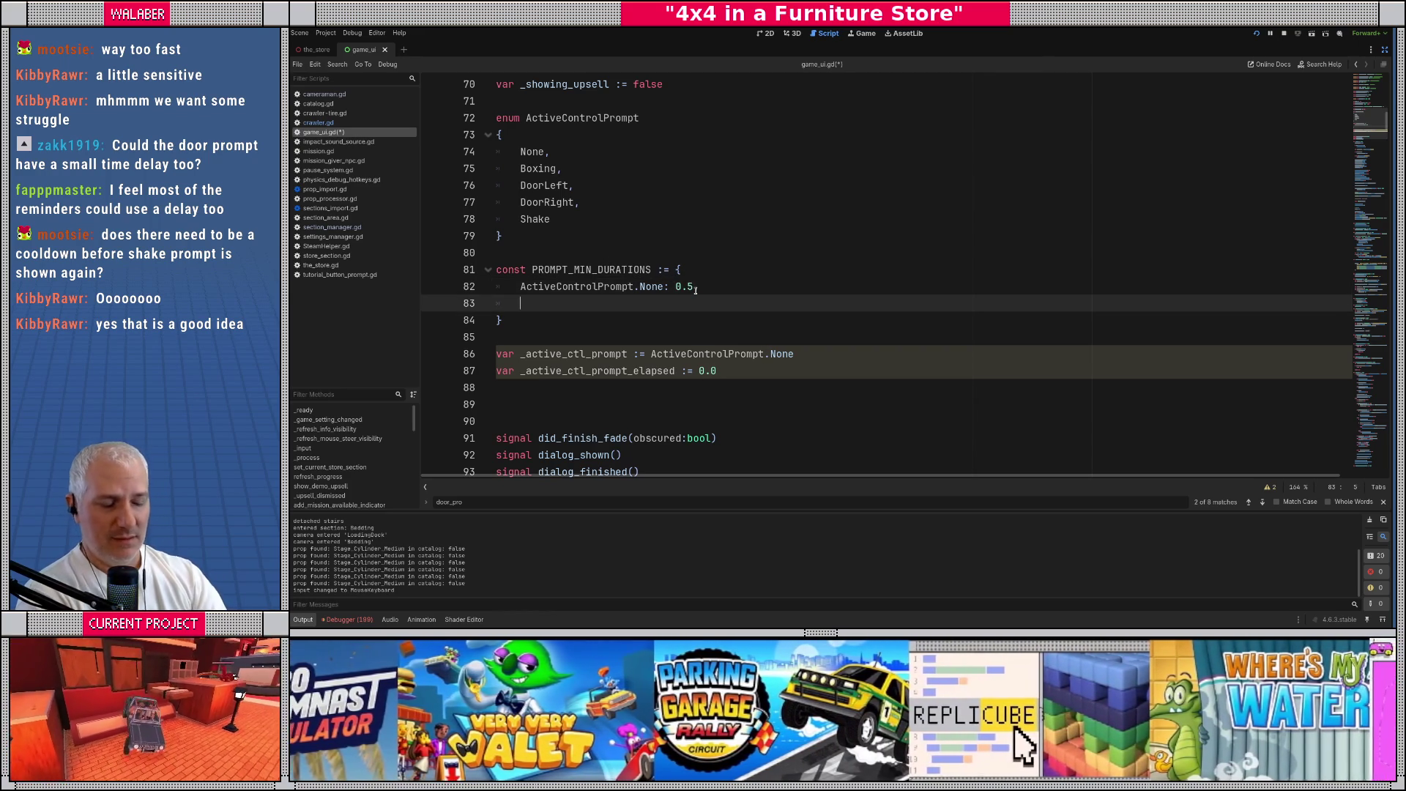
text(ActiveControlPrompt.b)
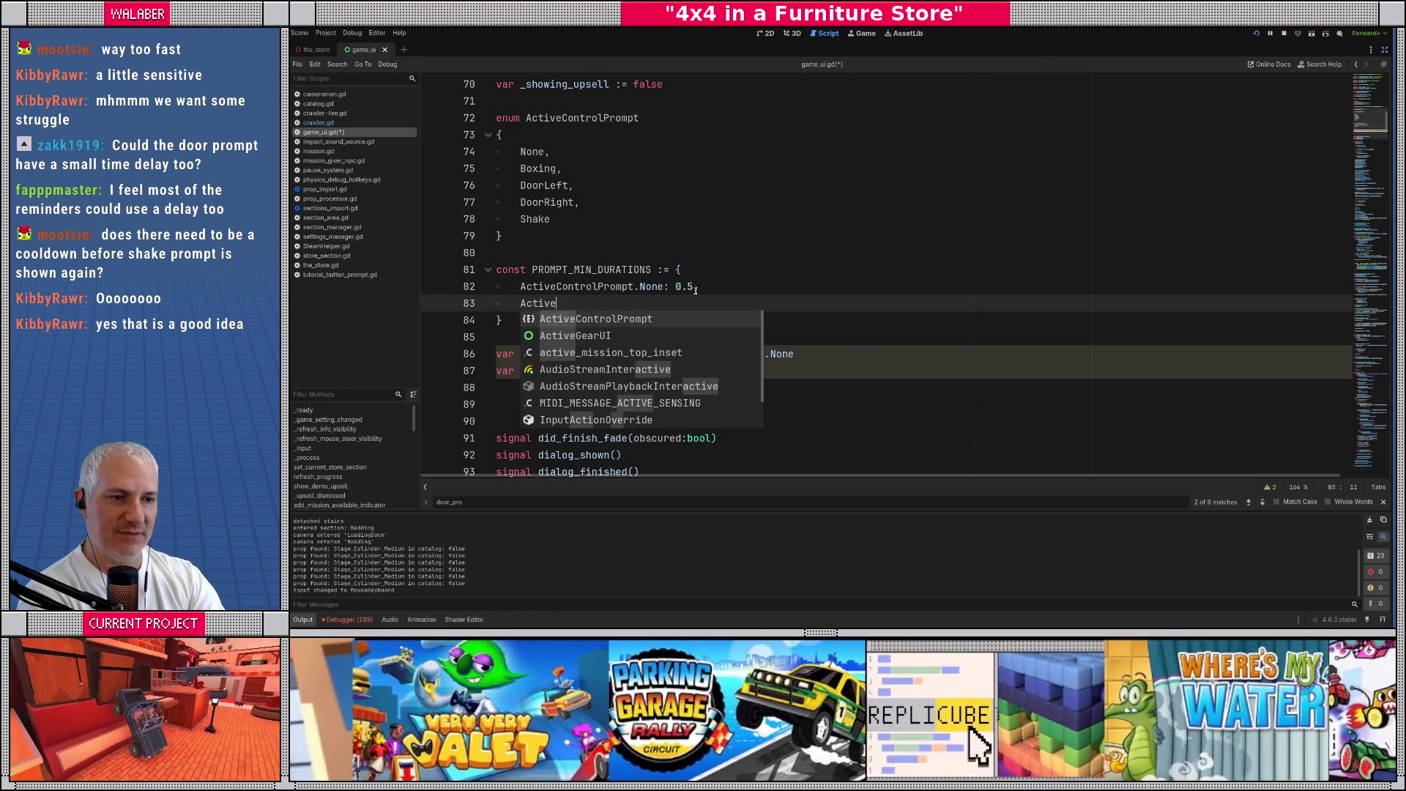
key(Return)
text(.B)
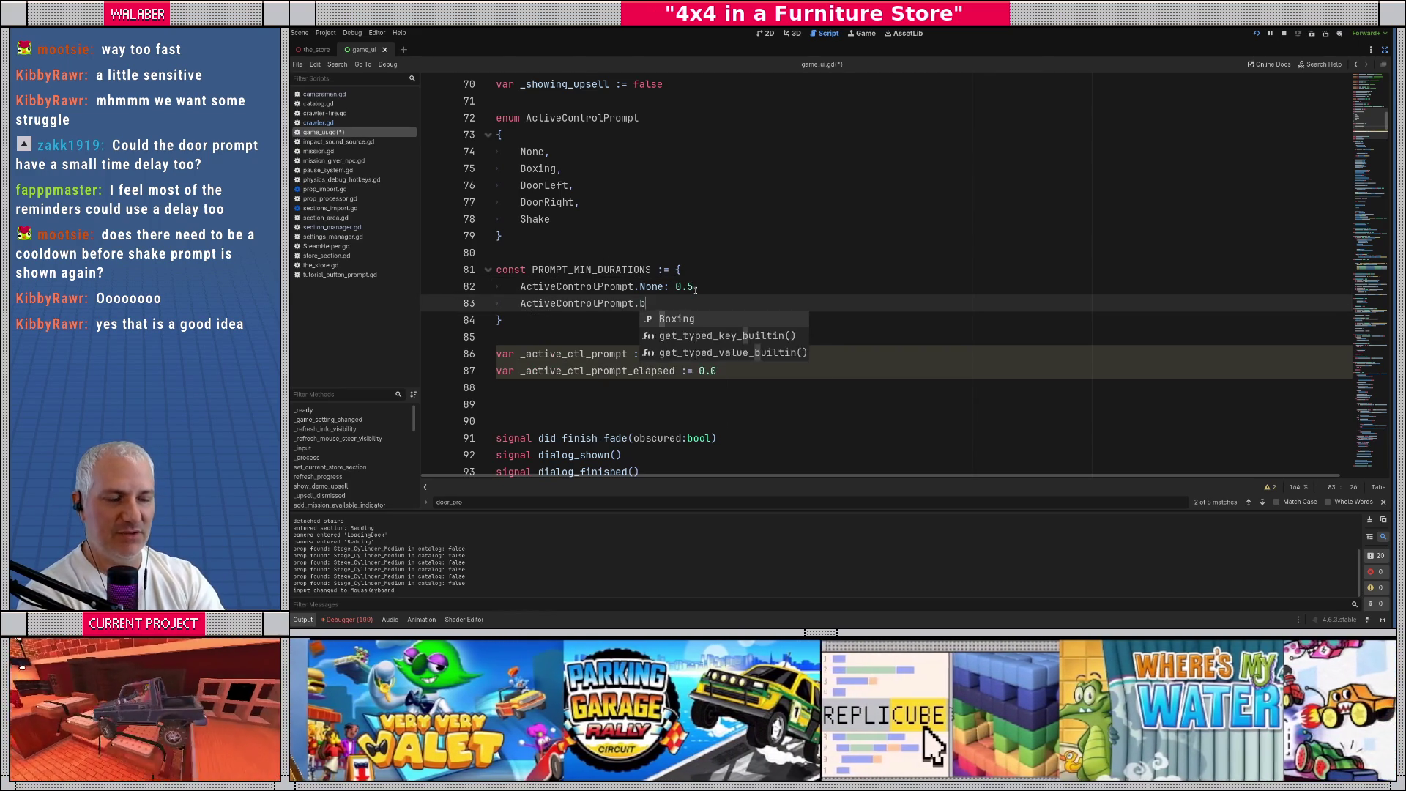
key(Return)
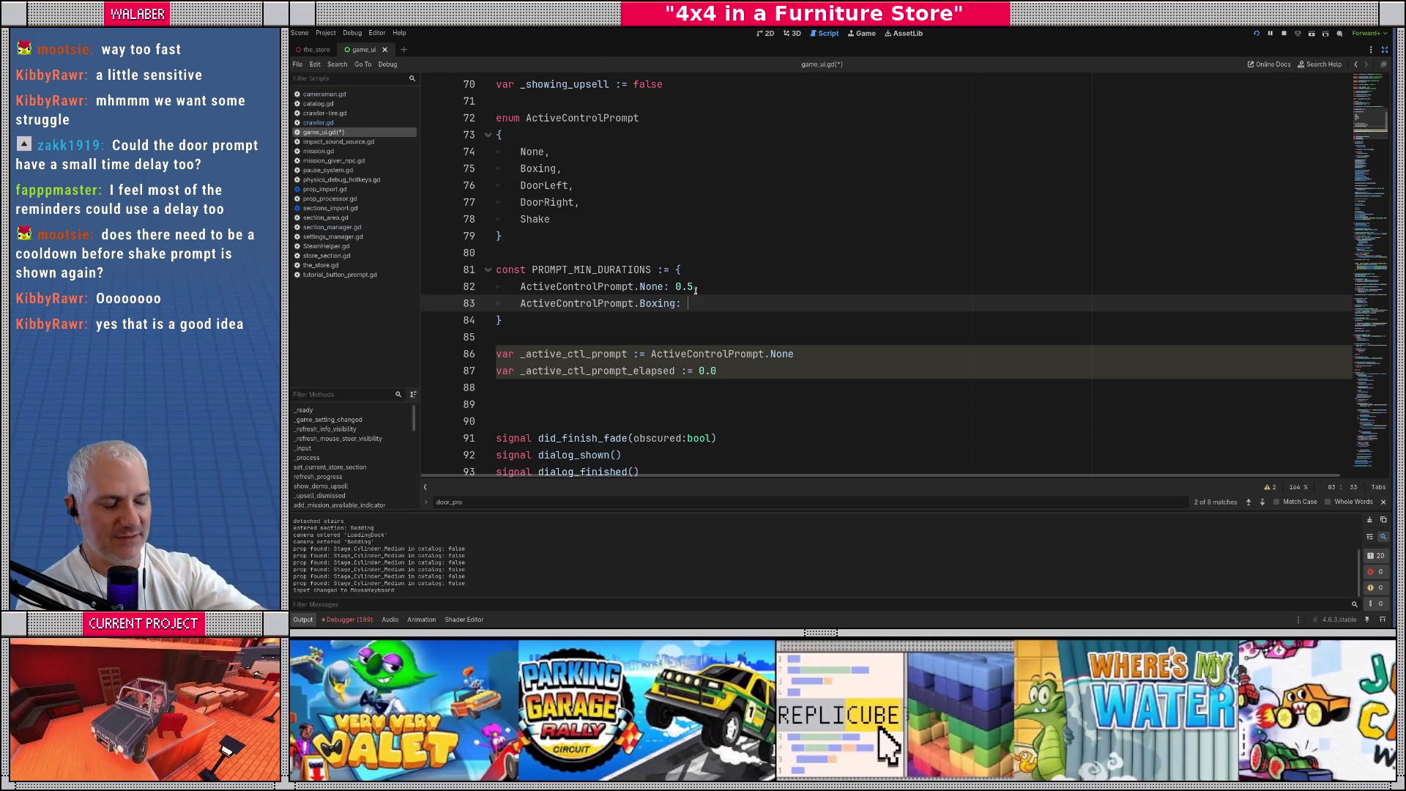
text(1.0,)
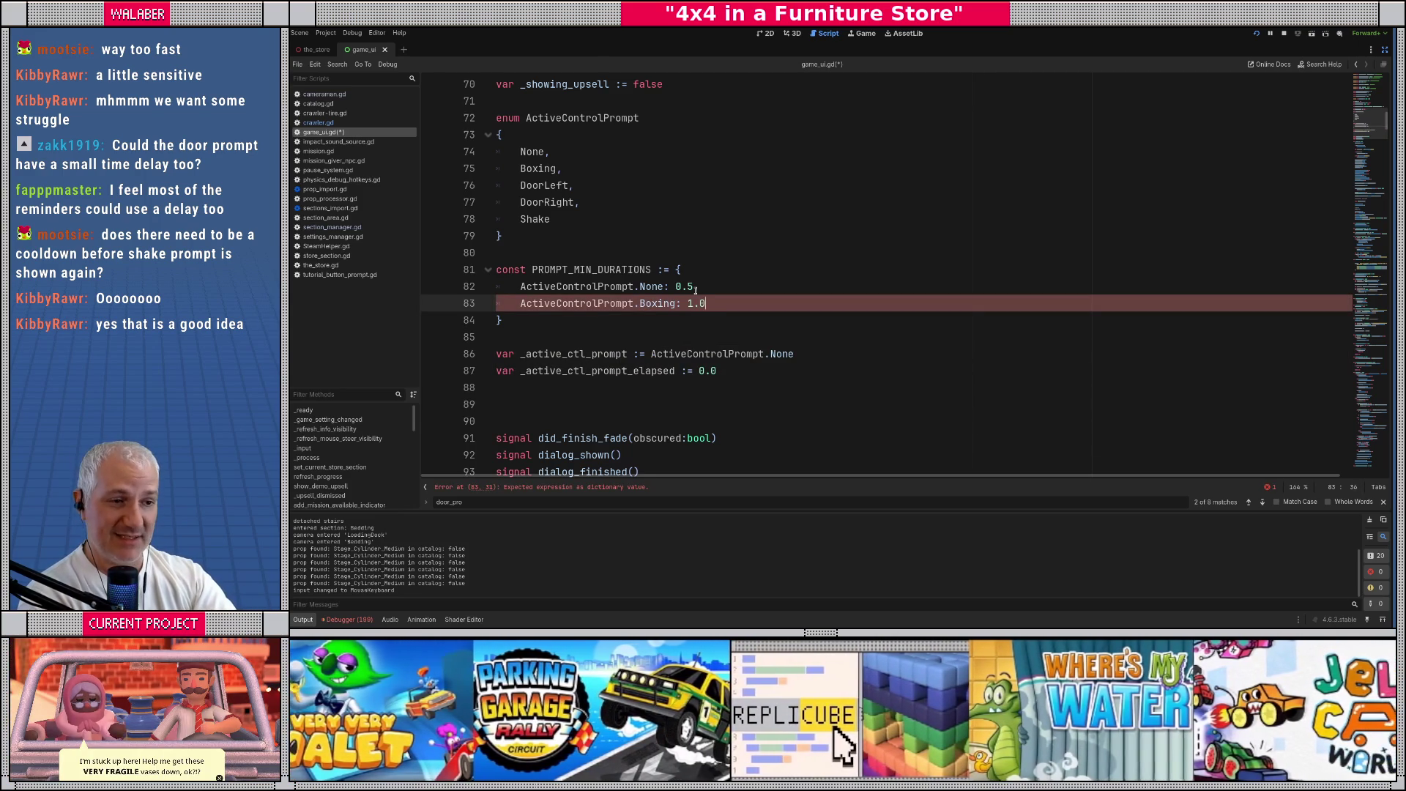
key(Return)
Add ActiveControlPrompt.DoorLeft and ActiveControlPrompt.DoorRight entries, each at 1.0
text(Active)
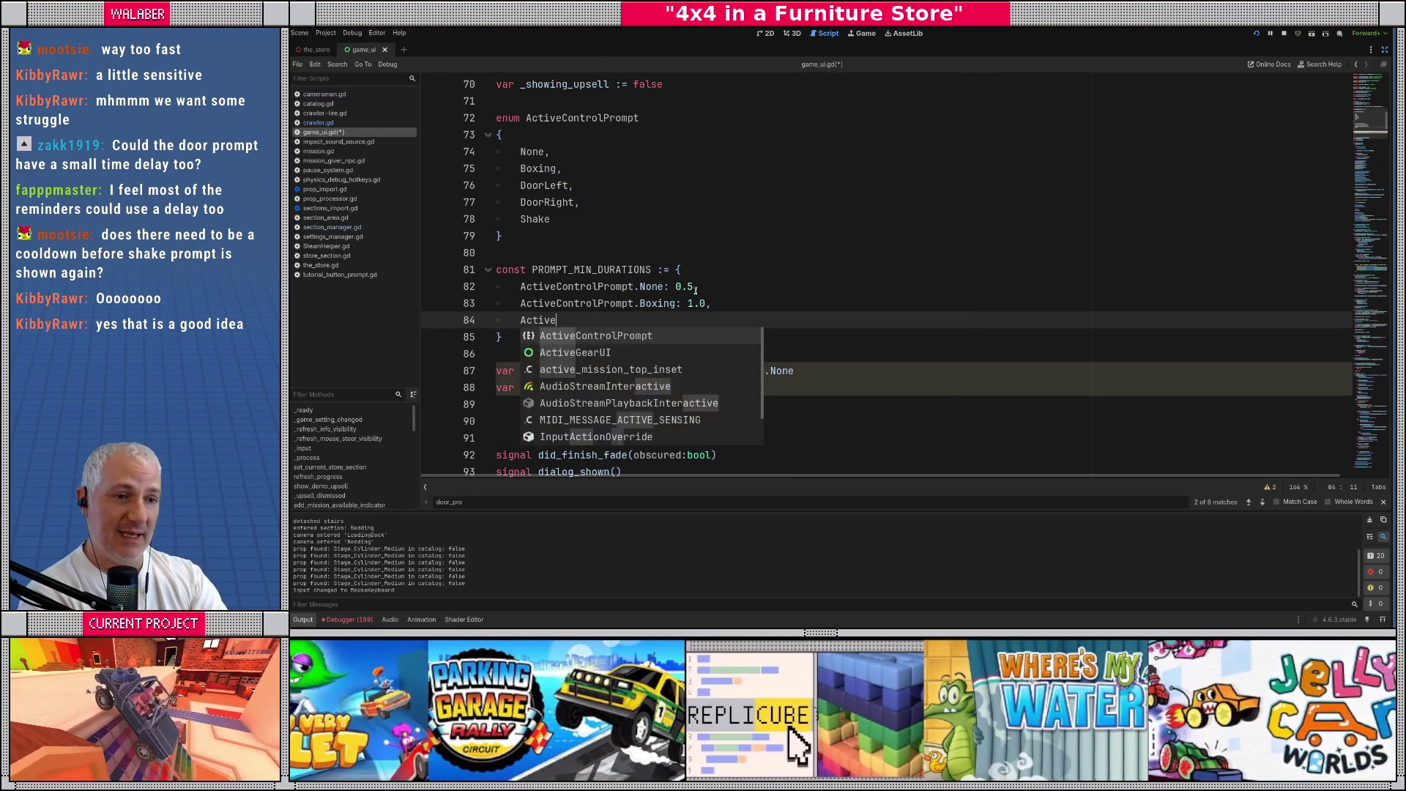
key(Return)
text(.)
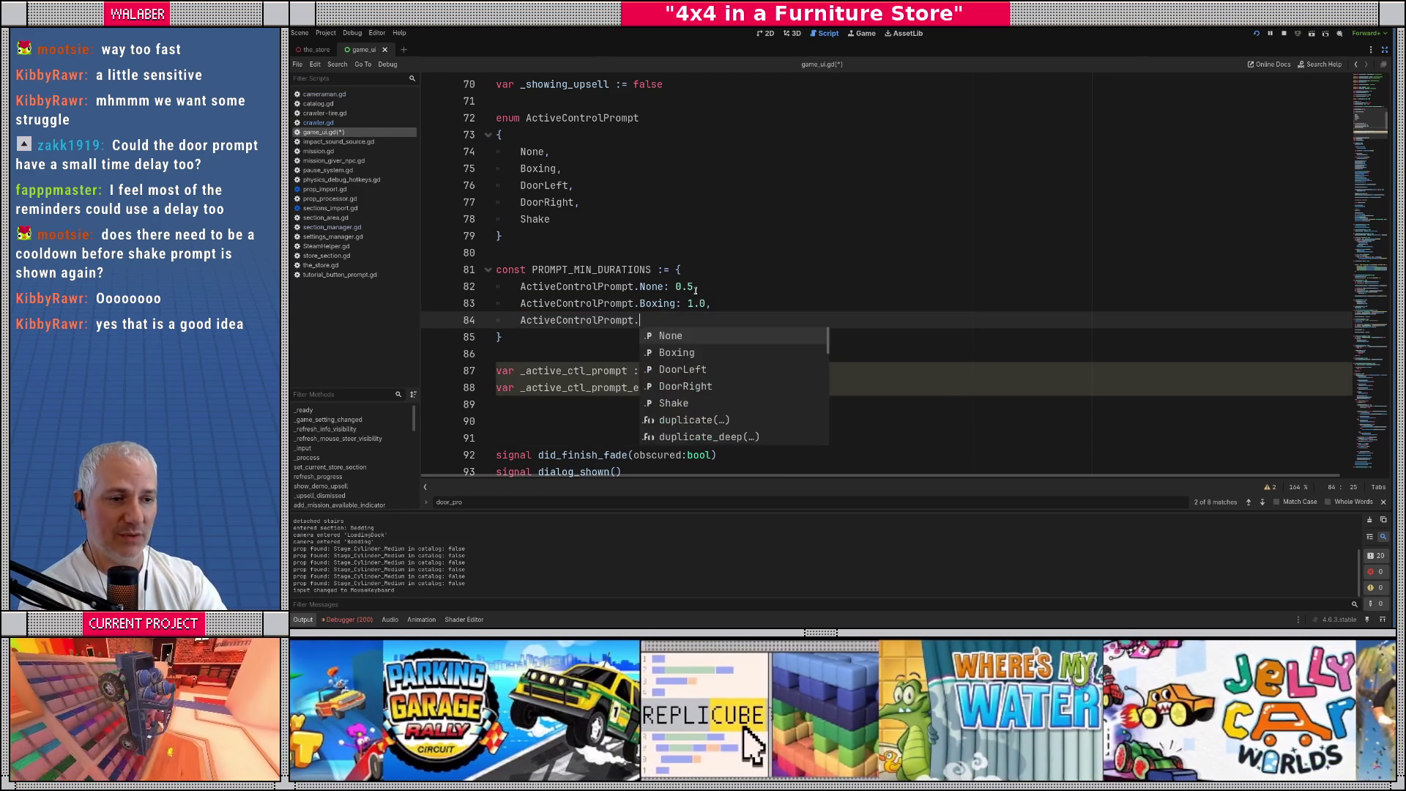
text(Do)
key(Return)
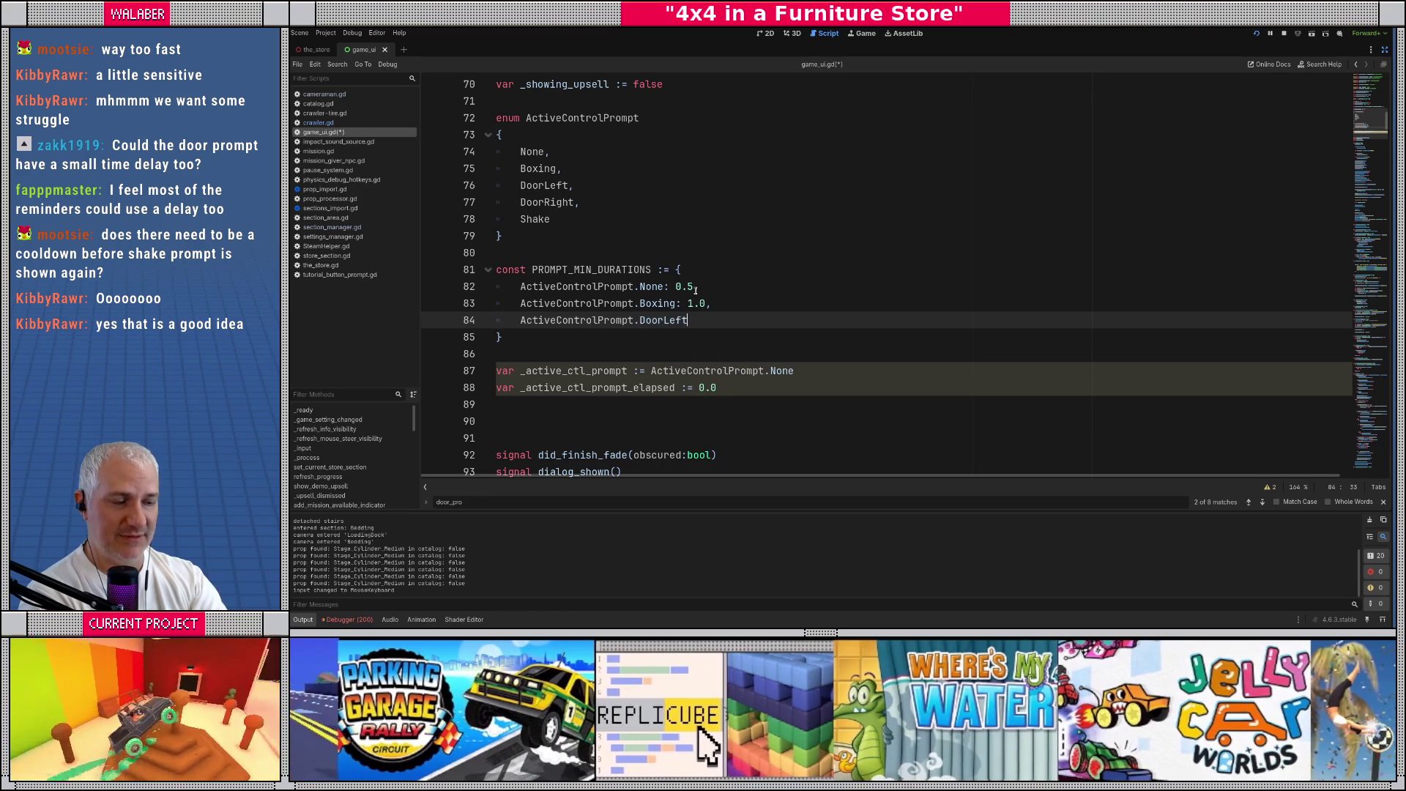
text(: 1.0,)
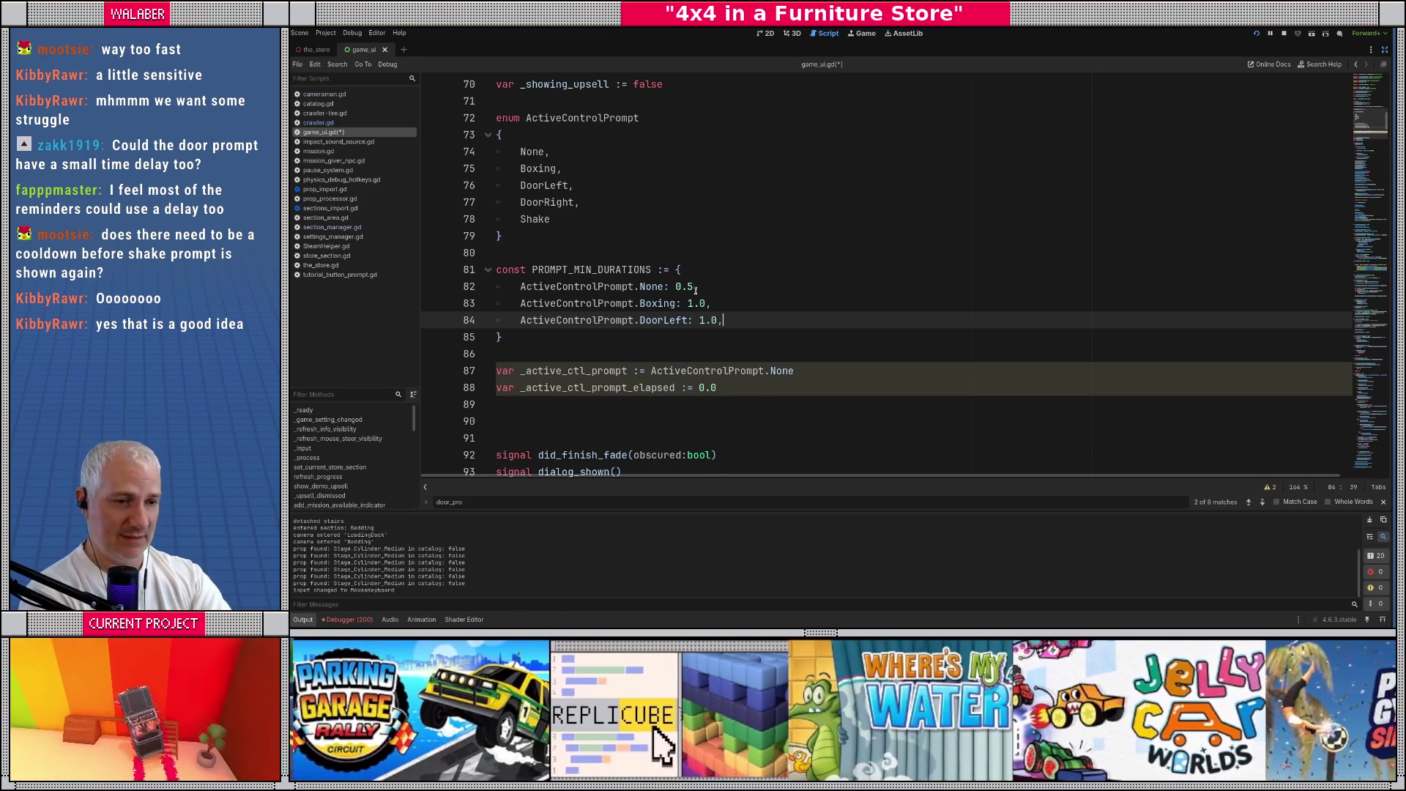
key(Return)
text(Acti)
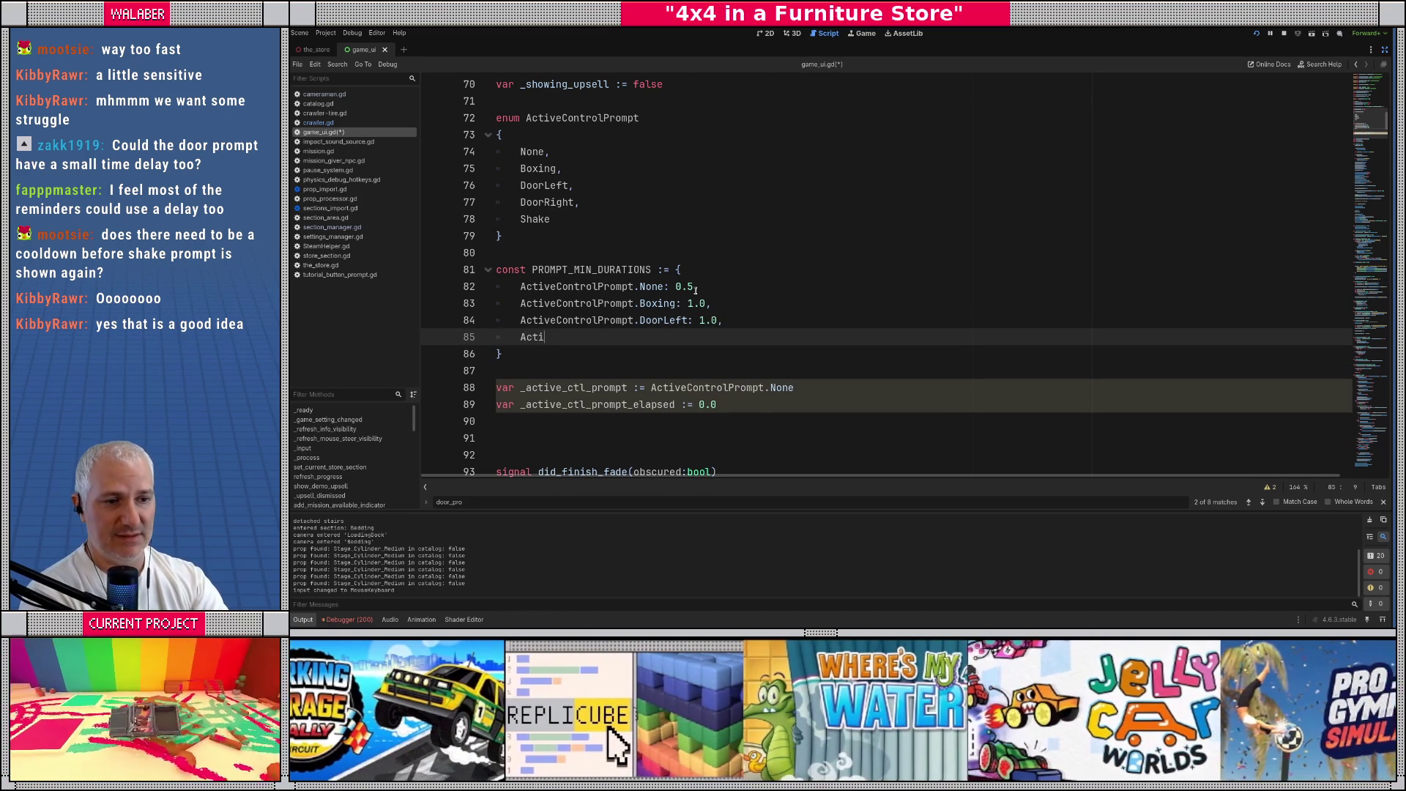
text(veC)
key(Return)
text(.dor)
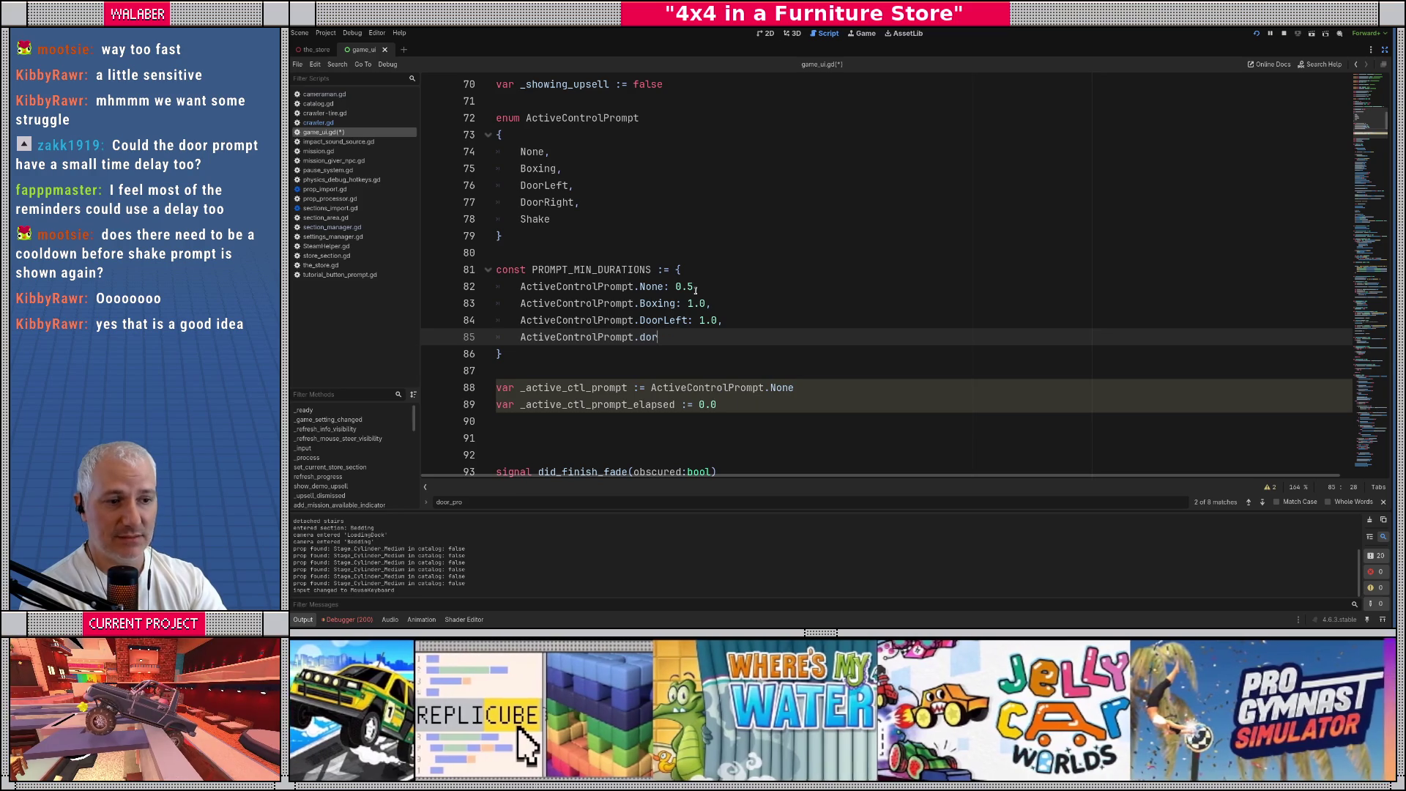
text(ri)
key(Return)
text(:)
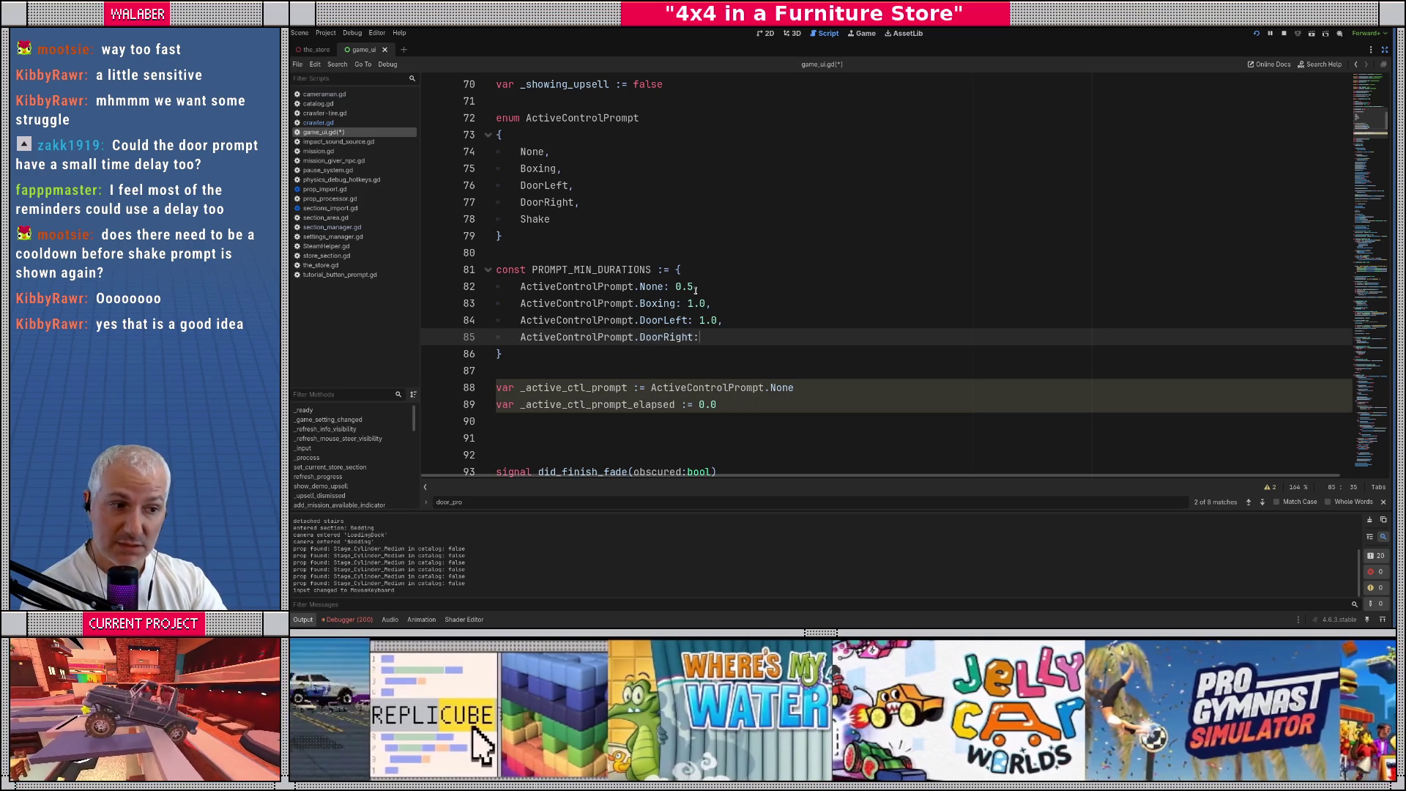
text( 1.0,)
key(Return)
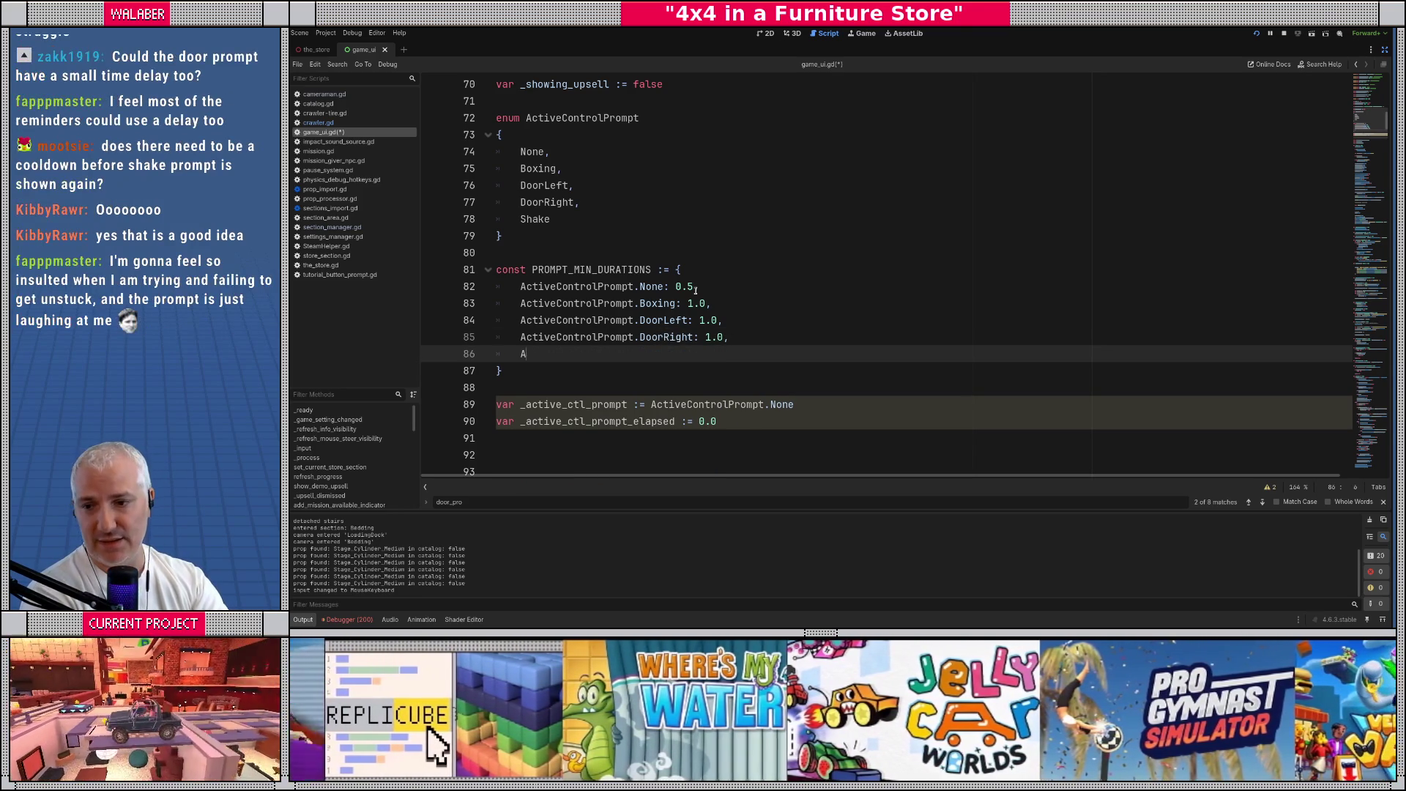
Add an ActiveControlPrompt.Shake entry with a 3.0 duration
text(ActiveRT)
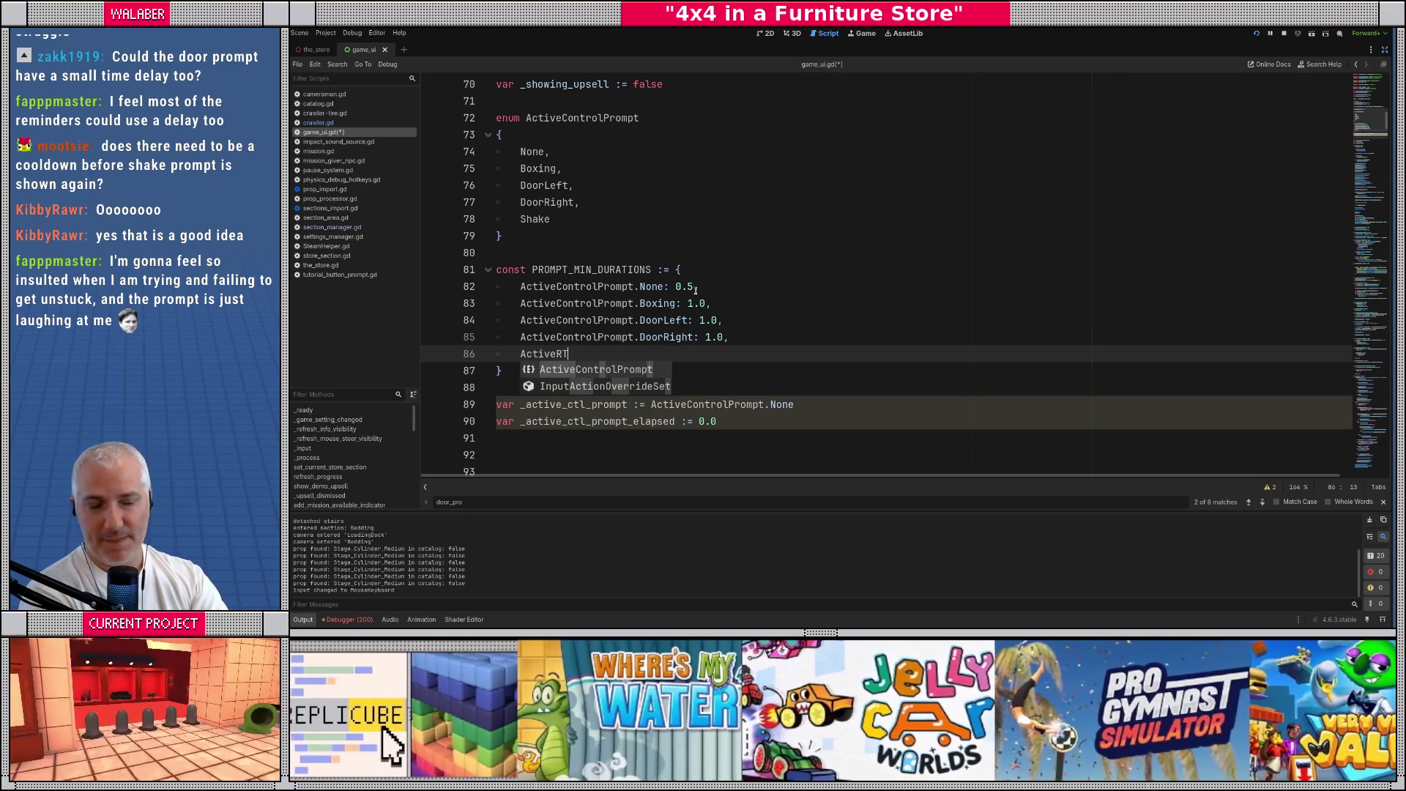
key(Return)
text(.sha)
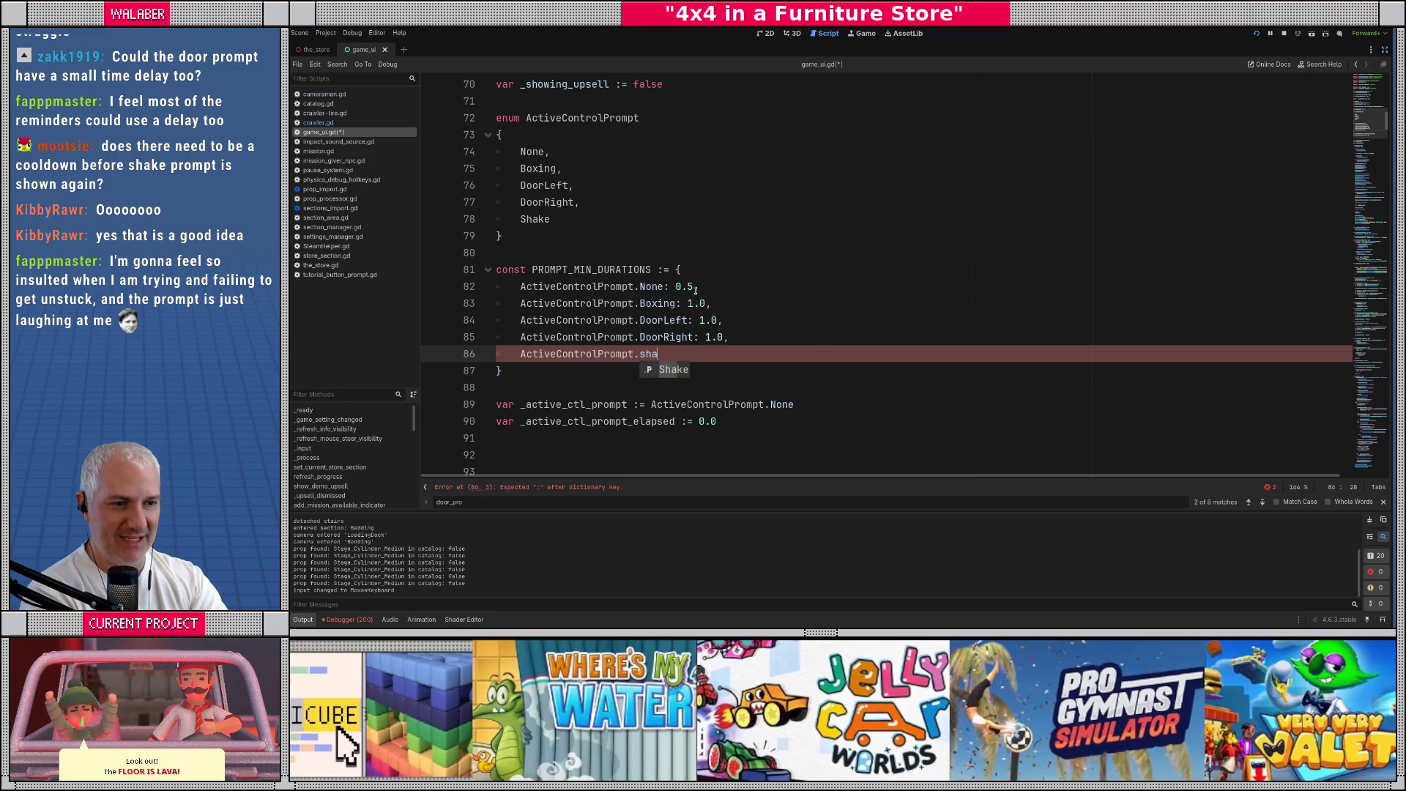
key(Return)
text(:)
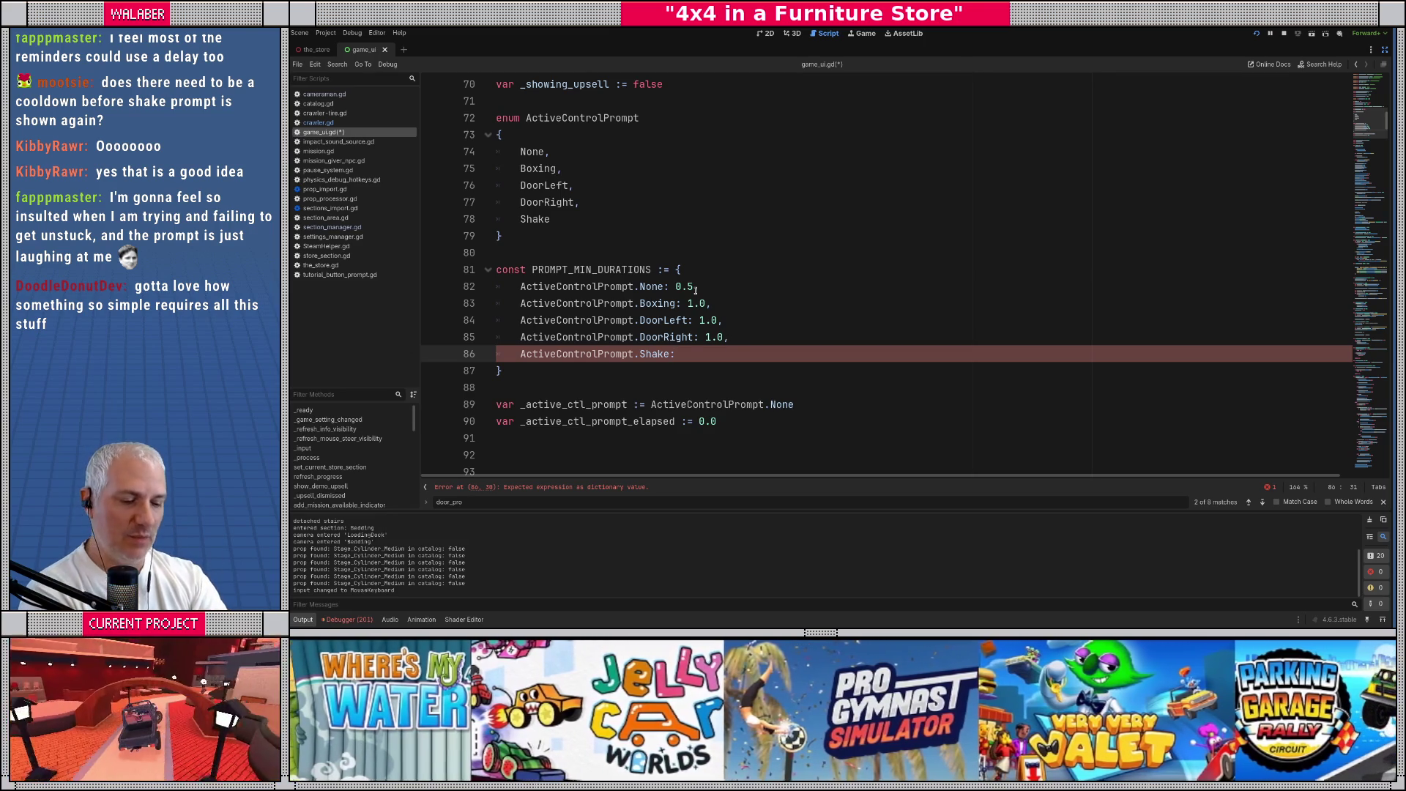
text(1)
key(BackSpace)
text(2)
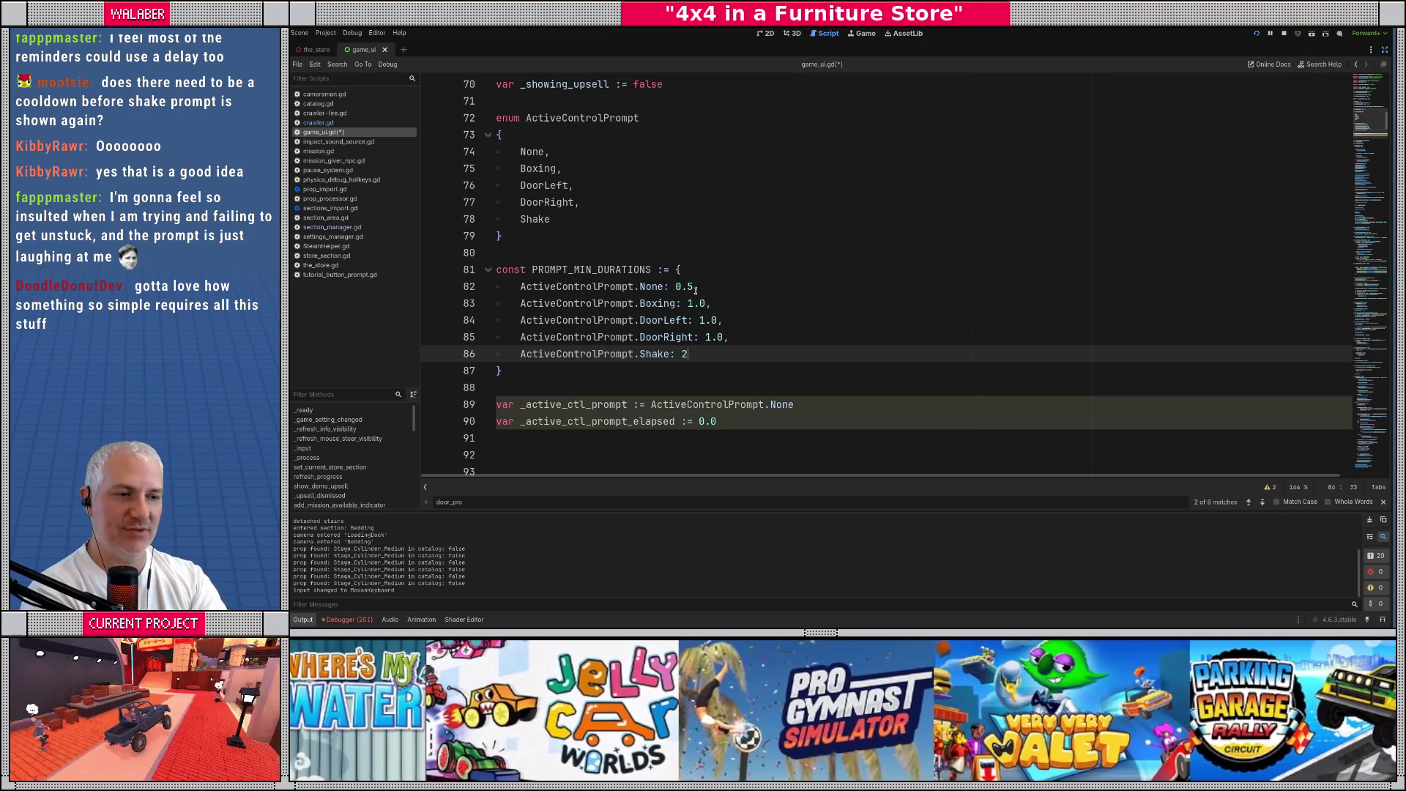
text(.3.0)
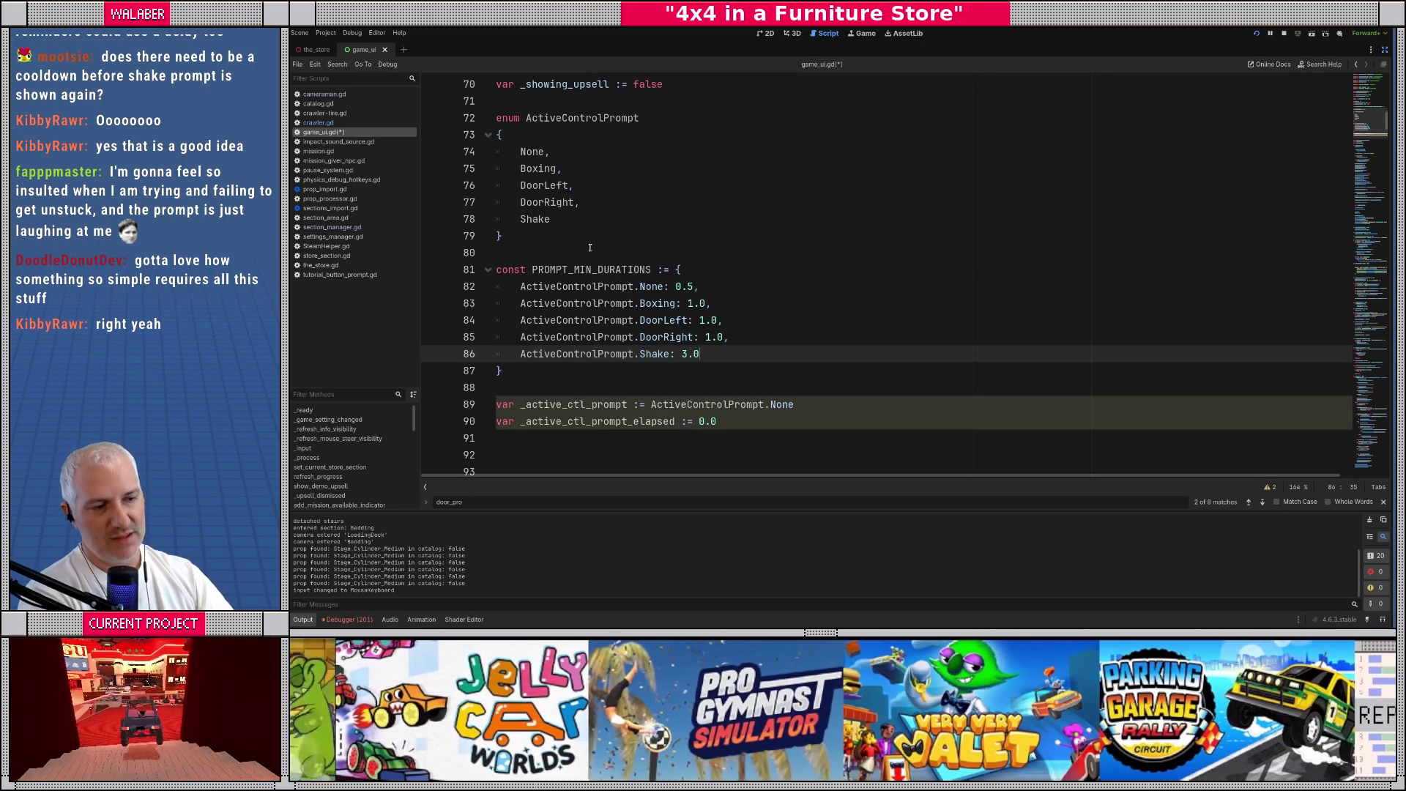
drag(568, 288, 751, 289)
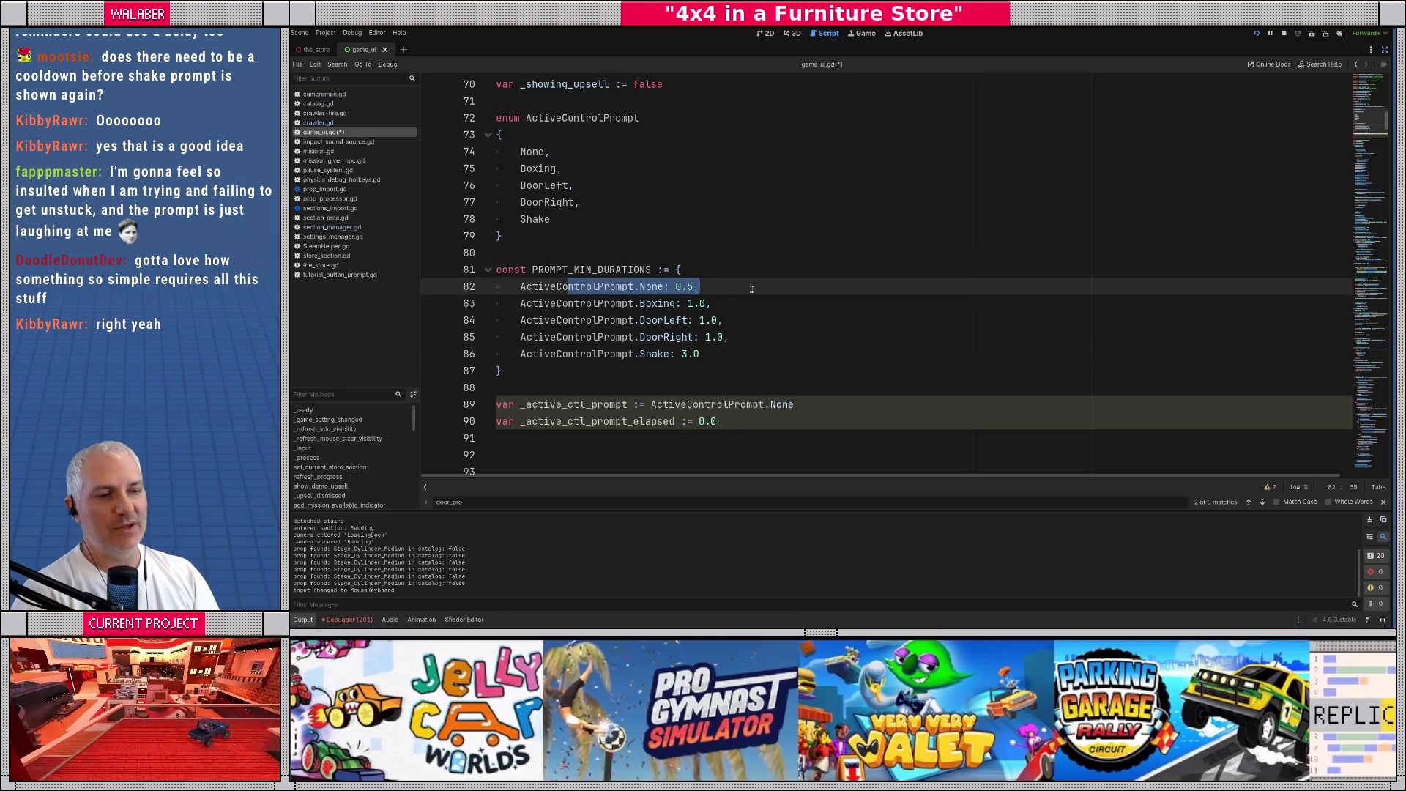
double_click(574, 404)
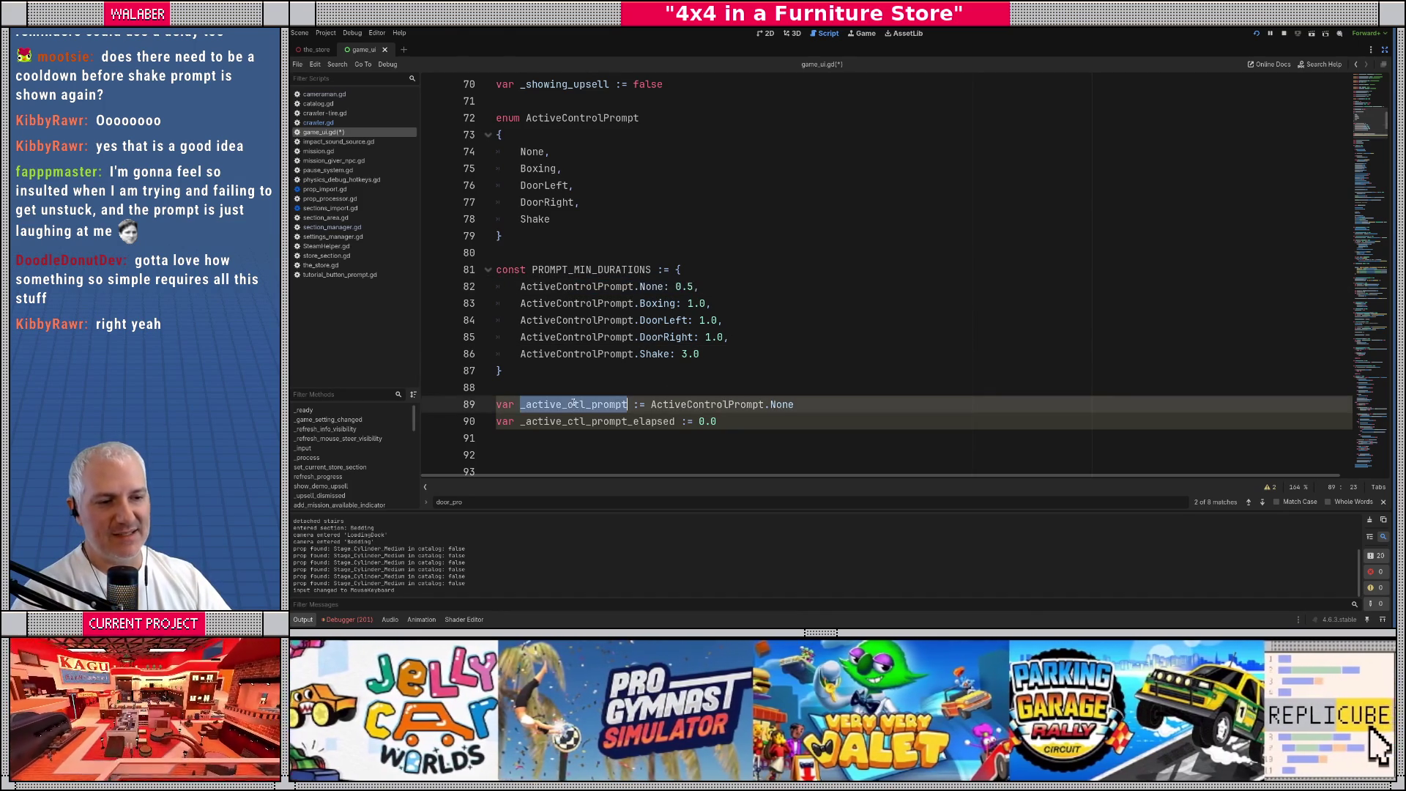
mouse_move(637, 287)
mouse_down()
mouse_move(721, 337)
mouse_move(702, 355)
mouse_up()
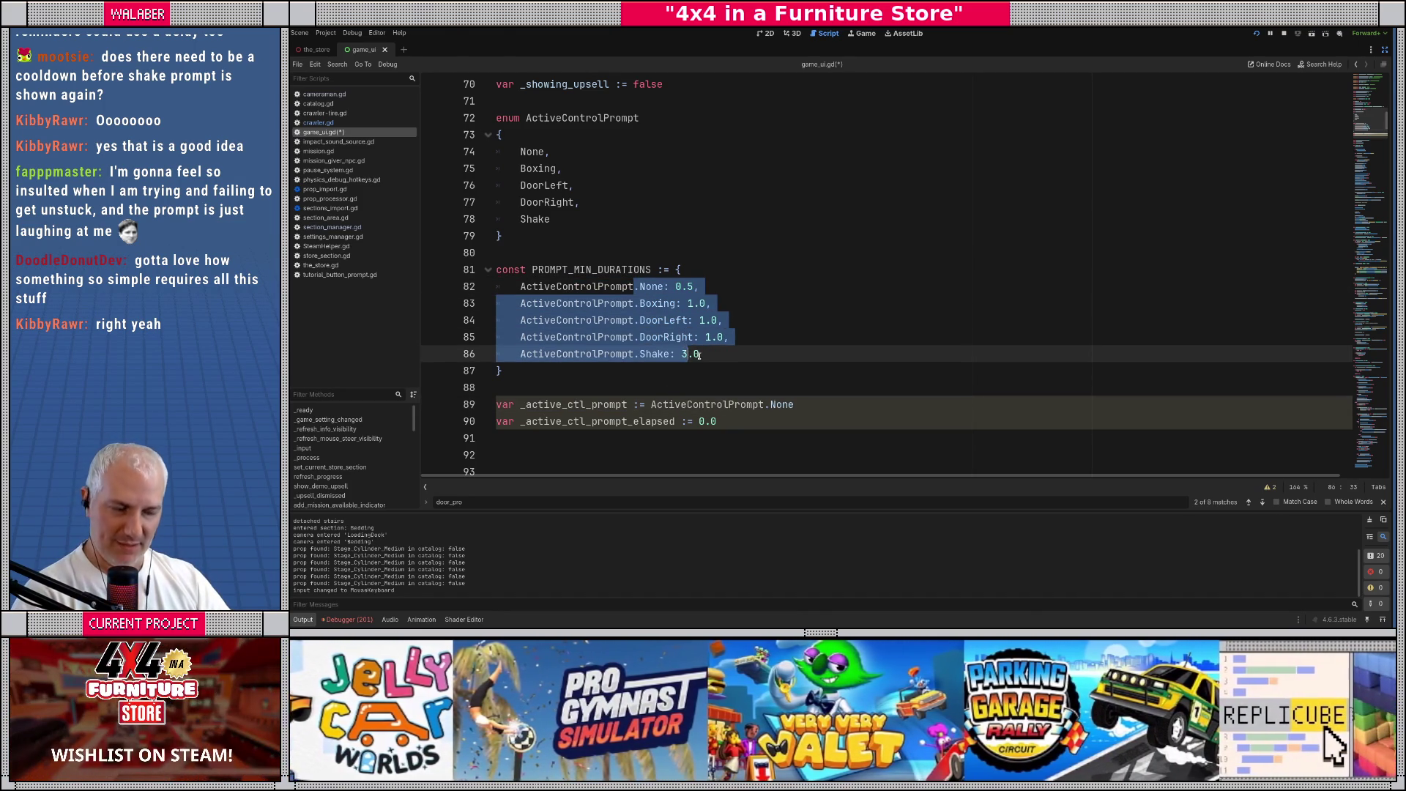
click(702, 355)
click(730, 289)
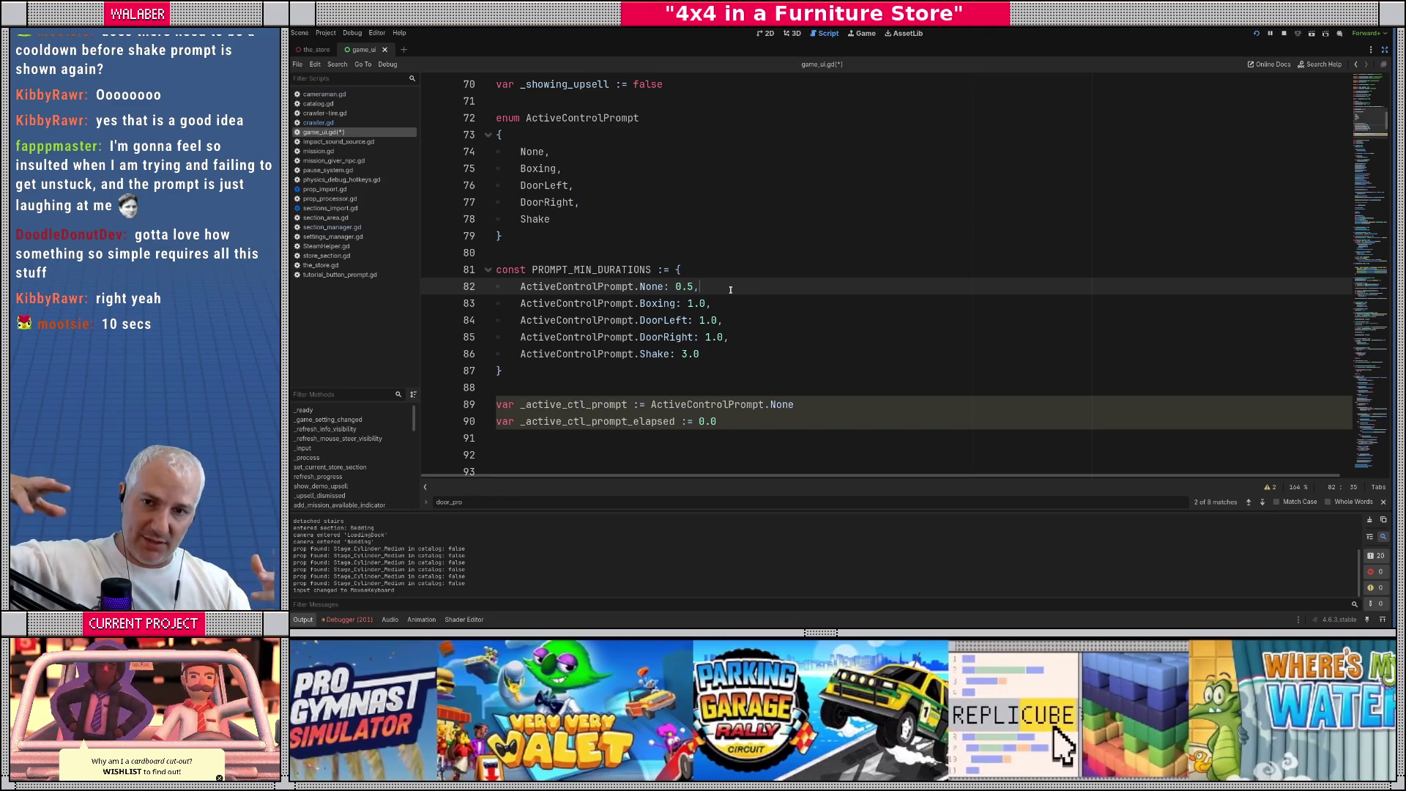
drag(531, 277, 741, 281)
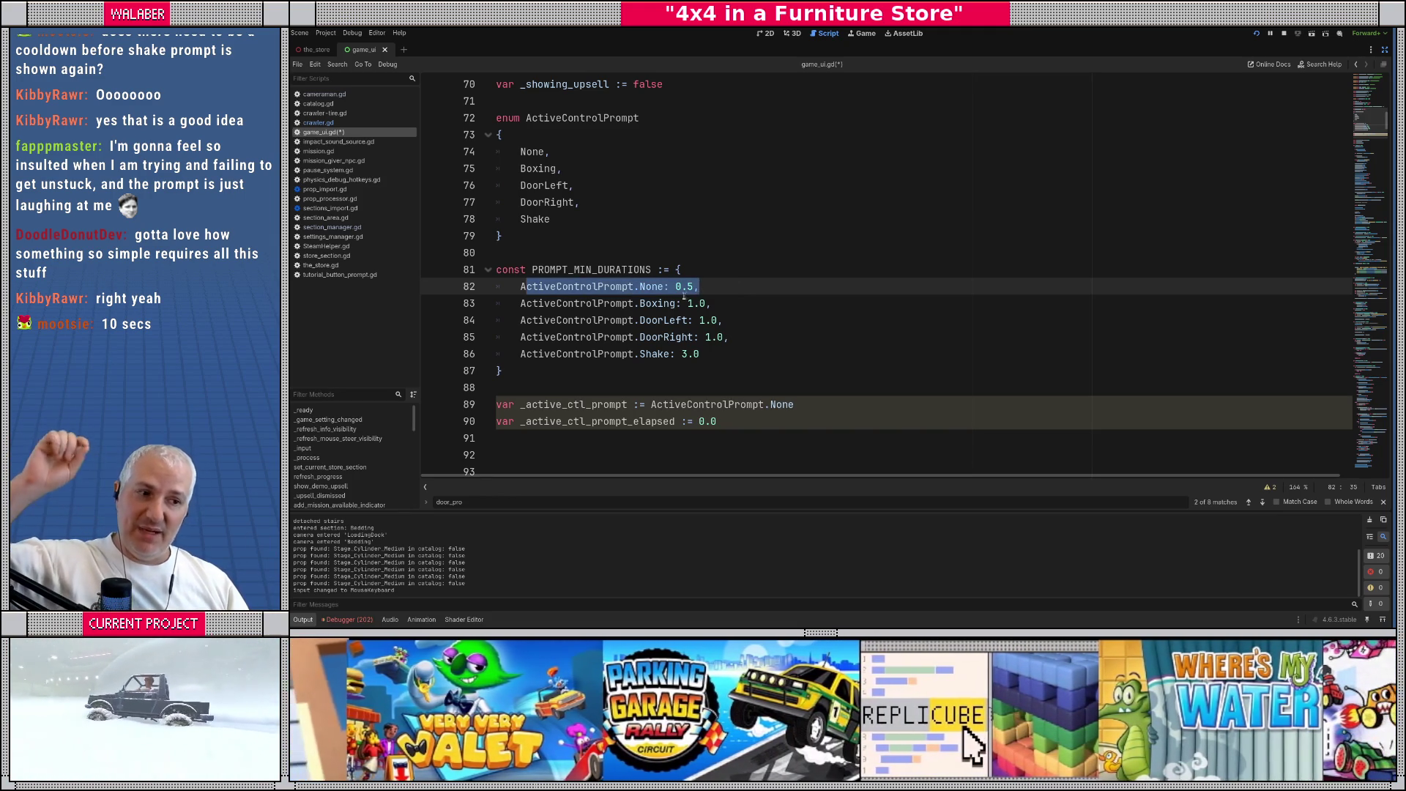
drag(675, 286, 701, 285)
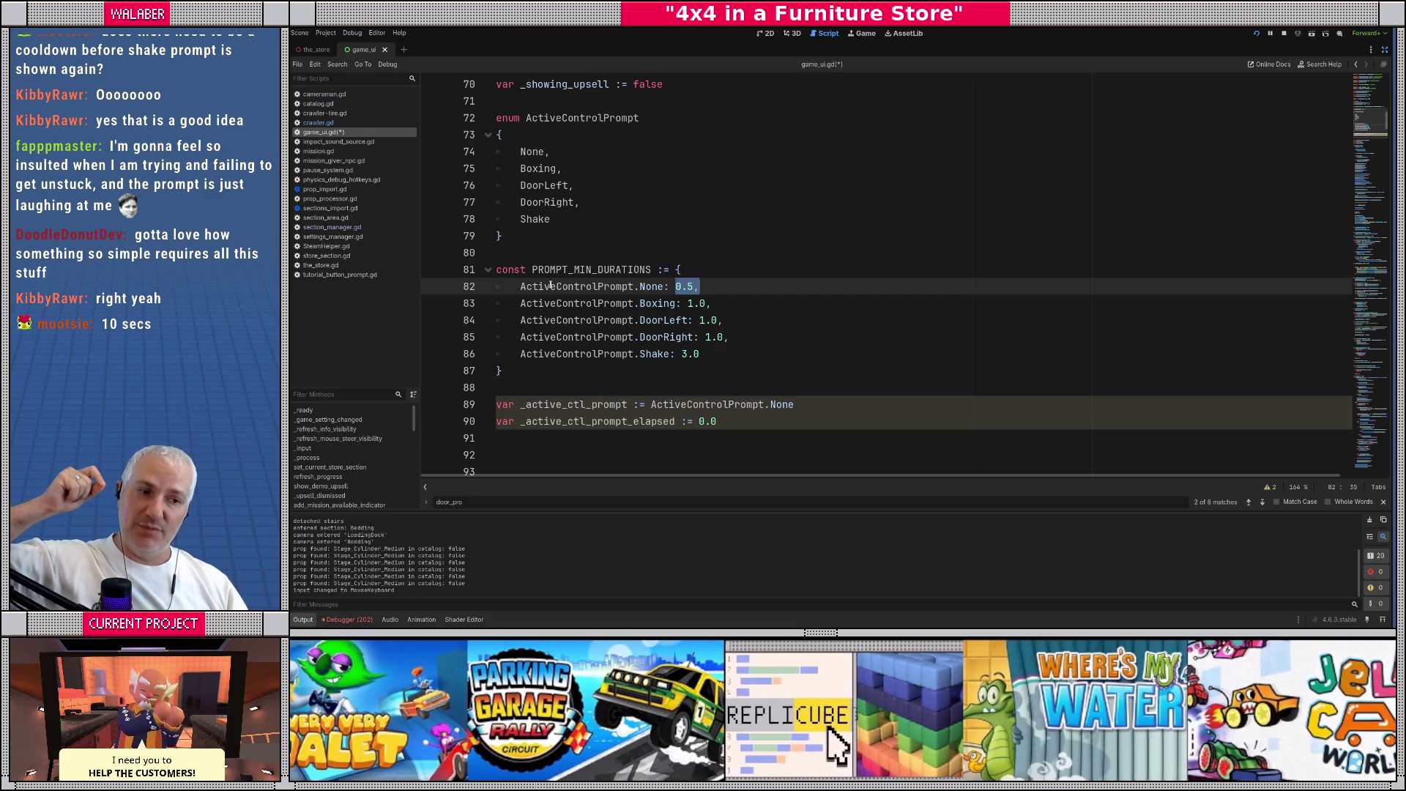
drag(518, 286, 773, 286)
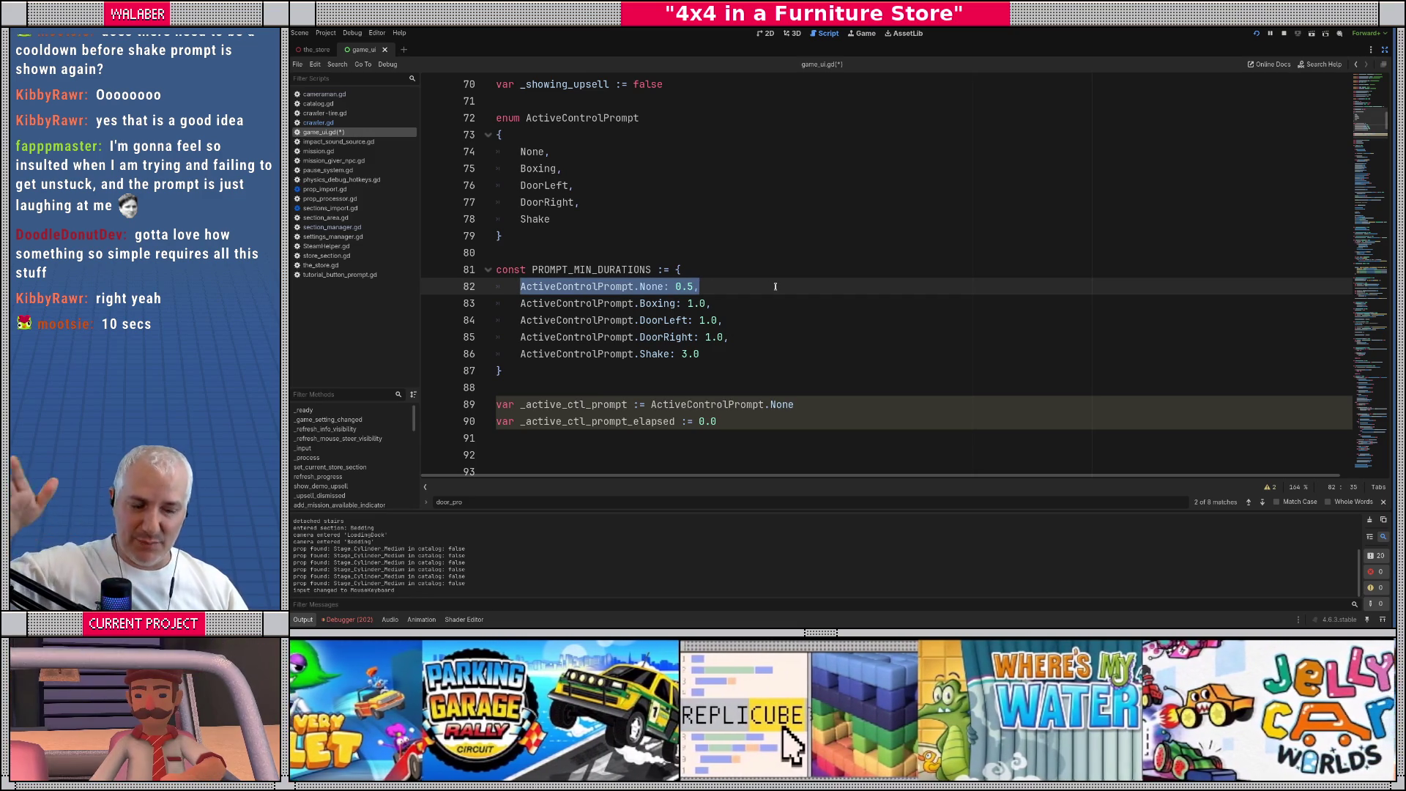
drag(568, 304, 713, 357)
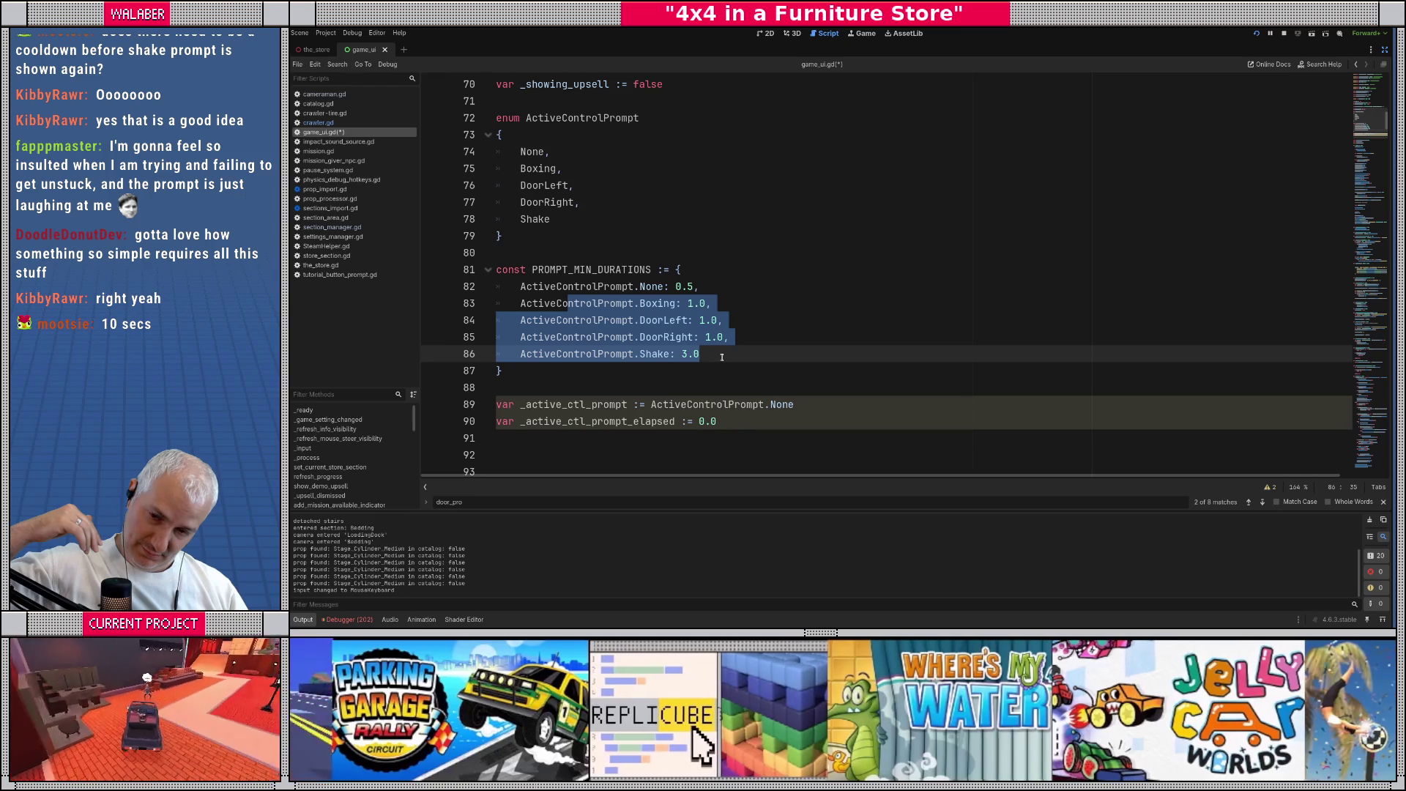
click(722, 356)
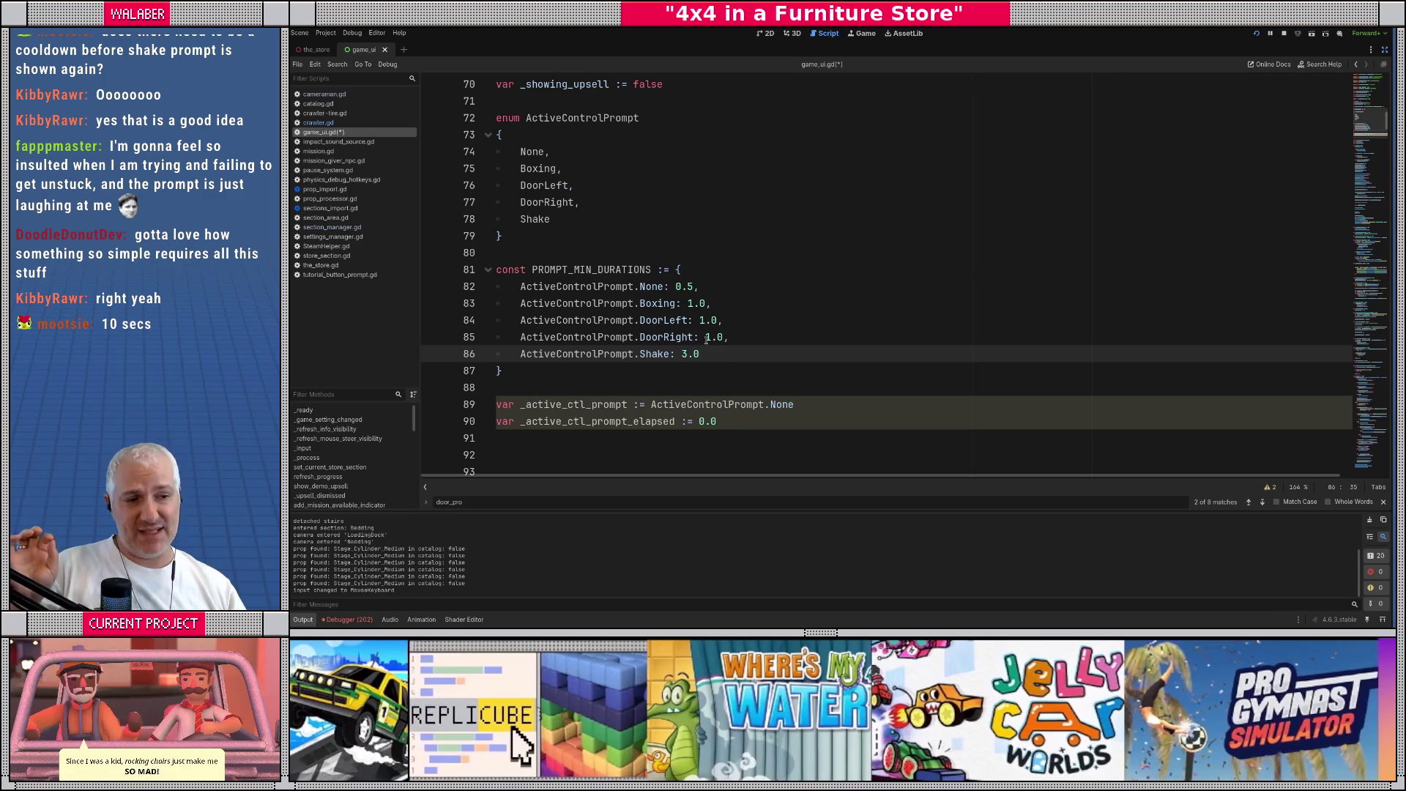
drag(600, 292, 703, 291)
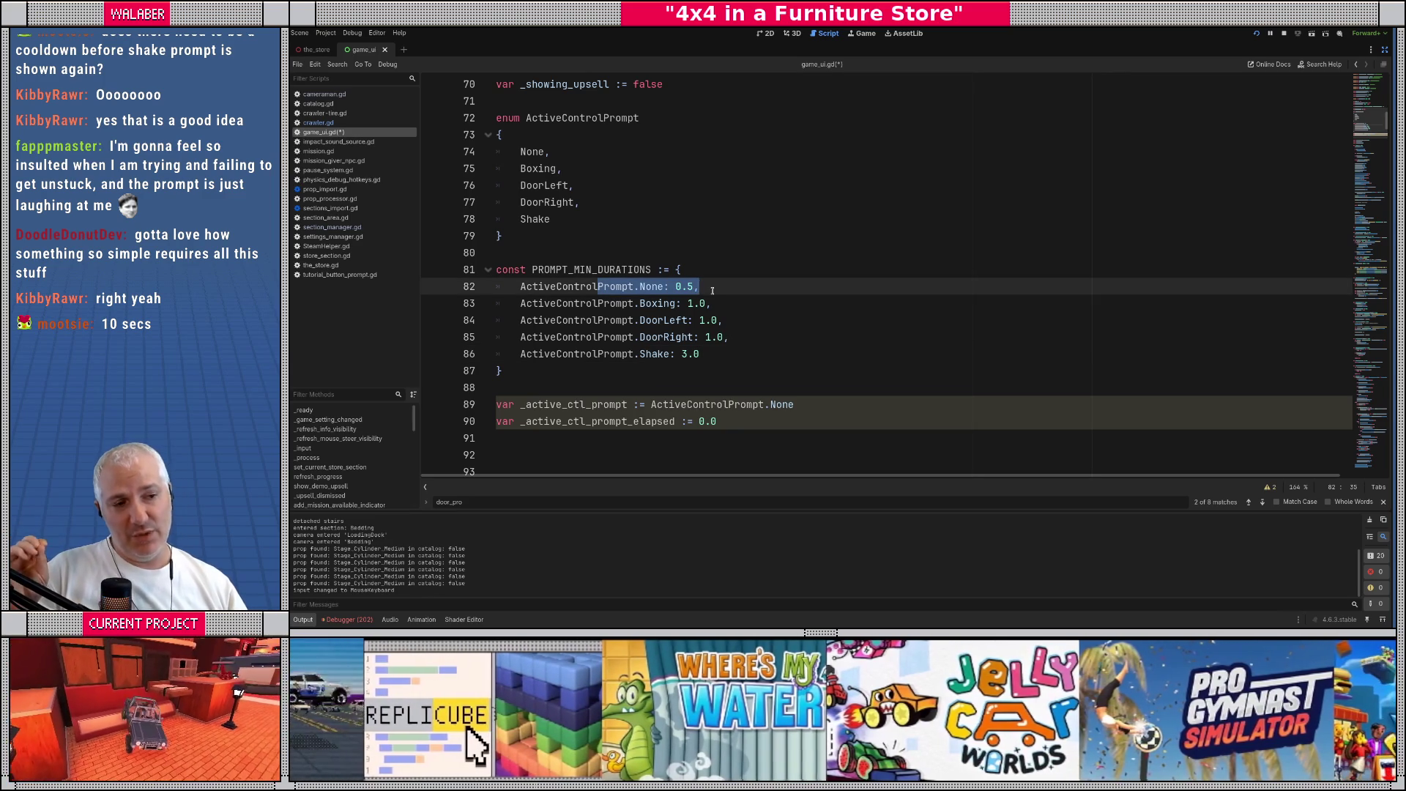
drag(617, 287, 749, 287)
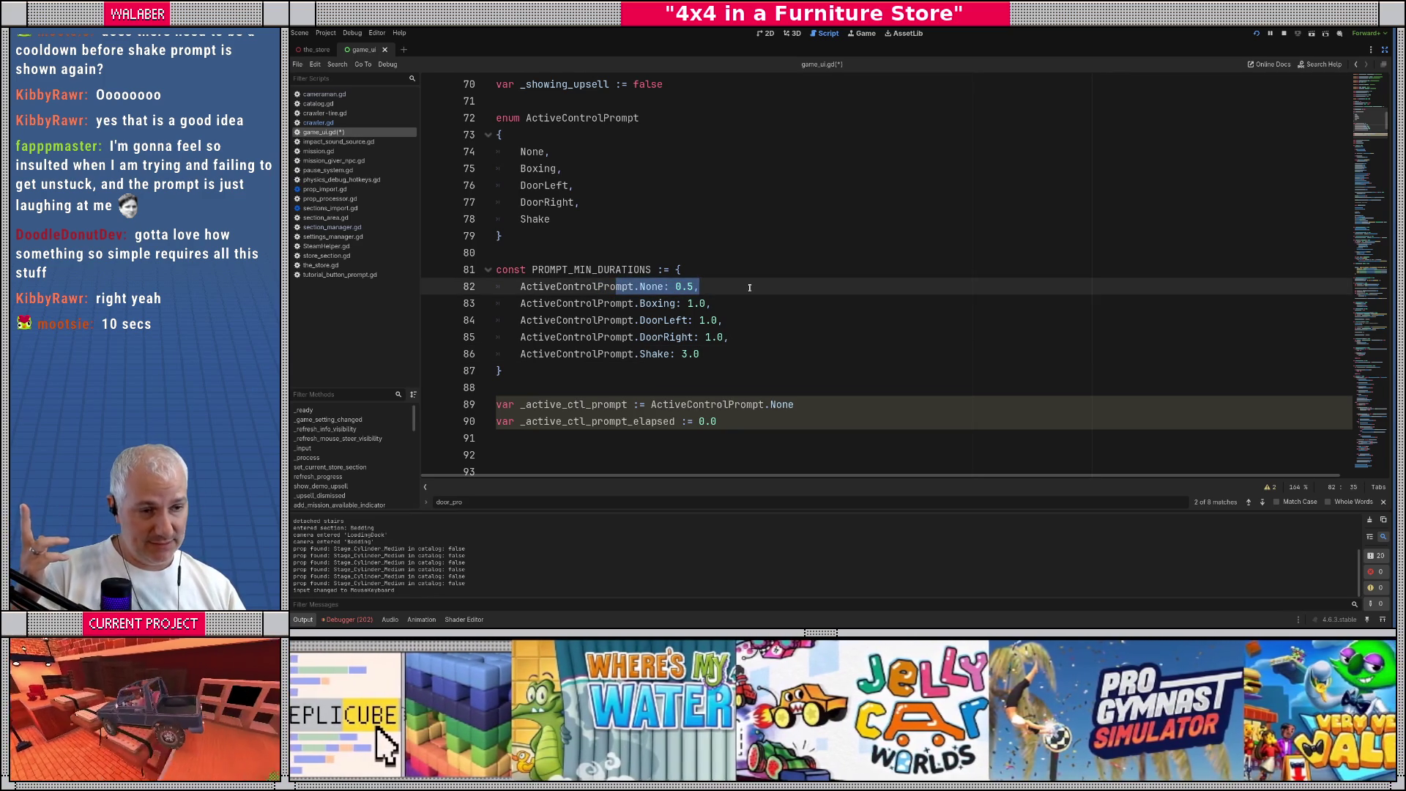
drag(602, 286, 730, 287)
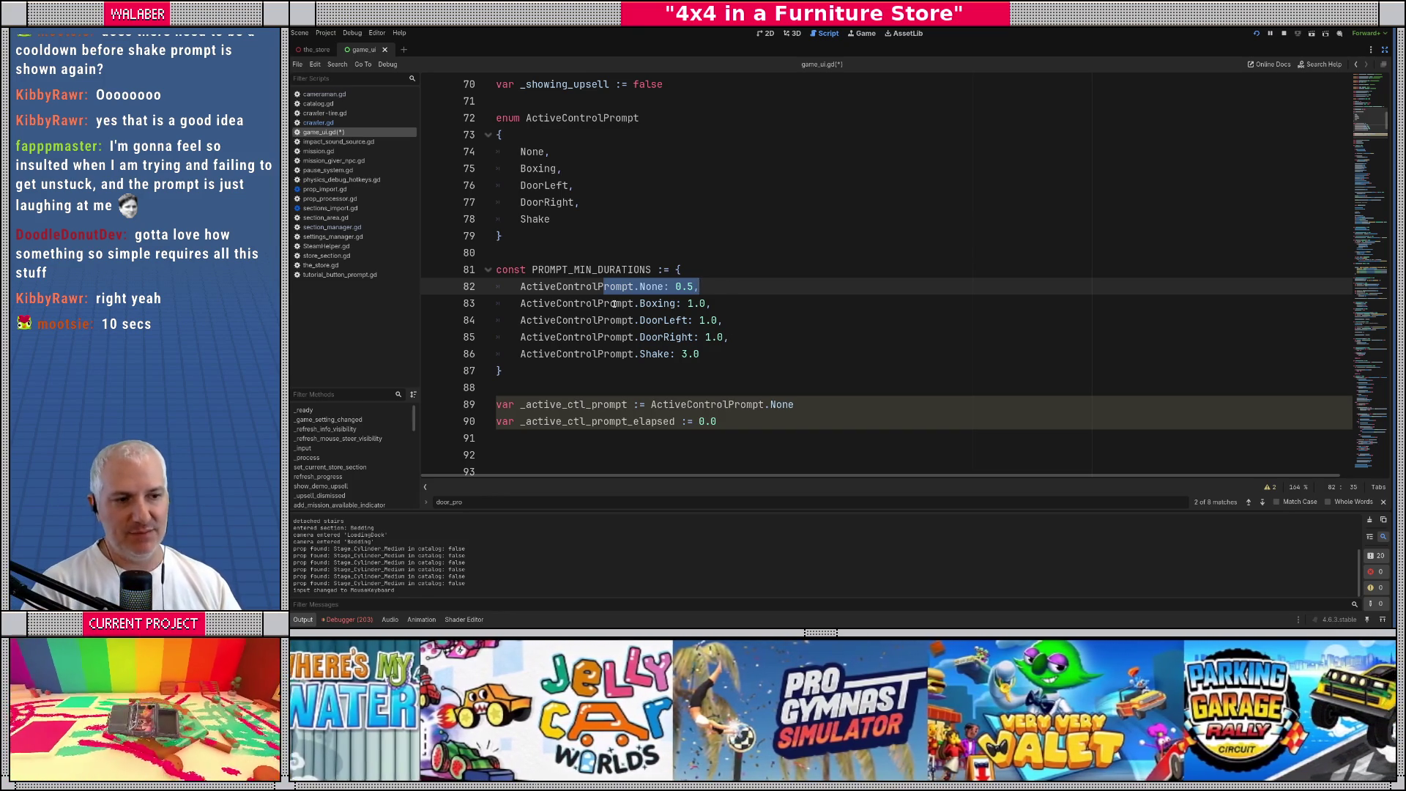
drag(597, 286, 736, 284)
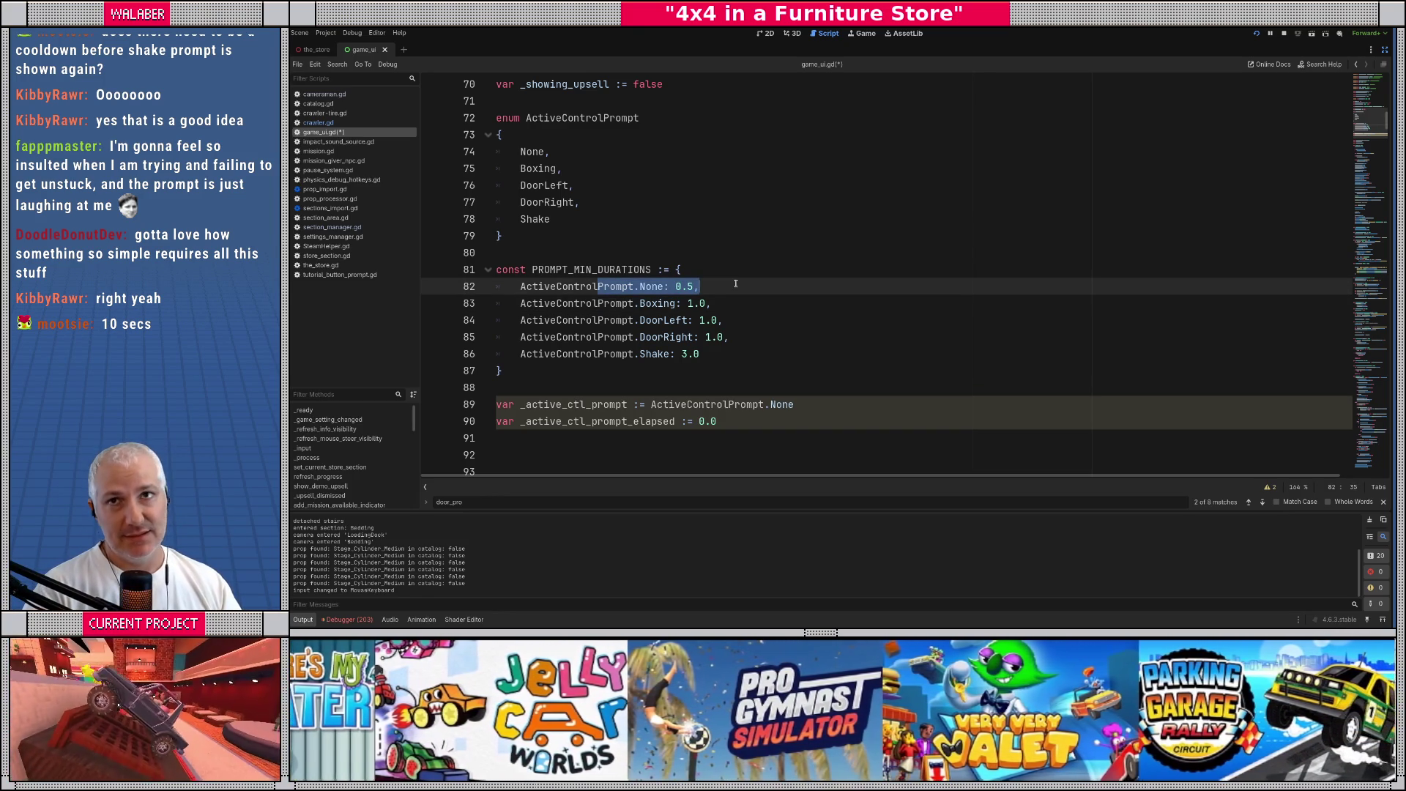
scroll(615, 359, down, 1)
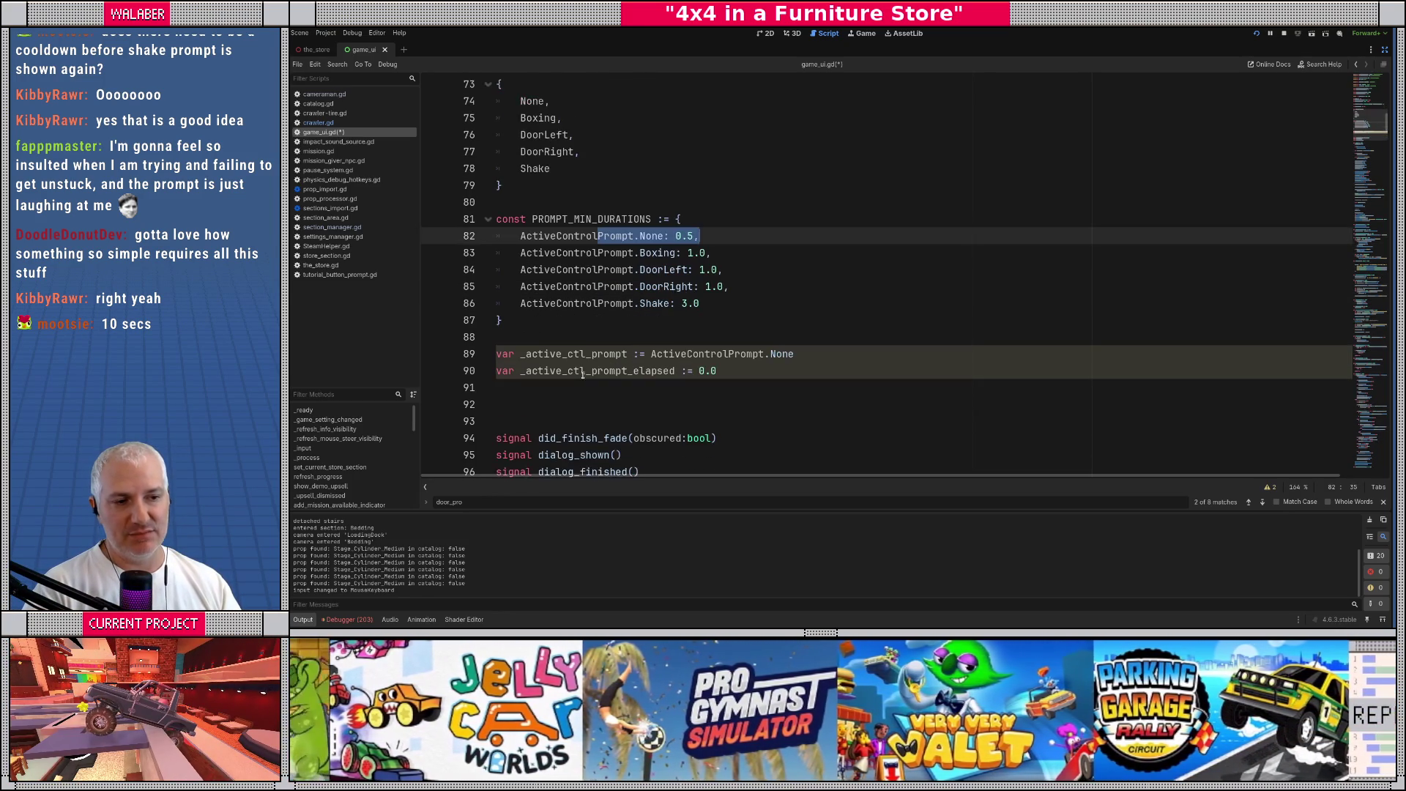
Highlight the Boxing and None (0.5) duration values in PROMPT_MIN_DURATIONS
drag(586, 371, 739, 374)
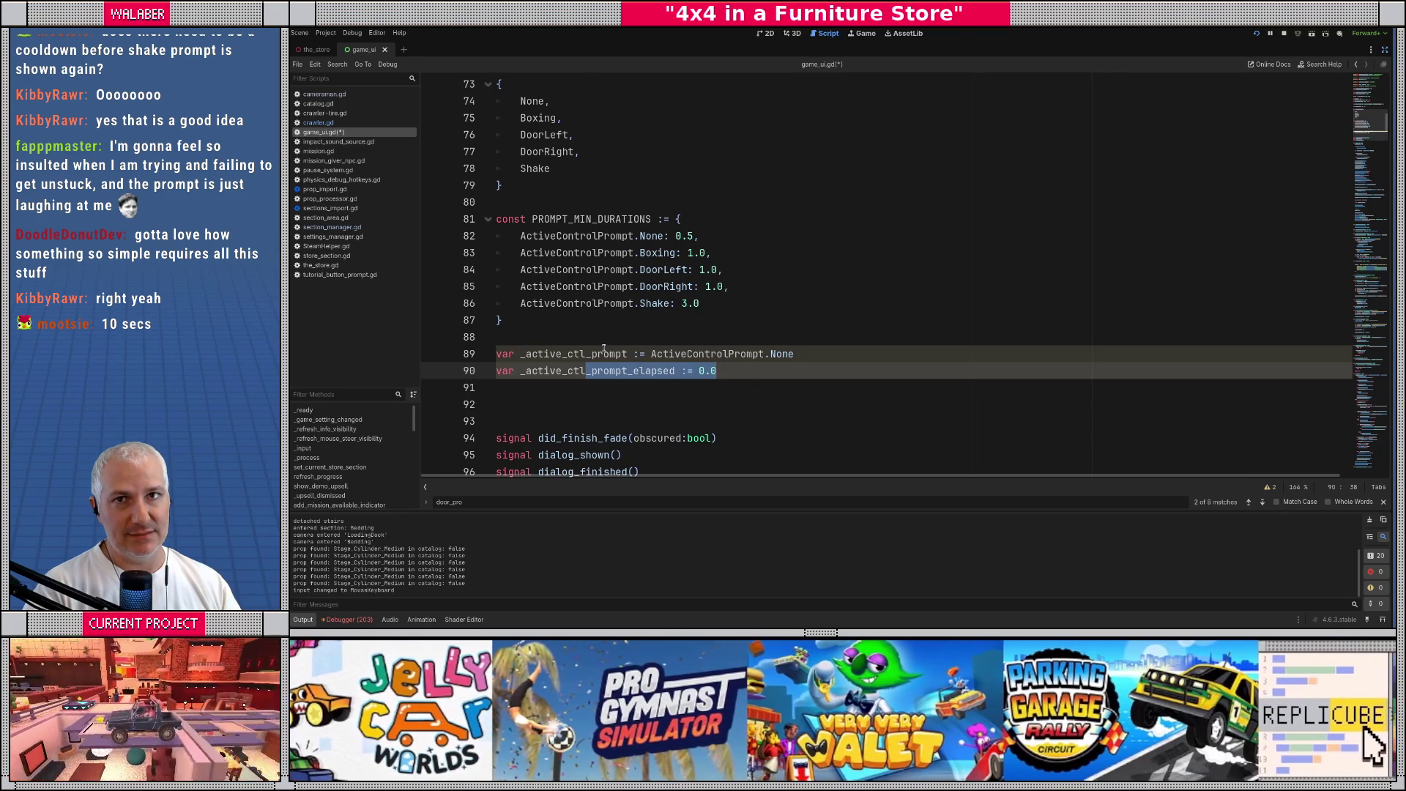
mouse_move(646, 252)
mouse_down()
mouse_move(706, 252)
mouse_move(705, 235)
mouse_up()
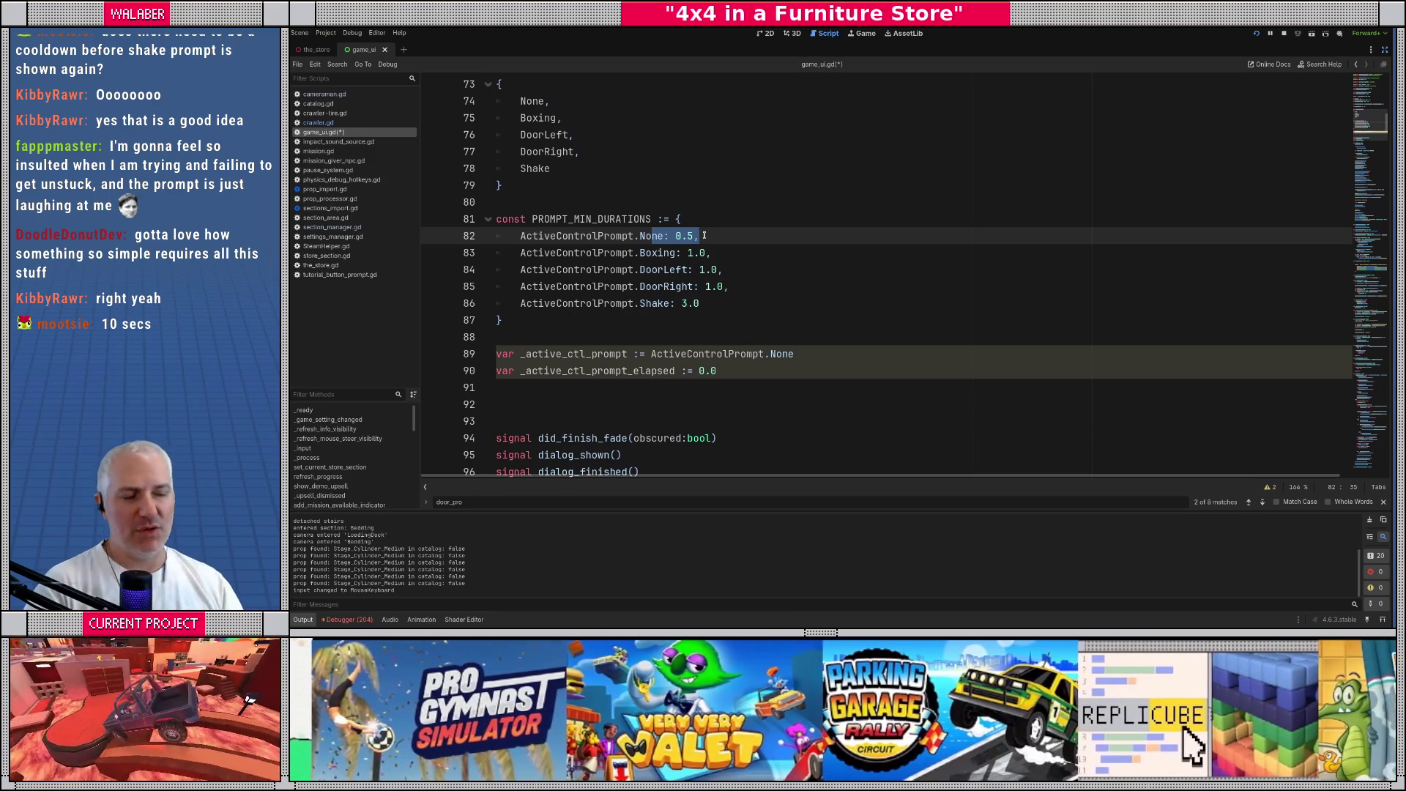
mouse_move(608, 253)
mouse_down()
mouse_move(672, 254)
mouse_move(672, 286)
mouse_up()
double_click(653, 303)
click(675, 236)
double_click(690, 236)
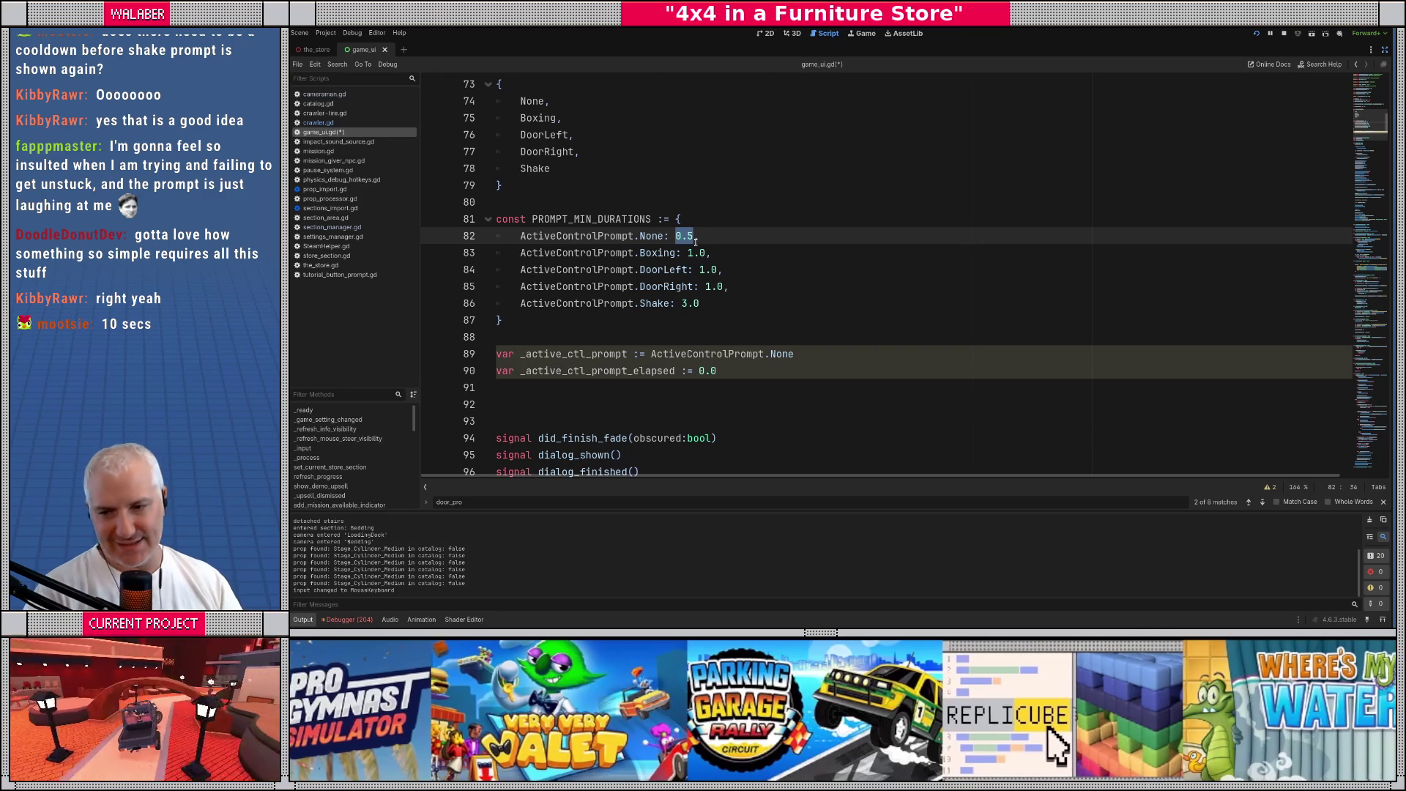
Search game_ui.gd for _active_ctl_prompt, which finds 2 matches
click(559, 323)
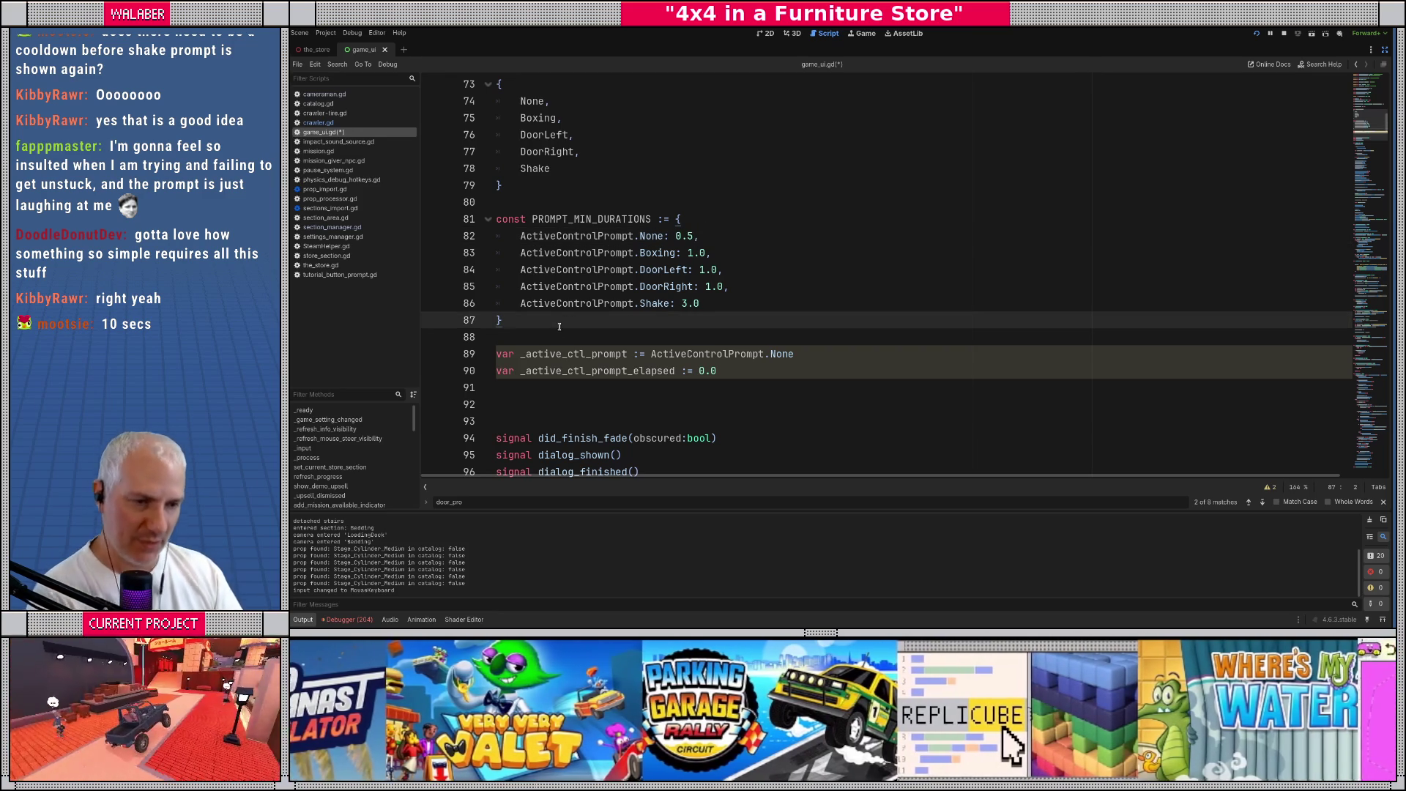
double_click(569, 357)
key(ctrl+f)
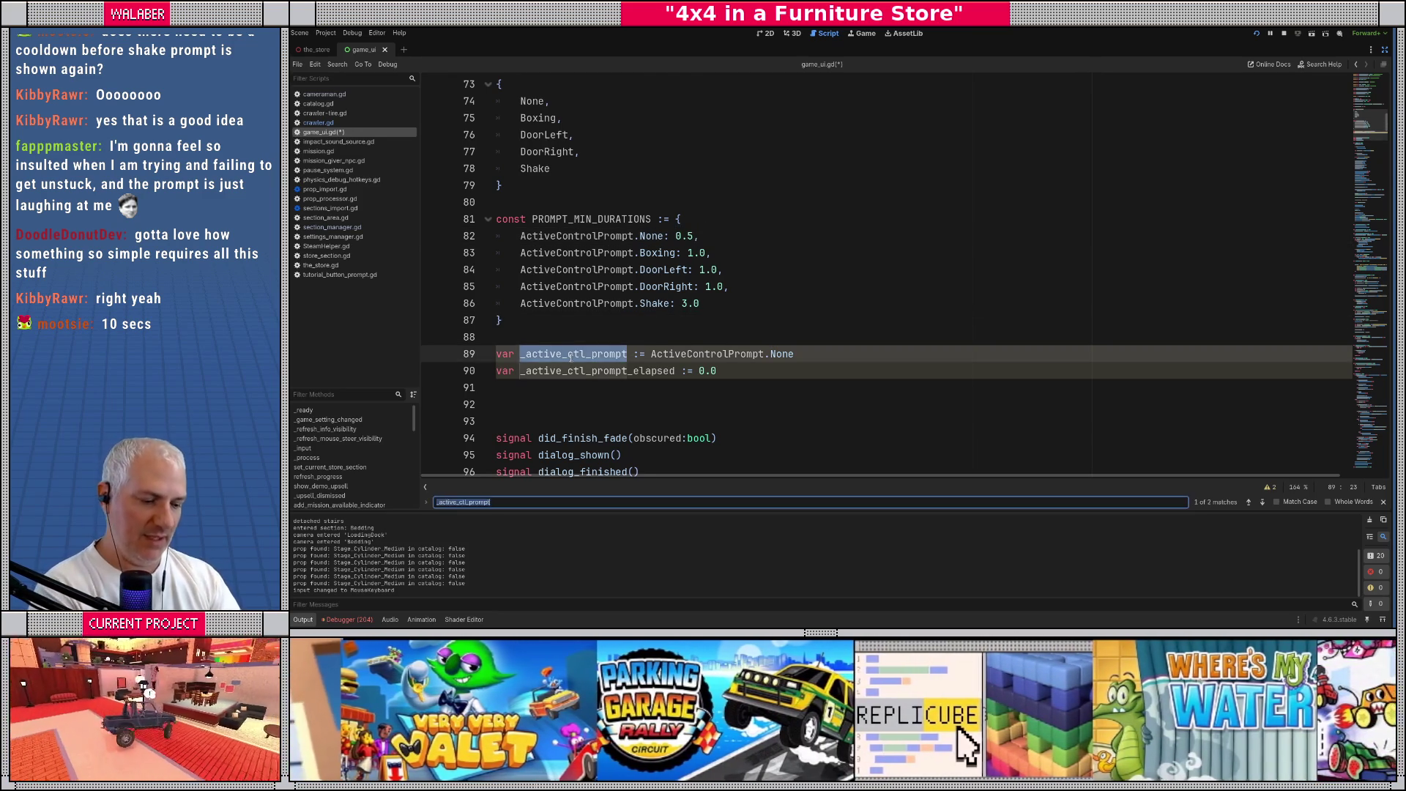
Find 'update_bo' and rename the call on line 345 to _update_ctl_prompts()
text(update_)
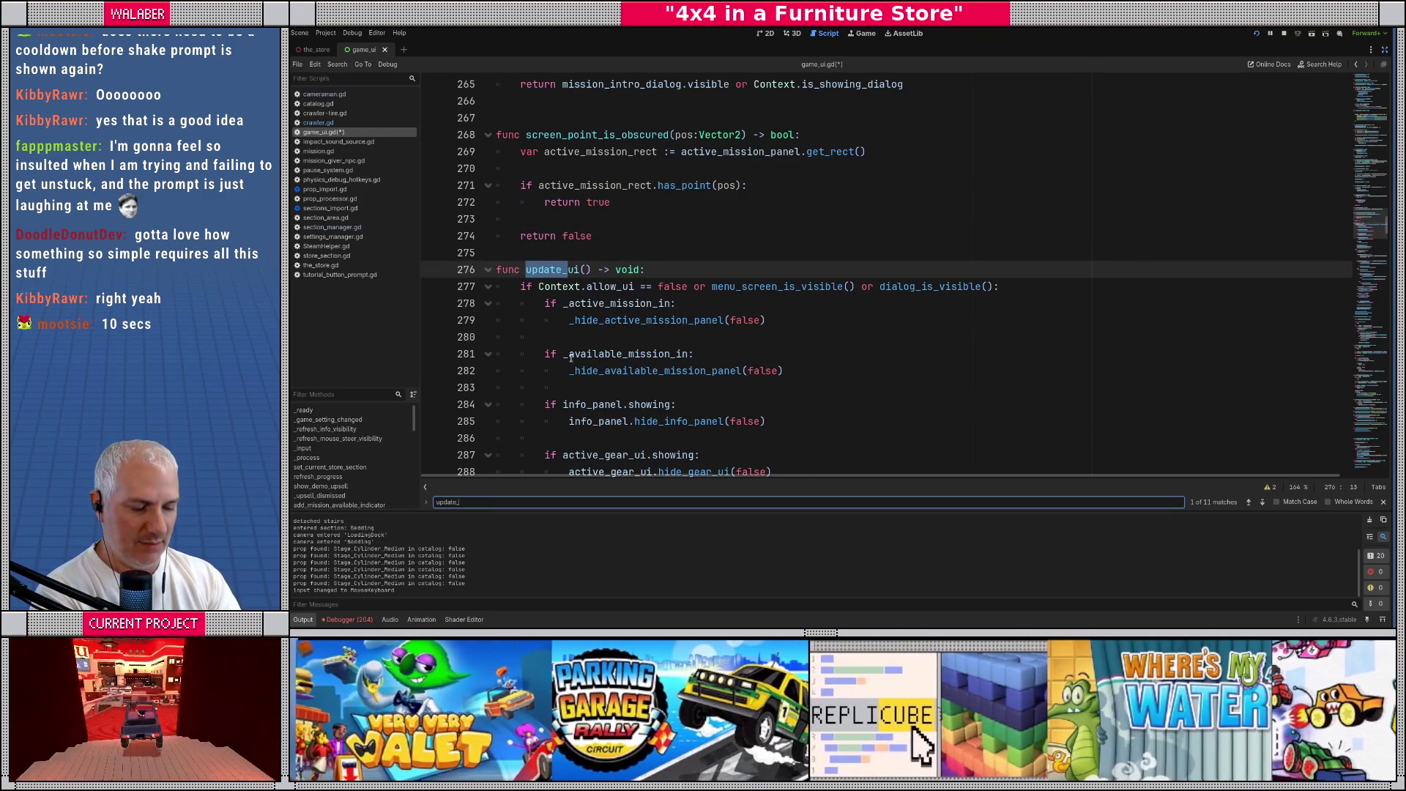
text(bo)
click(592, 270)
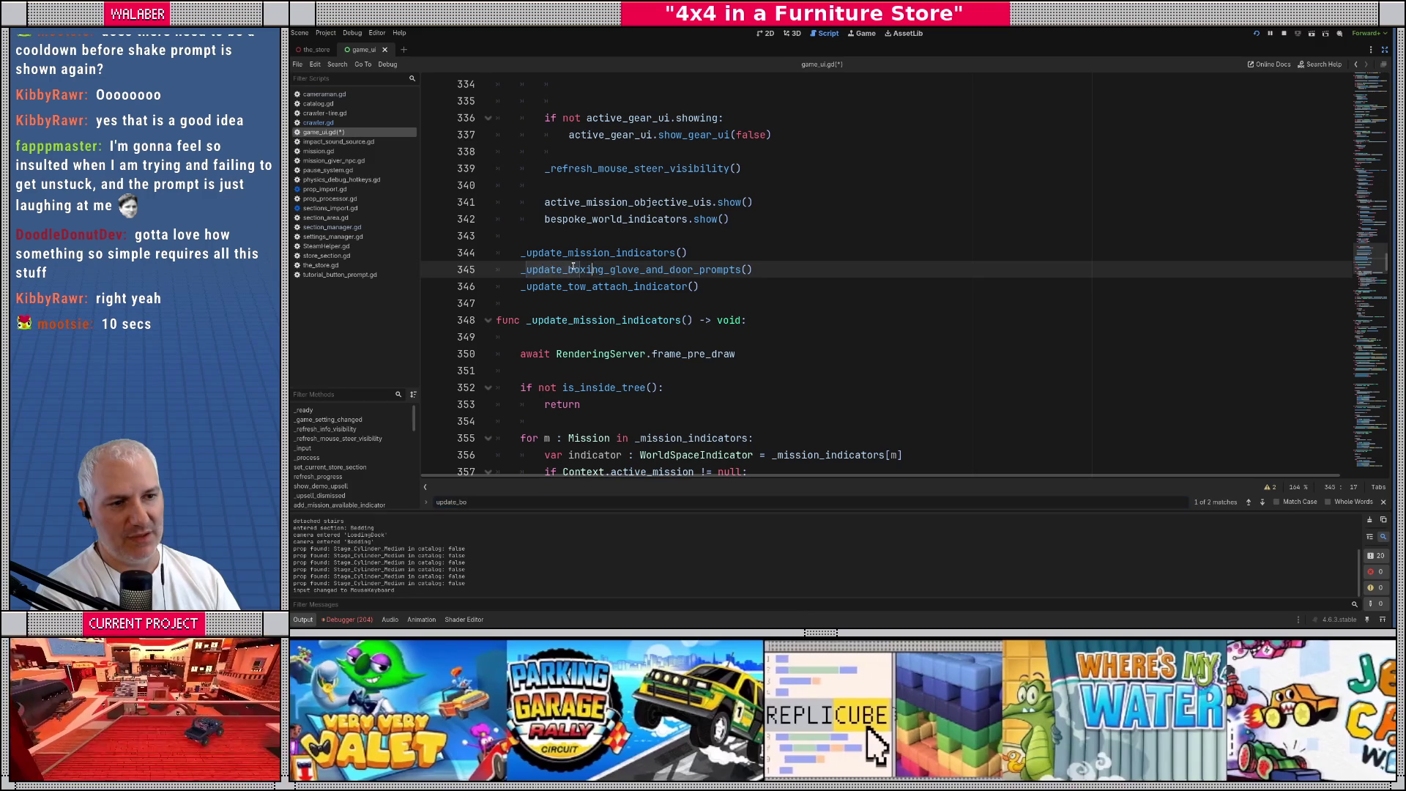
drag(567, 270, 694, 272)
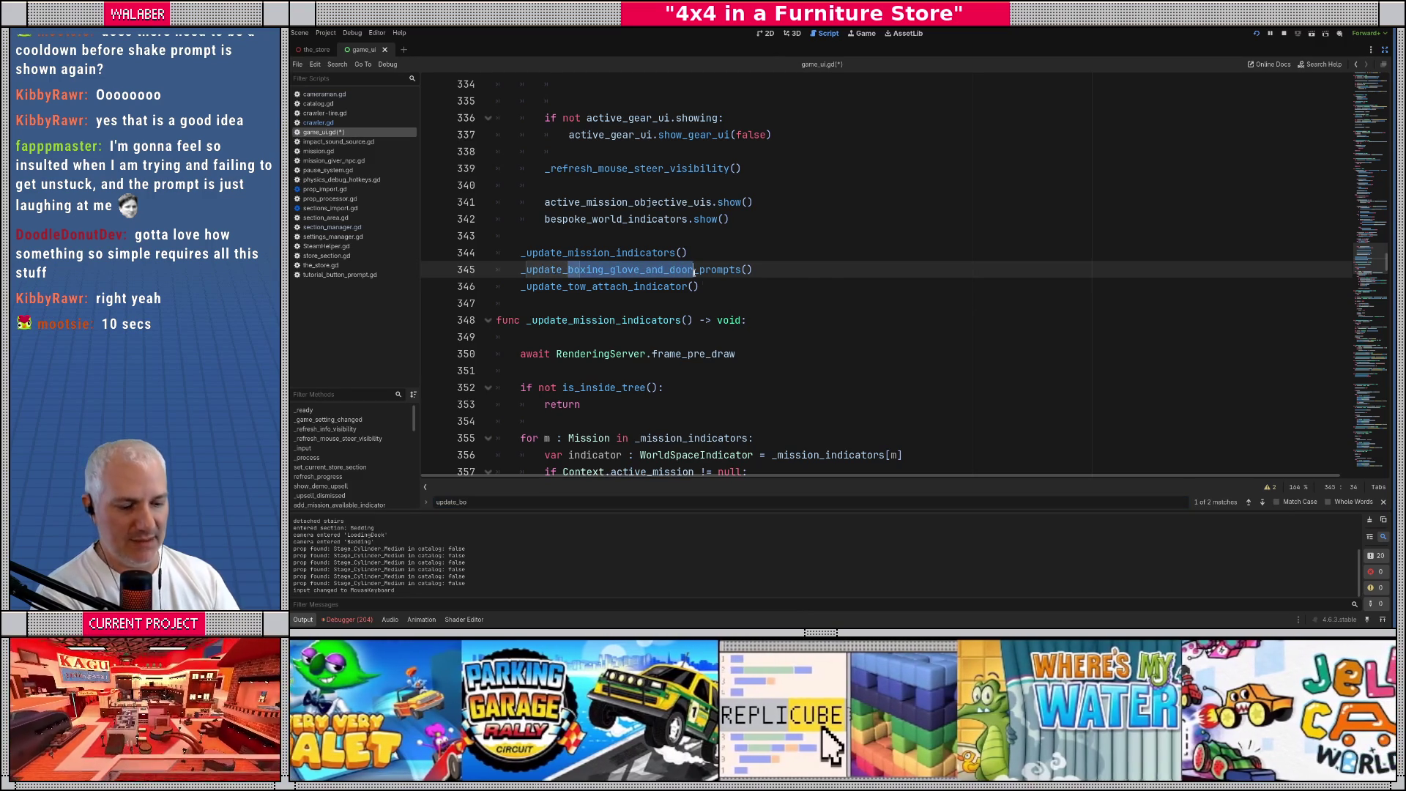
scroll(694, 272, down, 5)
key(ctrl+Right)
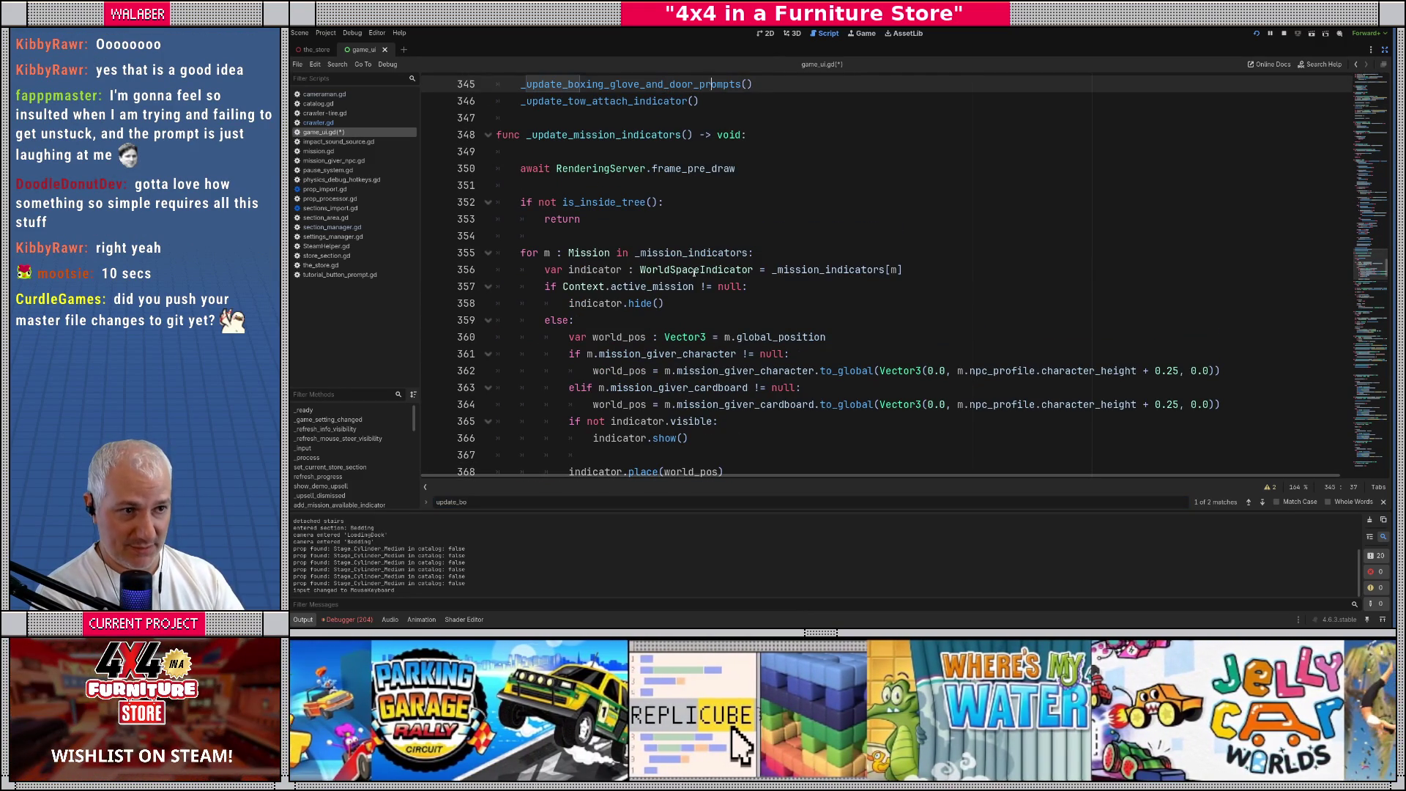
key(Delete)
key(Delete)
key(BackSpace)
key(BackSpace)
key(BackSpace)
text(ctl)
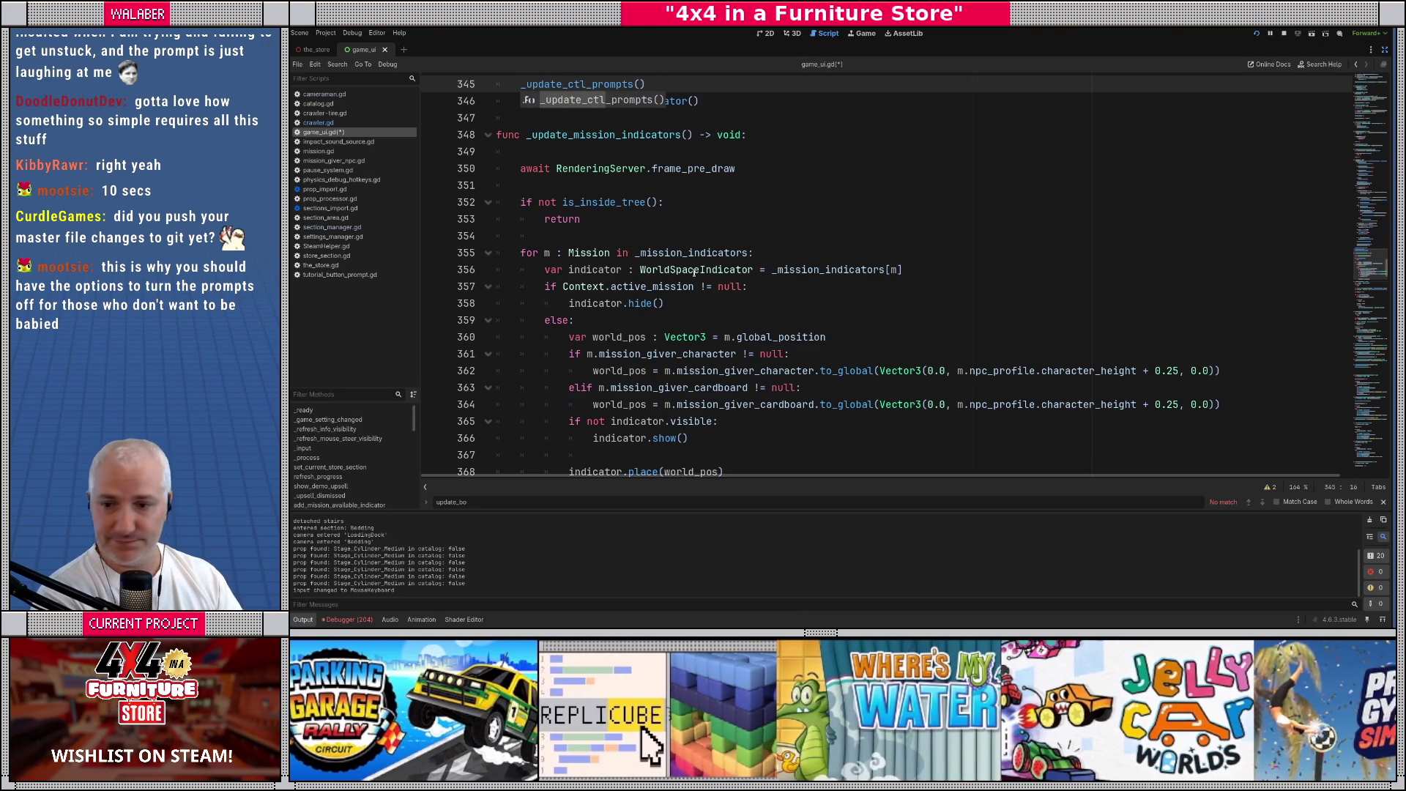
key(Escape)
key(Escape)
Jump to the _update_ctl_prompts definition and place the caret after its early return
scroll(594, 142, up, 1)
click(592, 136)
ctrl+click(593, 138)
scroll(592, 286, down, 1)
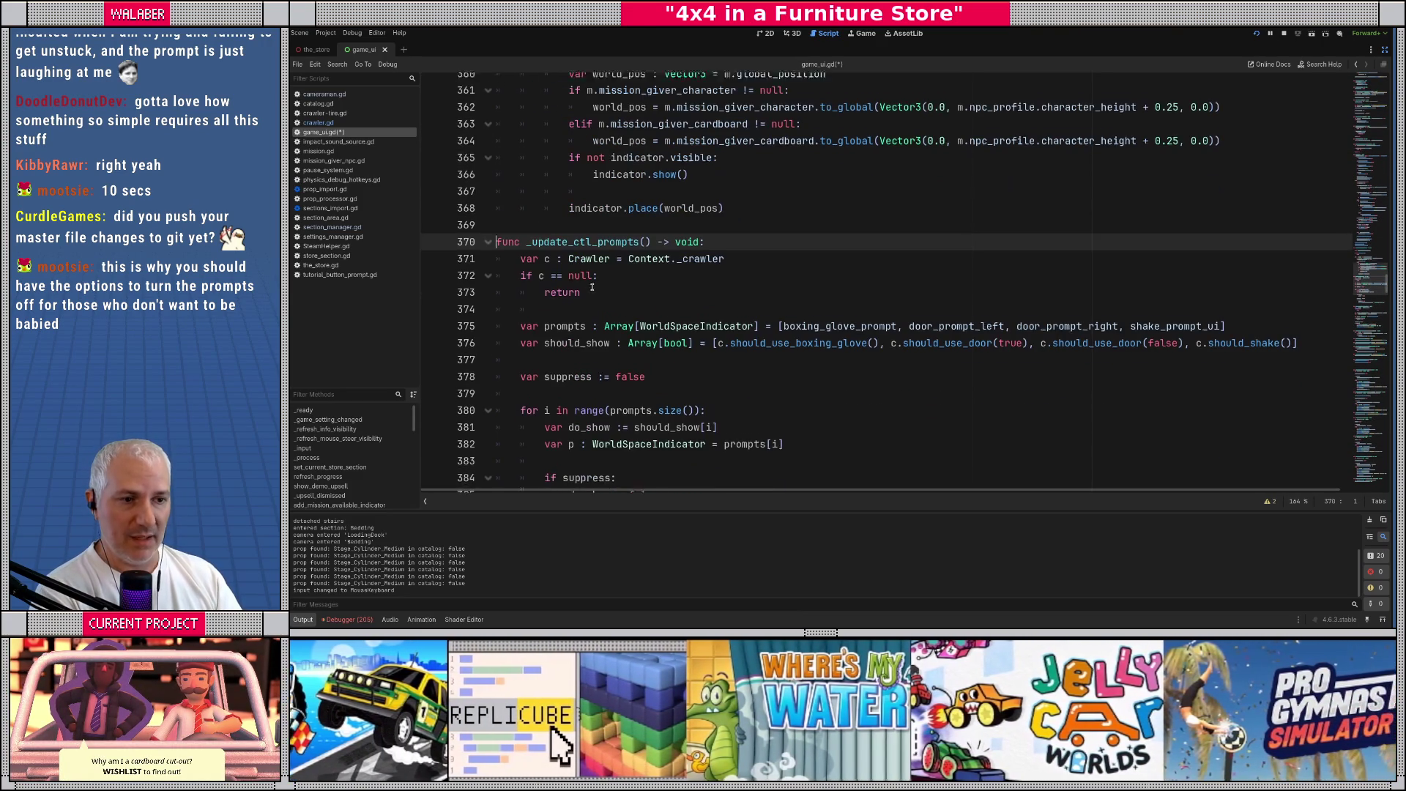
scroll(572, 307, down, 1)
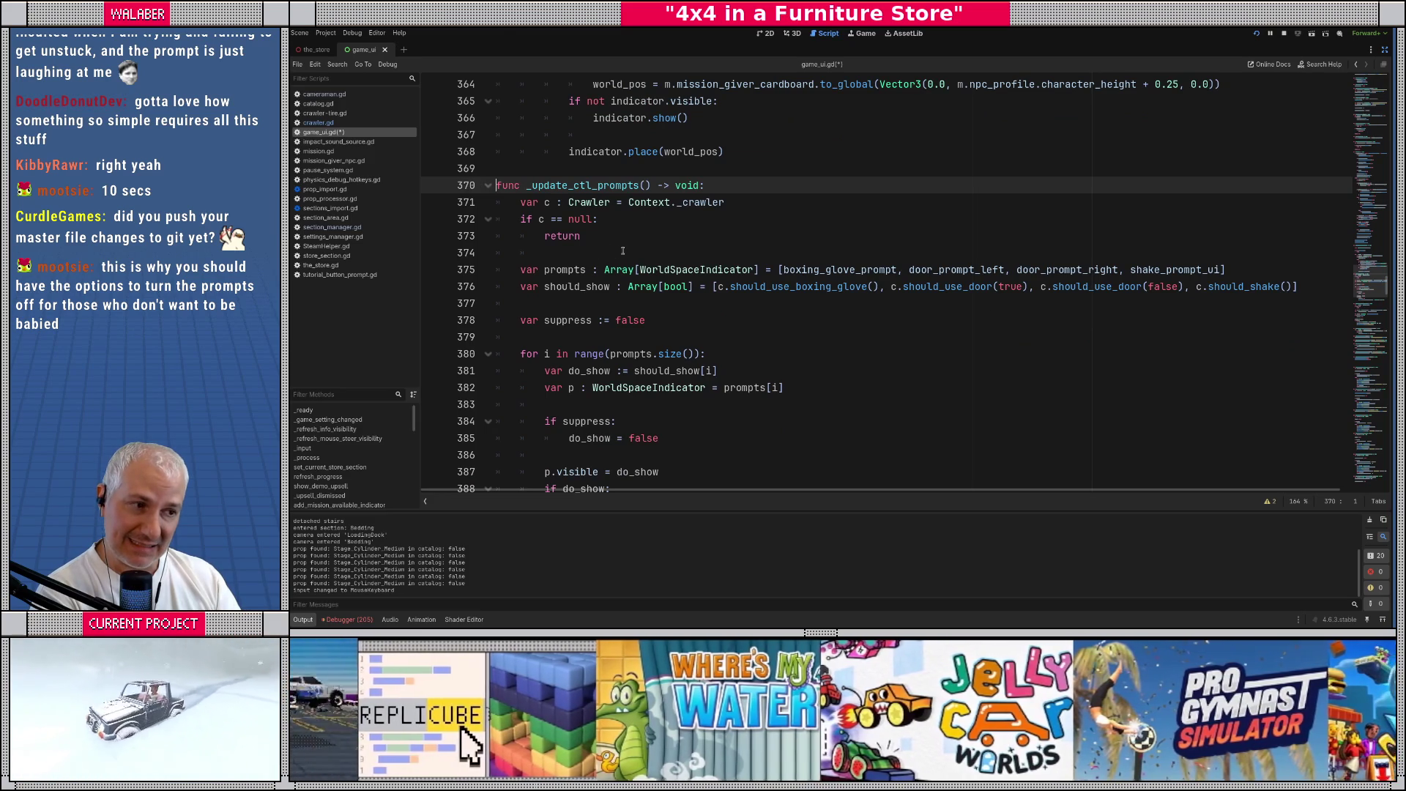
click(609, 253)
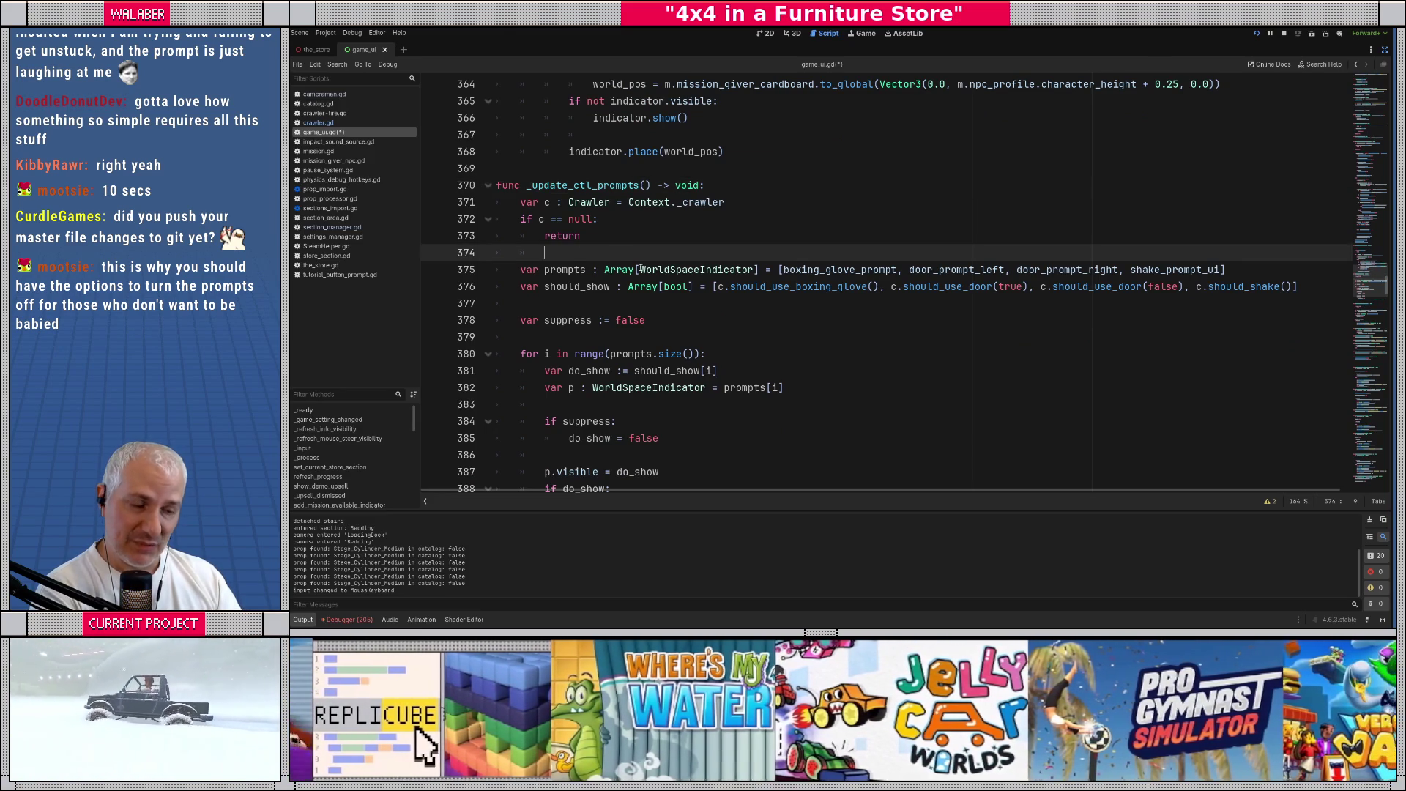
Declare 'var desired_prompt : ActiveControlPrompt = ActiveControlPrompt.None' after the early return
key(Return)
key(Return)
key(Up)
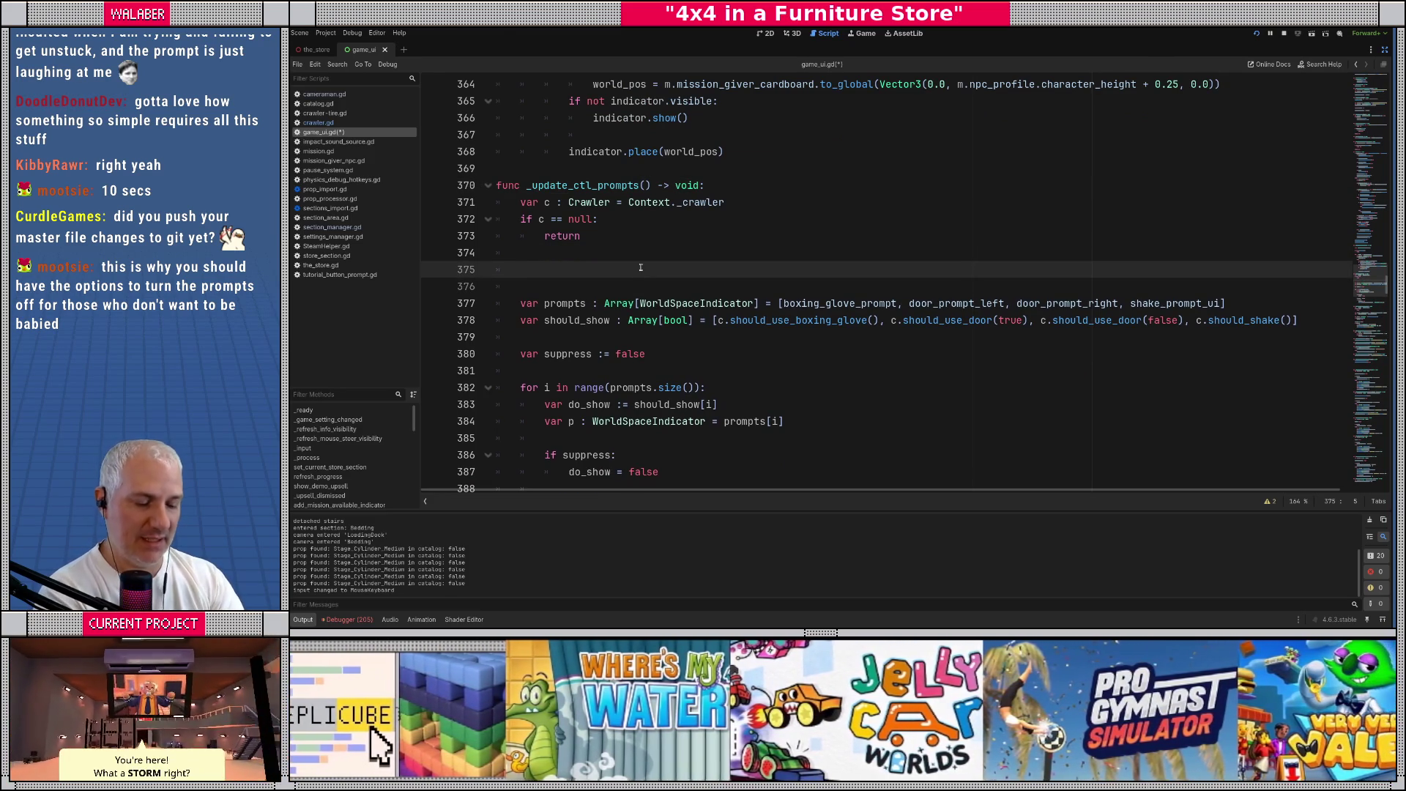
text(var desired_prompt : )
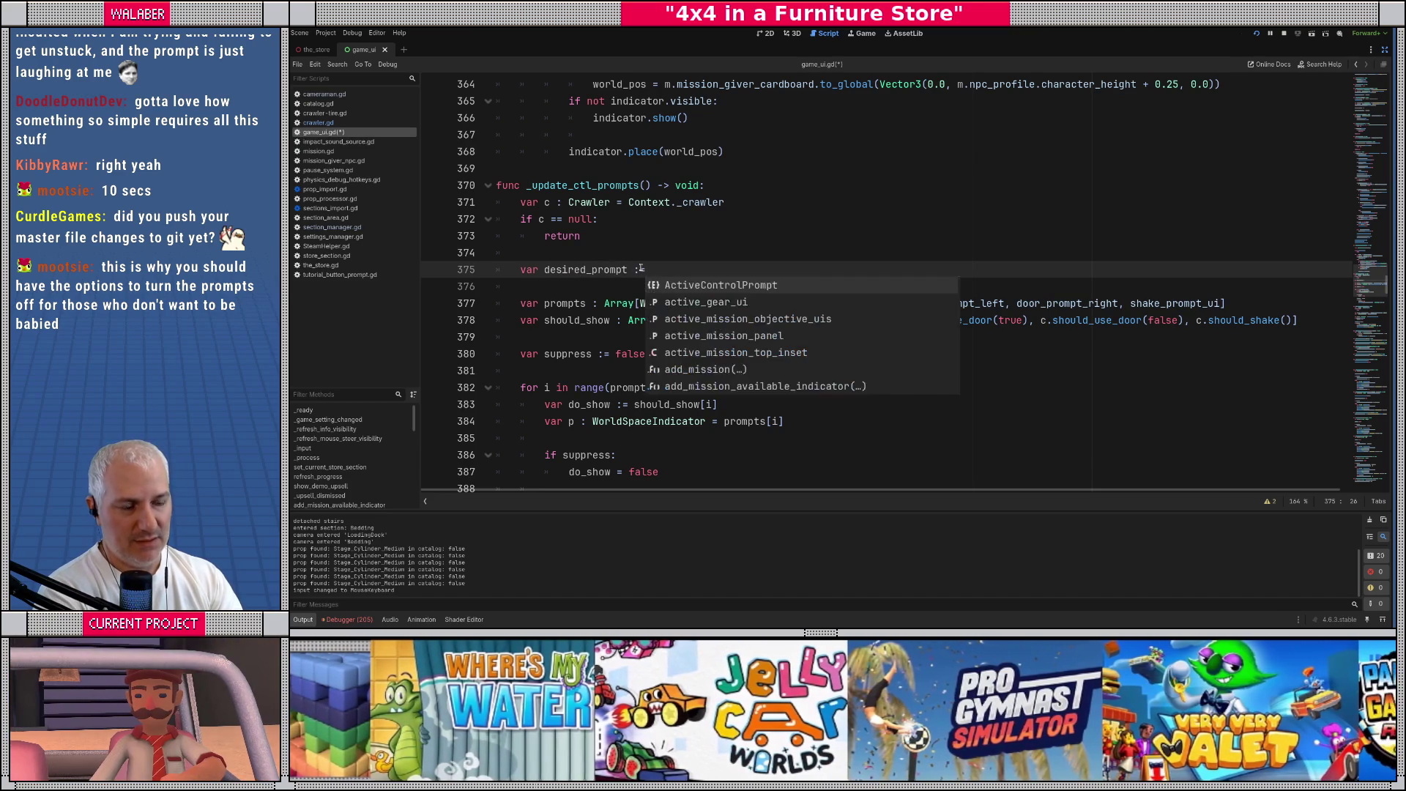
text(Ac)
key(Return)
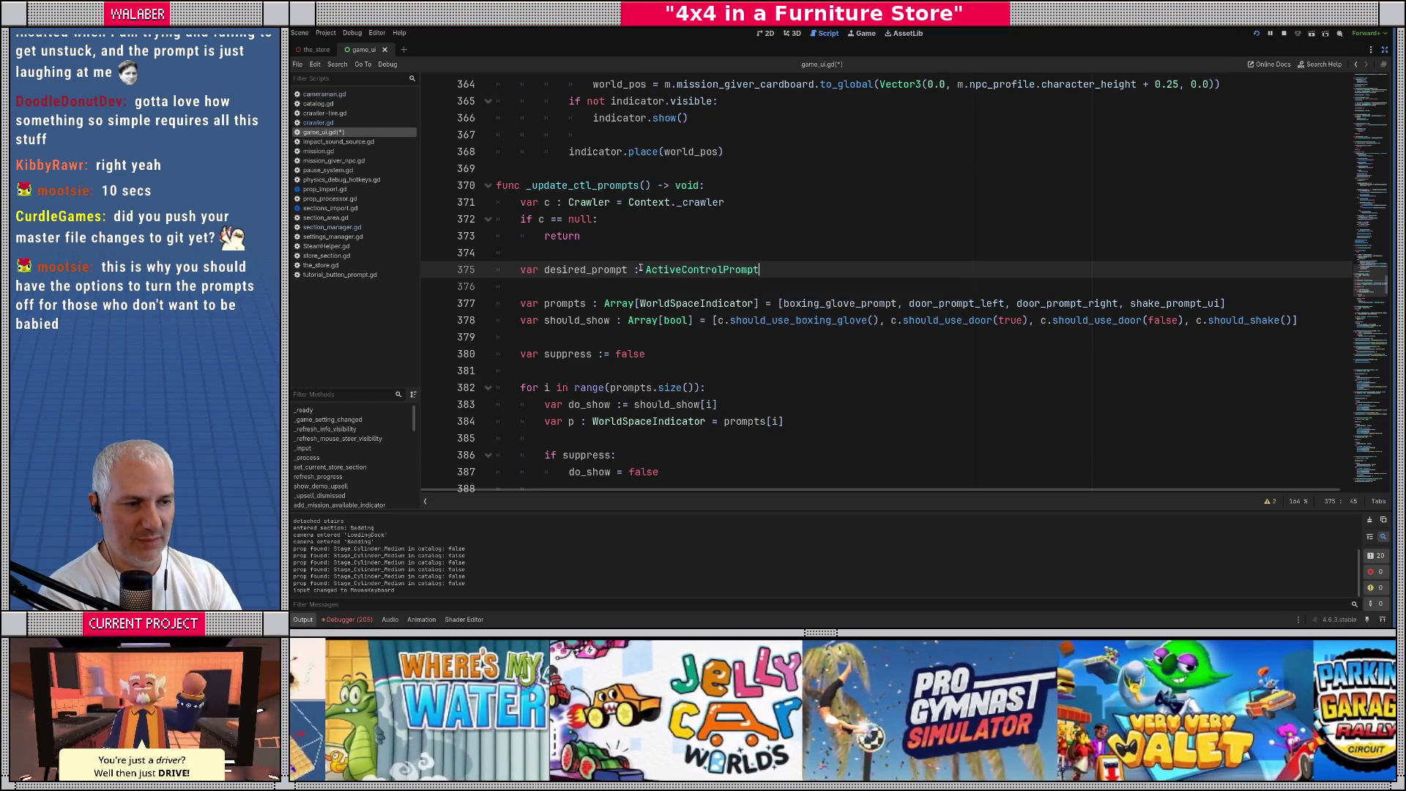
text(= Ac)
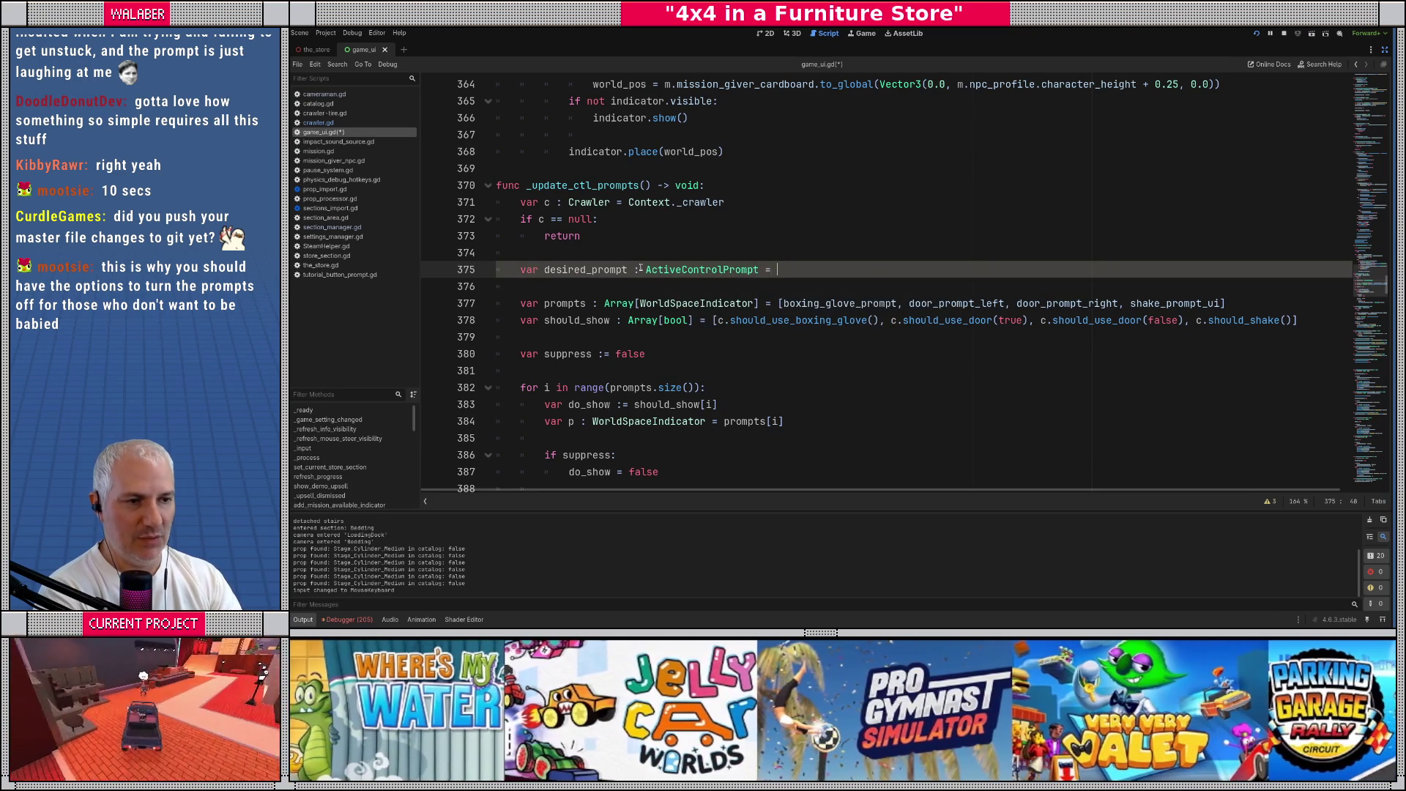
key(Return)
text(.)
key(Return)
key(Return)
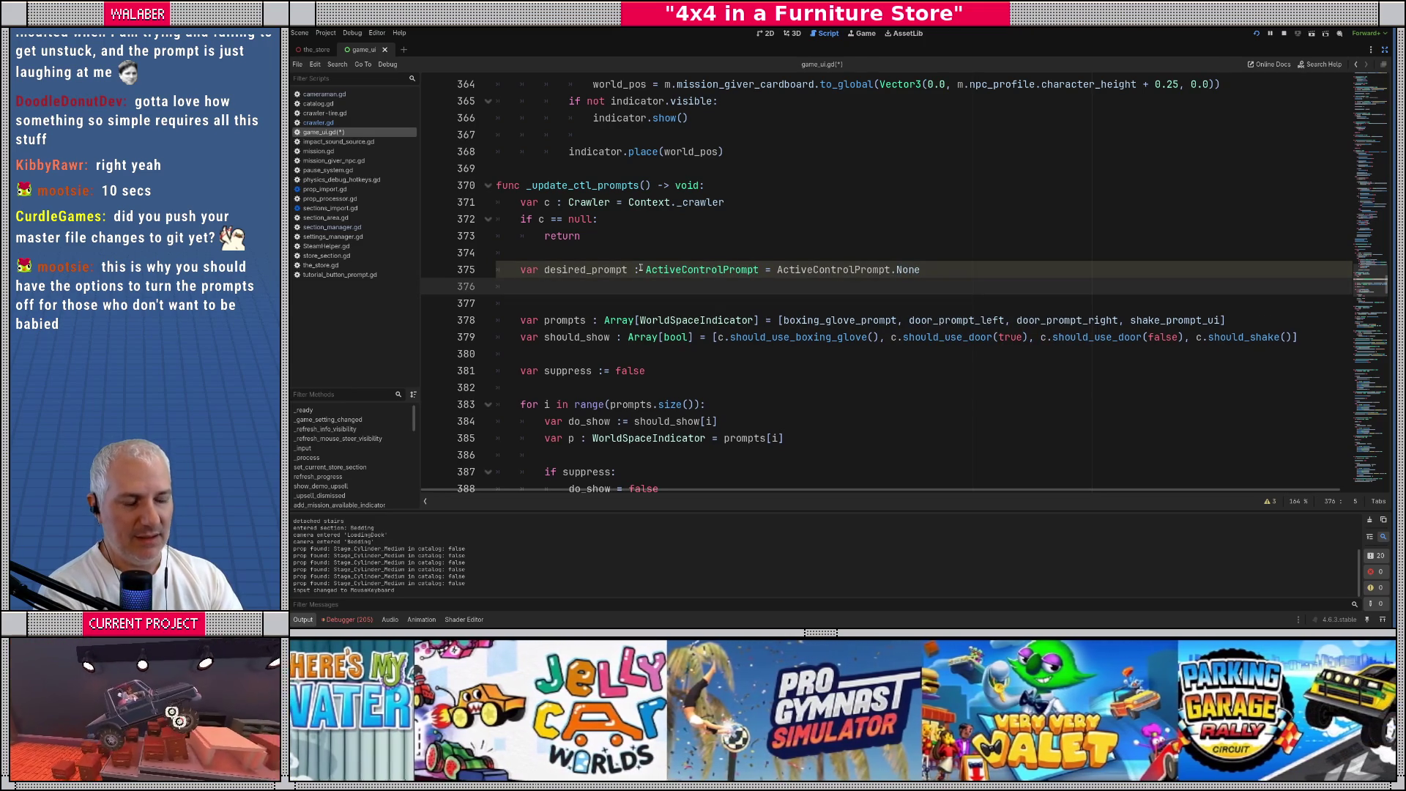
key(Return)
key(Return)
key(Up)
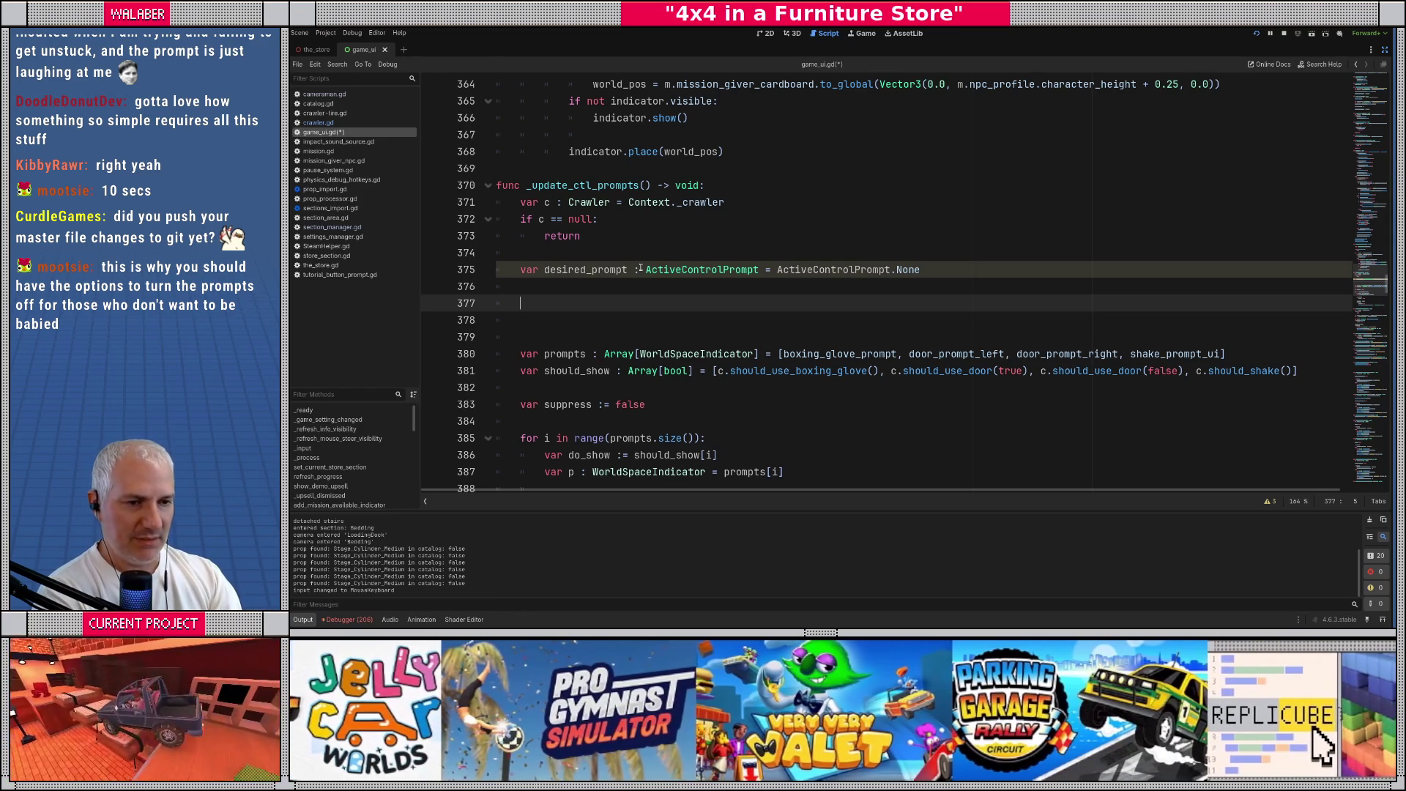
Add an if c.should_use_boxing_glove check that sets desired_prompt to ActiveControlPrompt.Boxing
text(if c.shoul)
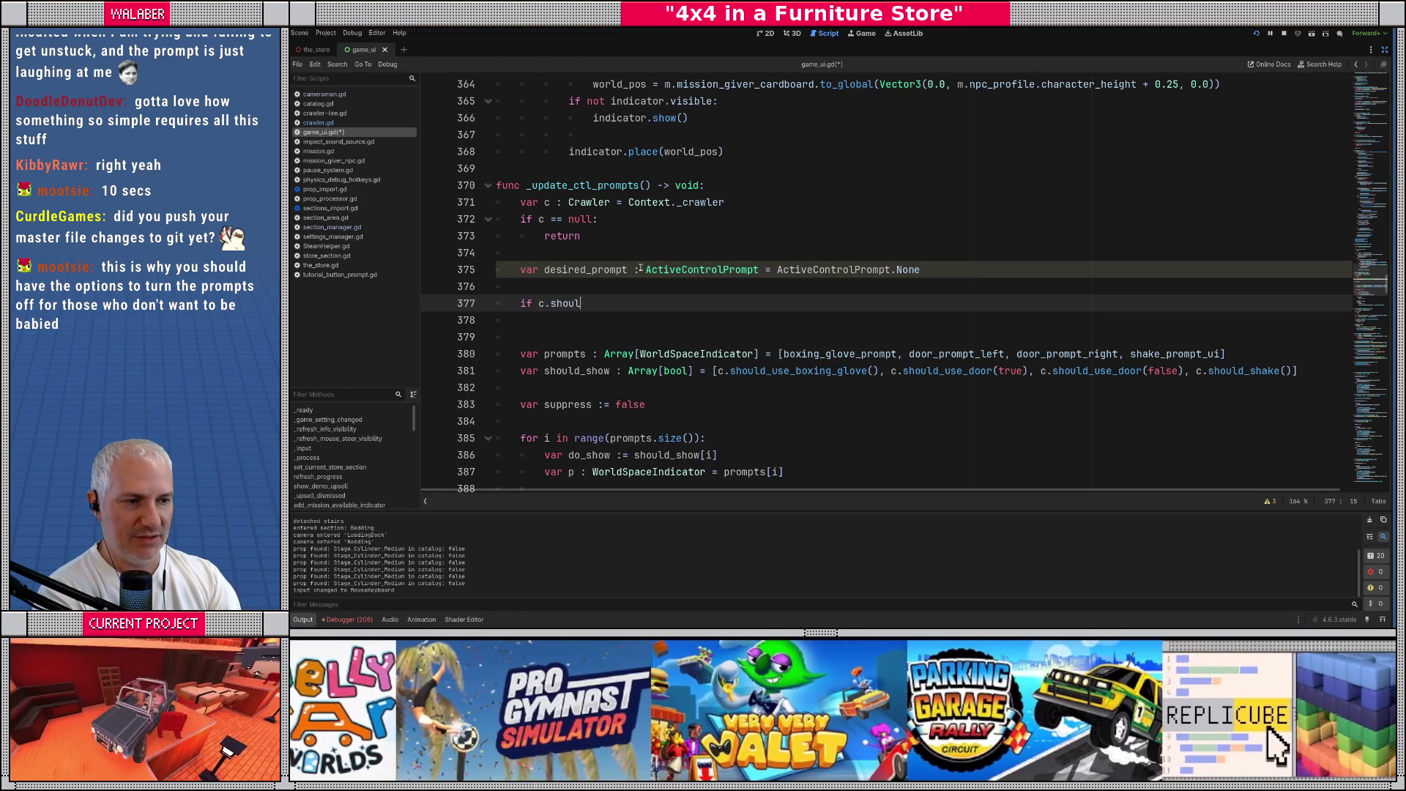
text(d_us)
key(Return)
text(:)
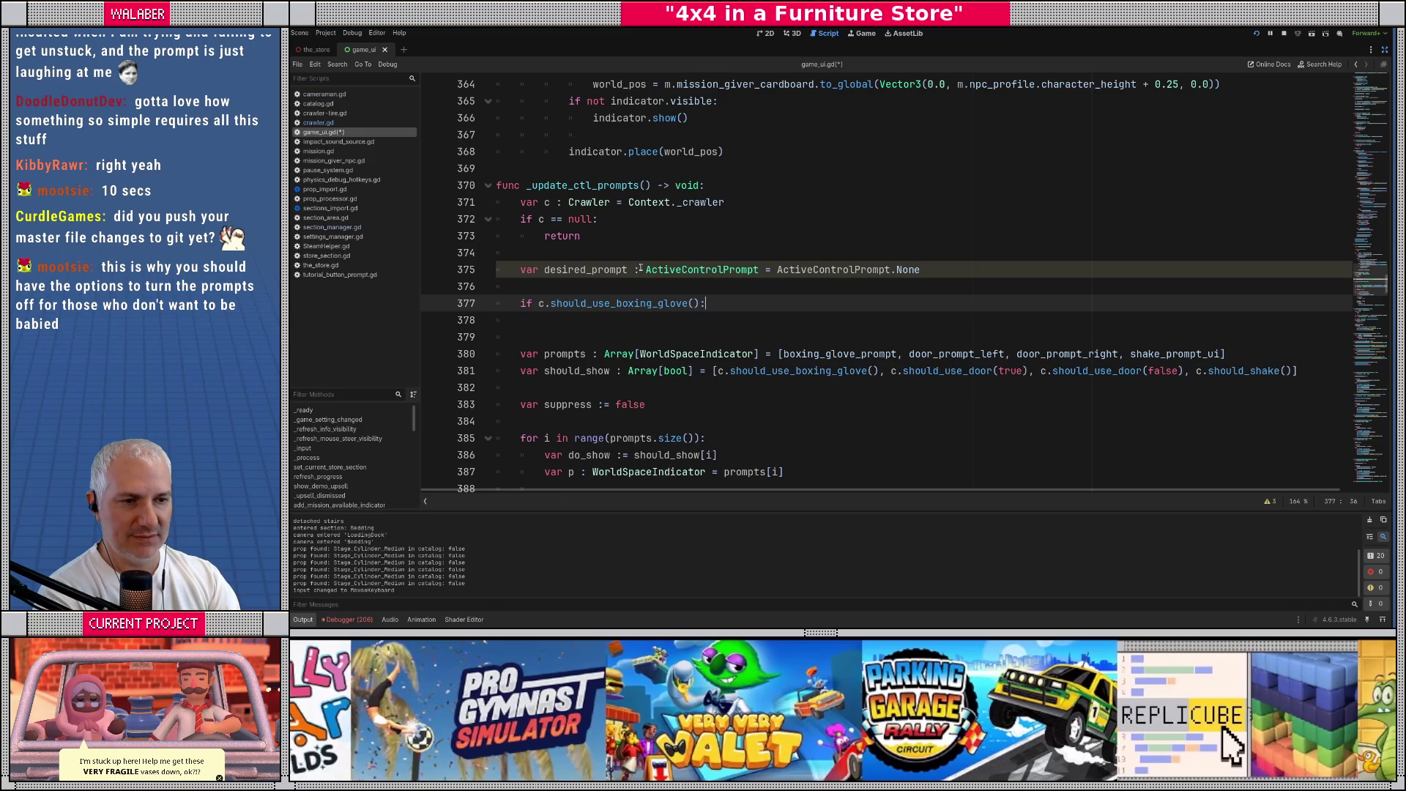
key(Return)
text(des)
key(Return)
text(= Act)
key(Return)
text(.)
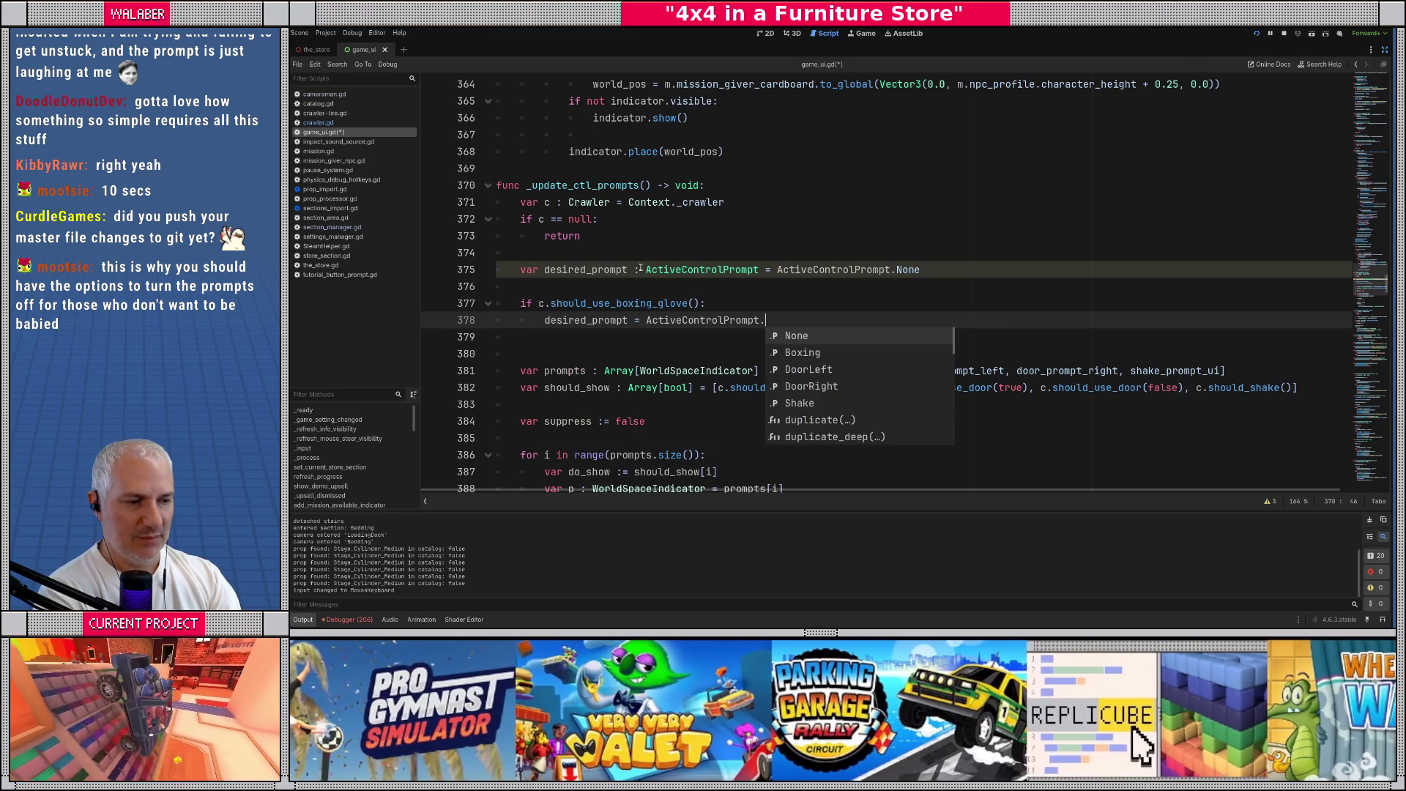
text(B)
key(Return)
key(Return)
Add an elif c.should_use_door(true) branch setting desired_prompt to ActiveControlPrompt.DoorLeft
text(elif)
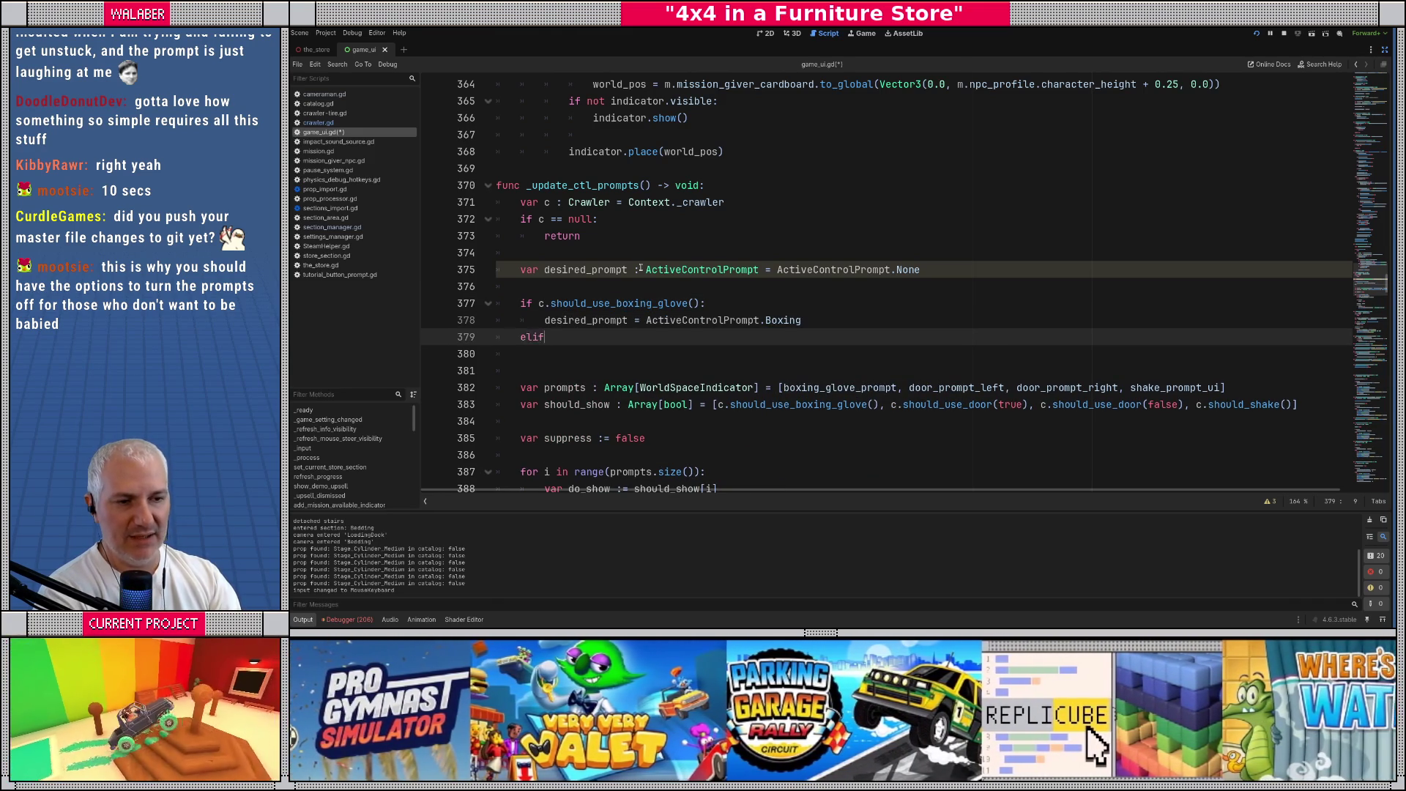
text( c.should)
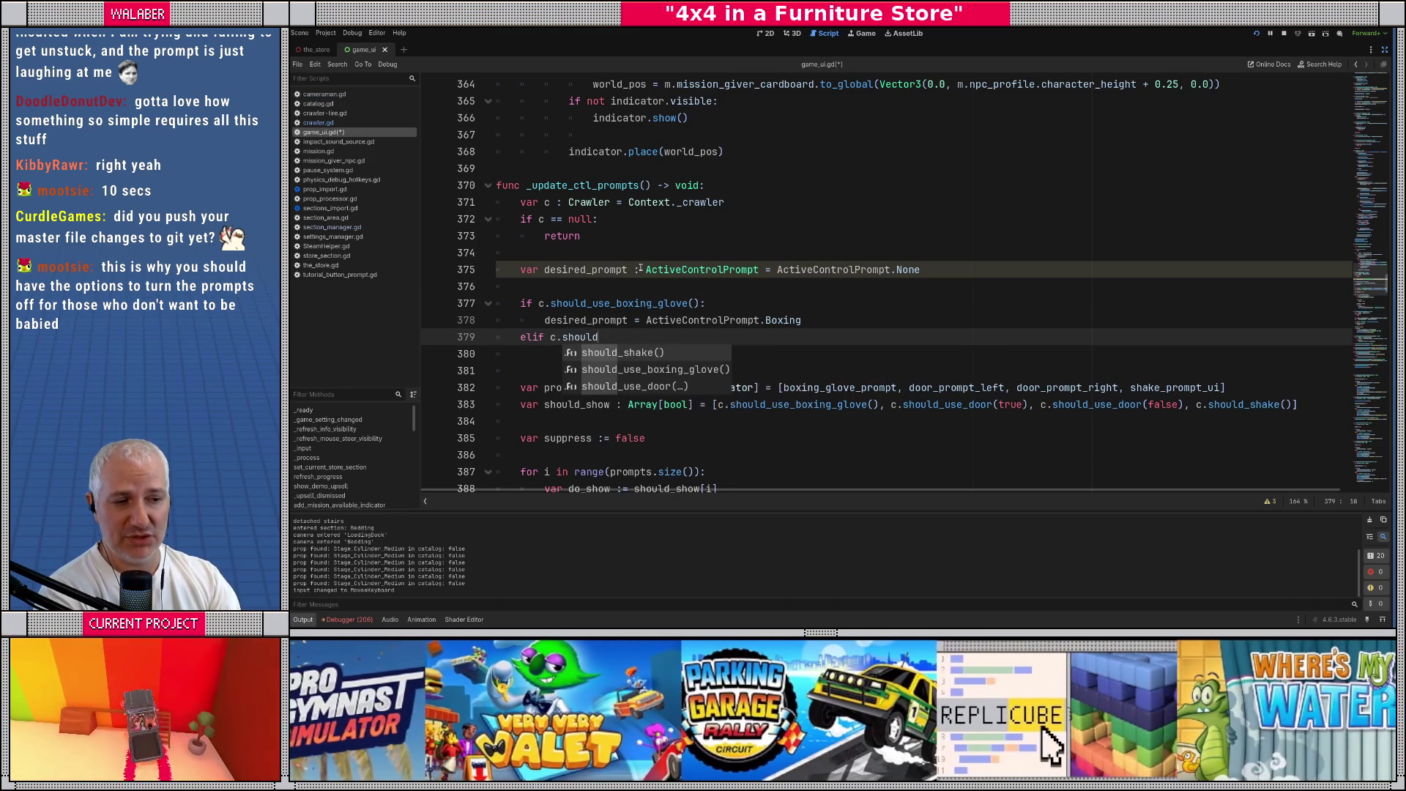
text(_use_d)
key(Return)
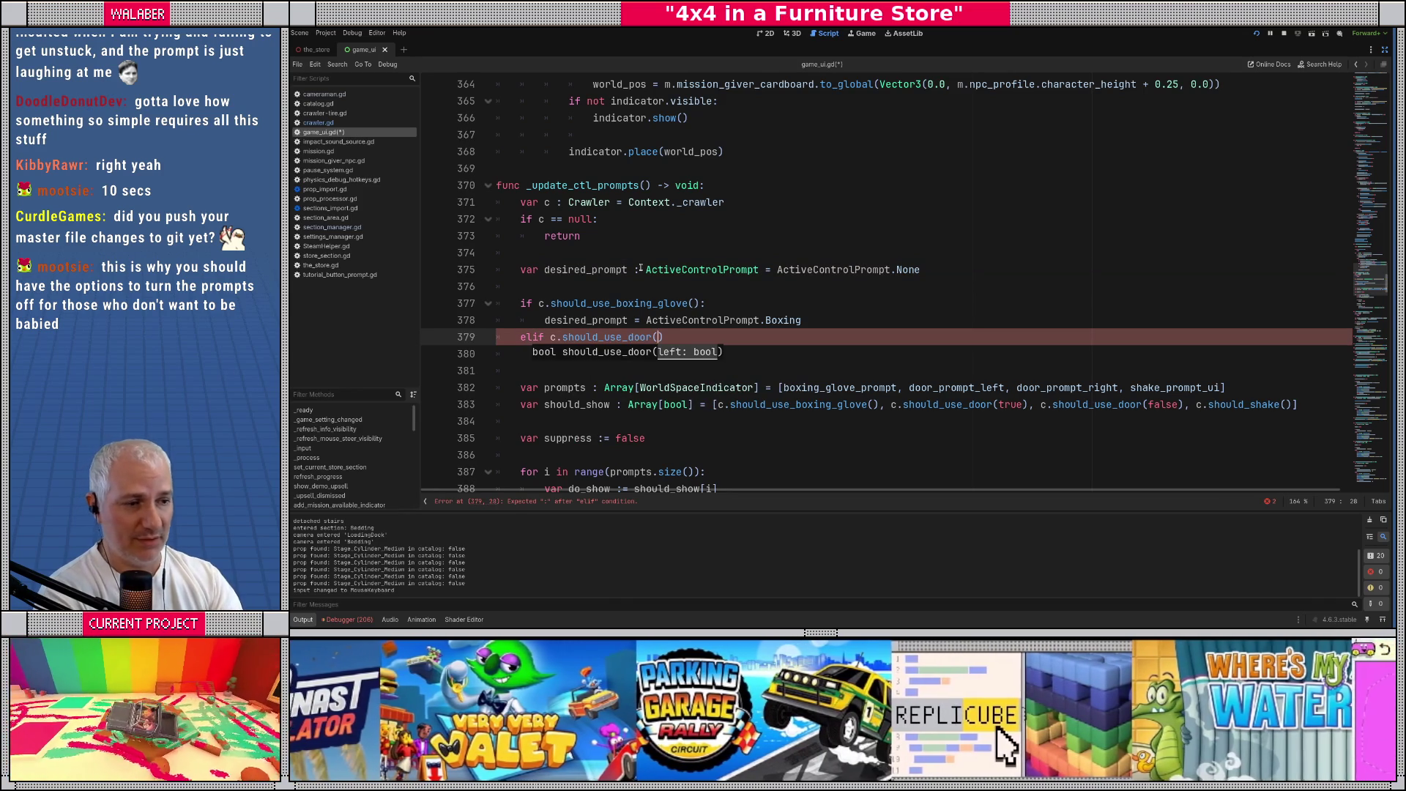
text(true):)
key(Return)
text(desired_p)
key(Return)
text(= Ac)
key(Return)
text(.)
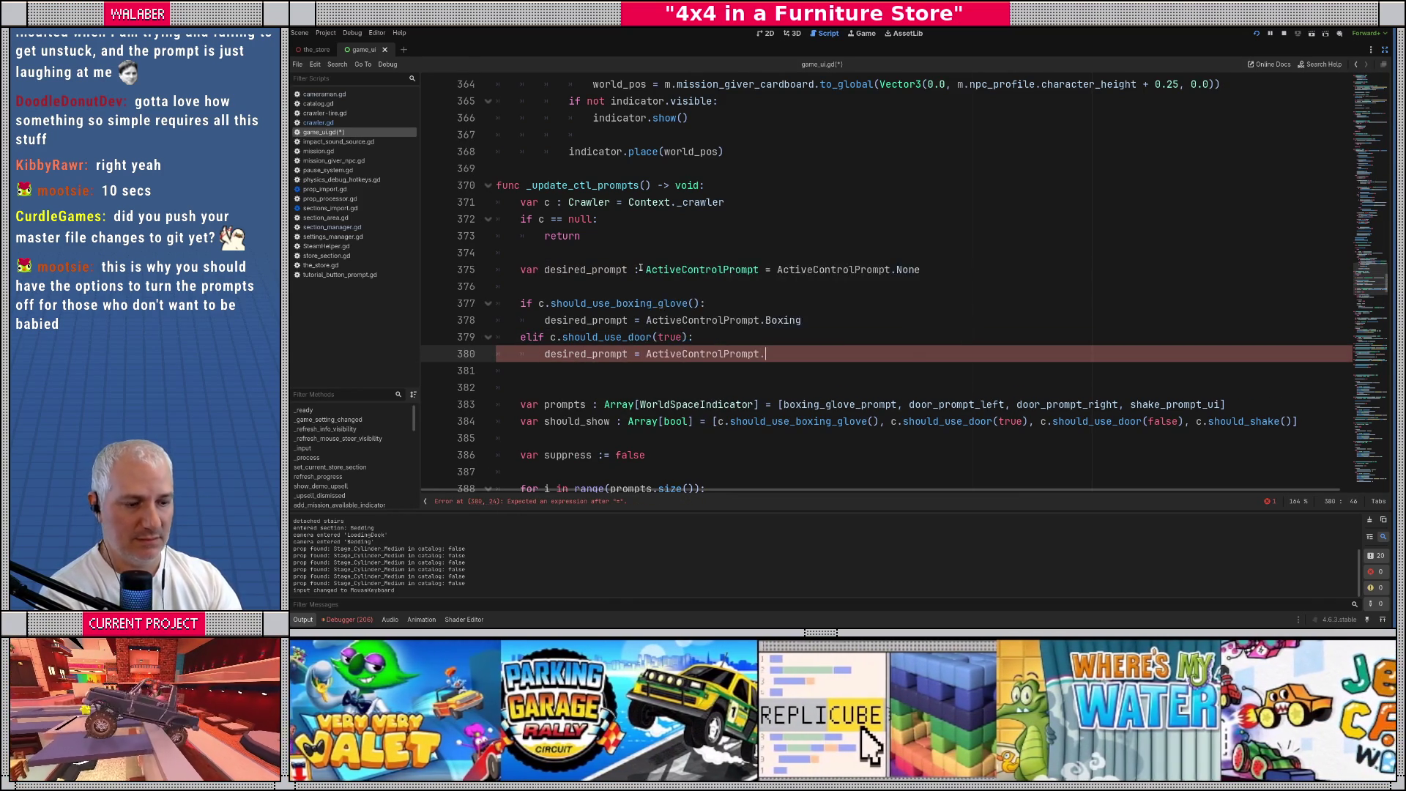
text(Do)
key(Return)
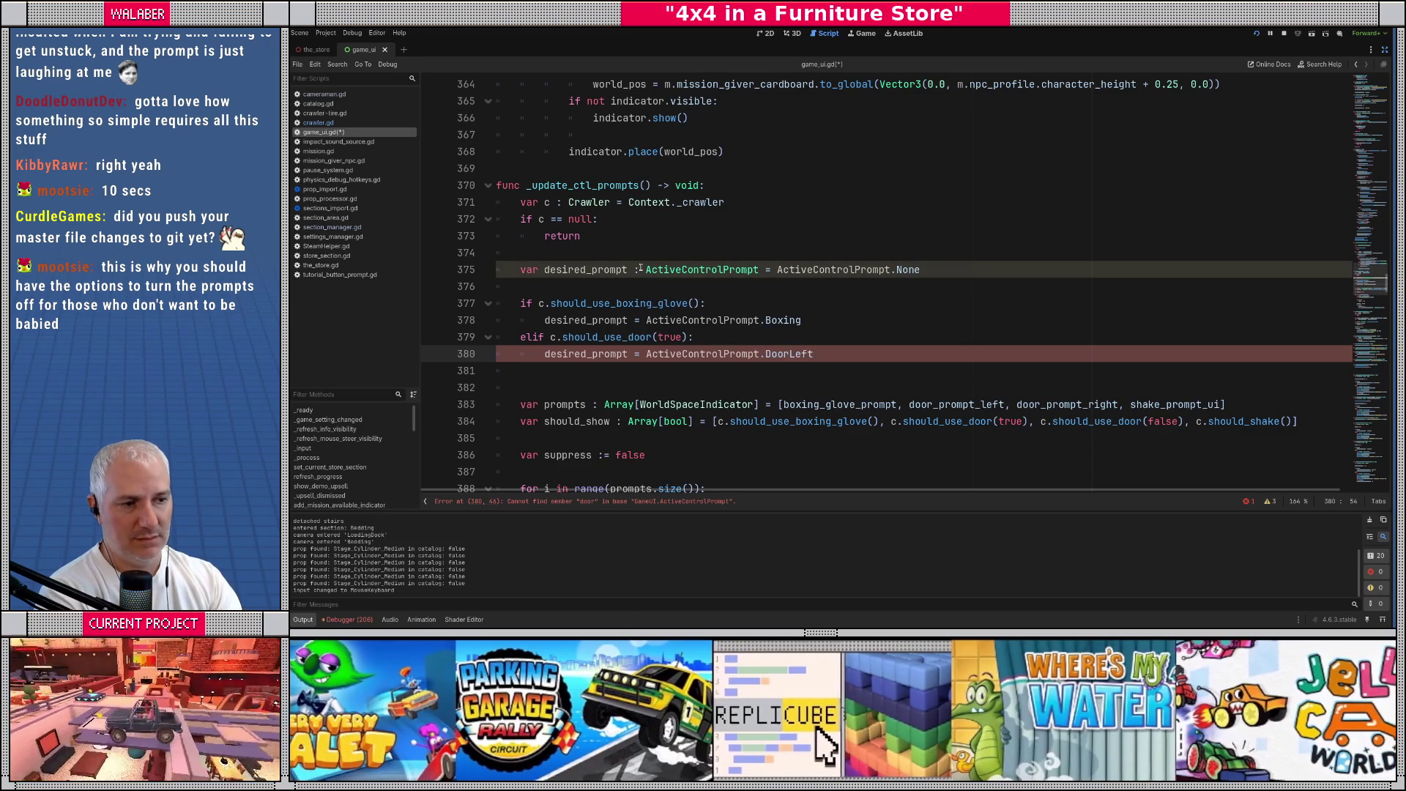
key(Return)
key(BackSpace)
Add an elif c.should_use_door(false) branch setting desired_prompt to ActiveControlPrompt.DoorRight
text(elif )
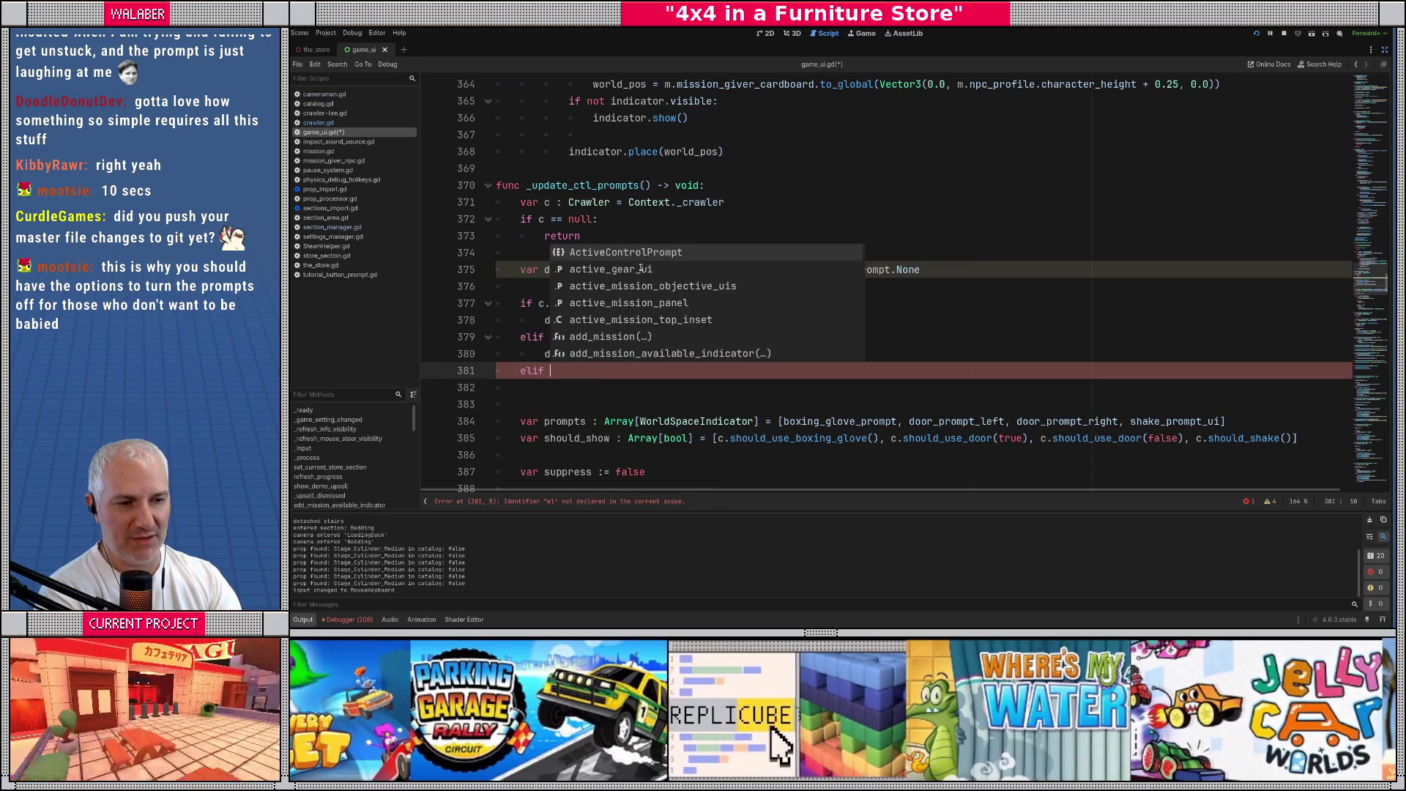
text(c.)
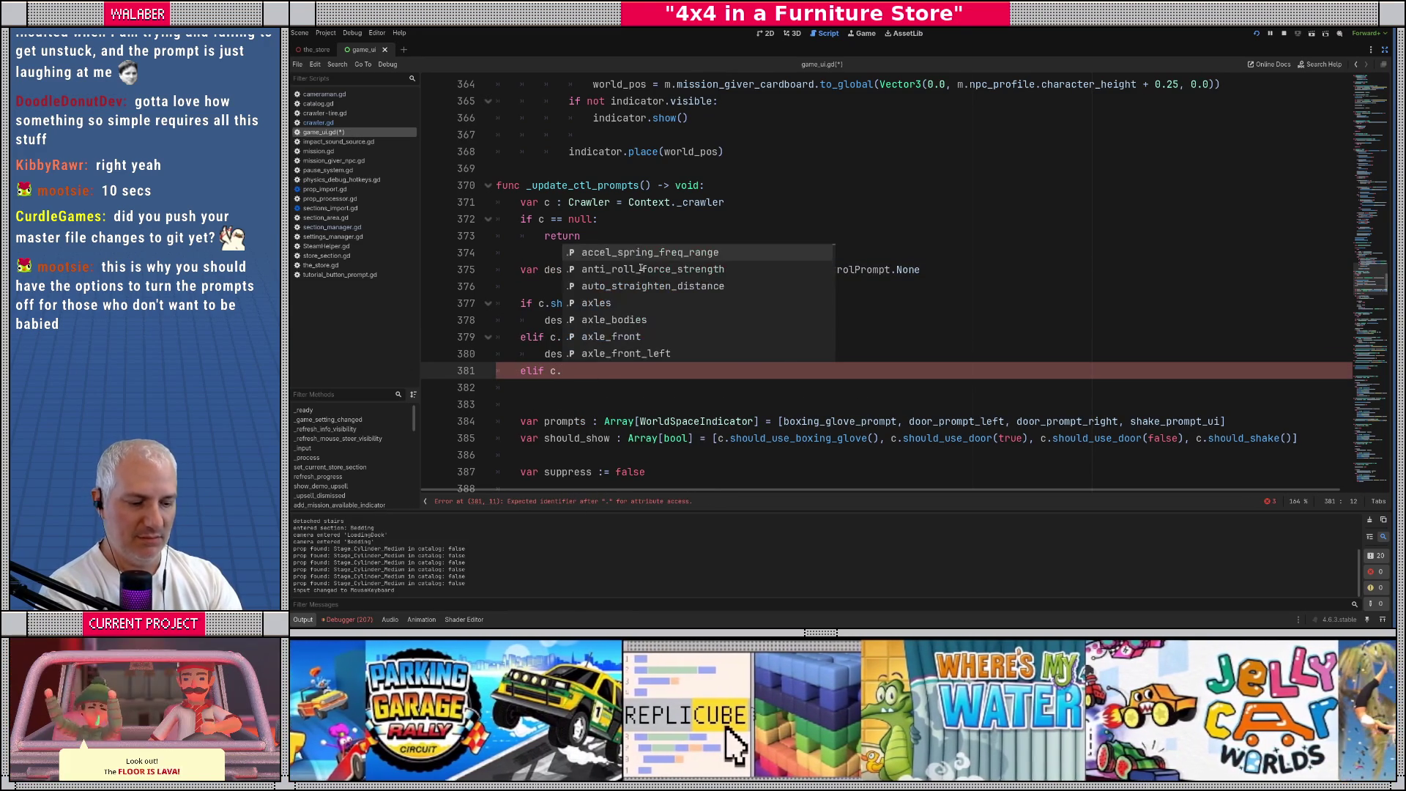
text(should)
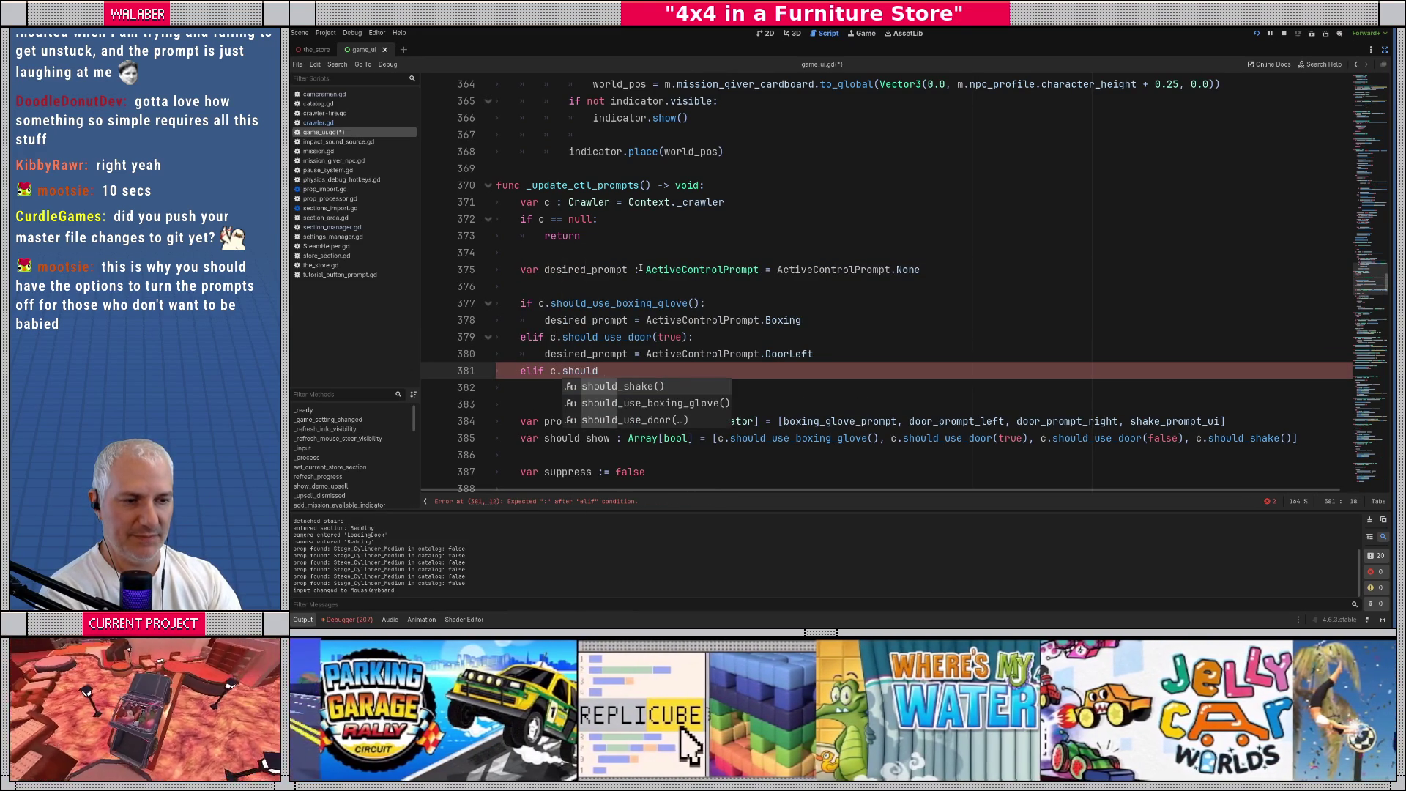
text(_use_d)
key(Return)
text(false)
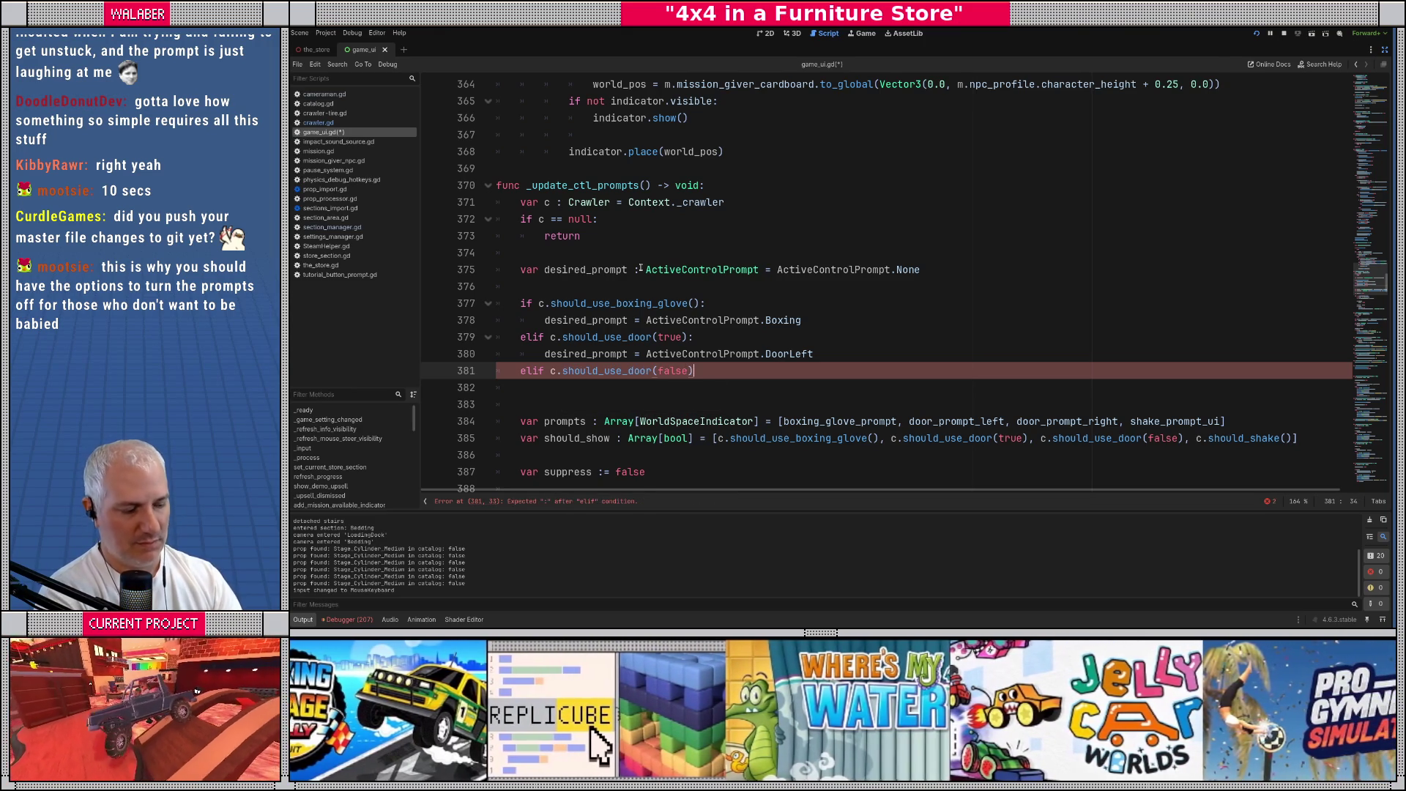
key(End)
key(Return)
text(des)
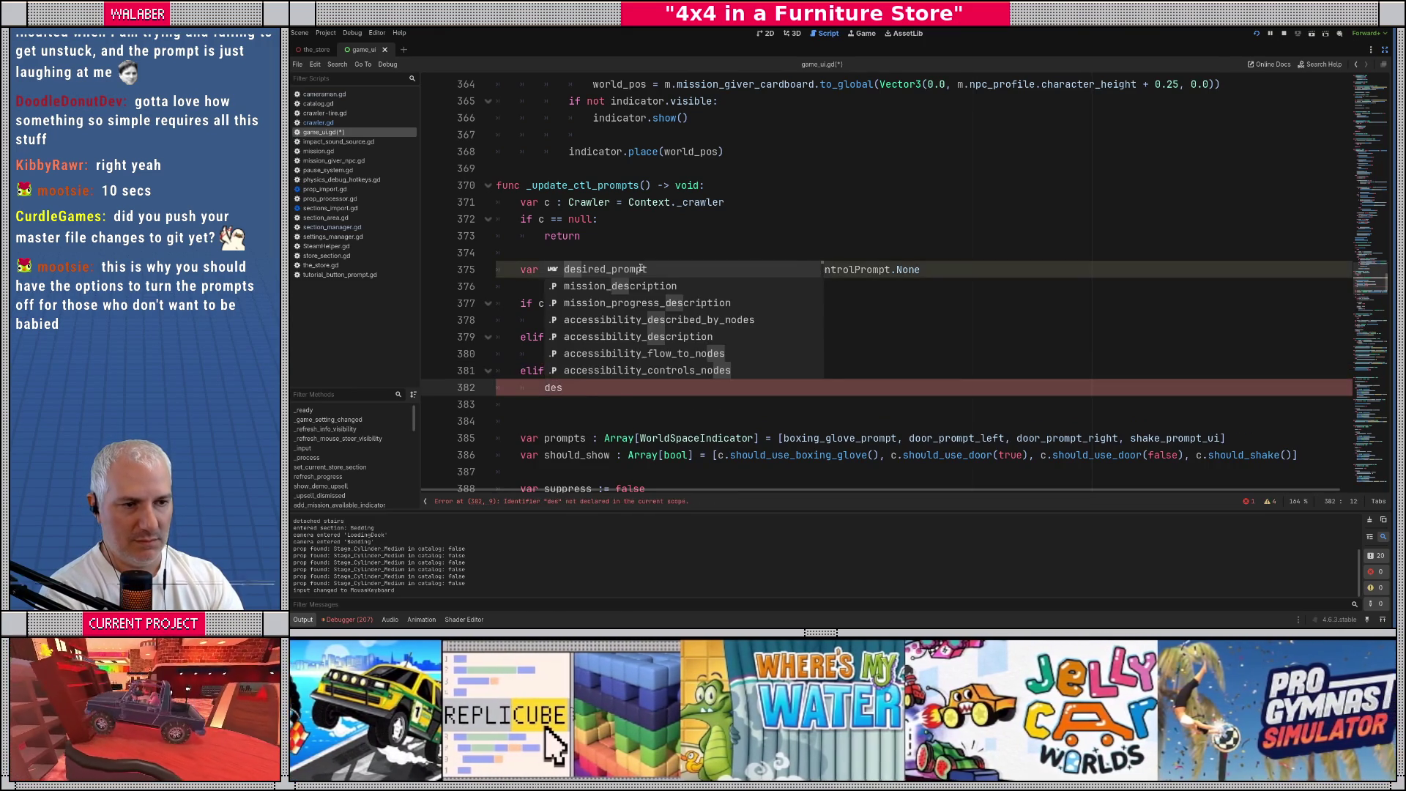
key(Return)
text(= ActiveControlPrompt)
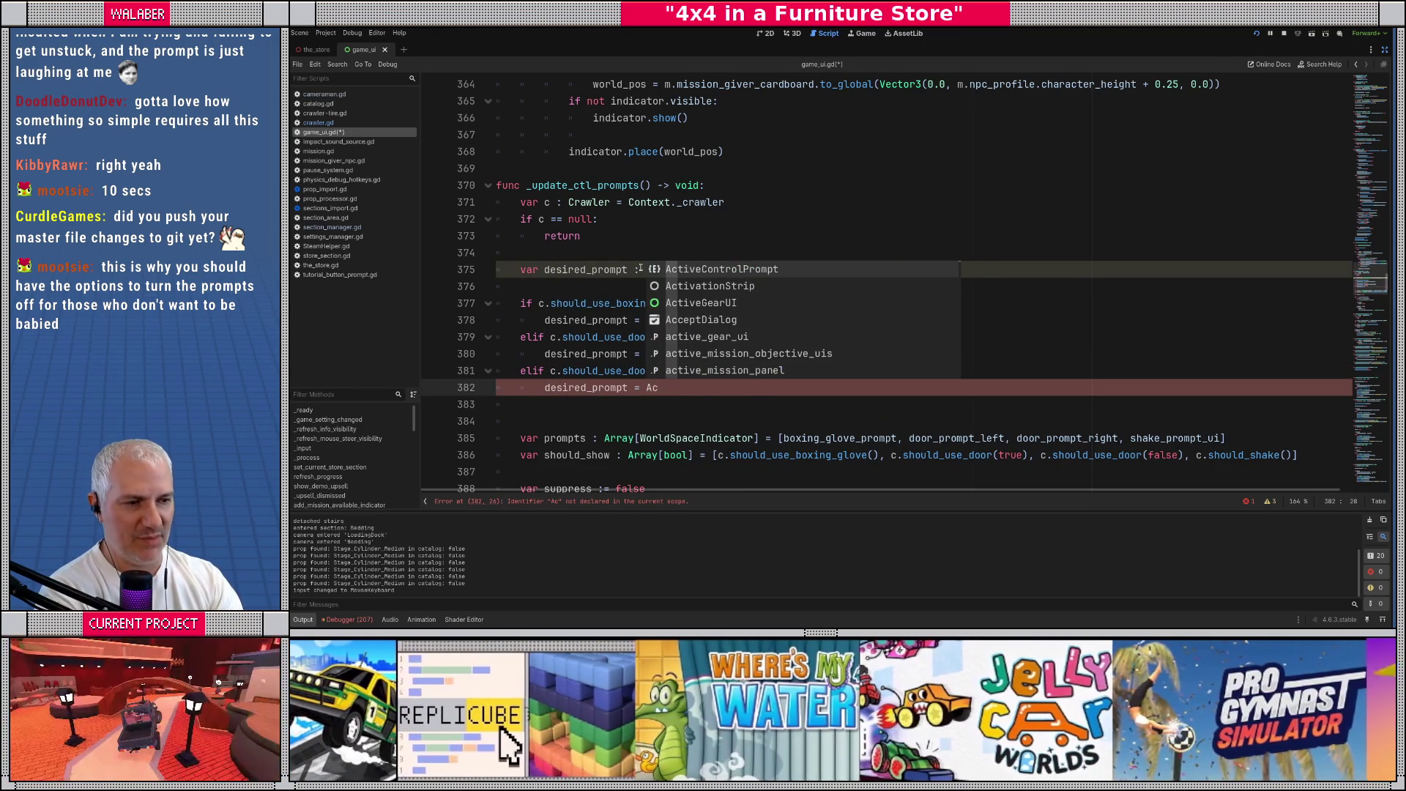
key(Return)
text(.dorr)
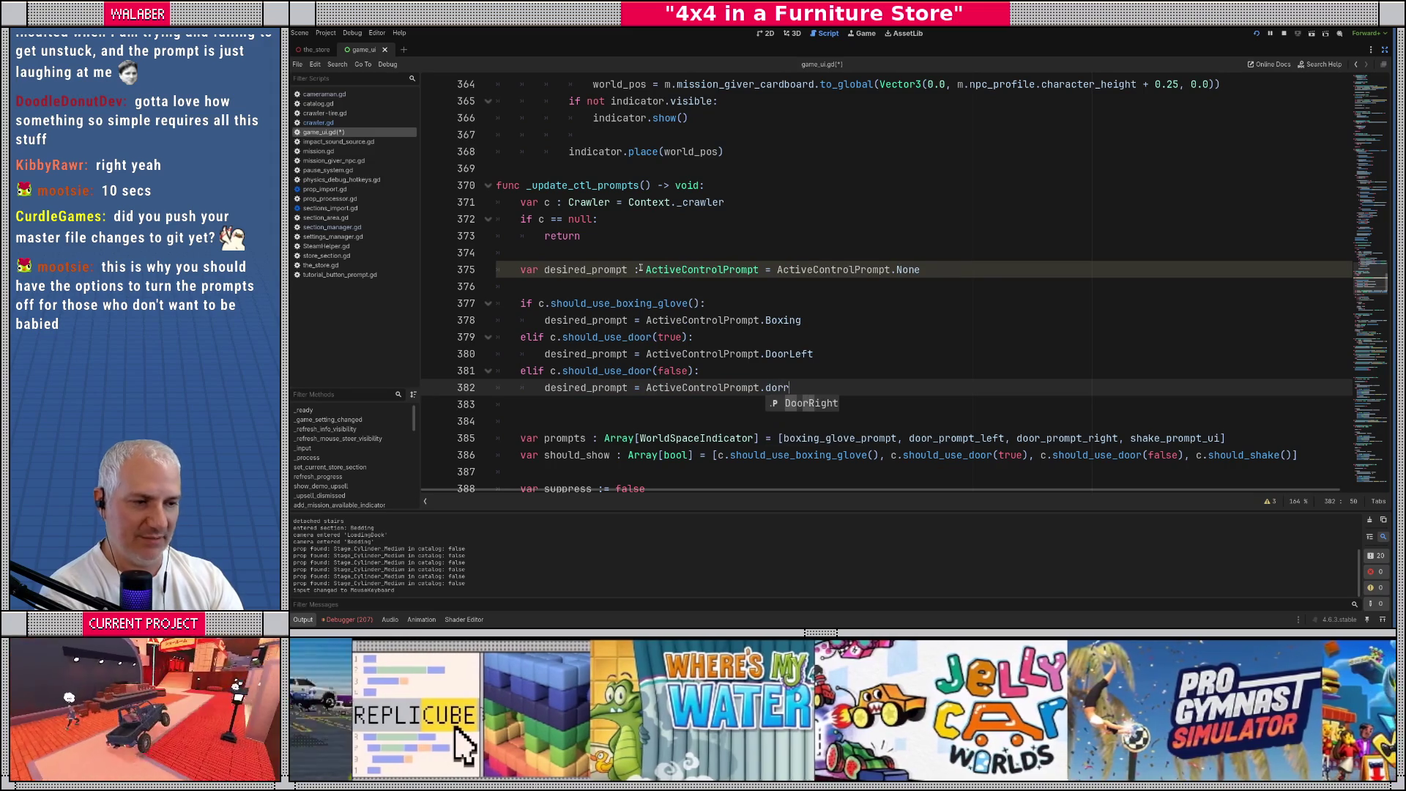
key(Return)
key(Return)
Add an elif c.should_shake branch setting ActiveControlPrompt.Shake, then a '# switching logic' comment
text(el)
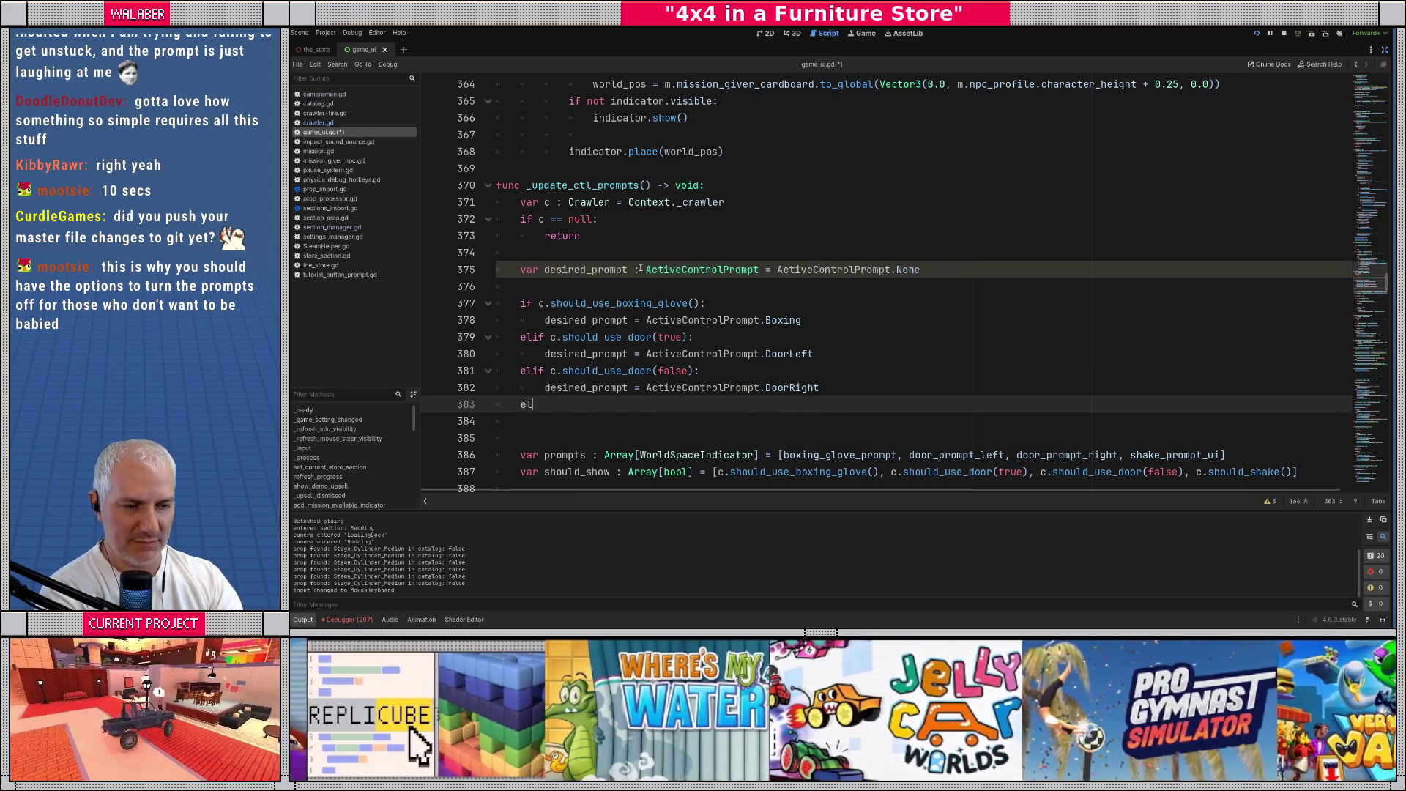
text(if c.should_sh)
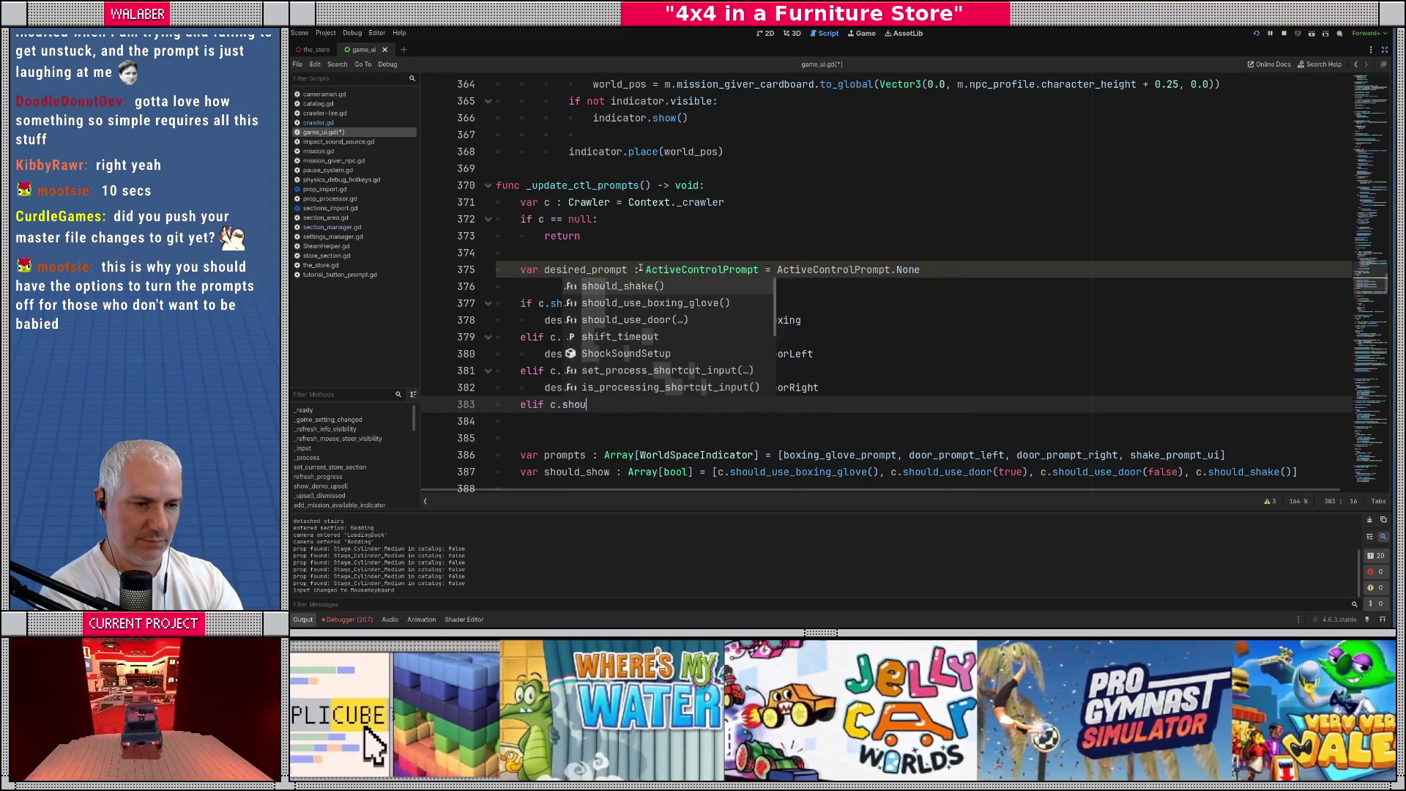
key(Return)
text(:)
key(Return)
text(des)
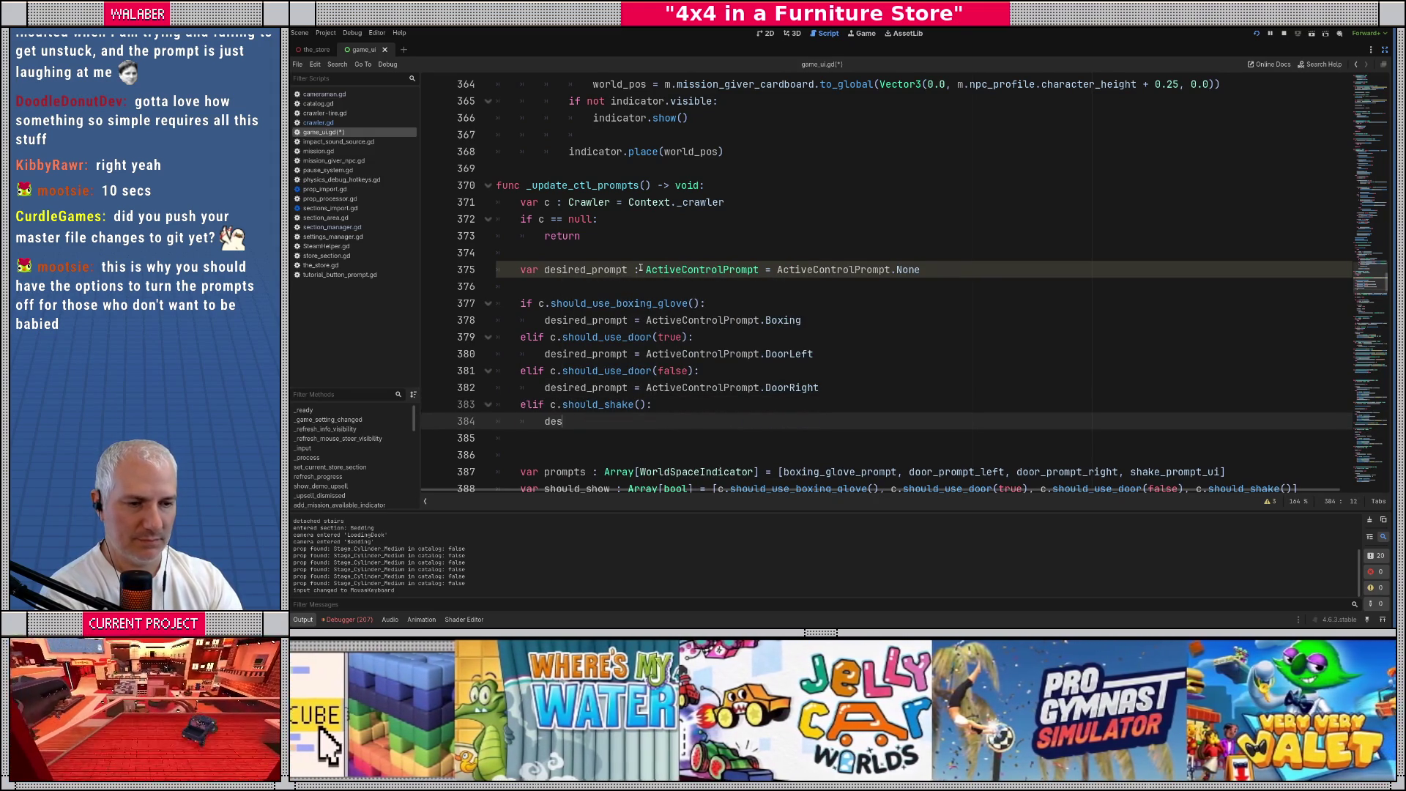
key(Return)
text(= ActiveC)
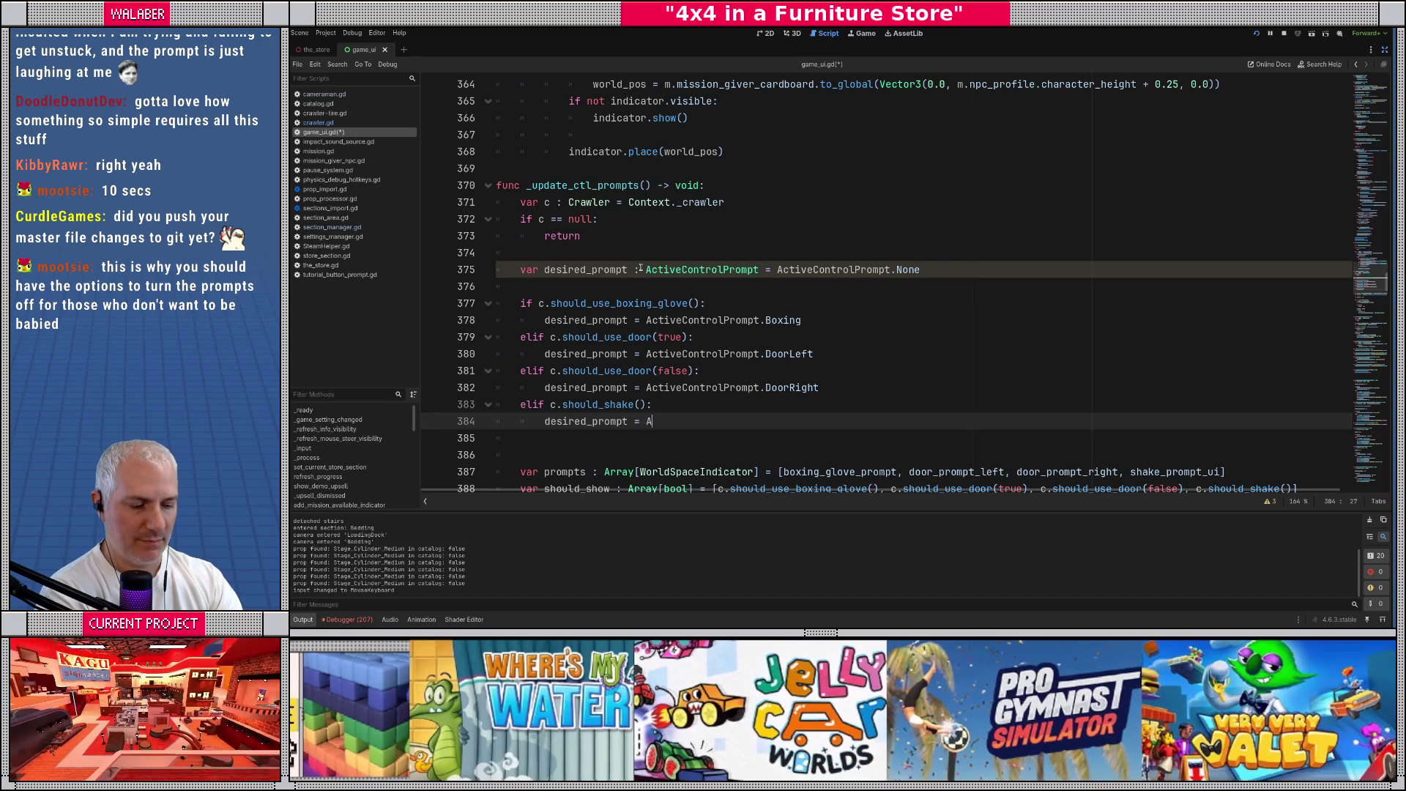
key(Return)
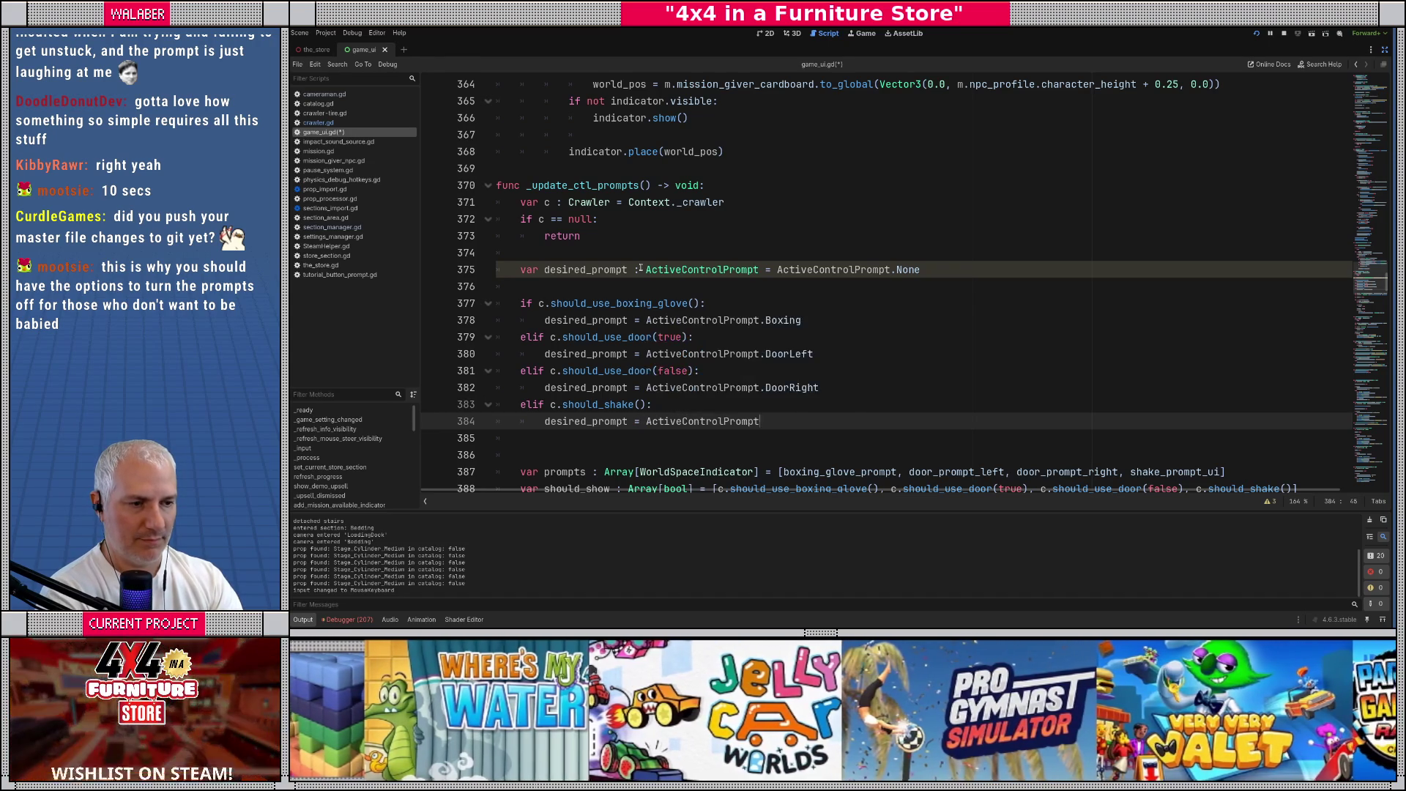
text(.Sh)
key(Return)
key(Return)
key(Return)
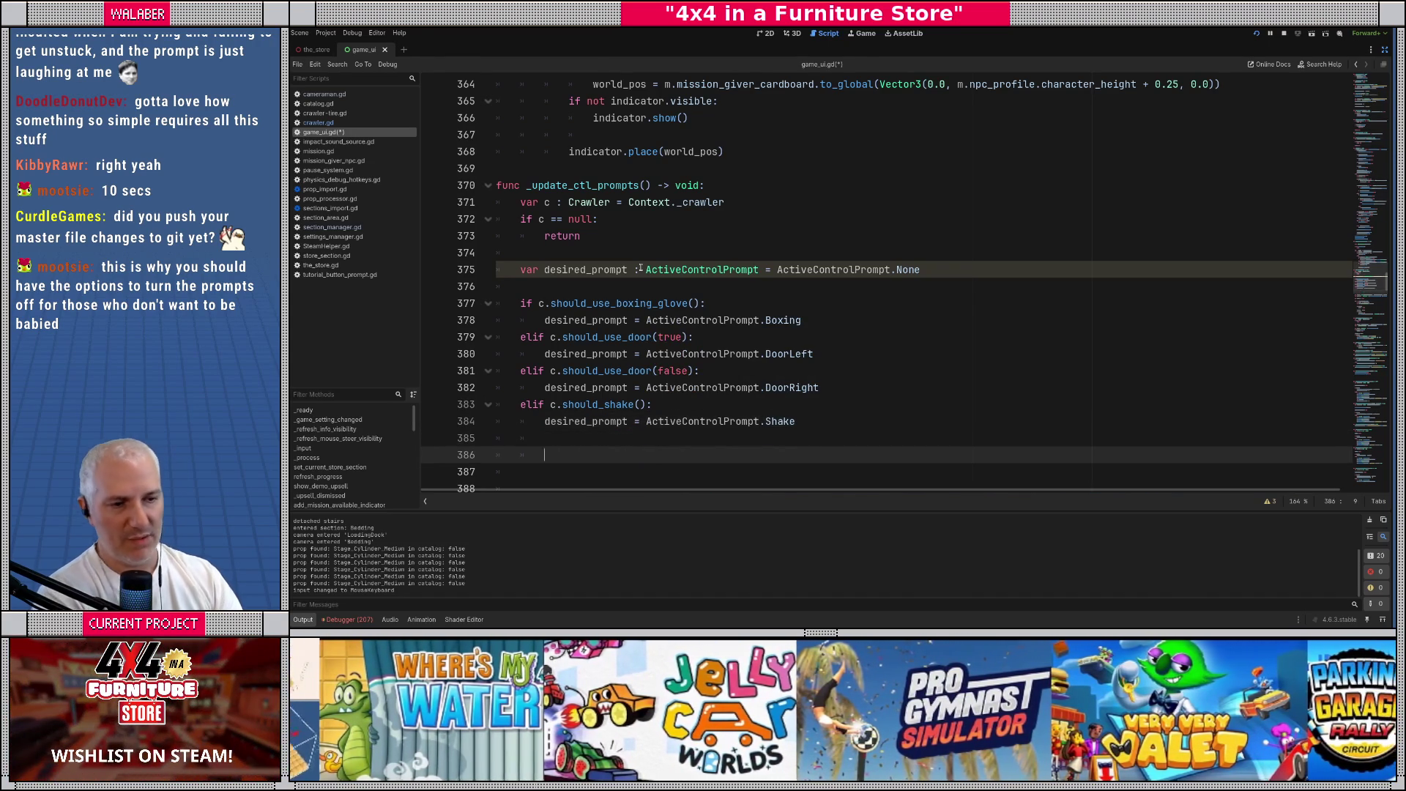
scroll(741, 189, down, 2)
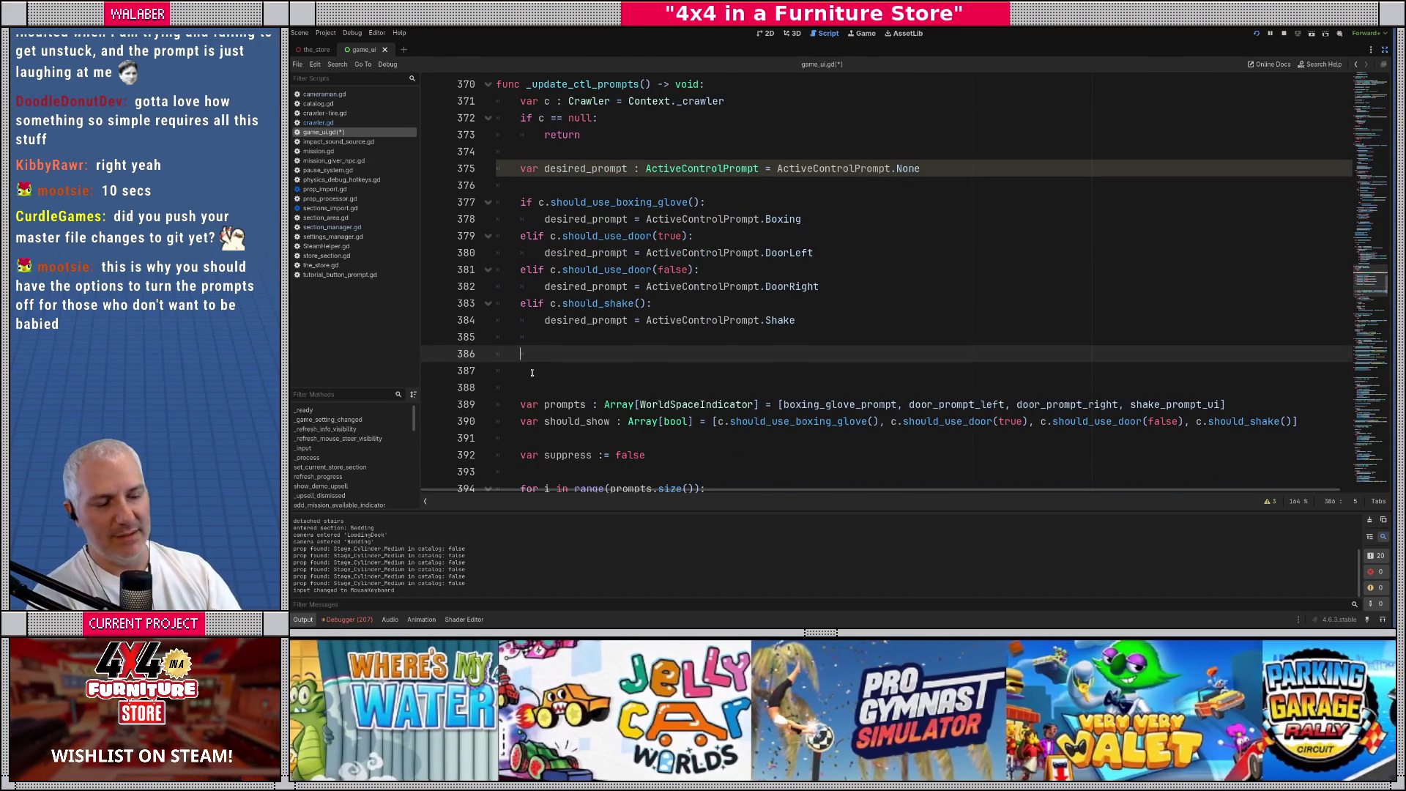
key(Return)
text(# swit)
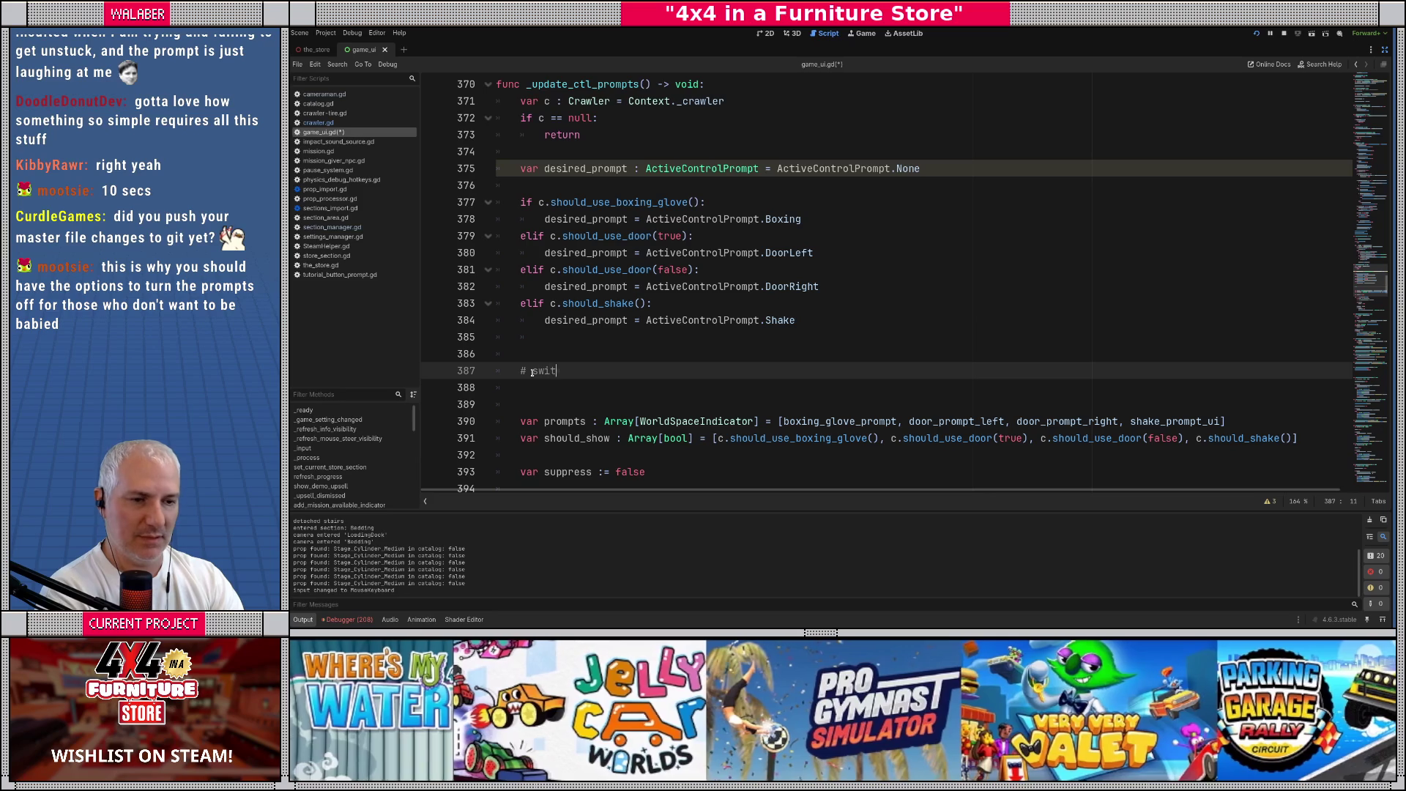
text(ching logic)
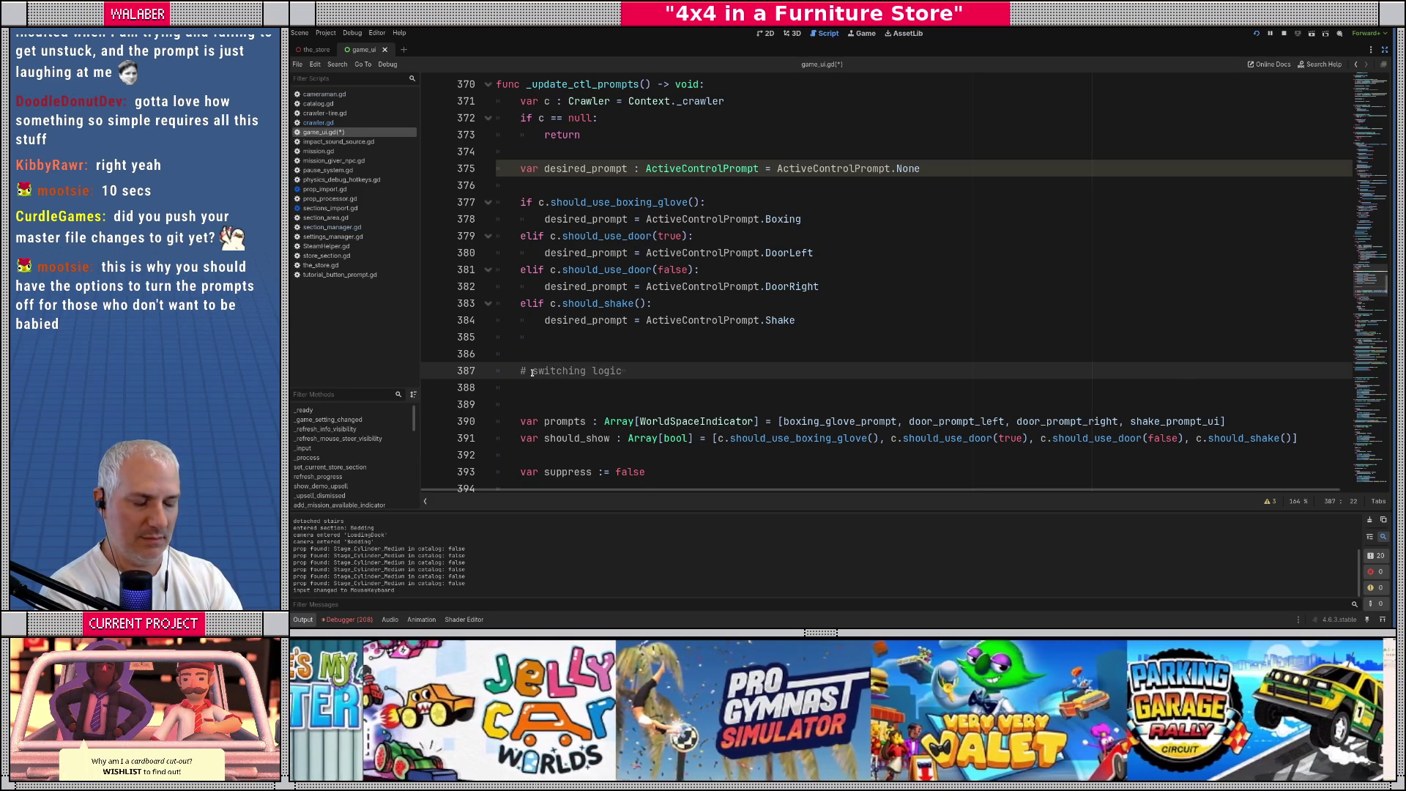
key(Return)
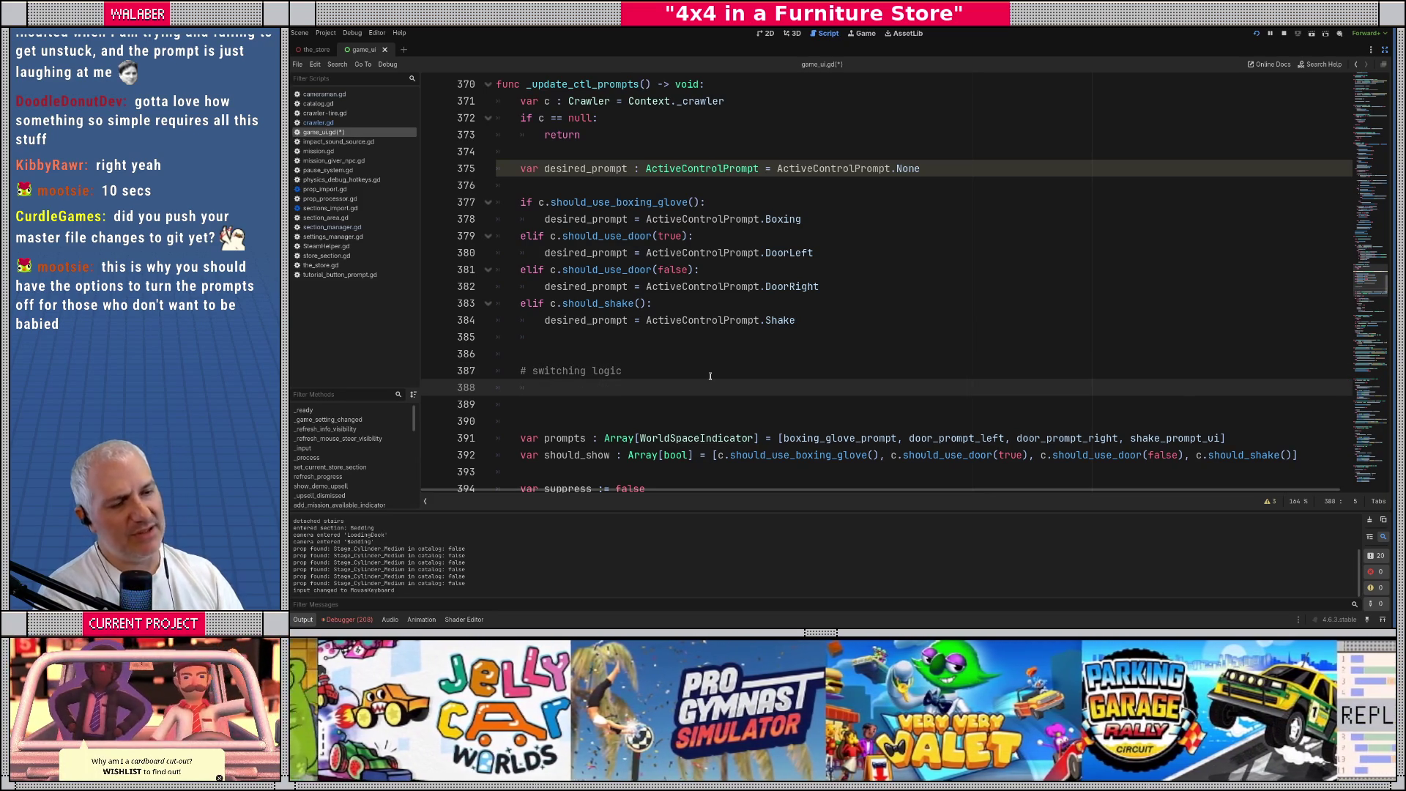
Assign _active_ctl_prompt = desired_prompt only when _active_ctl_prompt != desired_prompt
text(_ac)
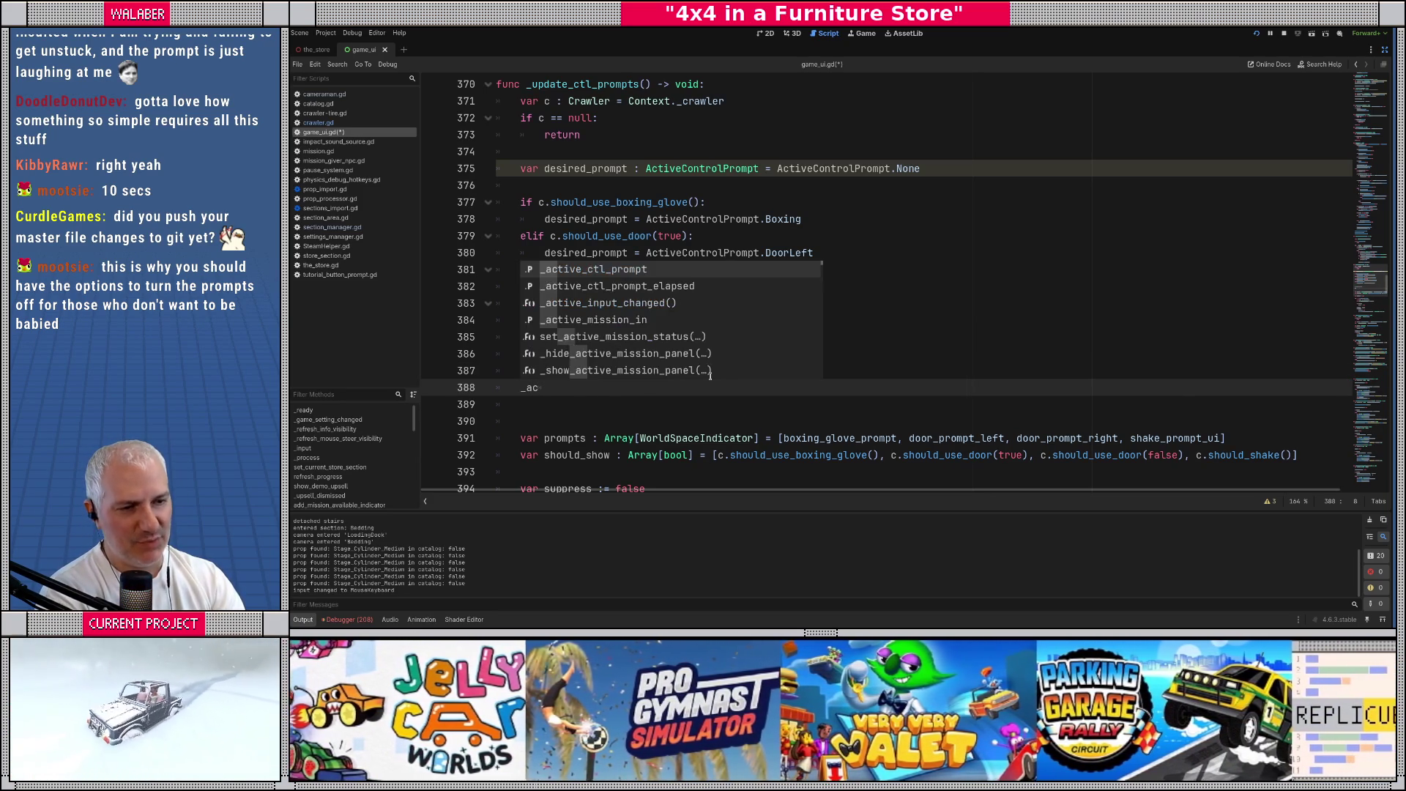
key(Return)
text(= de)
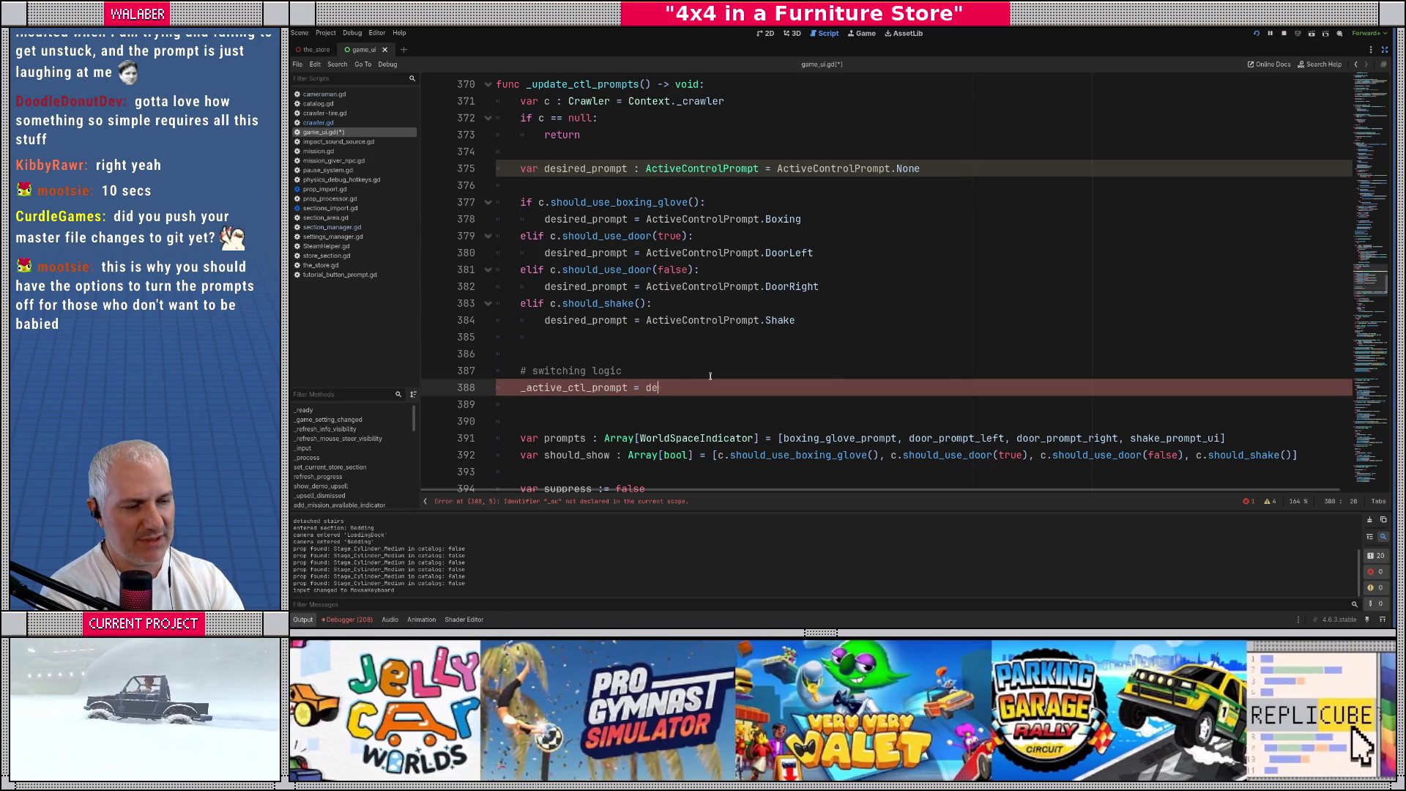
text(s)
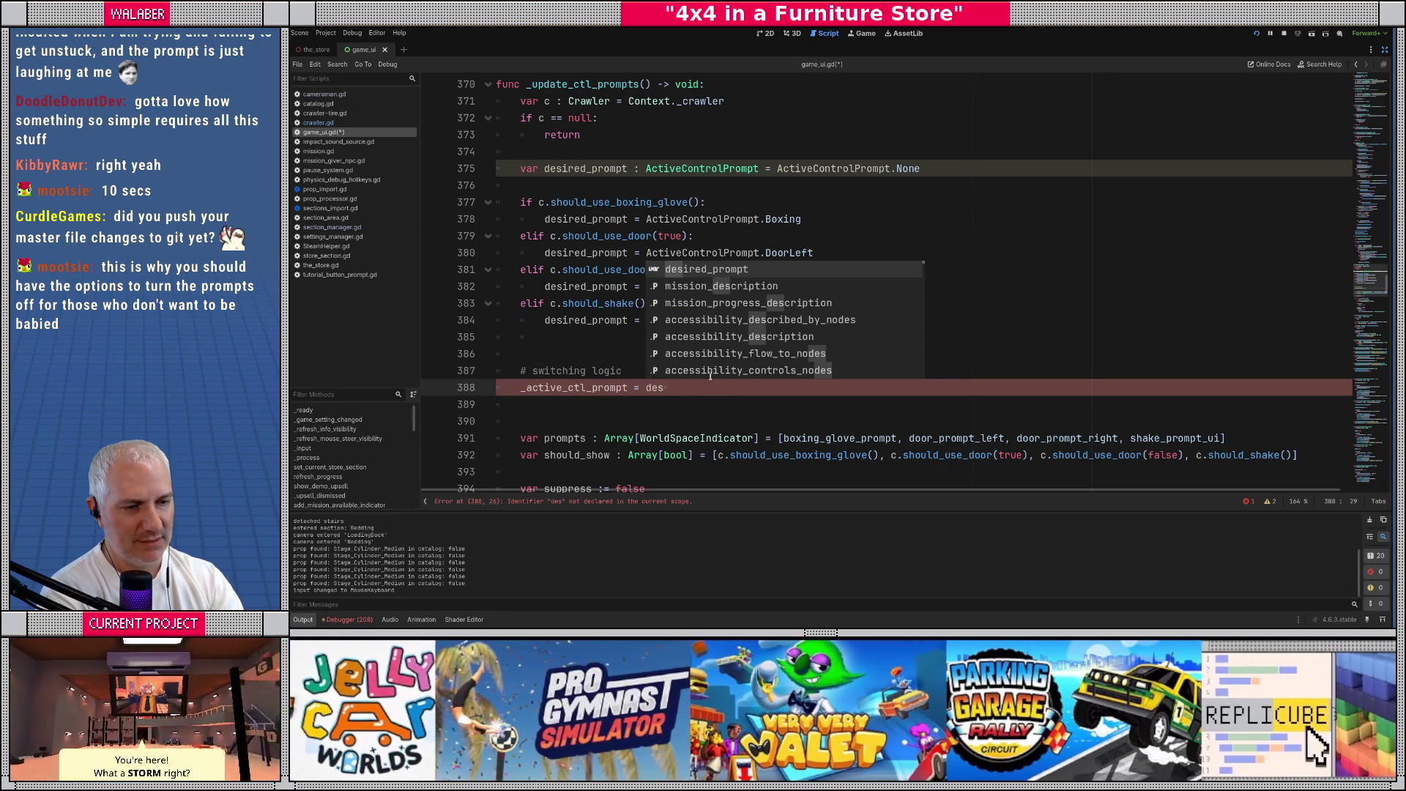
key(Return)
key(Up)
key(Return)
text(if _ac)
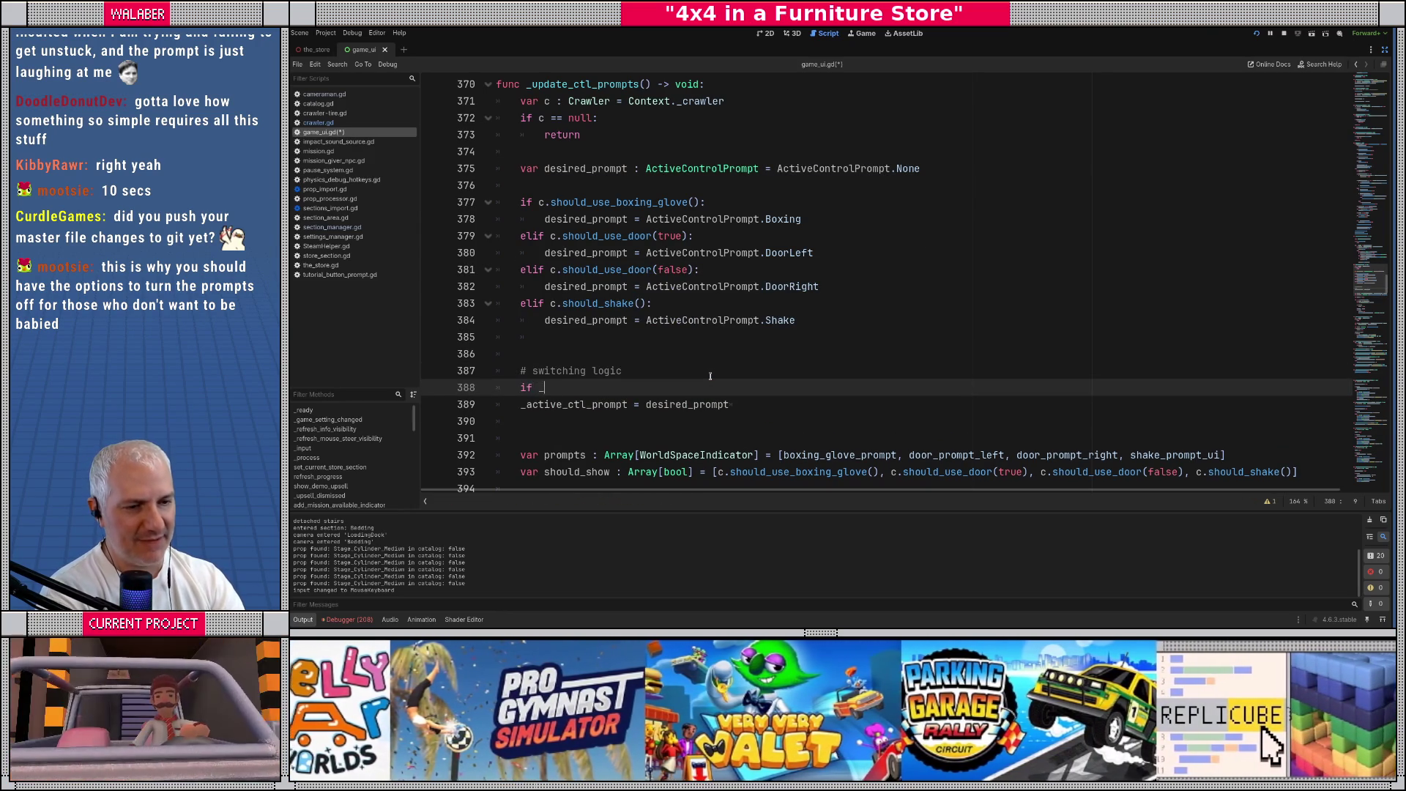
key(Return)
text(!= de)
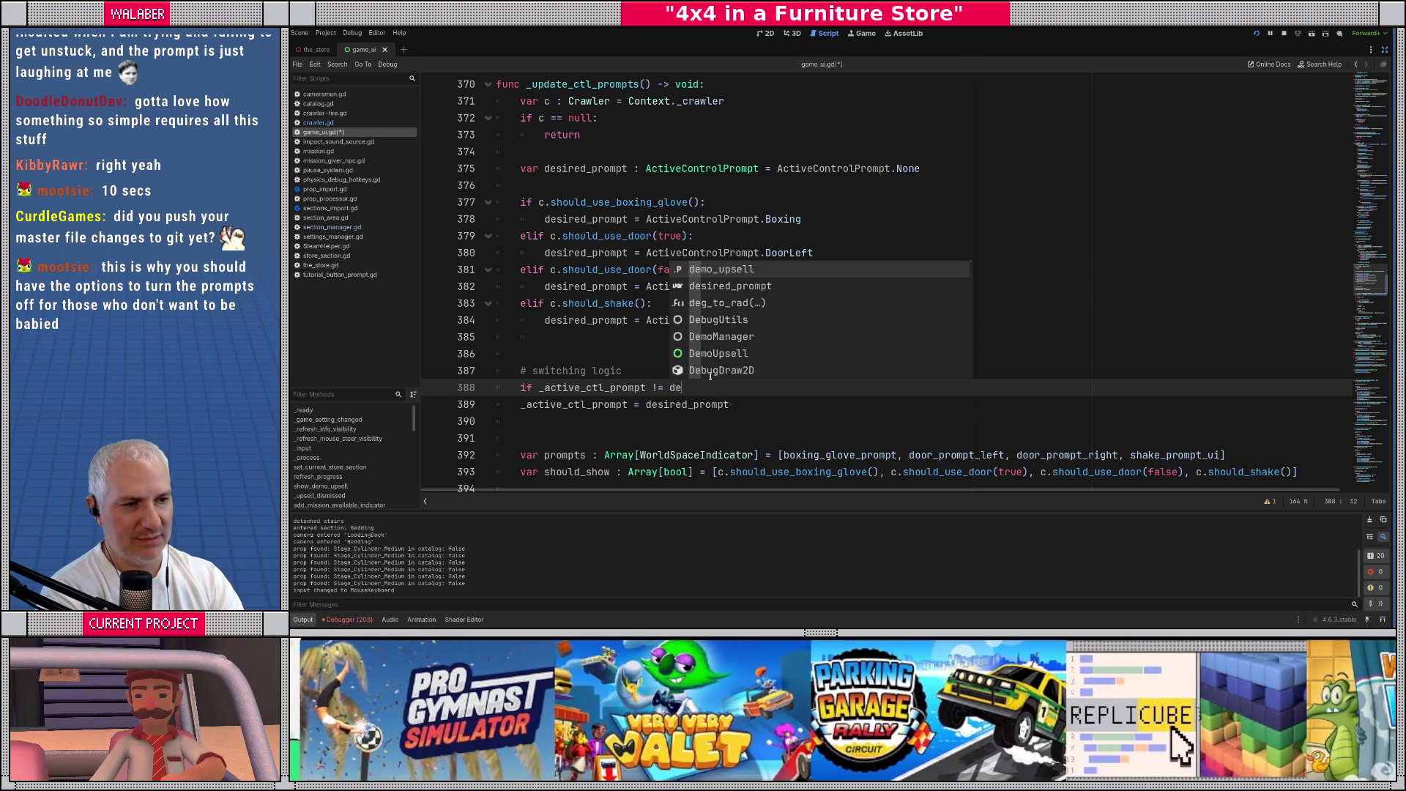
text(s)
key(Return)
text(:)
key(Down)
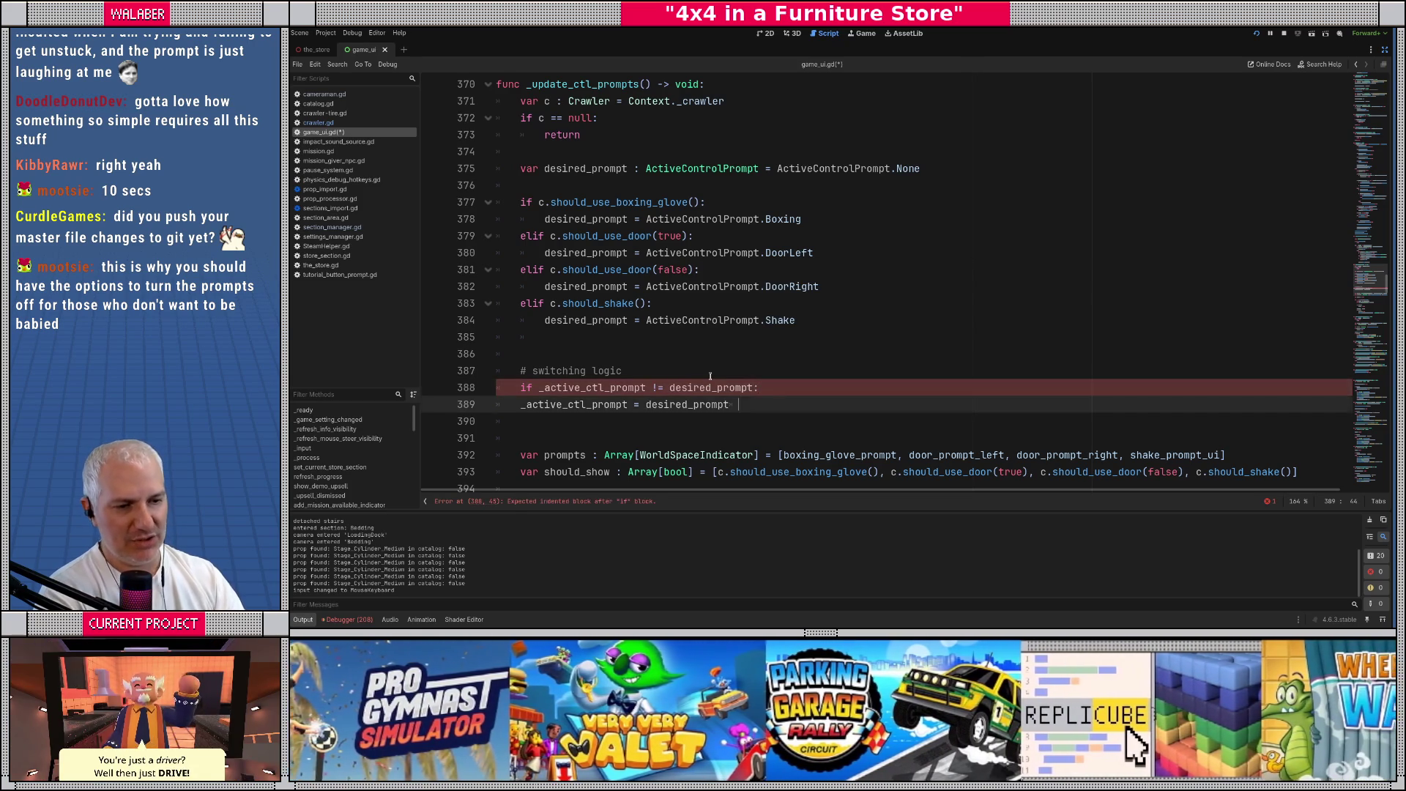
Reset _active_ctl_prompt_elapsed to 0.0 inside the if and start an else: branch
key(Tab)
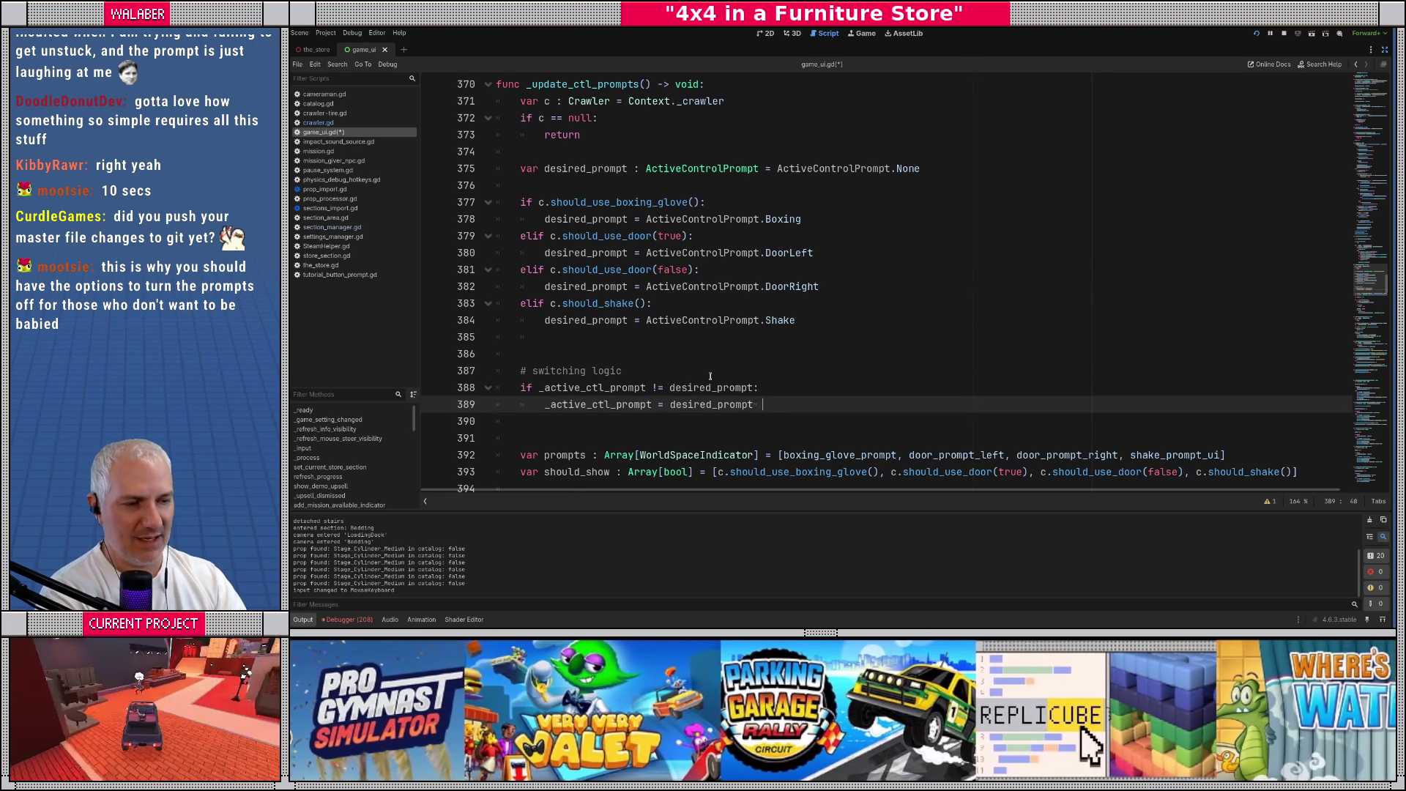
key(End)
key(Return)
text(ac)
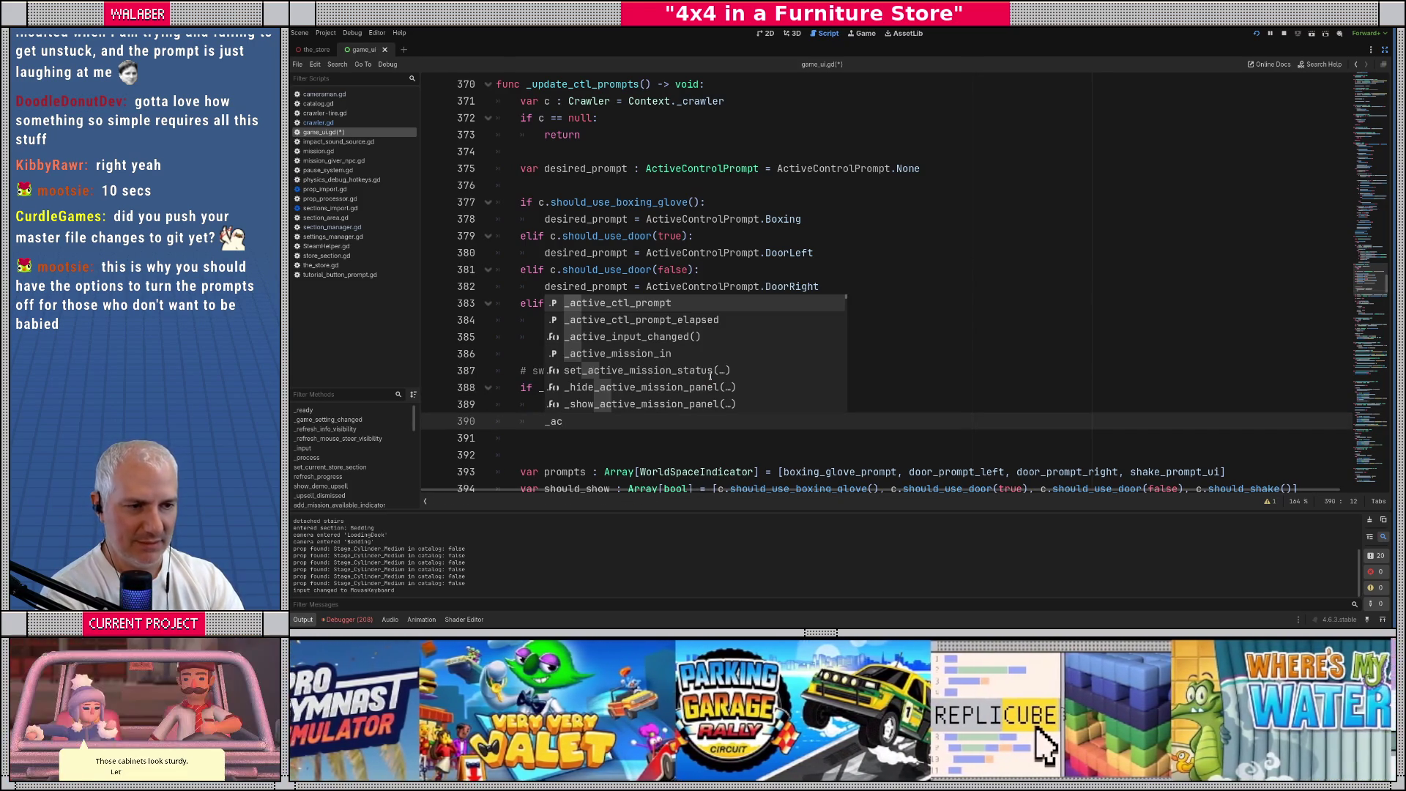
key(Down)
key(Return)
text(= 0.0)
key(Return)
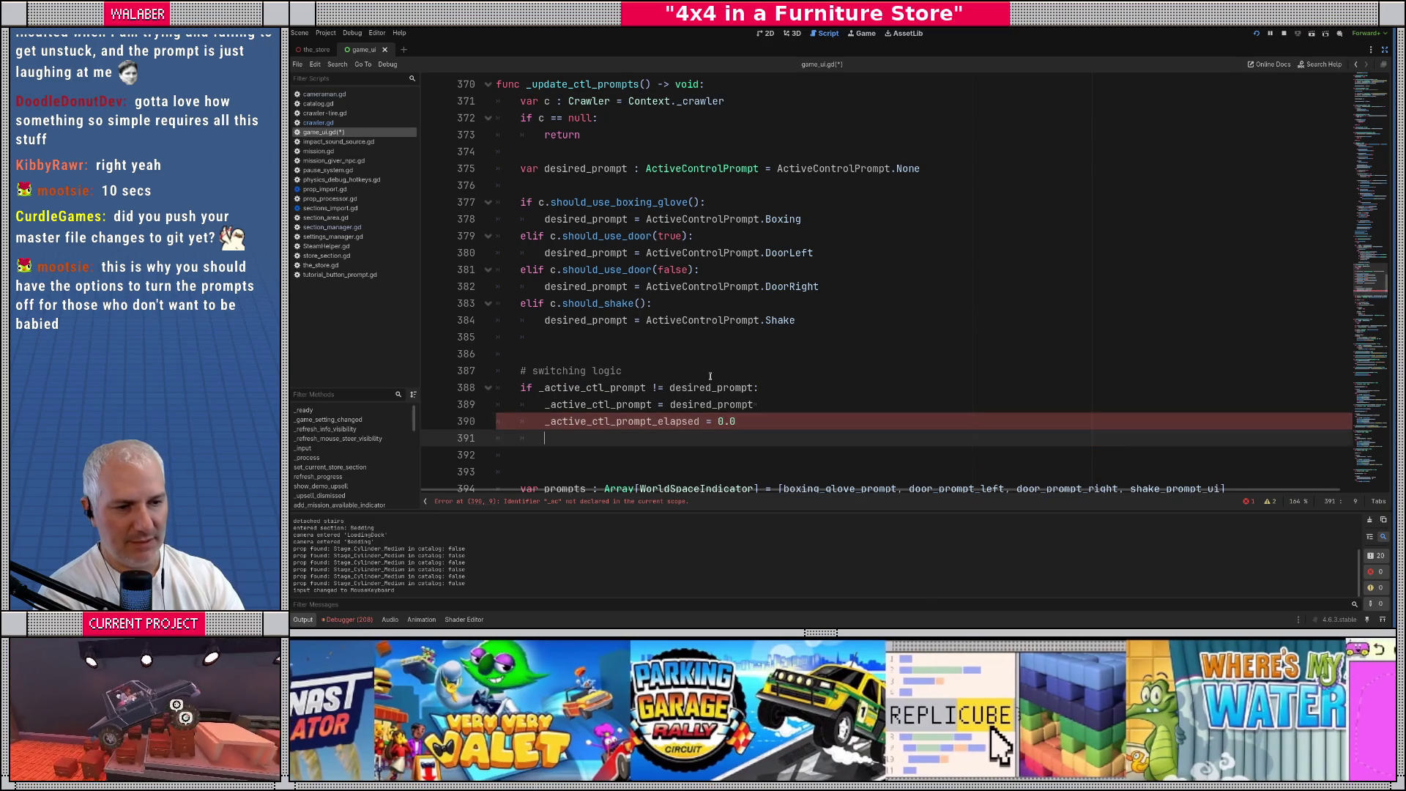
text(else:)
key(Return)
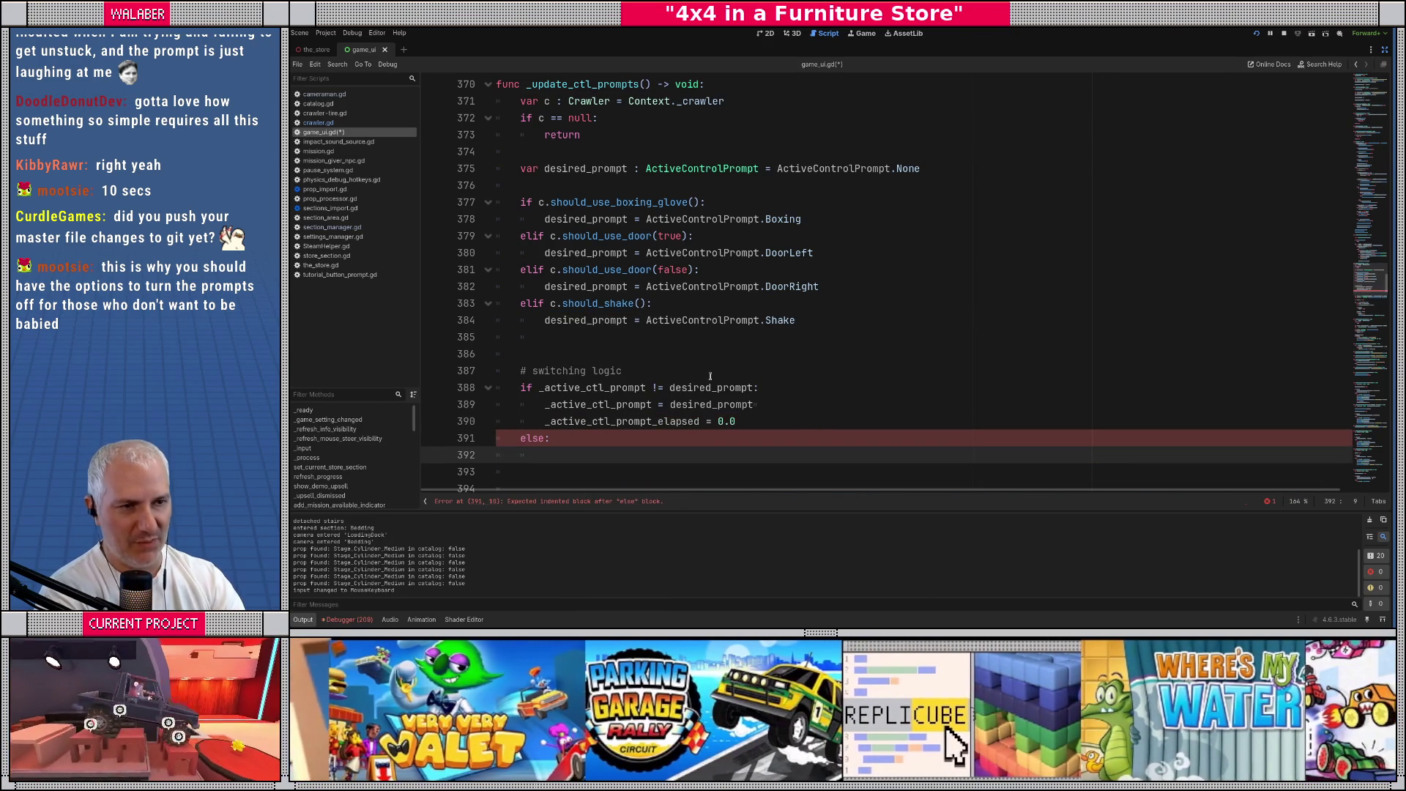
click(645, 84)
Add a delta:float parameter and add '_active_ctl_prompt_elapsed += delta' under else
text(delta:float)
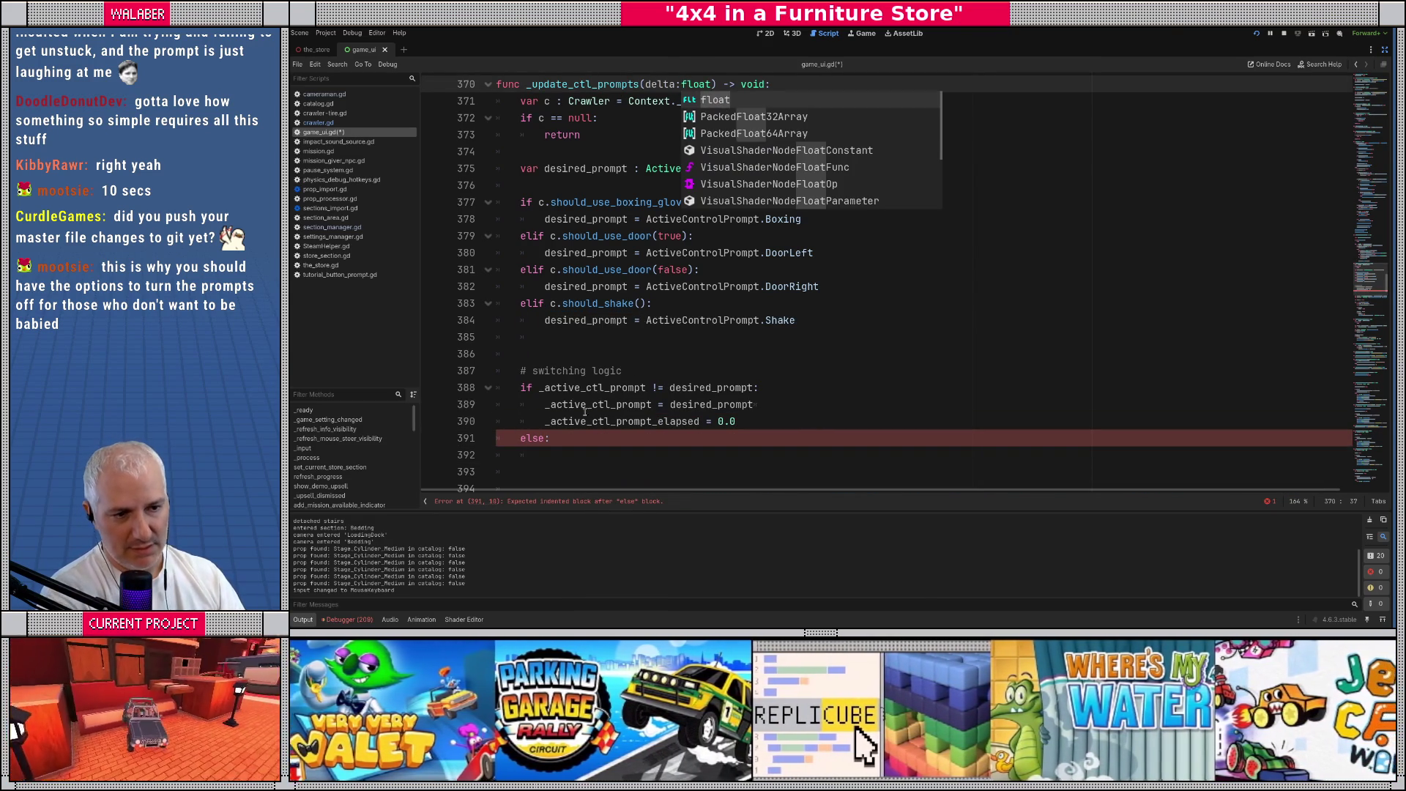
click(542, 455)
scroll(577, 460, down, 1)
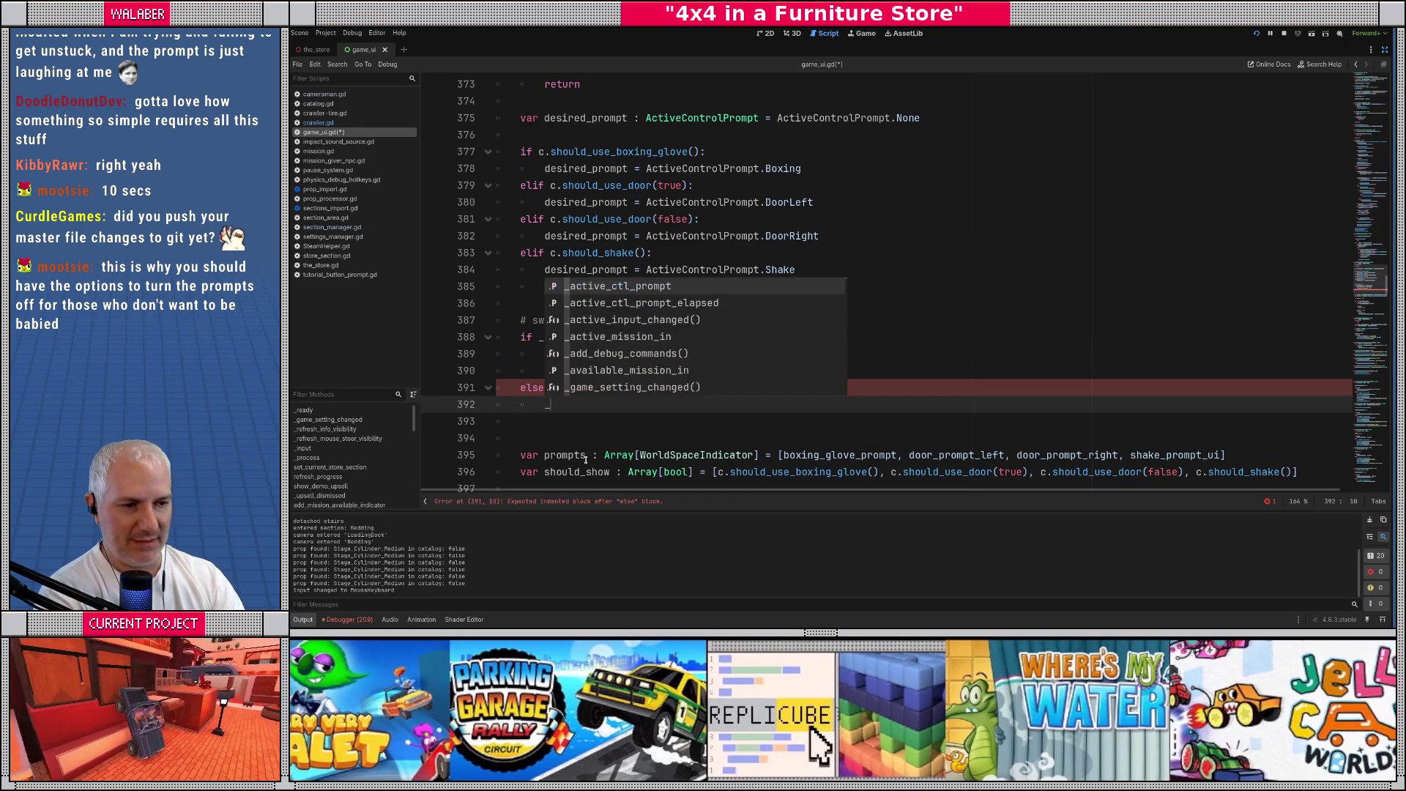
text(_active_ctl_prompt_elapsed += delt)
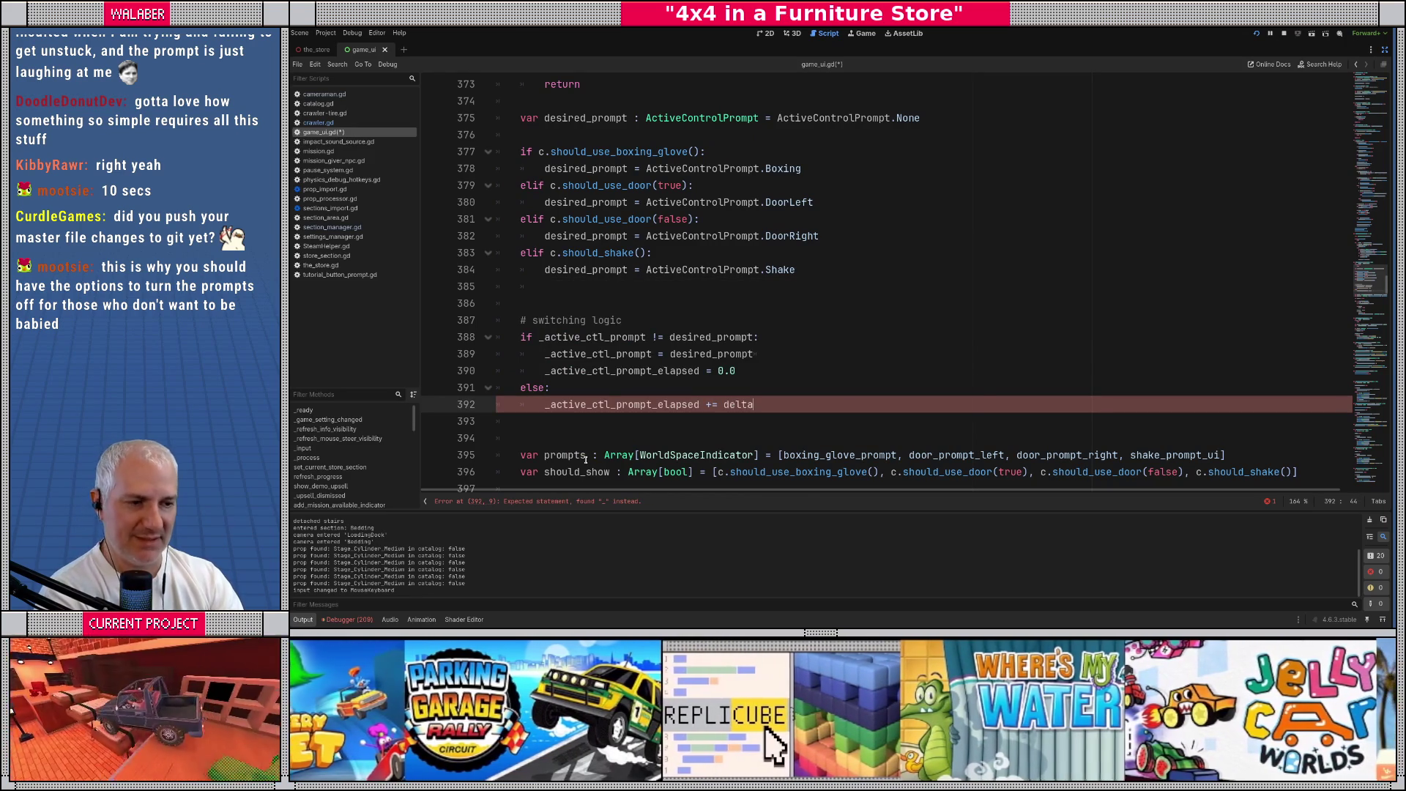
text(a)
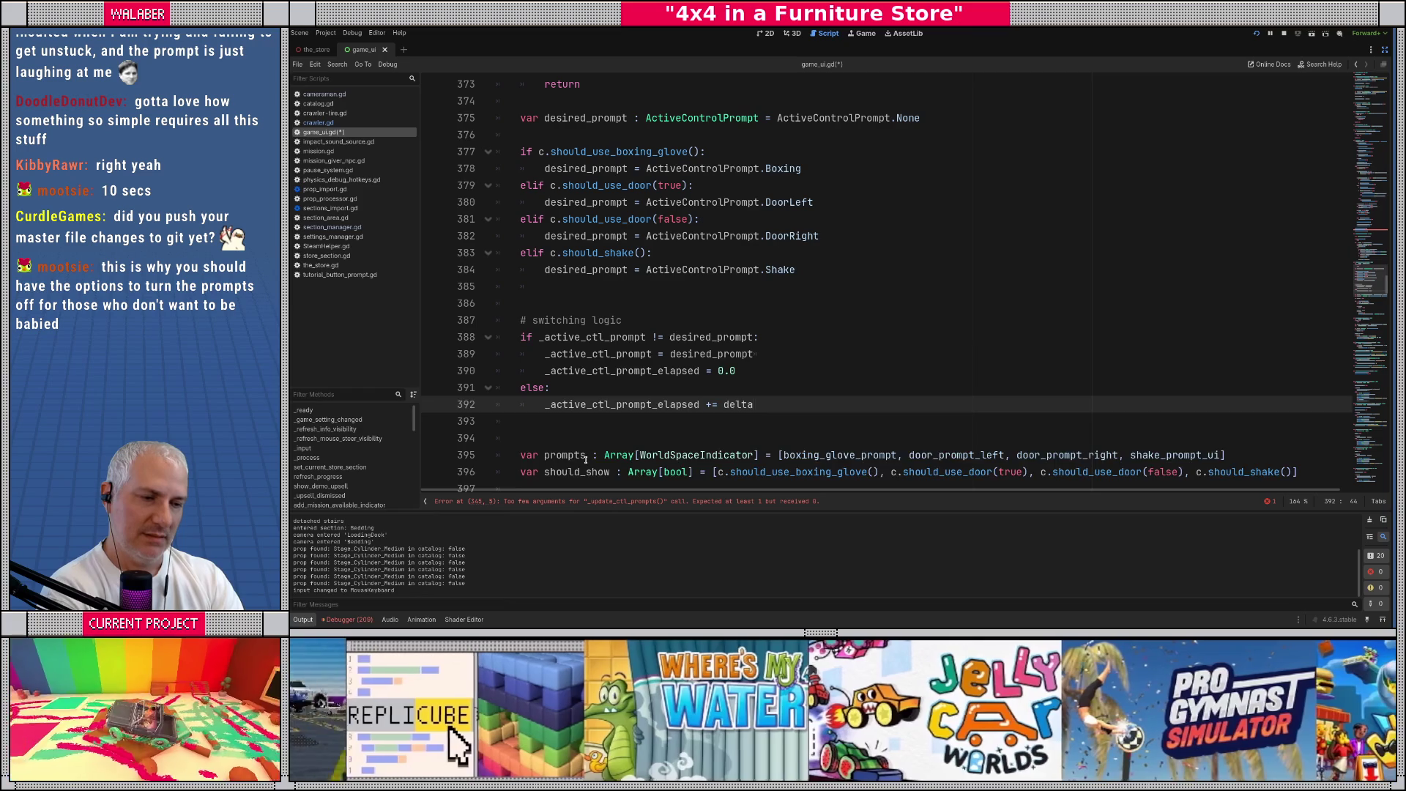
Declare 'var live_prompt : WorldSpaceIndicator = null' just above the prompts array
click(585, 455)
key(ctrl+x)
key(ctrl+x)
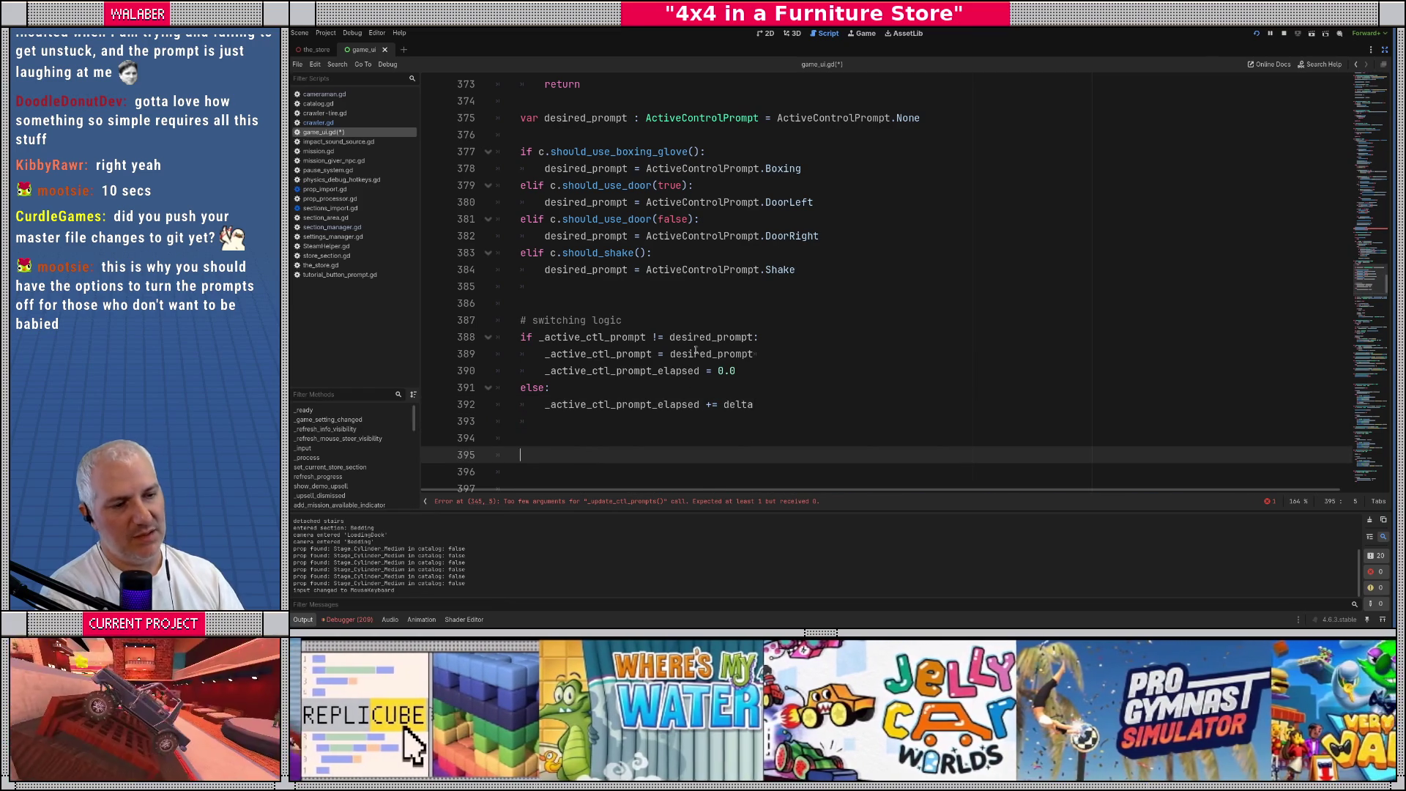
scroll(696, 352, down, 3)
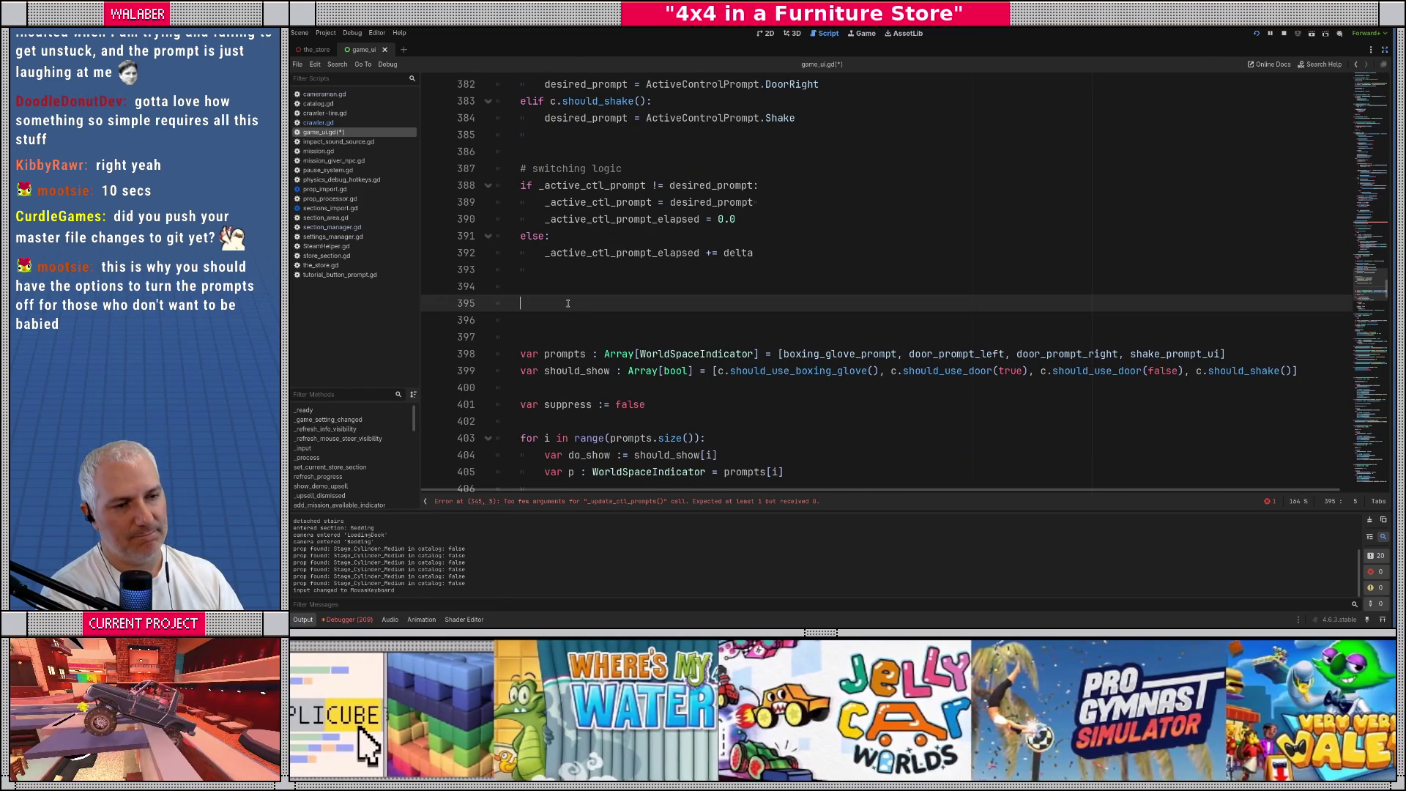
text(var )
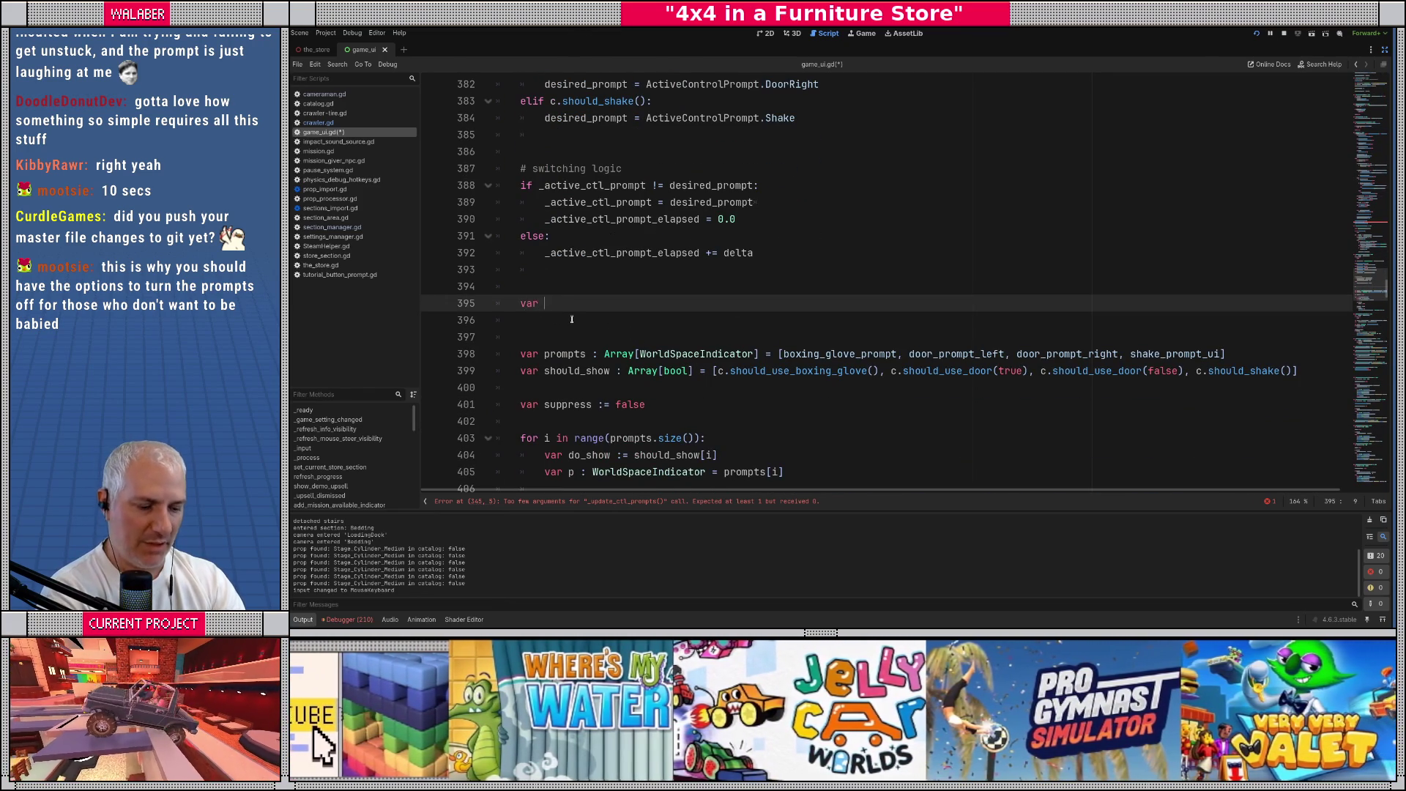
text(live_prompt : )
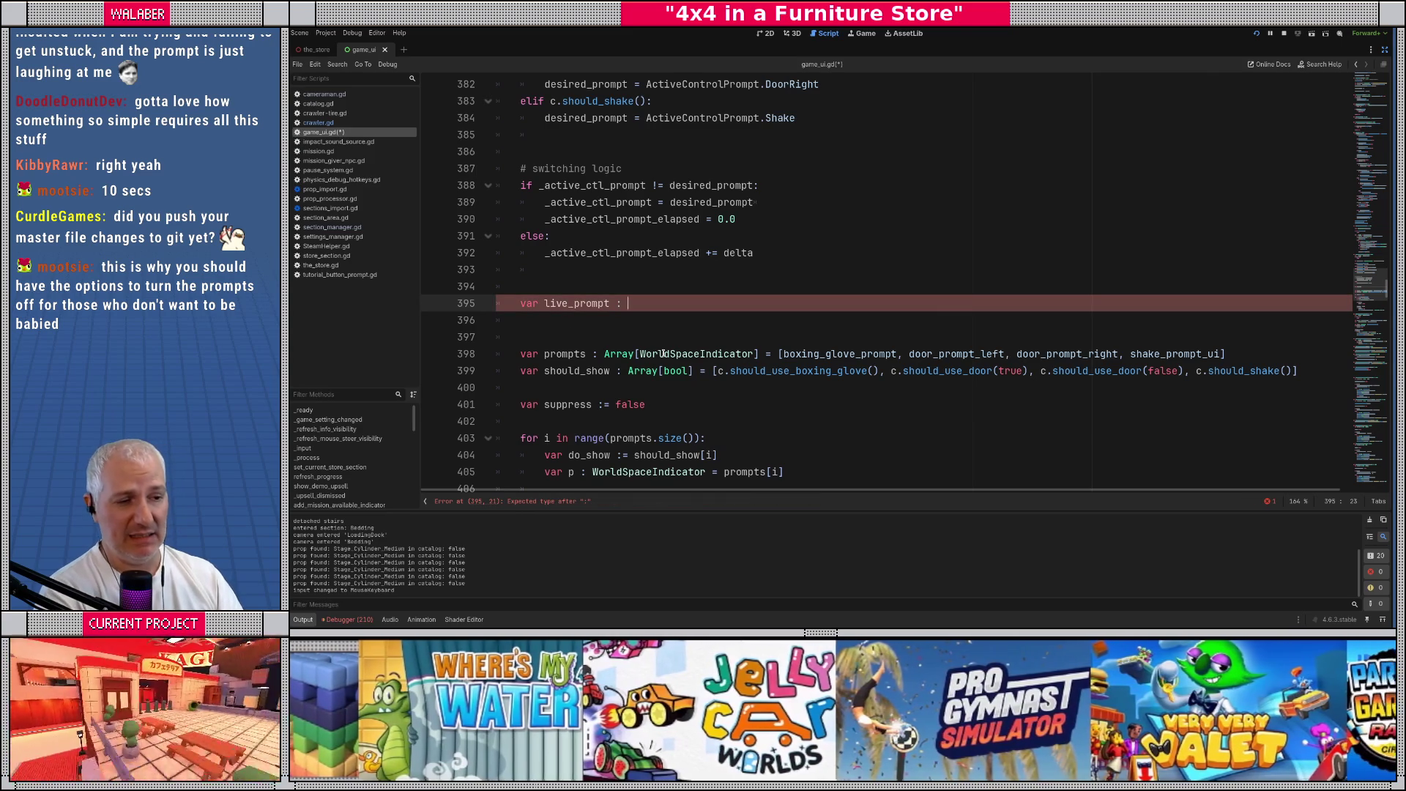
text(WorldS)
key(Return)
text(= null)
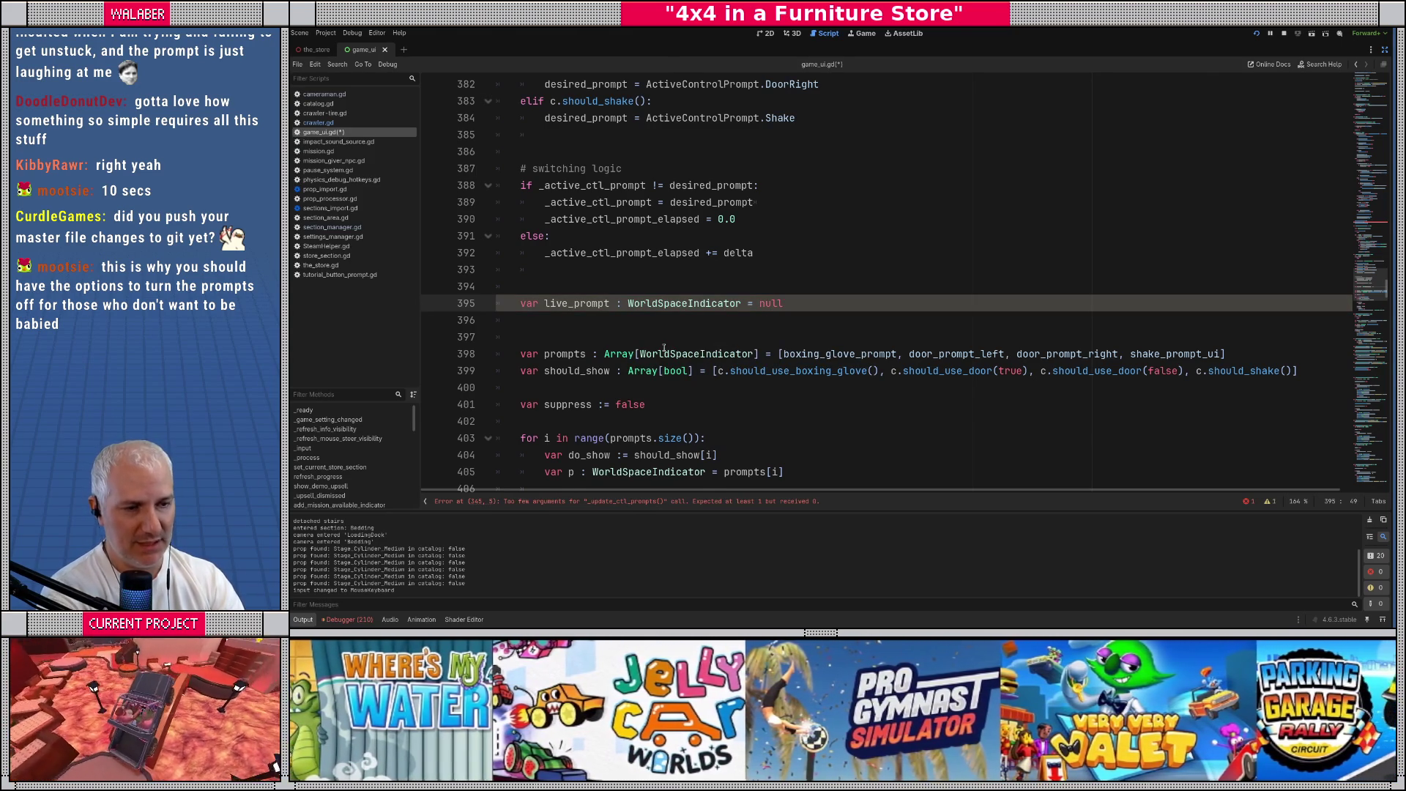
key(Return)
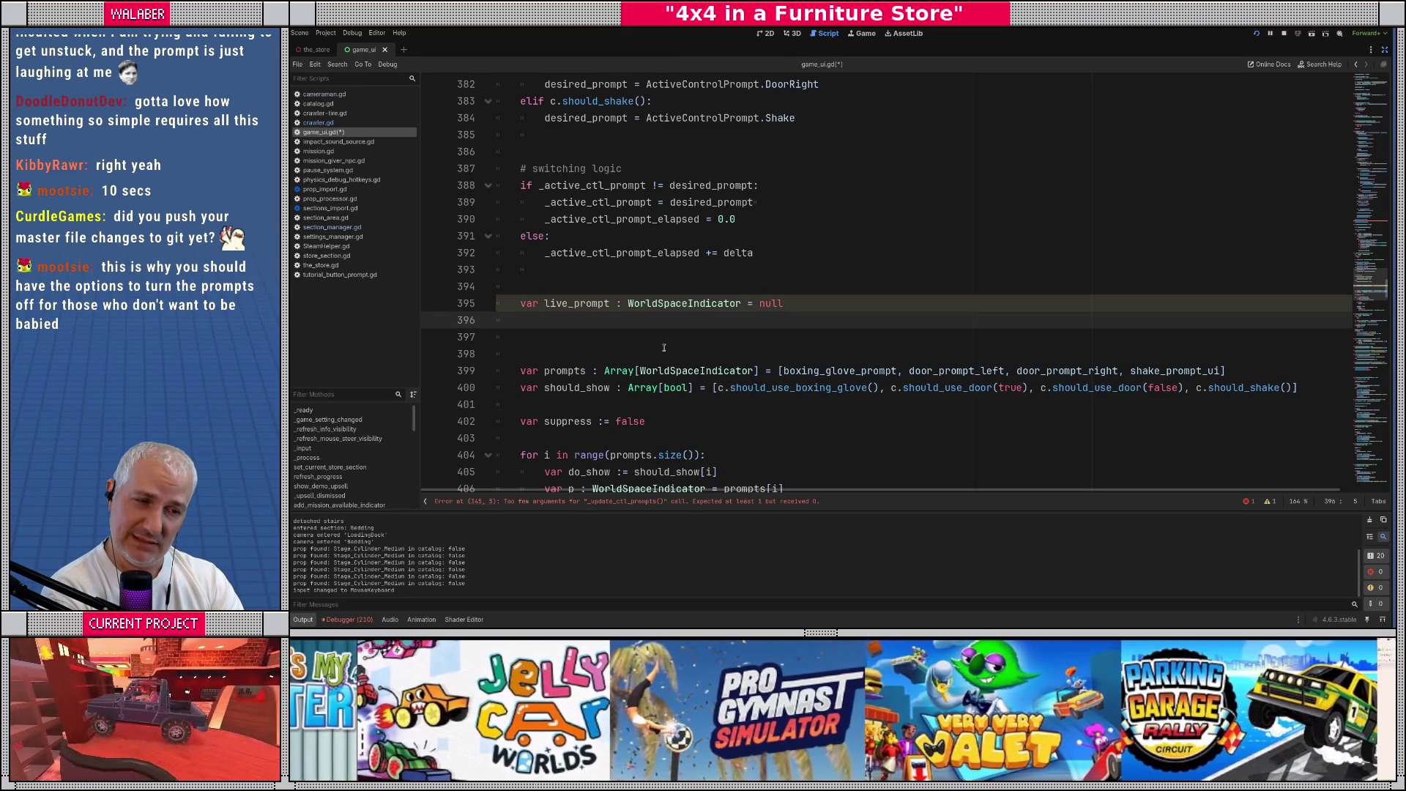
key(Return)
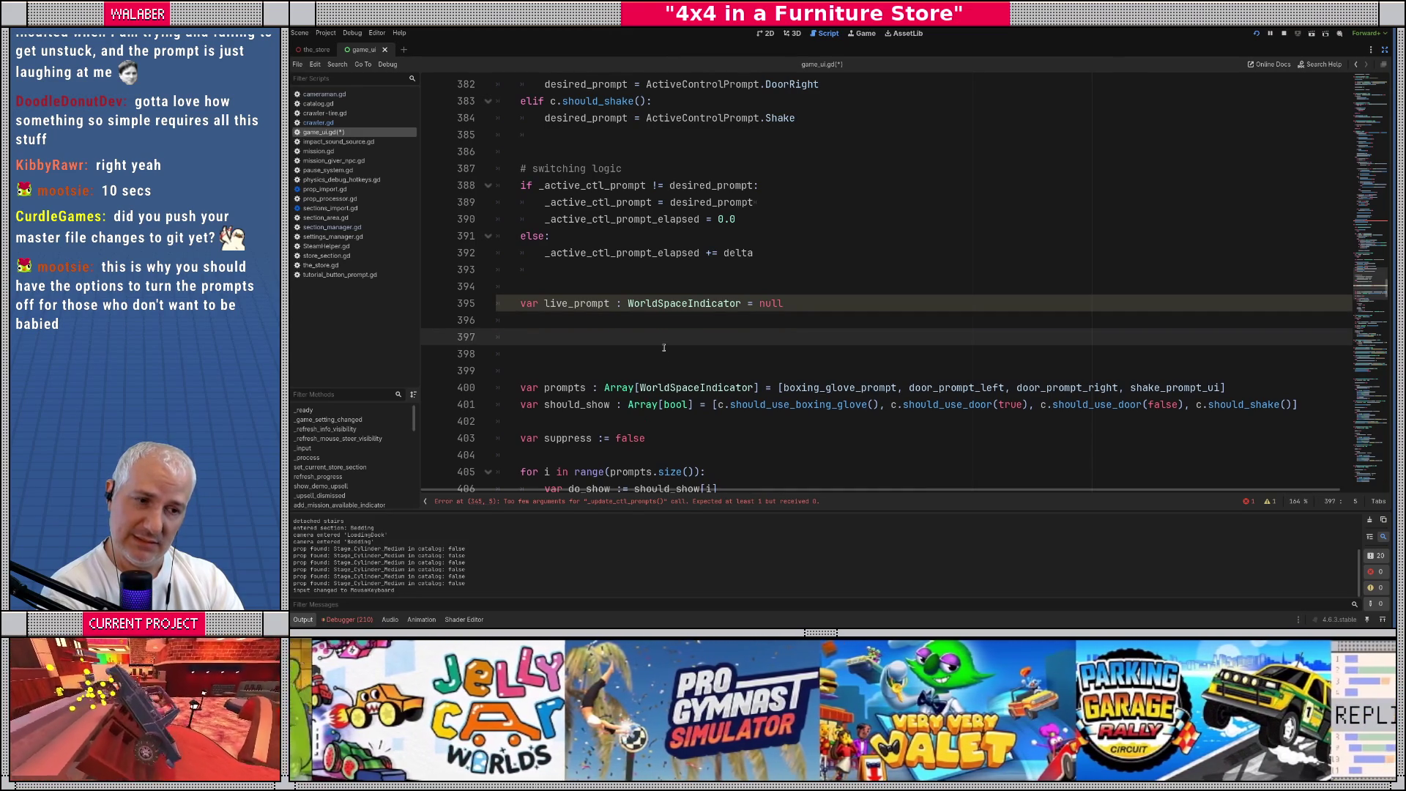
text(if)
key(BackSpace)
key(BackSpace)
Begin a match statement on _active_ctl_prompt below the live_prompt declaration
text(matdh)
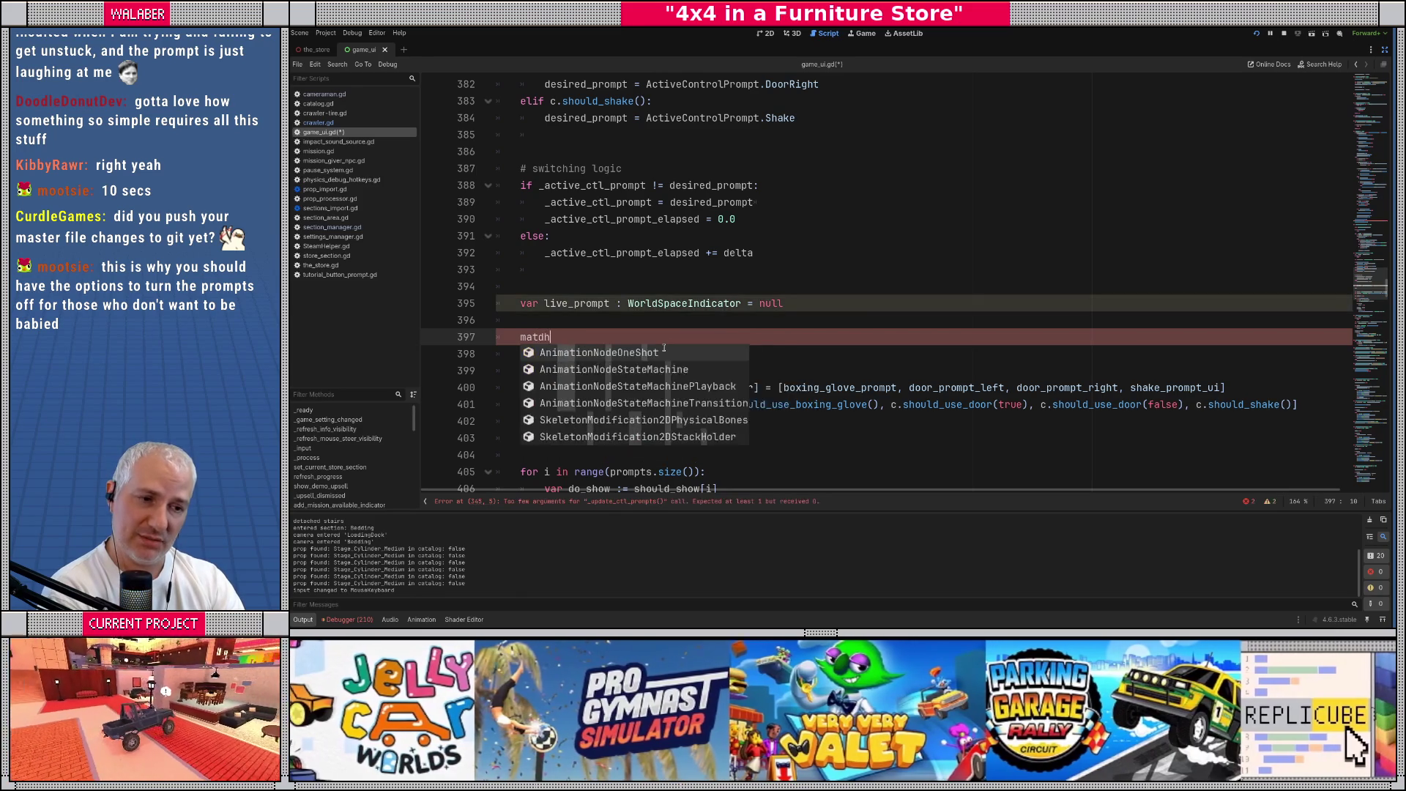
key(BackSpace)
key(BackSpace)
key(BackSpace)
text(ch d)
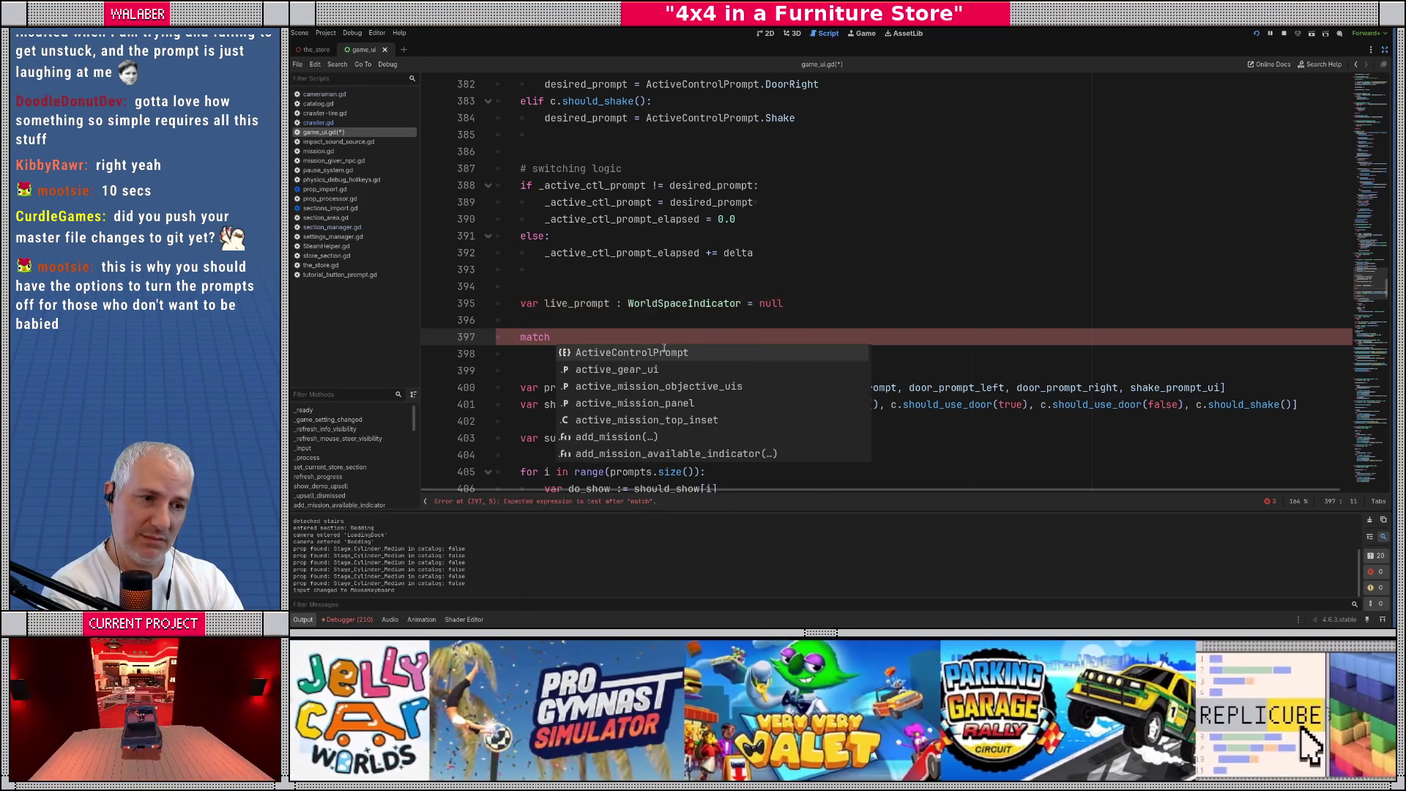
key(BackSpace)
text(_act)
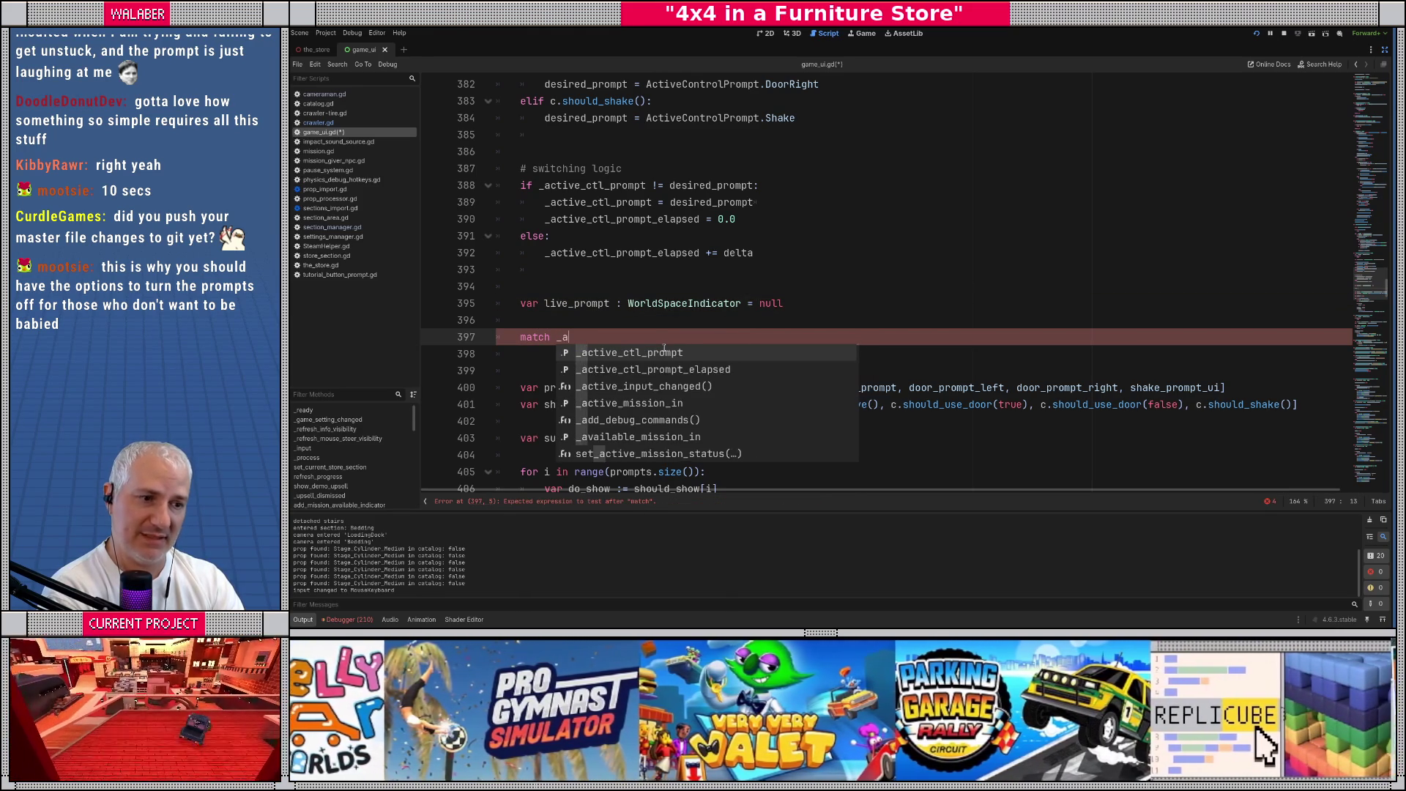
key(Return)
key(Return)
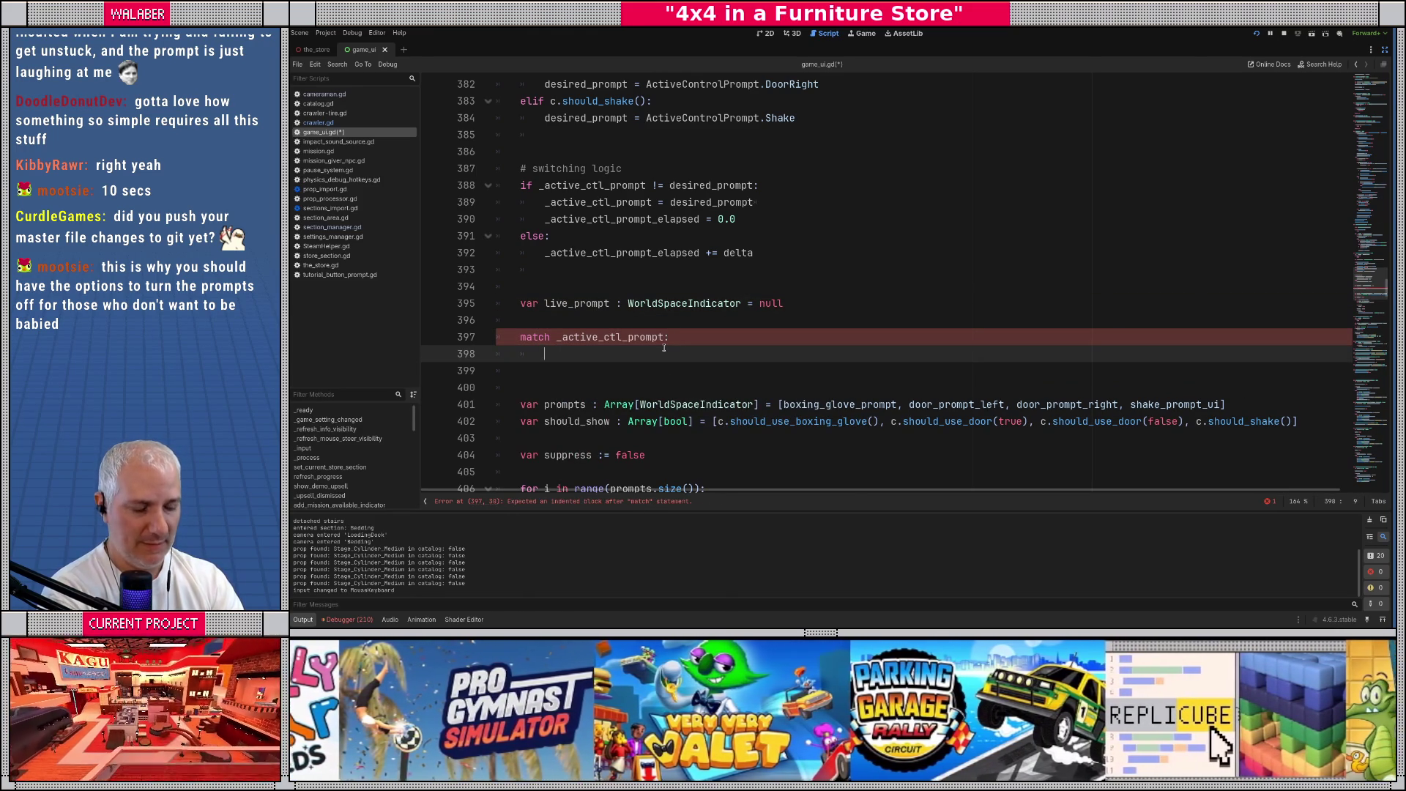
Add an empty ActiveControlPrompt.None: case to the match
text(C)
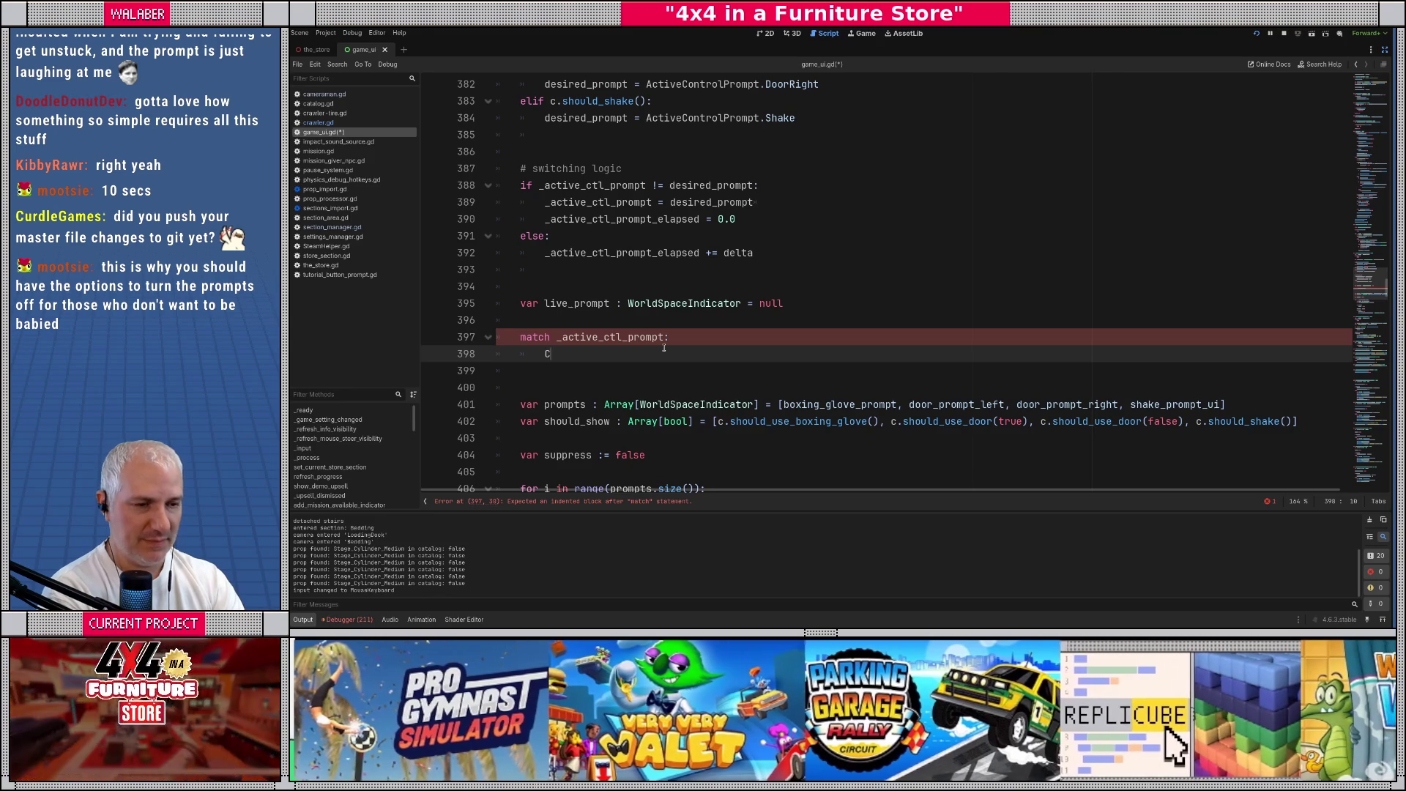
text(ontrol)
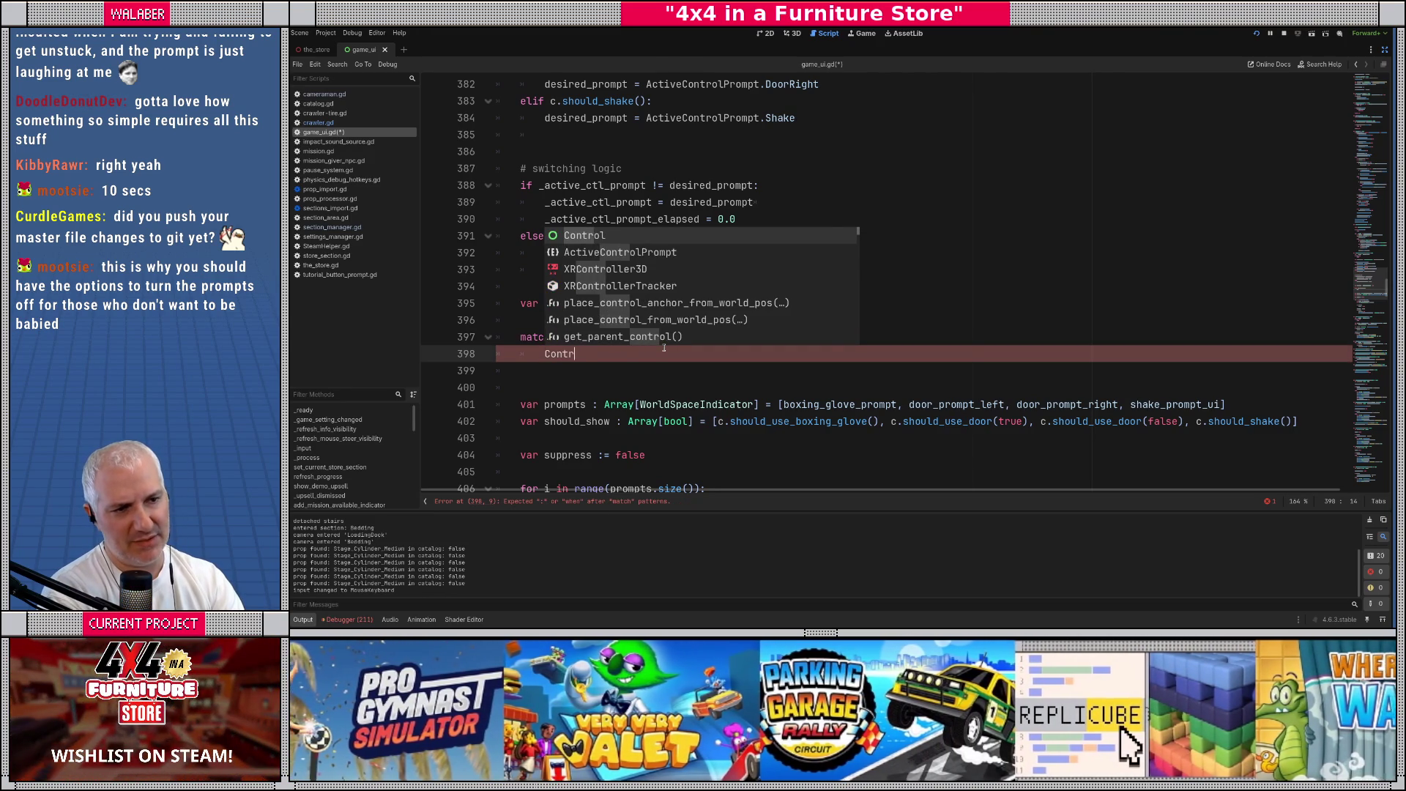
key(Down)
key(Return)
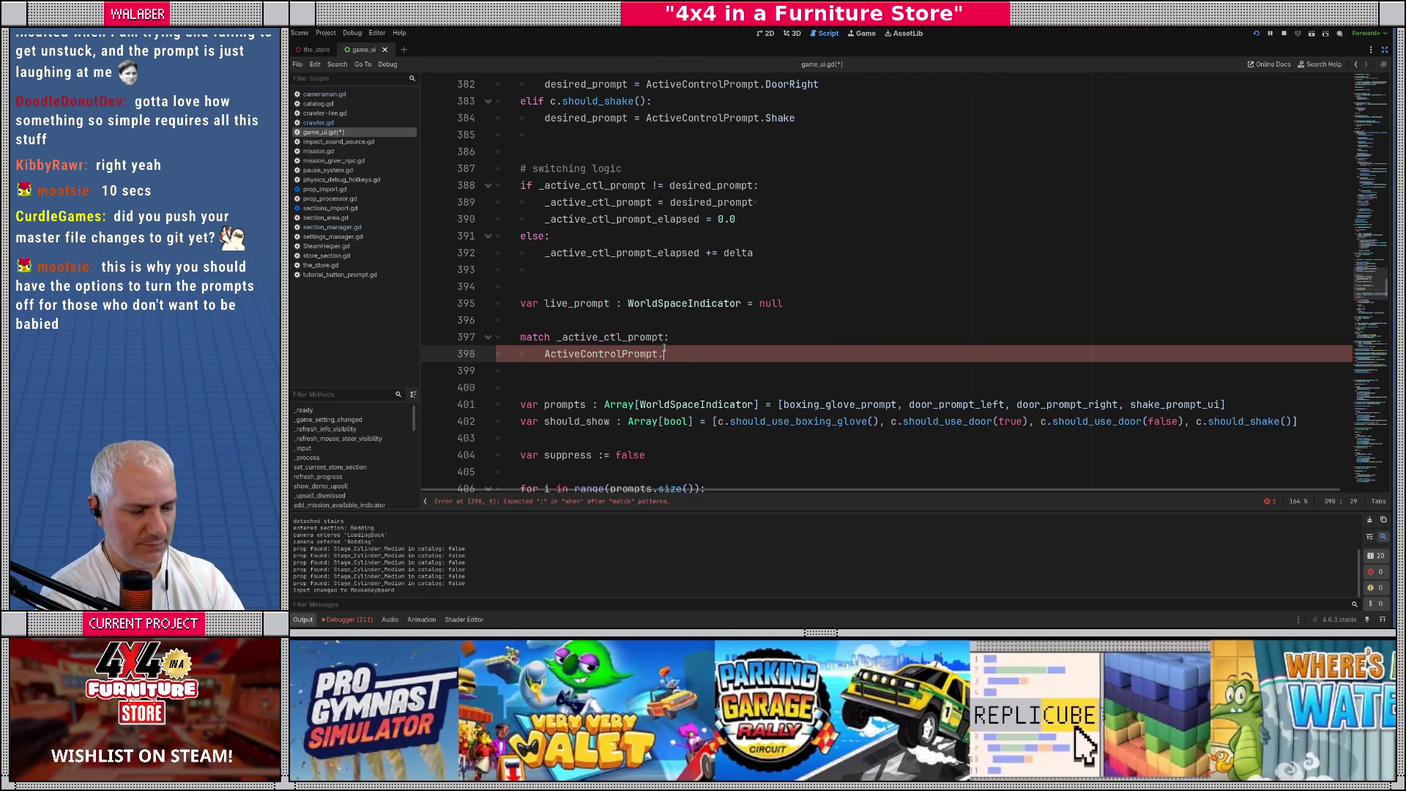
key(Return)
text(:)
key(Return)
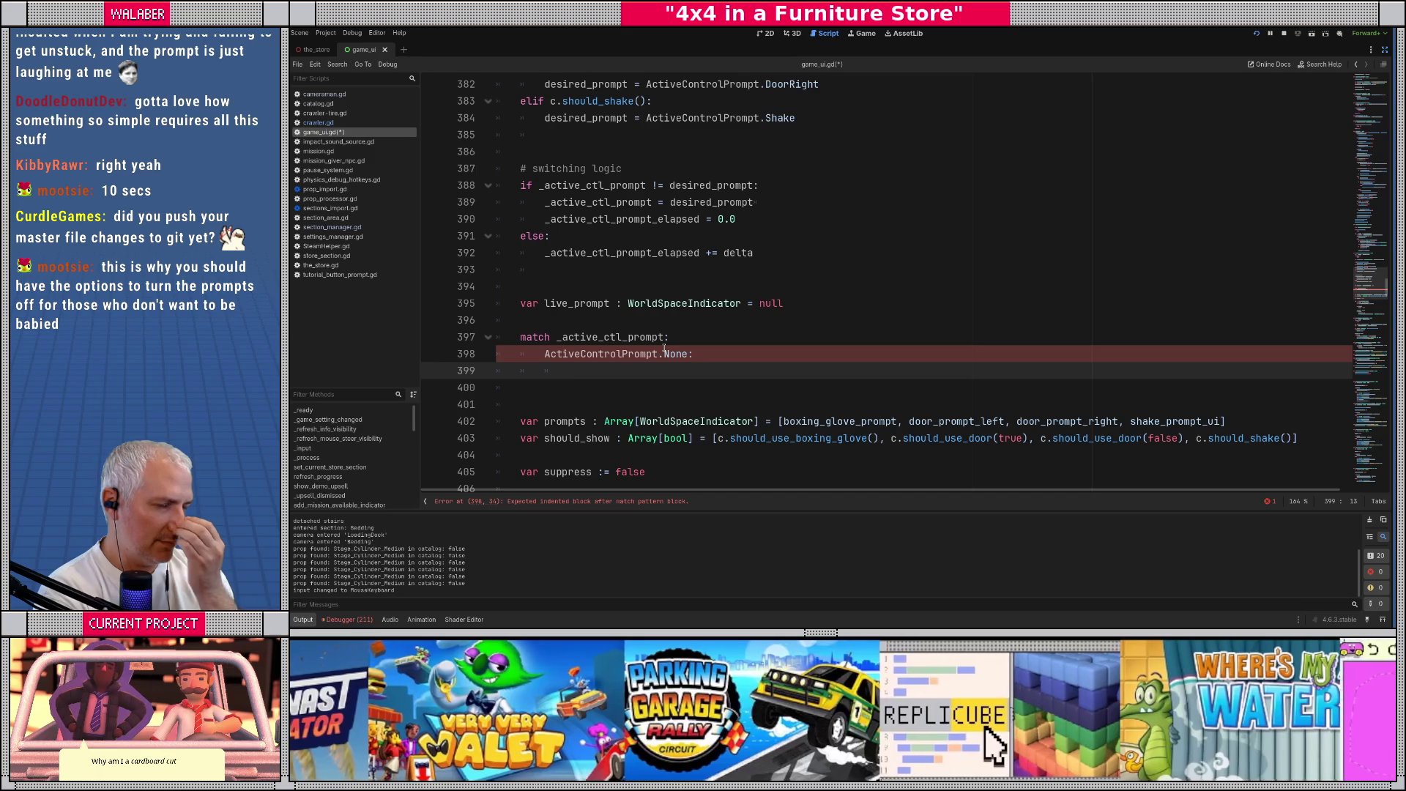
Check the live_prompt declaration and scroll up toward the script's member variables
drag(511, 303, 808, 313)
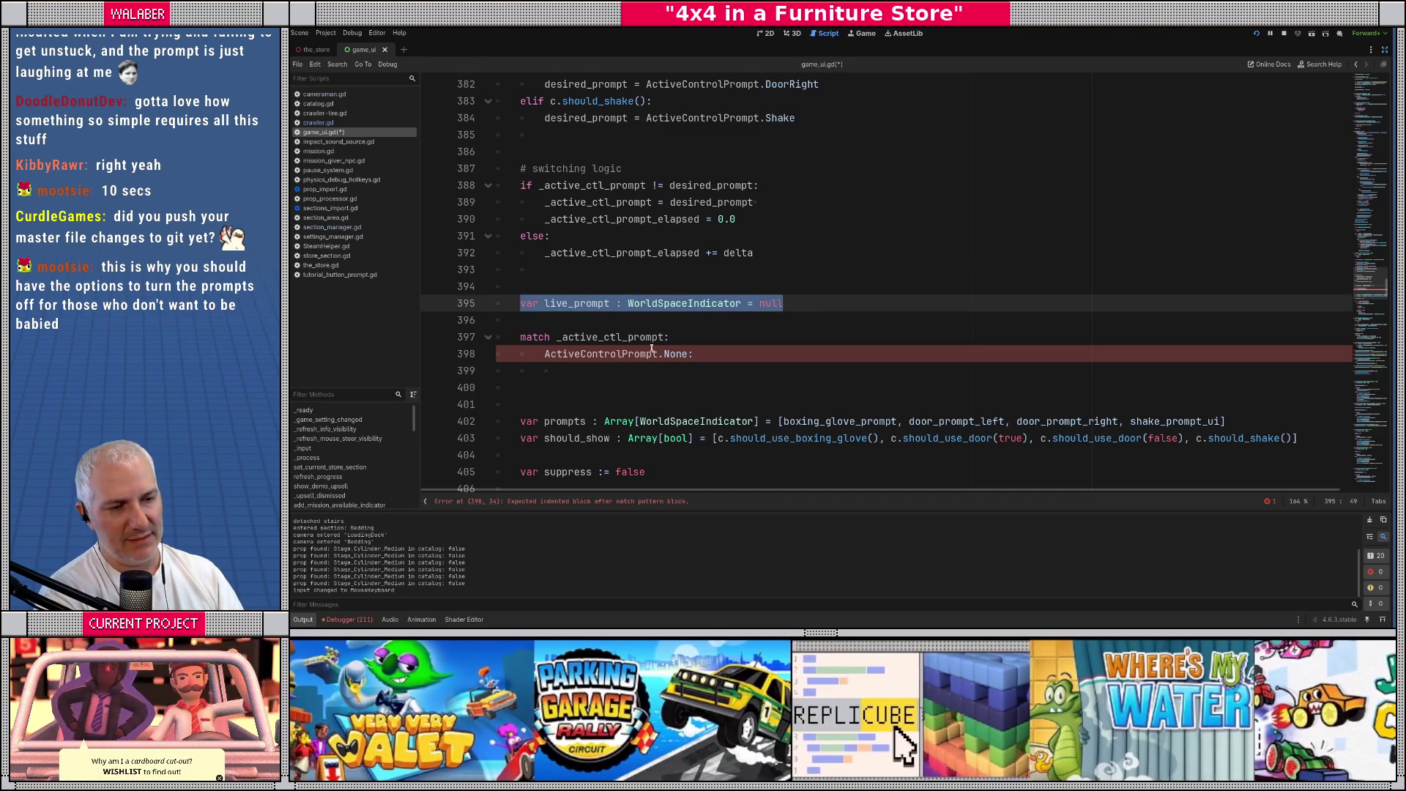
click(564, 369)
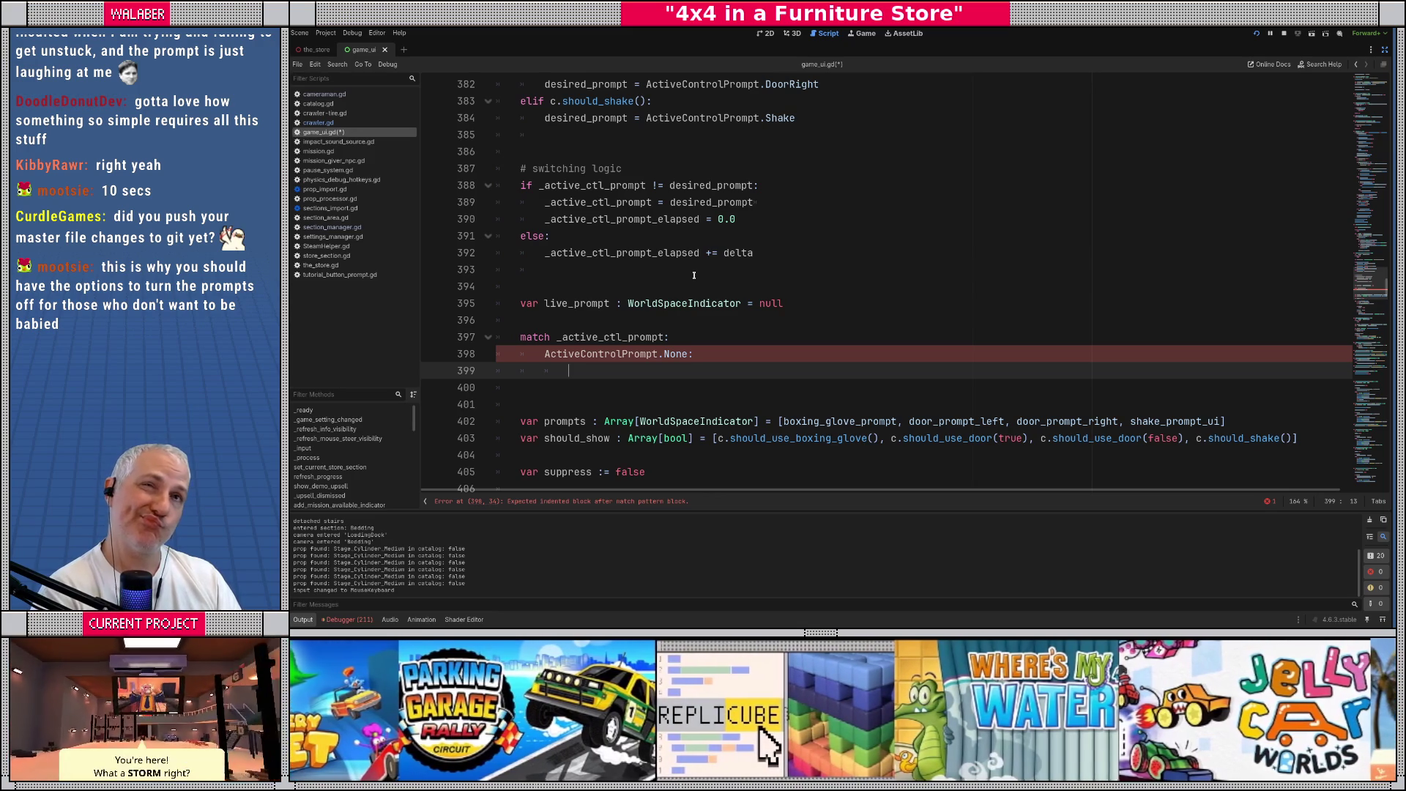
drag(1345, 282, 1361, 103)
scroll(594, 336, down, 1)
Add member 'var _live_ctl_prompt : WorldSpaceIndicator = null' below PROMPT_MIN_DURATIONS
scroll(593, 336, down, 7)
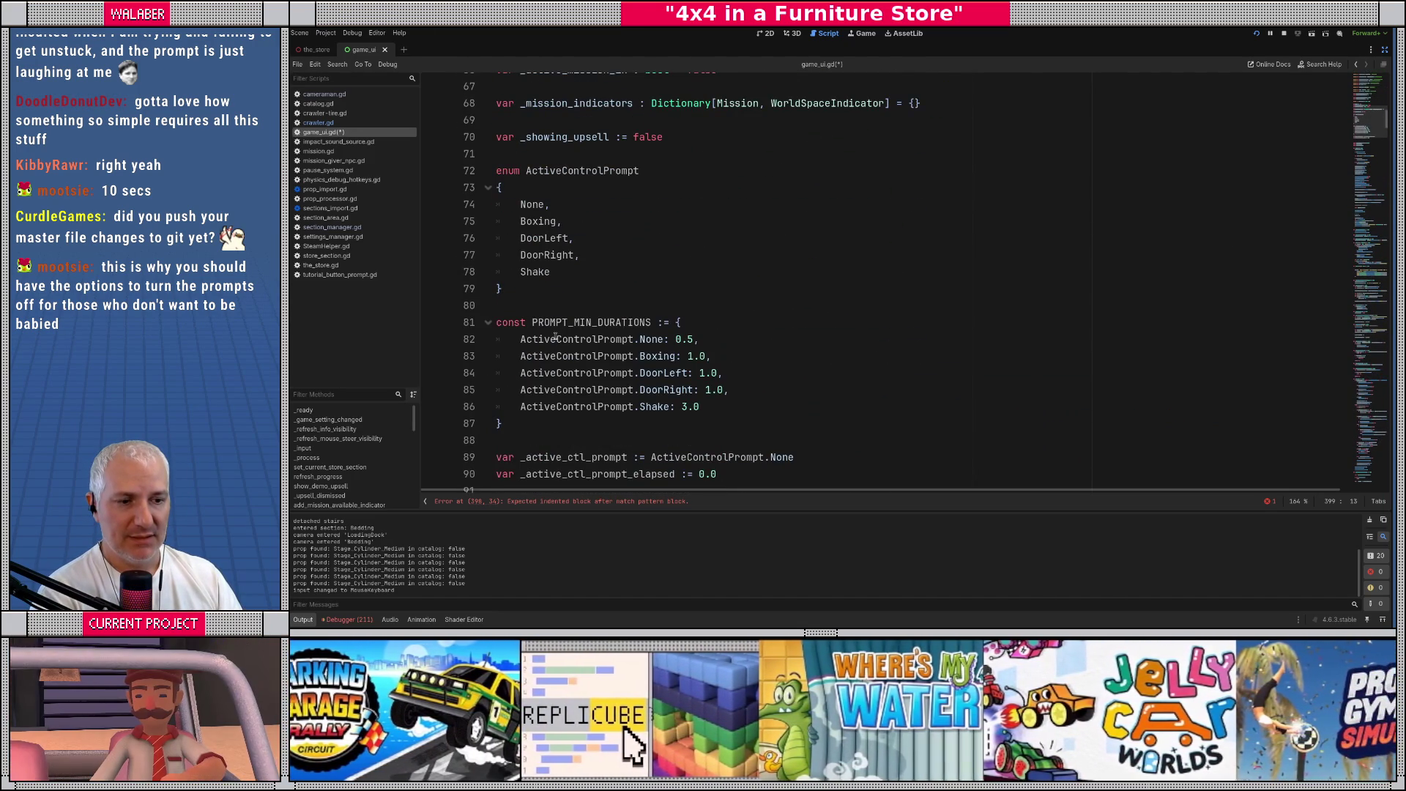
scroll(554, 336, down, 3)
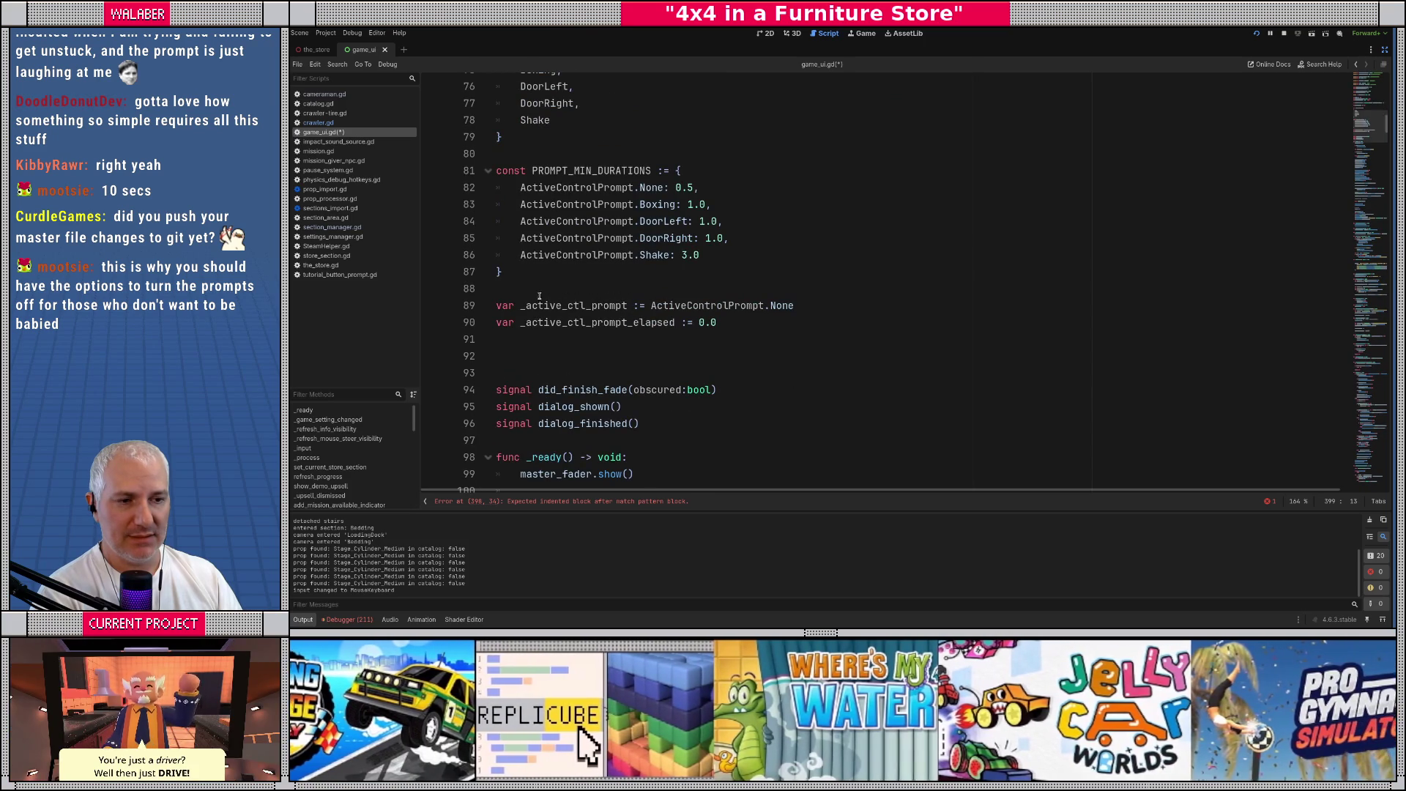
click(557, 288)
key(Return)
text(var _l)
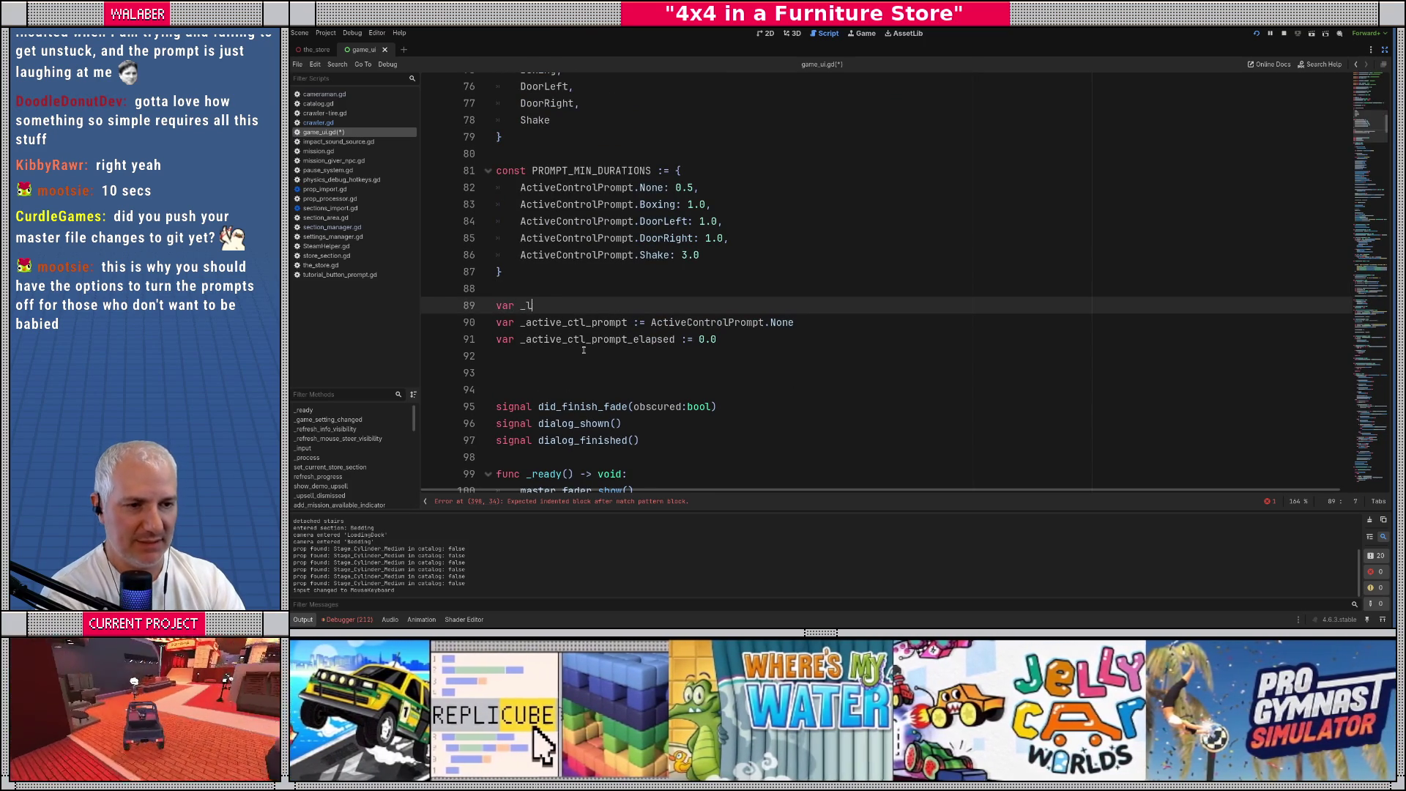
text(ive_ct)
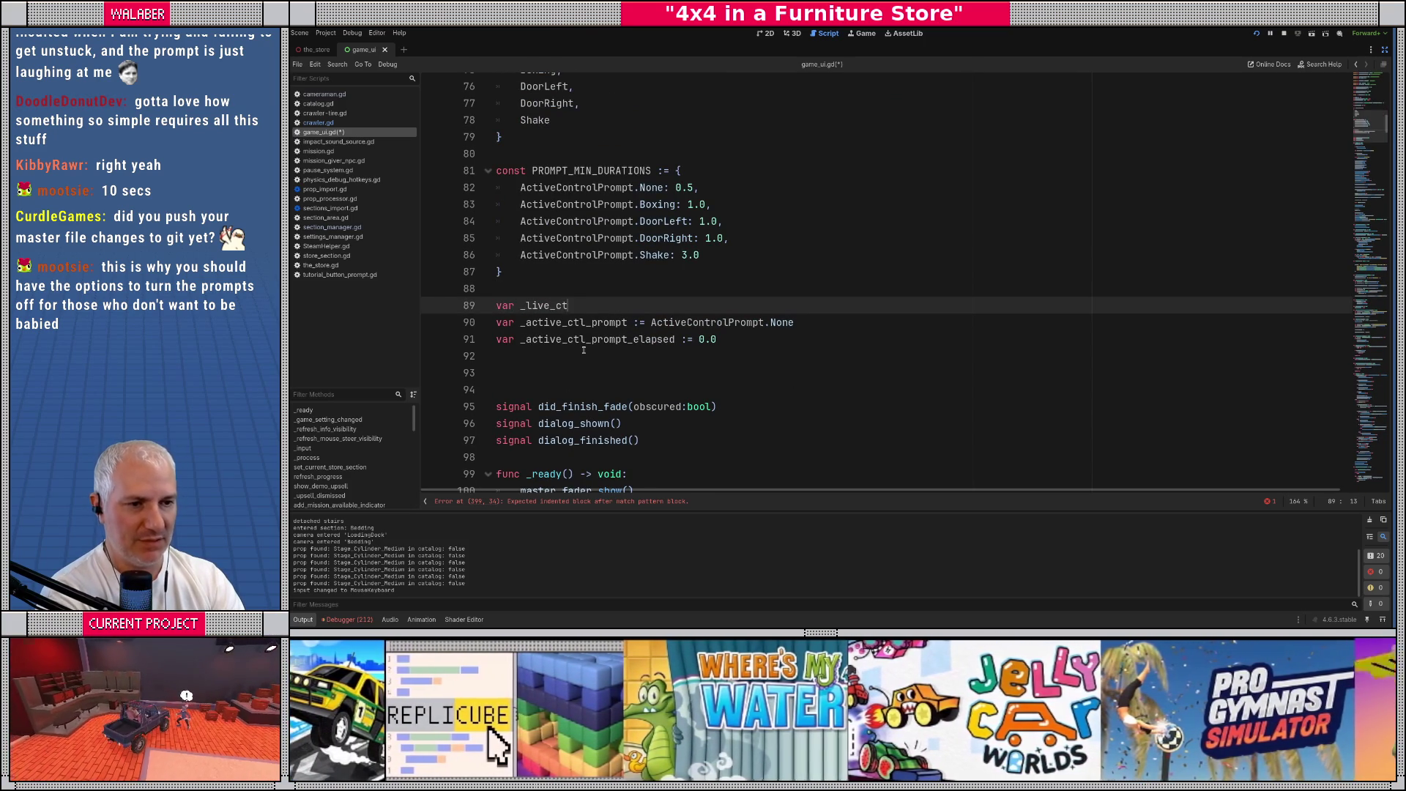
text(l_prompt : WorldSp)
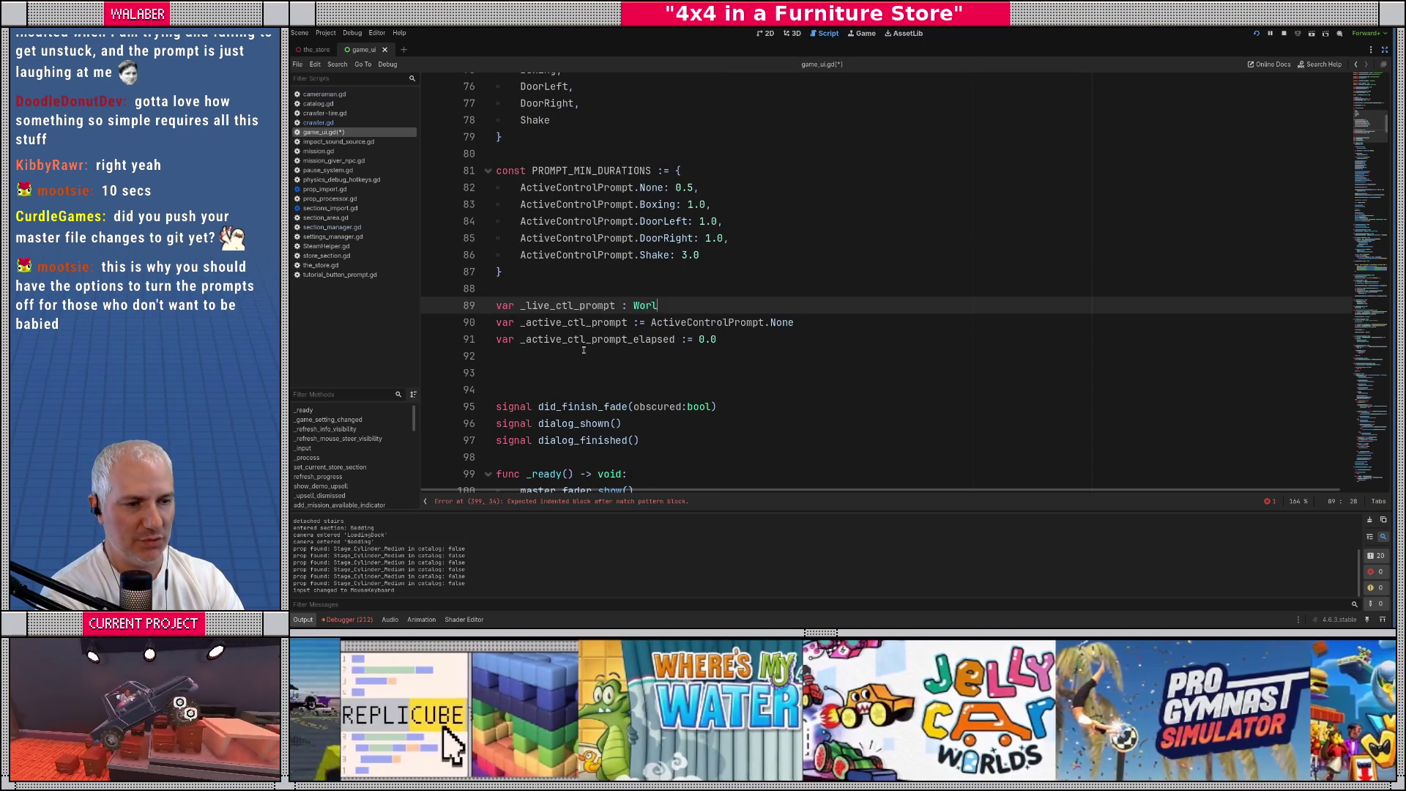
key(Return)
text(= null)
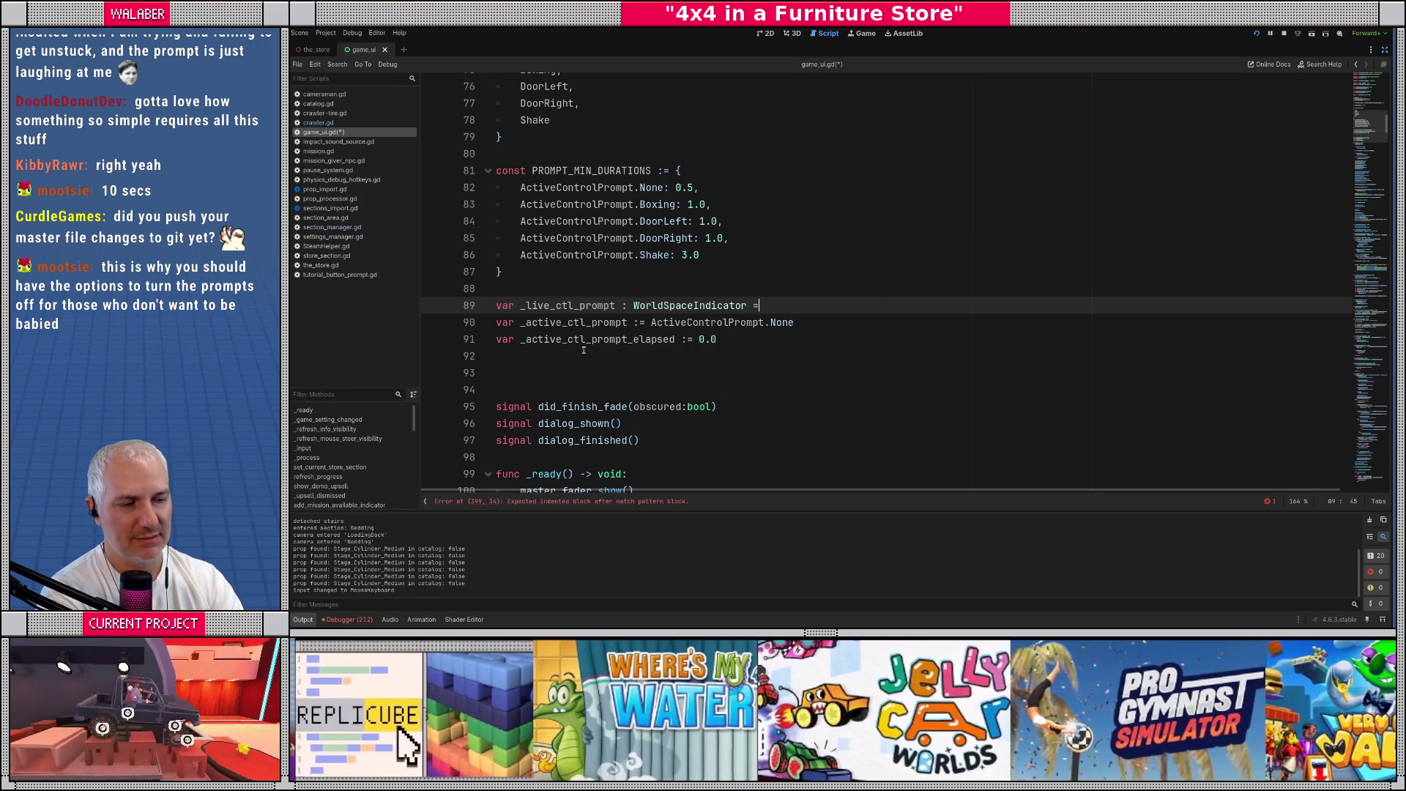
Search for _active_ctl_prompt and step to its use in the switching logic at line 389
click(572, 344)
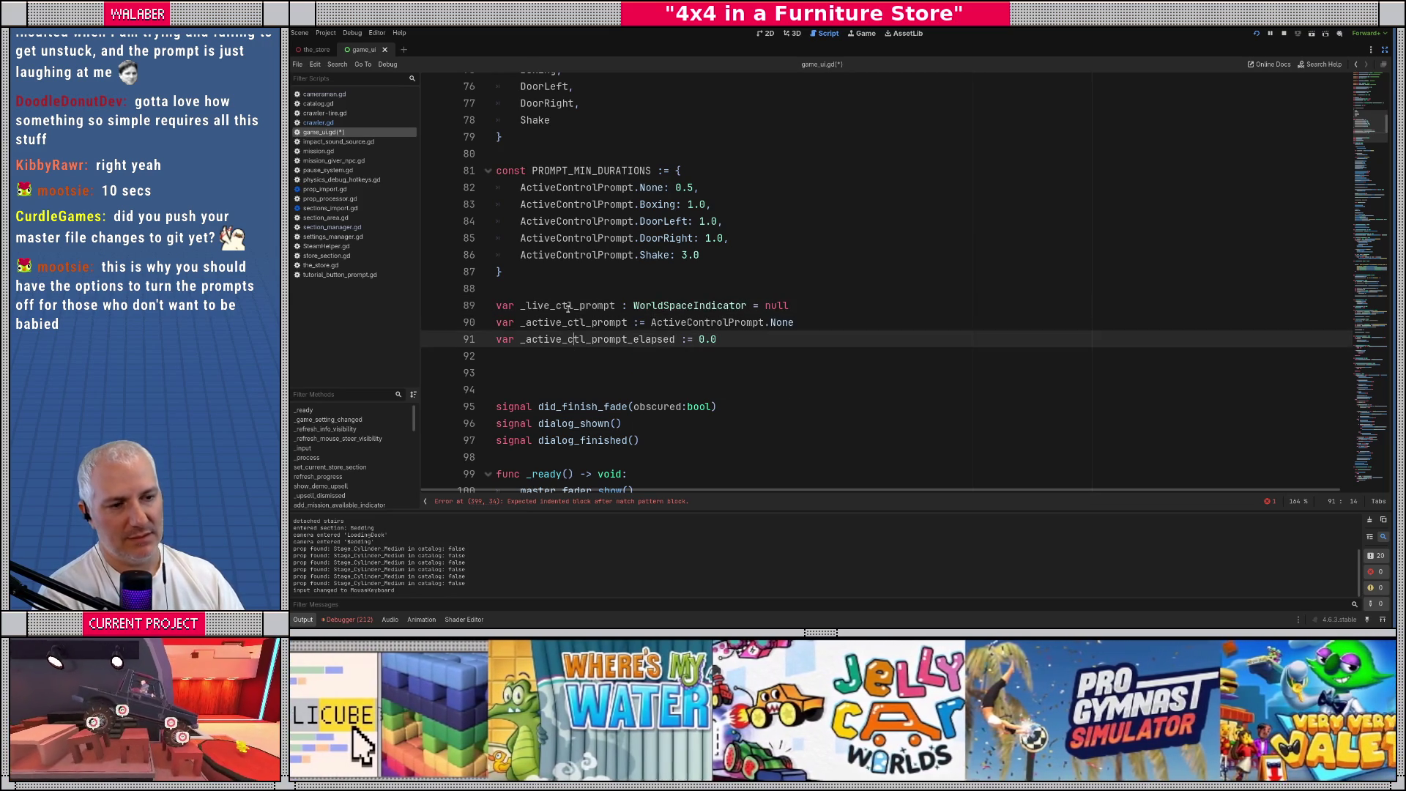
double_click(574, 305)
double_click(575, 323)
key(ctrl+f)
key(Return)
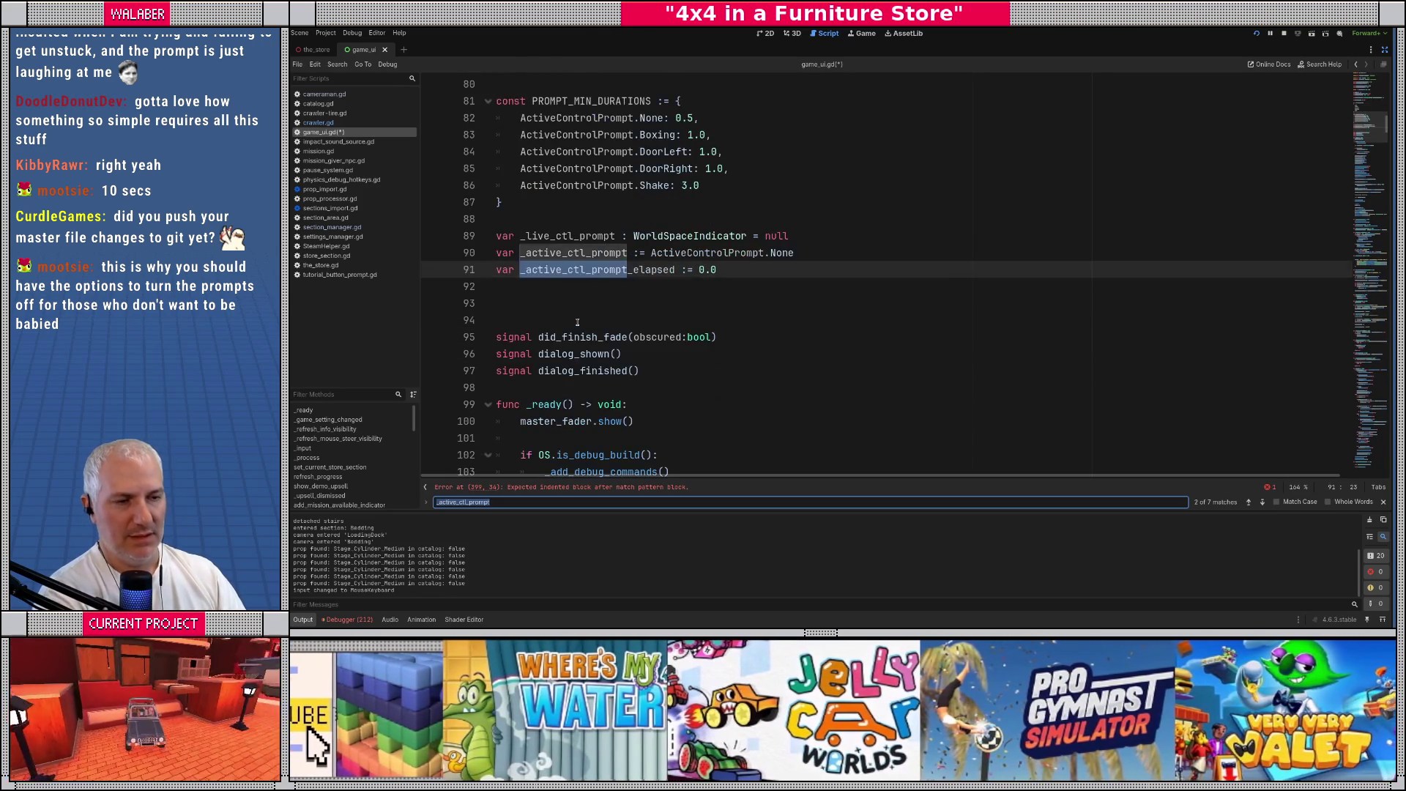
key(Return)
key(Escape)
Prefix the local live_prompt on line 396 with now_, making it now_live_prompt
scroll(550, 301, down, 3)
click(555, 287)
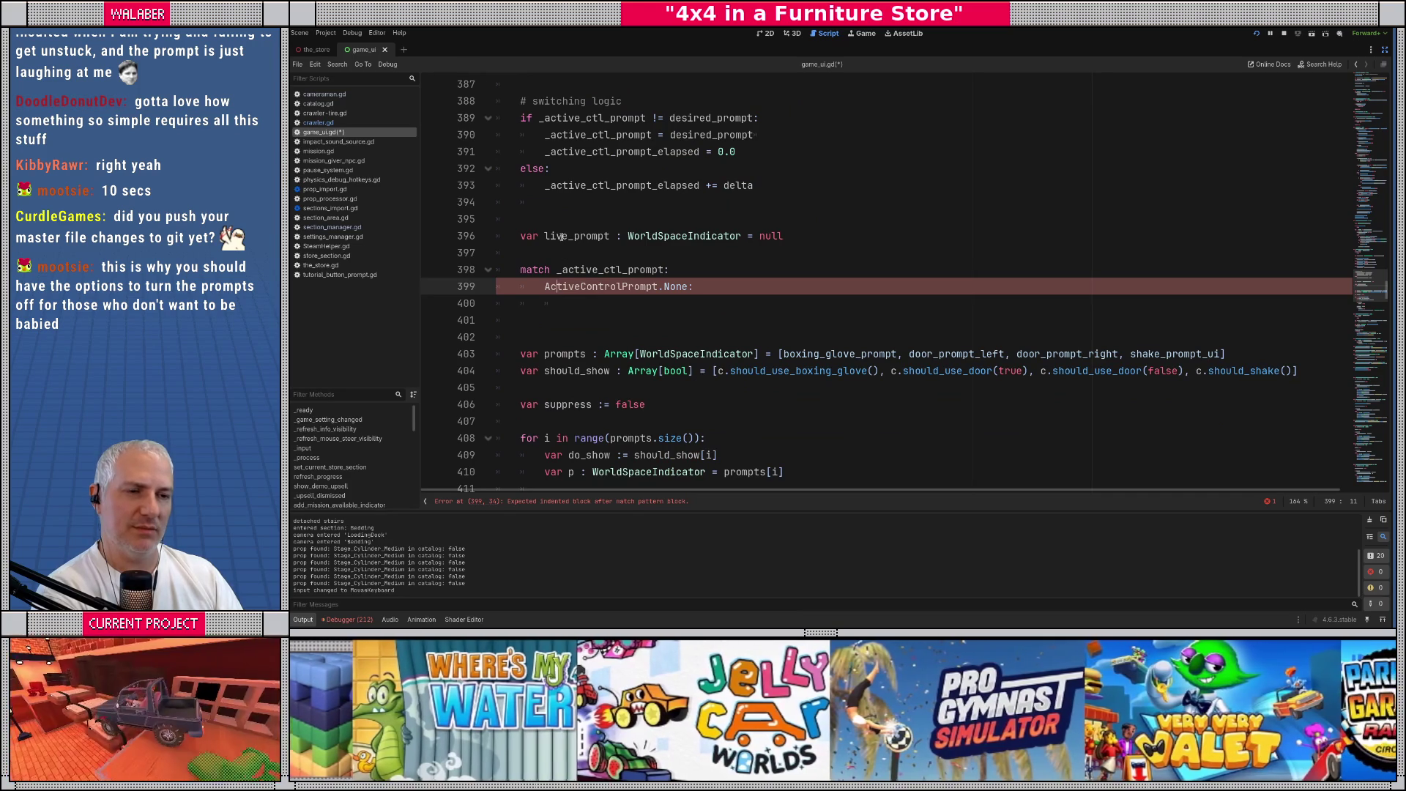
click(545, 235)
text(now_)
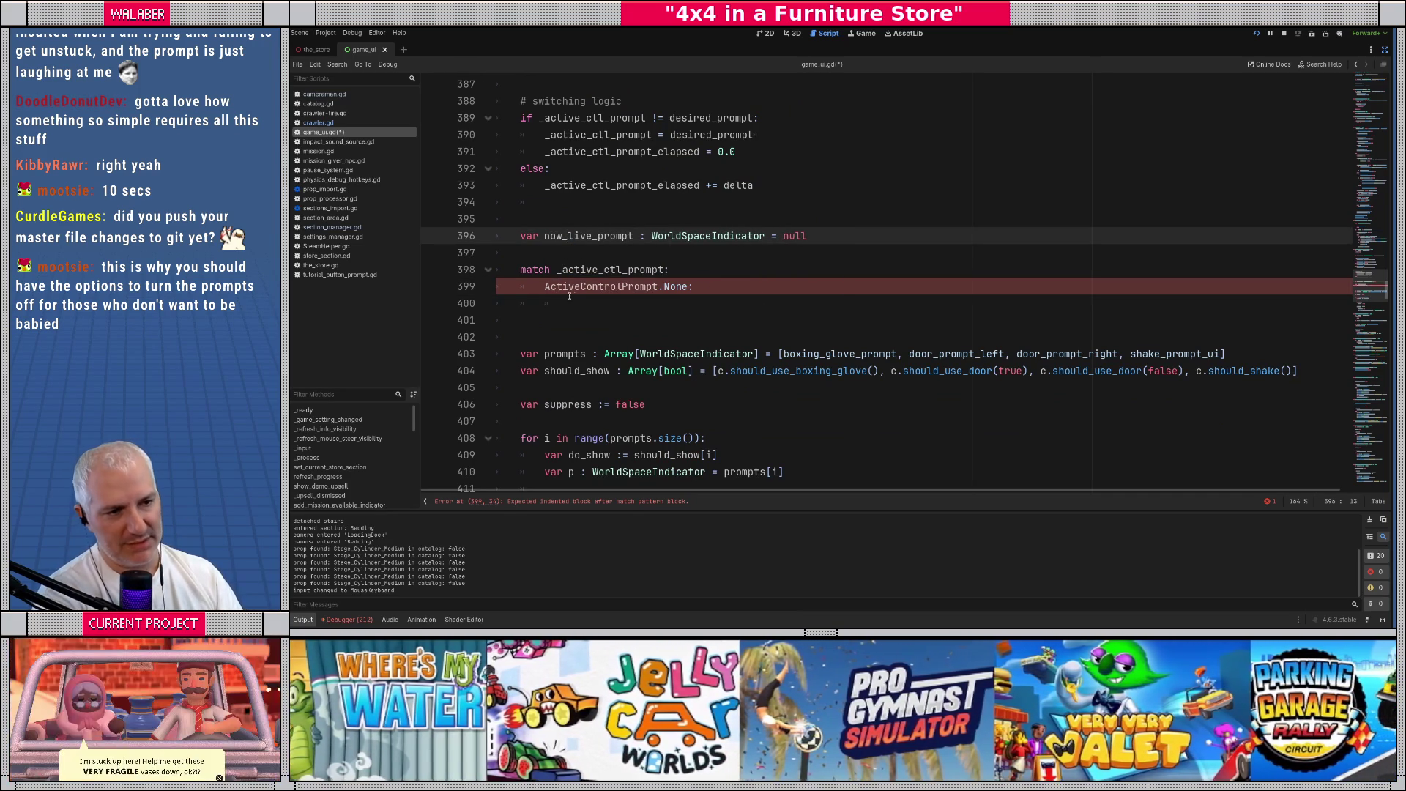
click(697, 287)
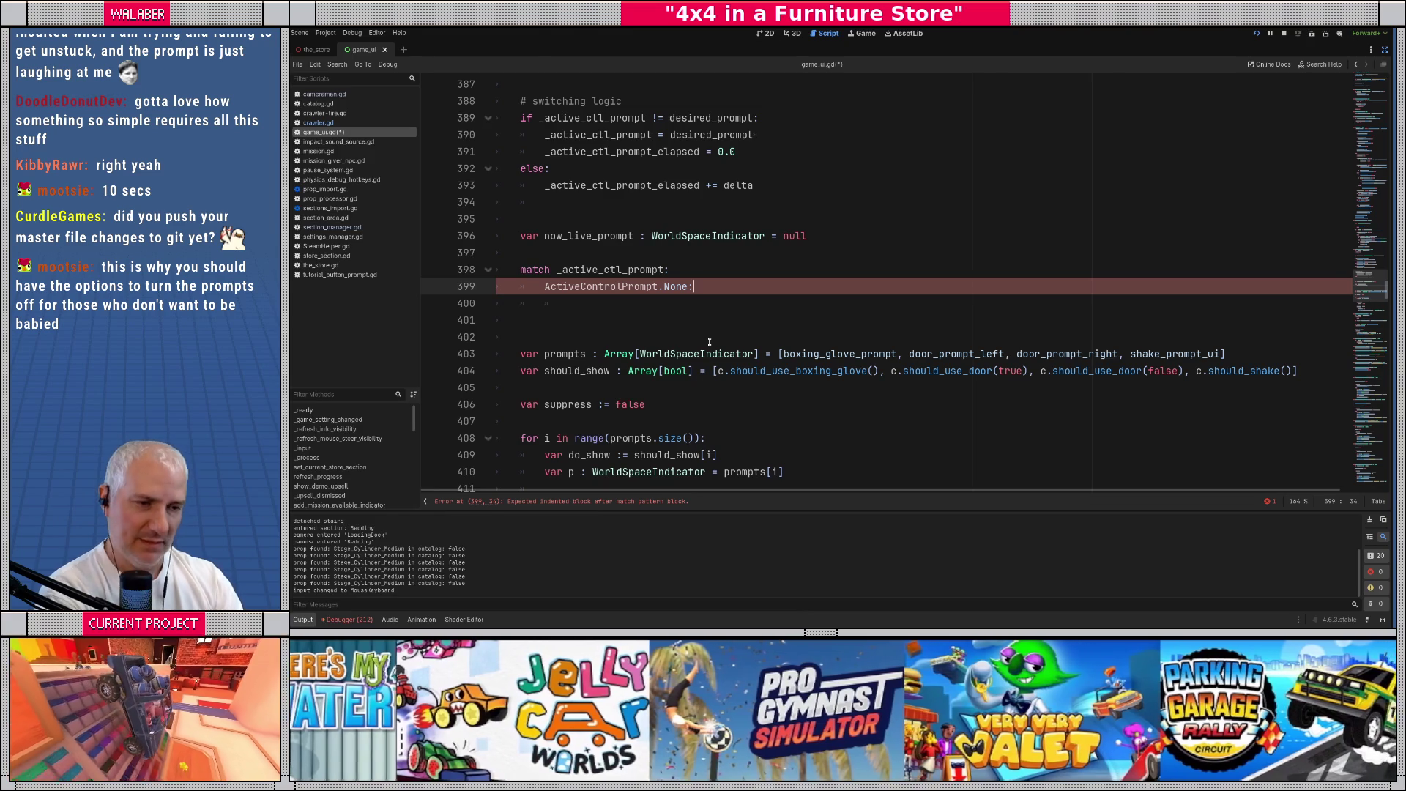
Initialise now_live_prompt from _live_ctl_prompt instead of null
key(Return)
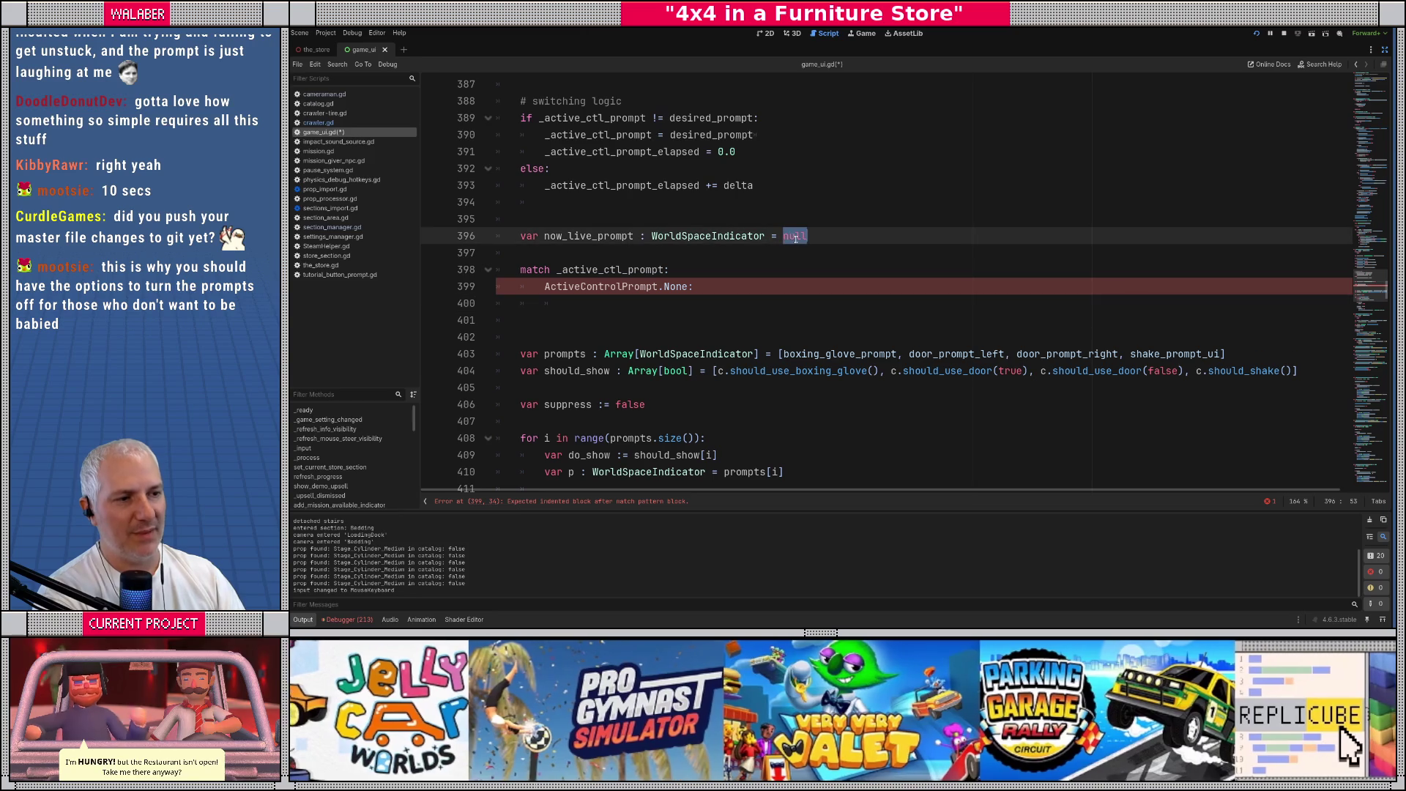
double_click(796, 236)
text(_li)
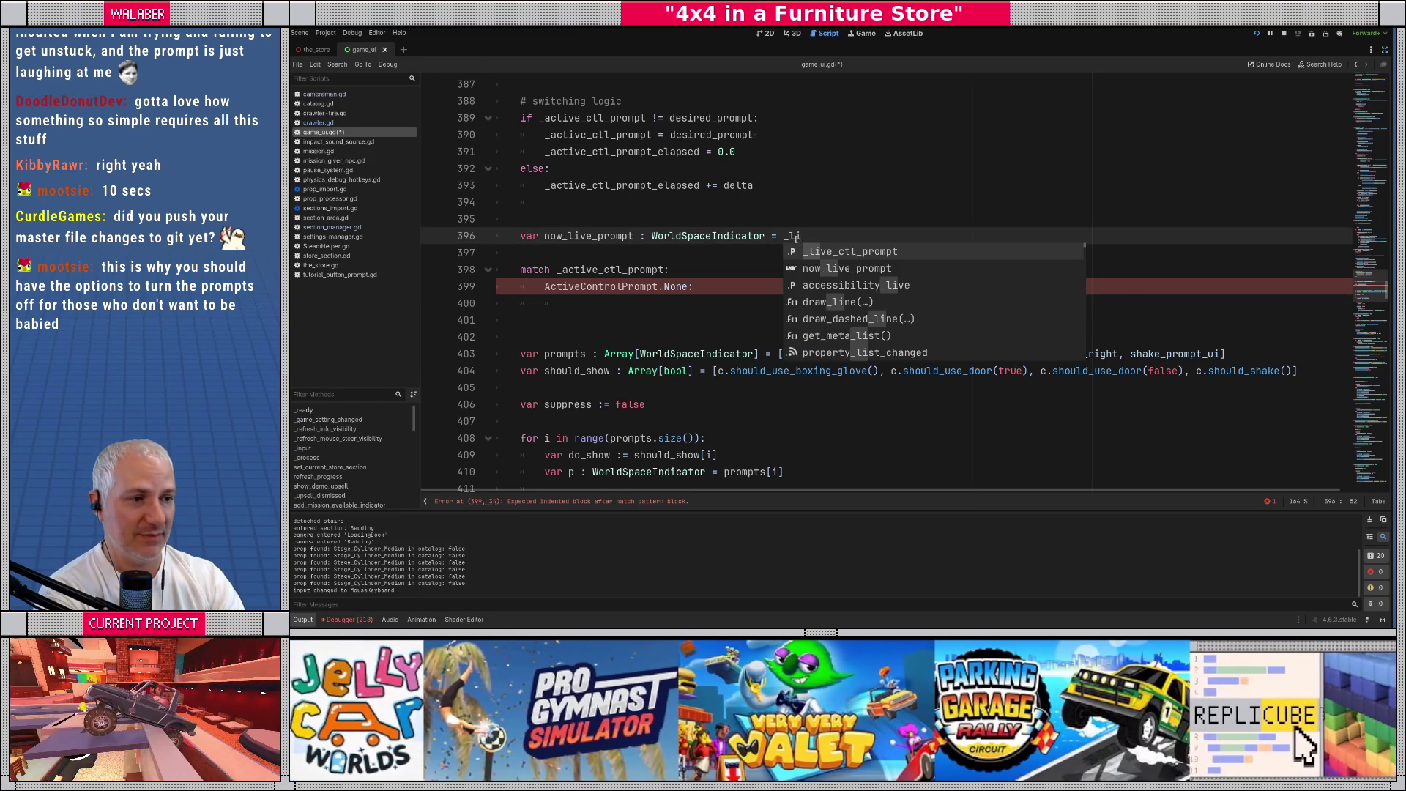
key(Return)
Start an 'if _active_ctl_prompt_elapsed' check under the None case
click(564, 303)
drag(545, 286, 696, 286)
click(567, 302)
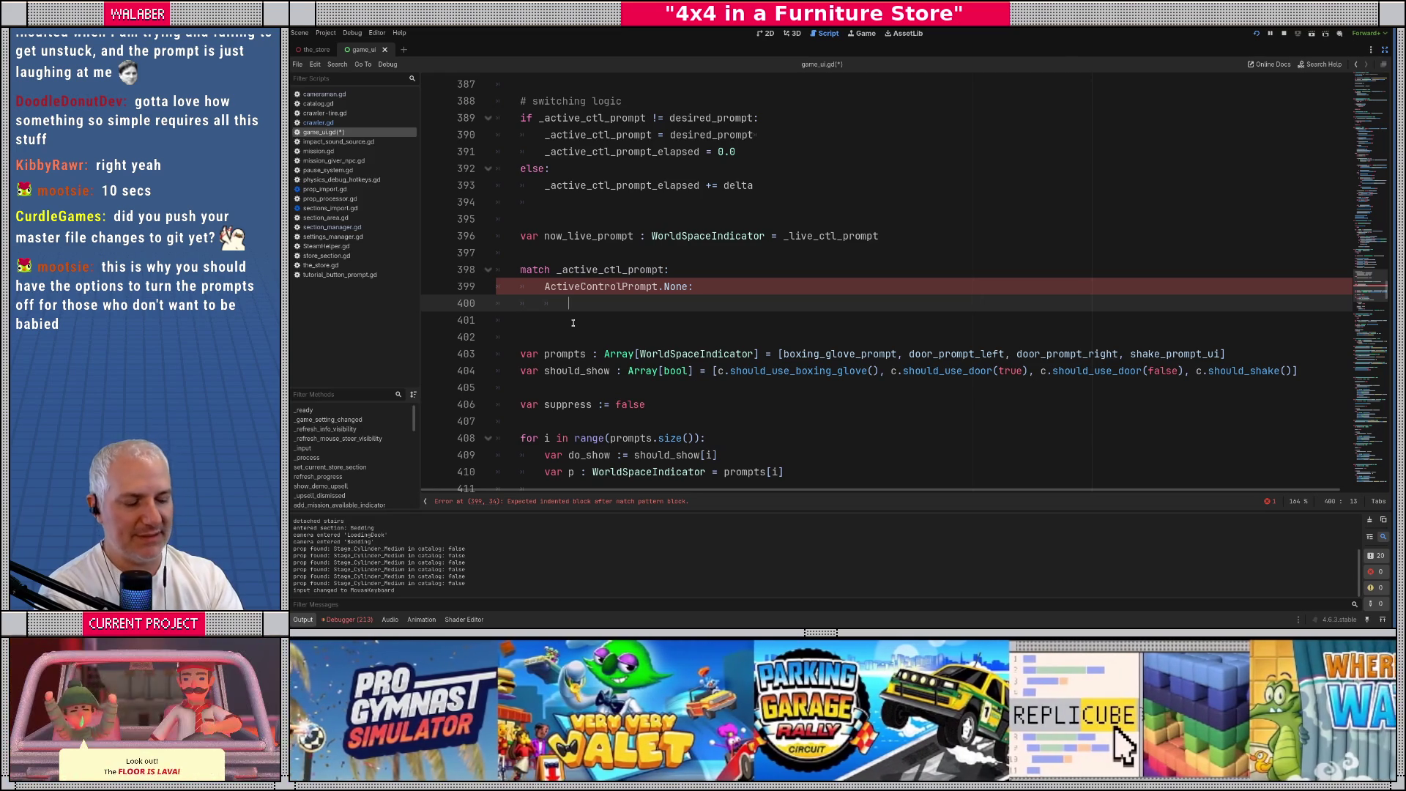
text(if _ela)
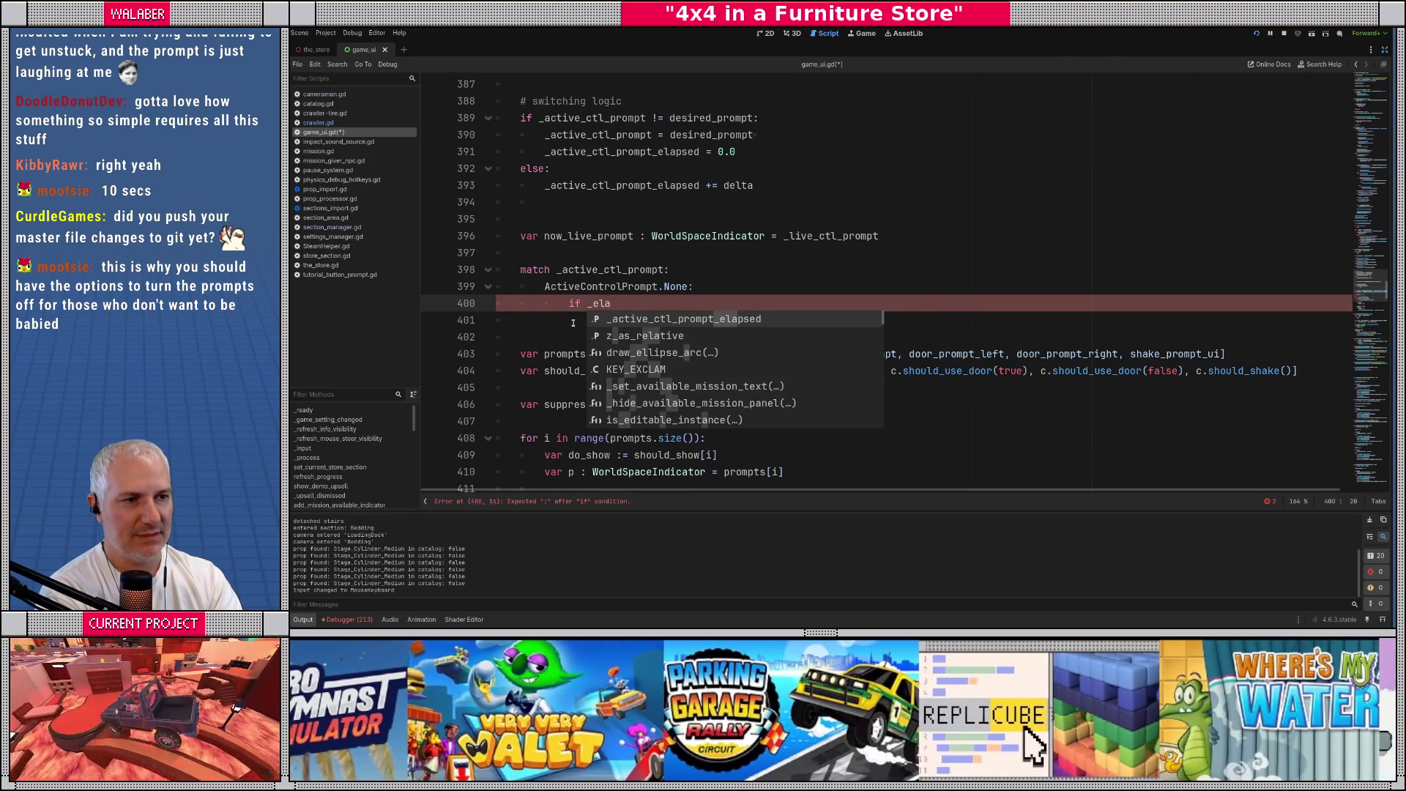
key(Return)
Add 'var prev_elapsed := _active_ctl_prompt_elapsed' below the switching logic comment
drag(575, 134, 756, 153)
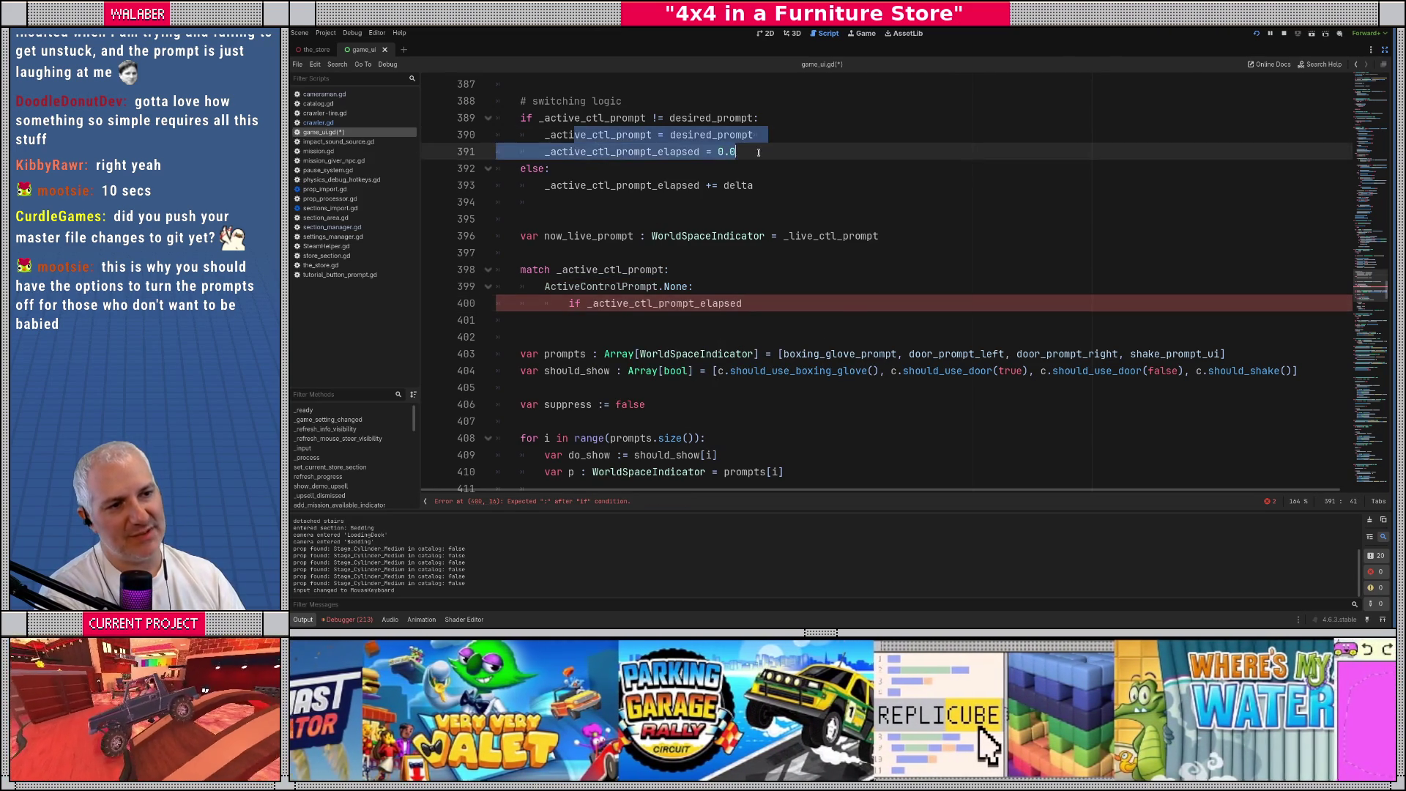
scroll(713, 182, up, 1)
click(661, 151)
key(Return)
text(var prev_elapsed )
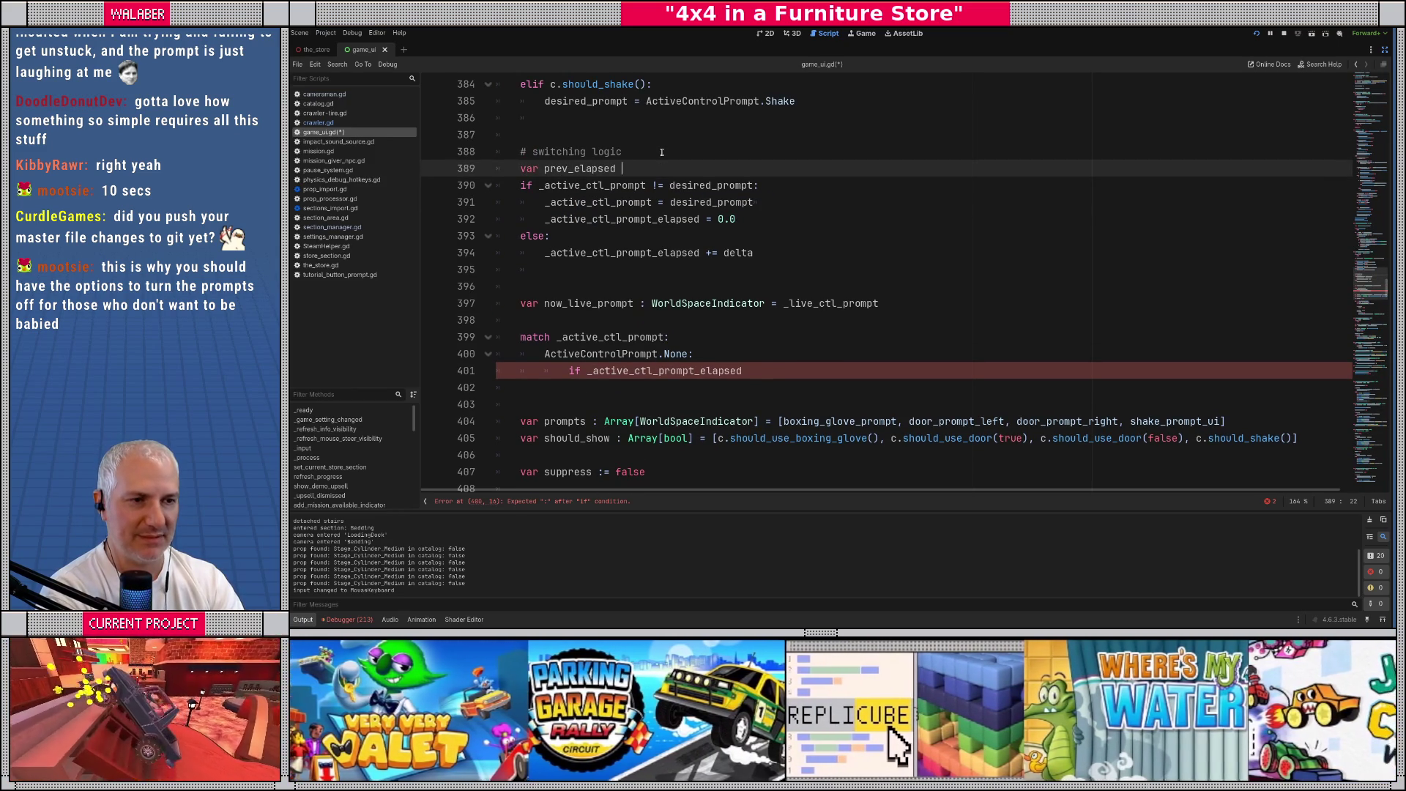
text(:= _a)
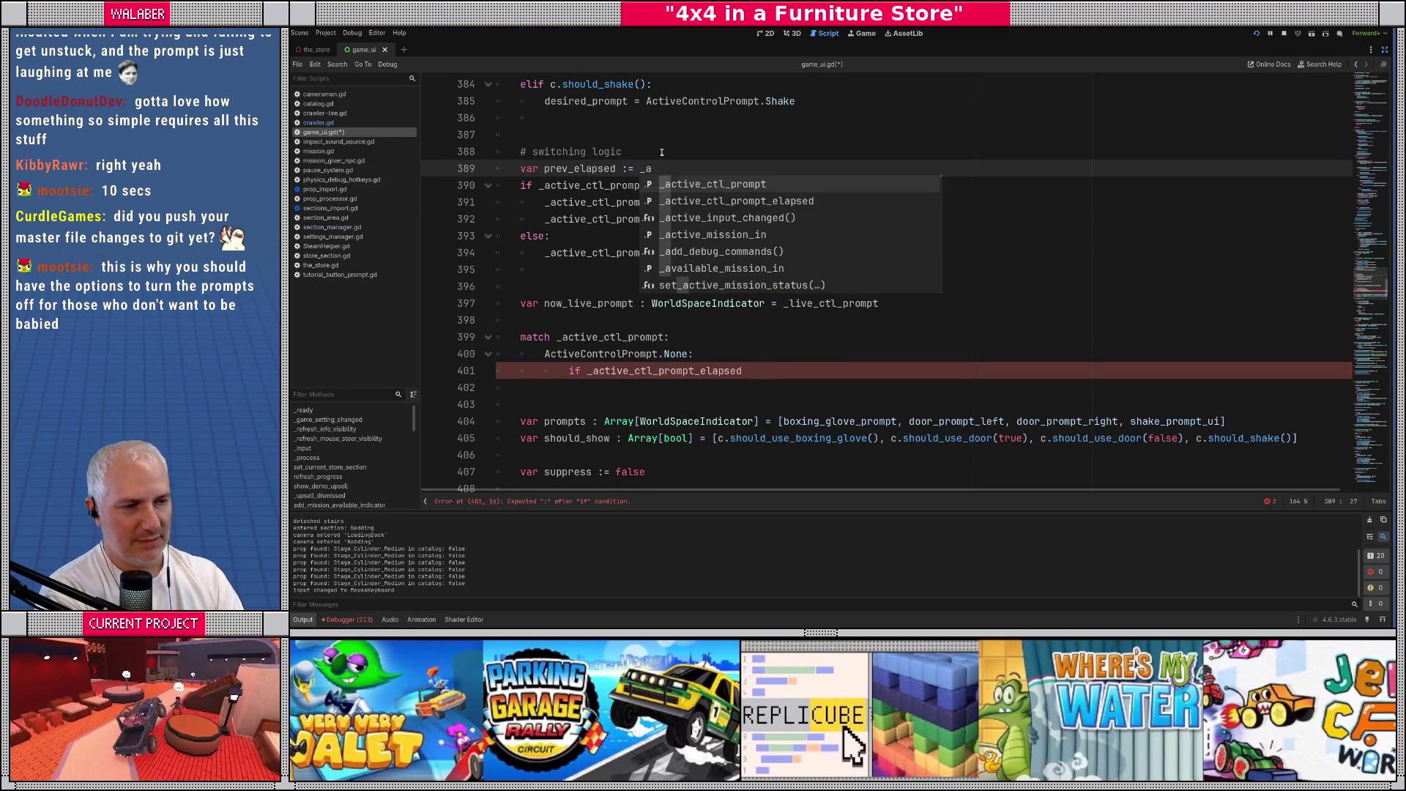
key(Down)
key(Return)
key(Return)
Extend the check to 'if _active_ctl_prompt_elapsed >' and begin a min_ variable above the match
scroll(585, 351, down, 1)
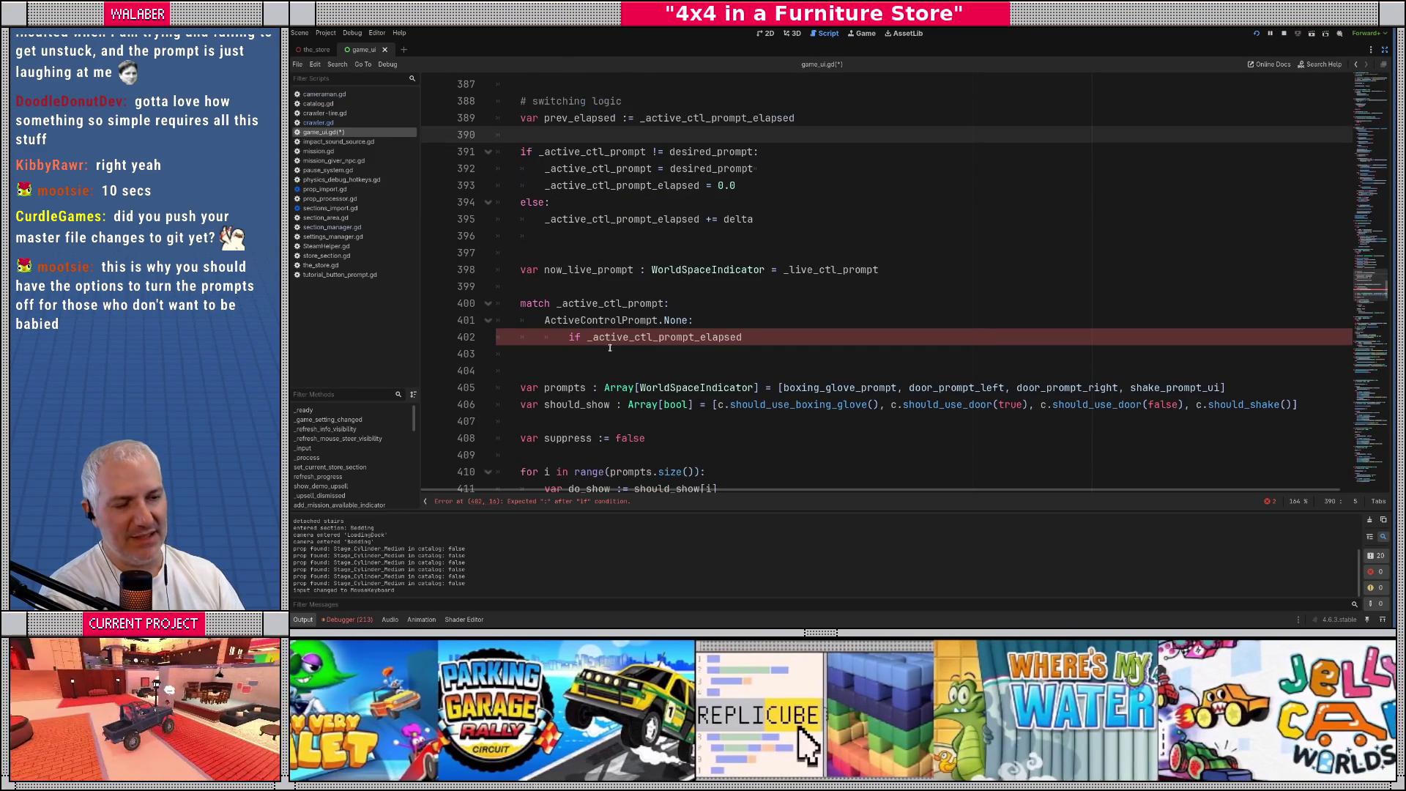
click(745, 337)
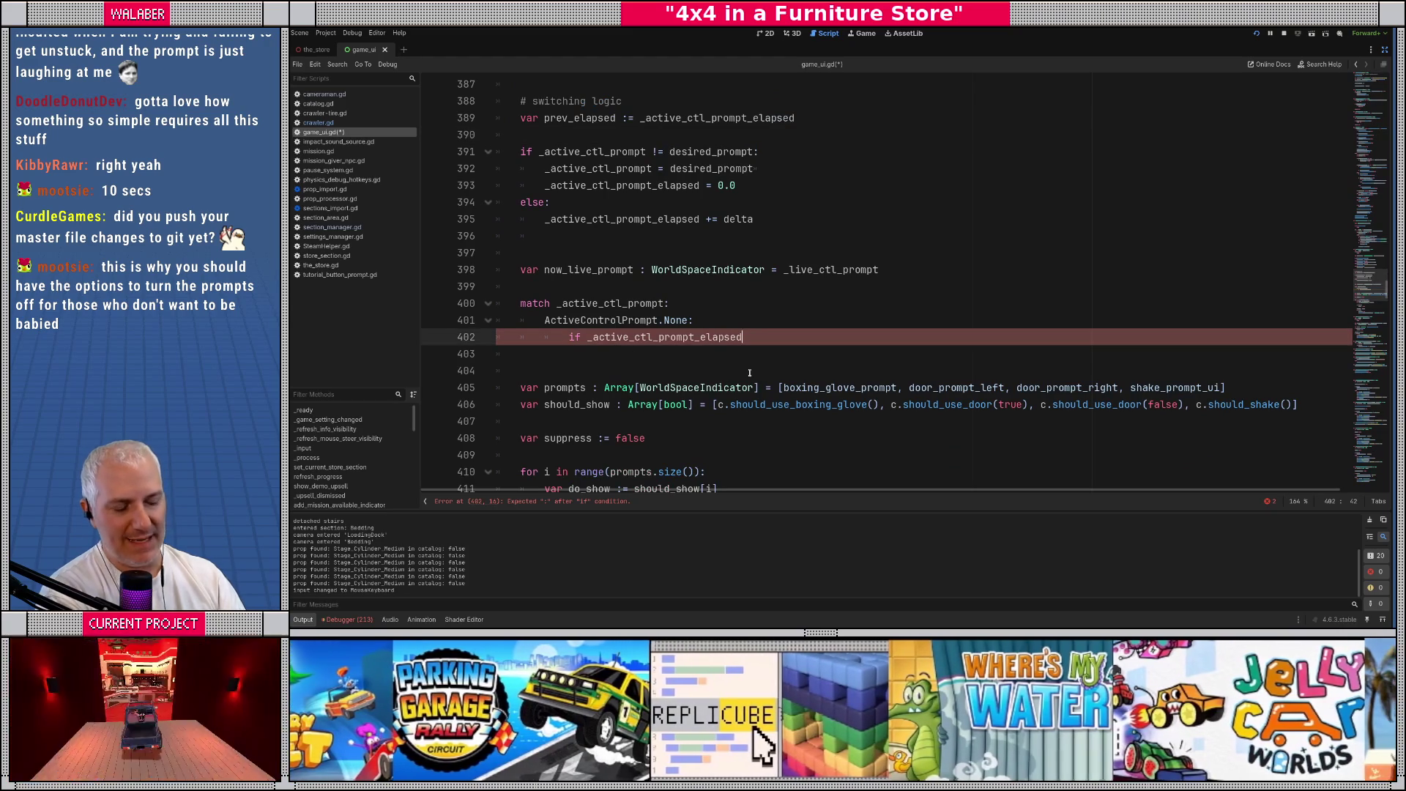
text(>)
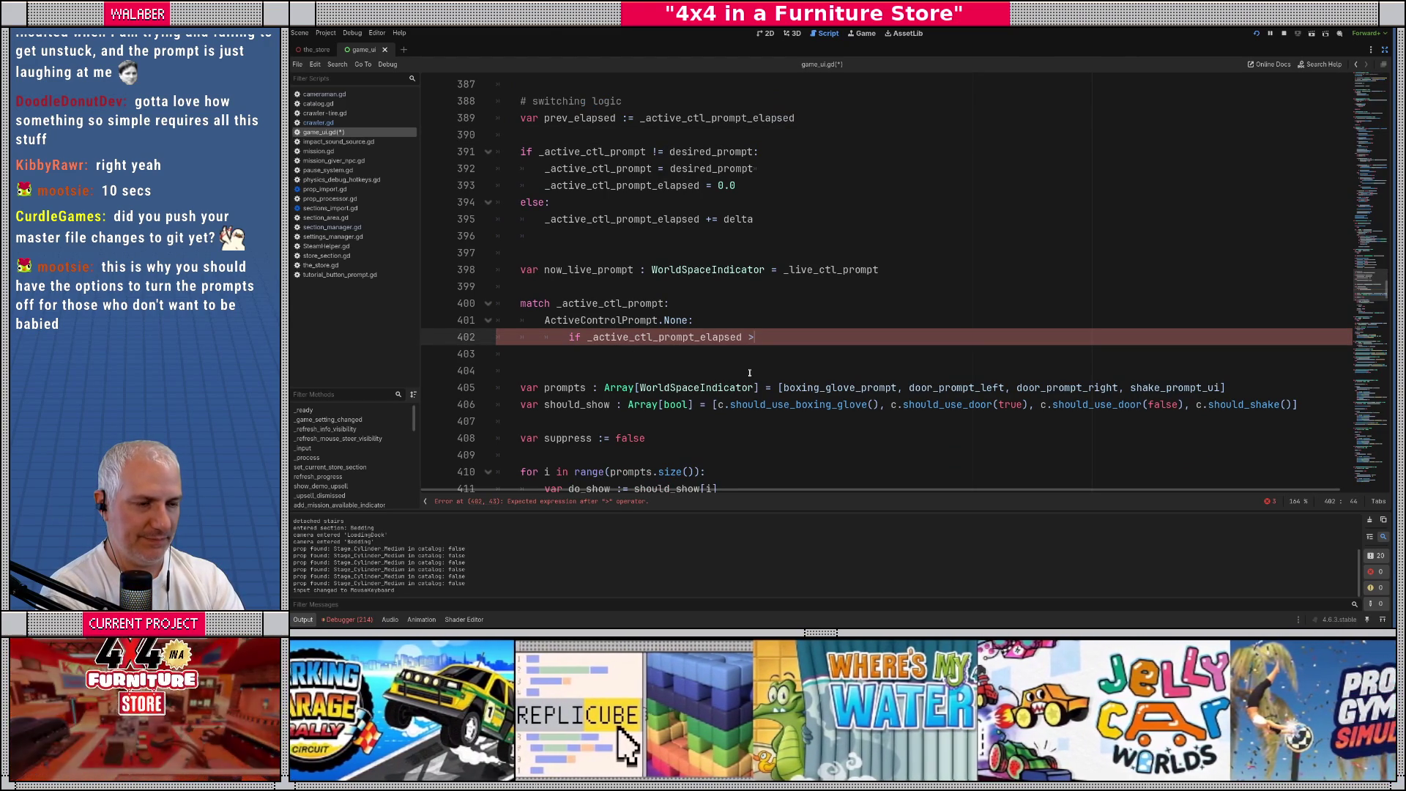
key(Up)
key(Up)
key(Up)
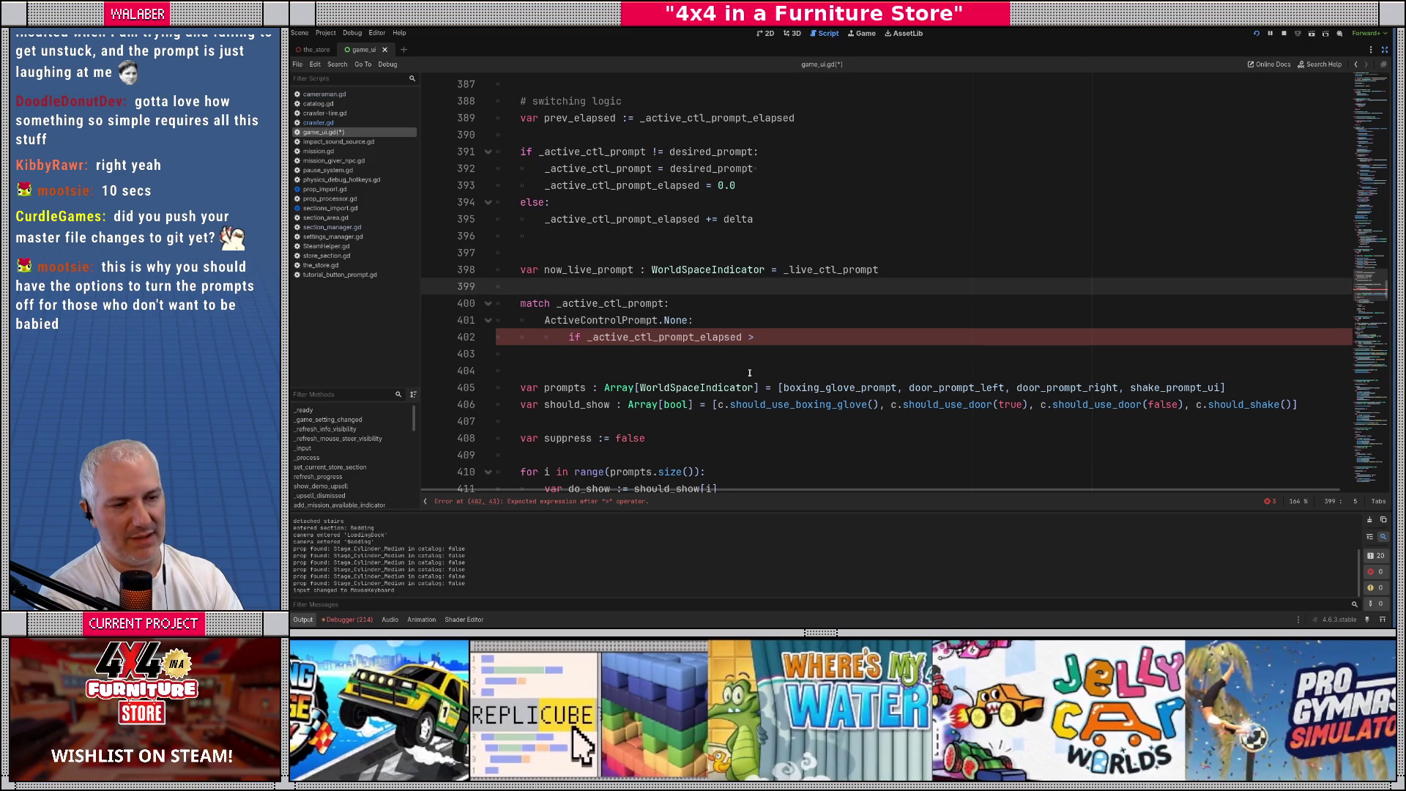
key(Return)
text(var min_+)
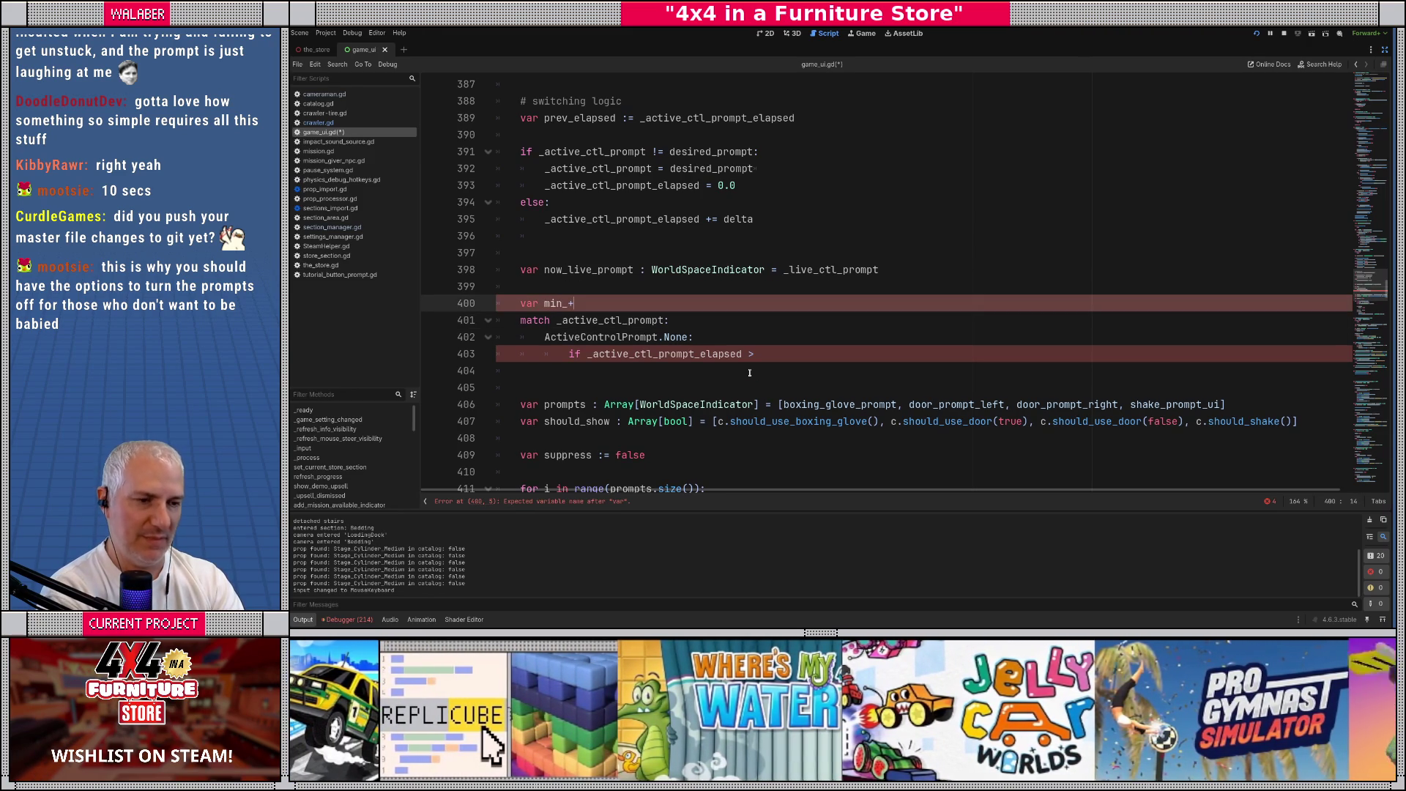
Write 'var min_time : float = PROMPT_MIN_DURATIONS.get(_active_ctl_prompt, 0.0)' above the match
key(BackSpace)
text(time :)
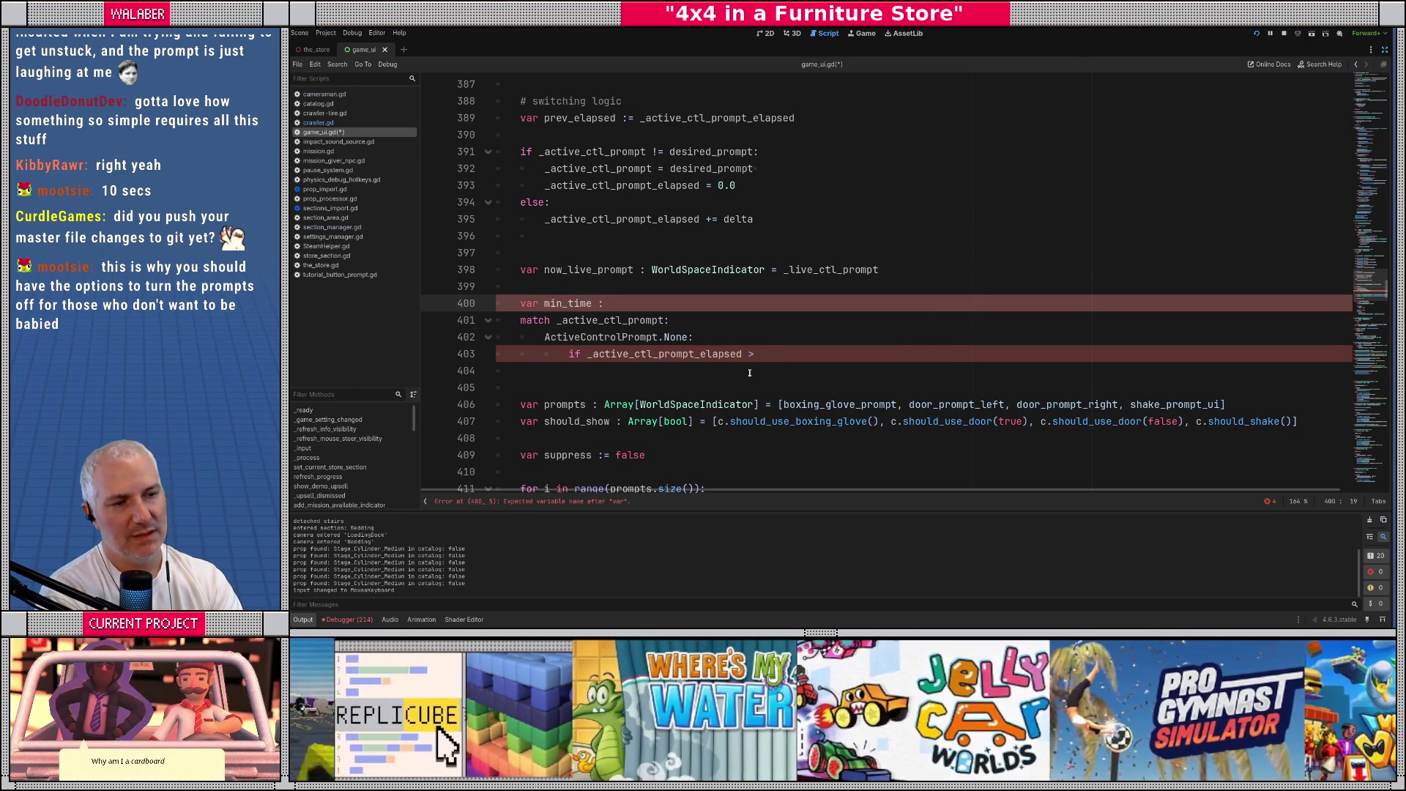
text( float)
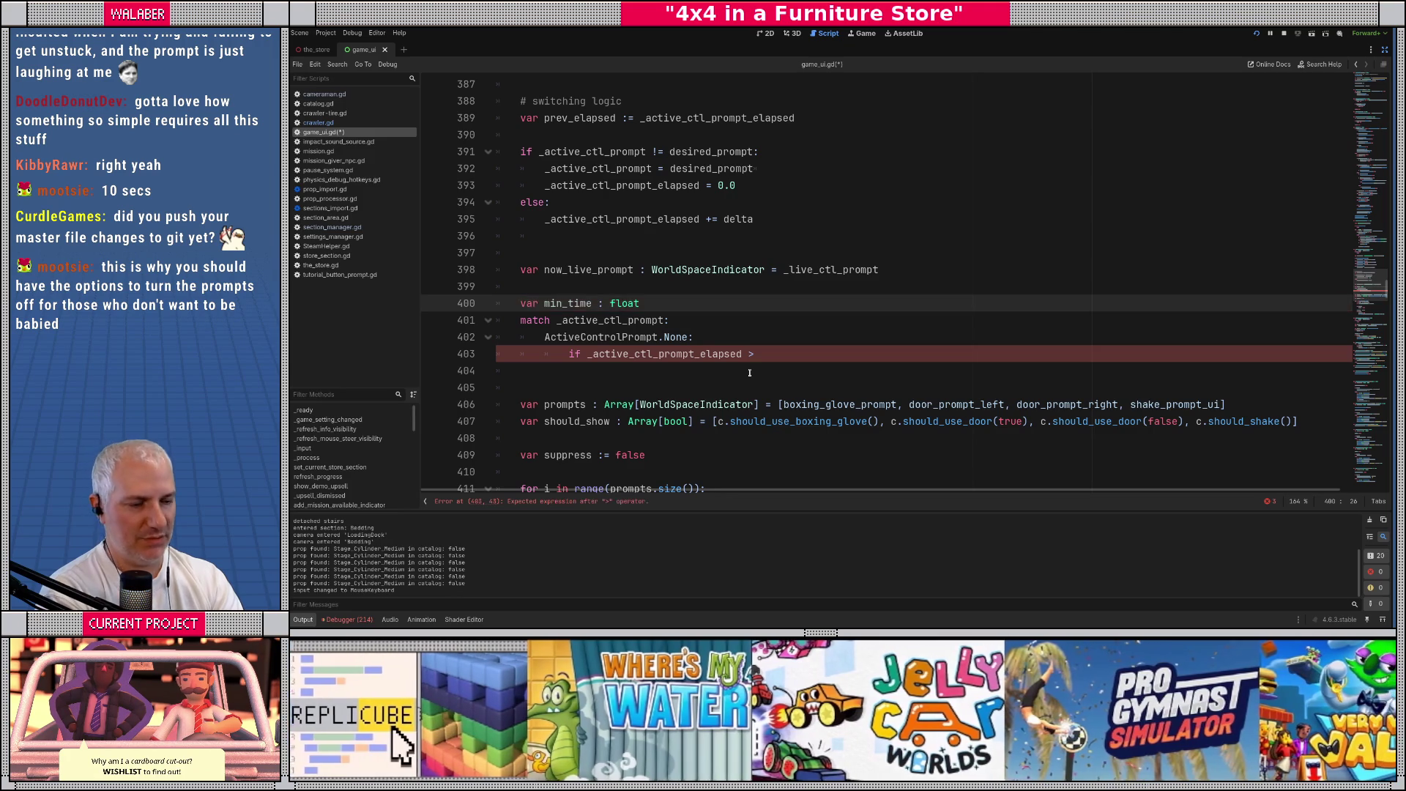
text( = CON)
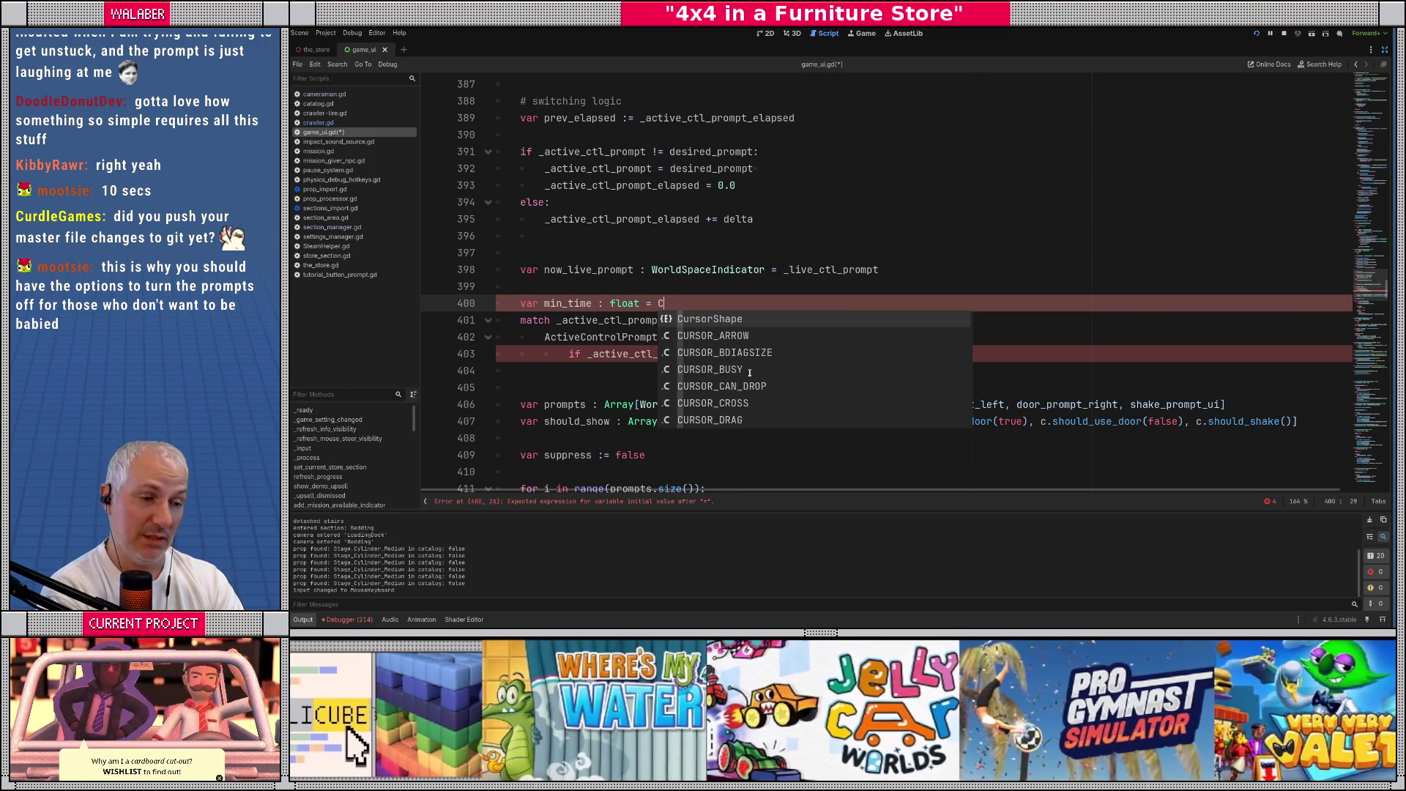
key(BackSpace)
key(BackSpace)
key(BackSpace)
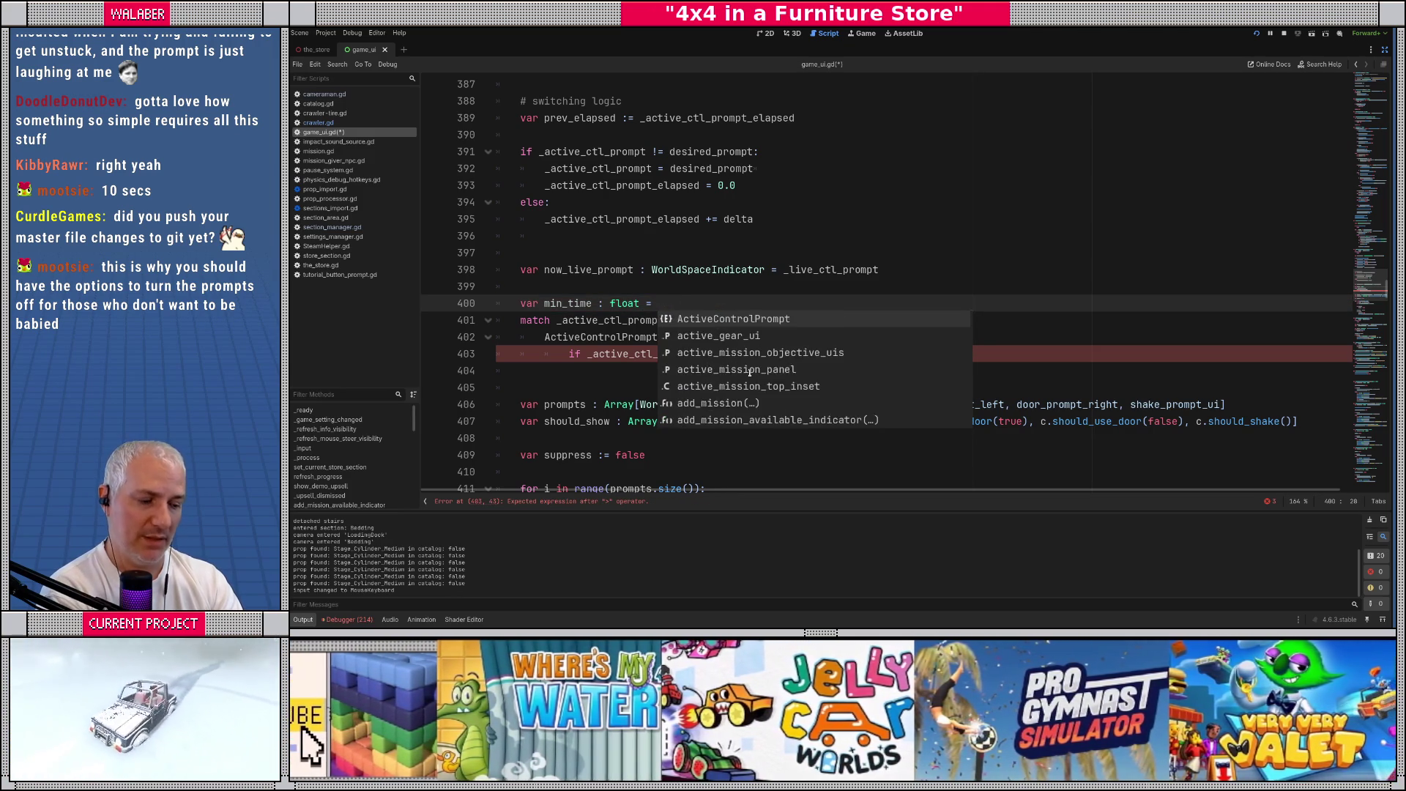
text(PROM)
key(Return)
text(.get()
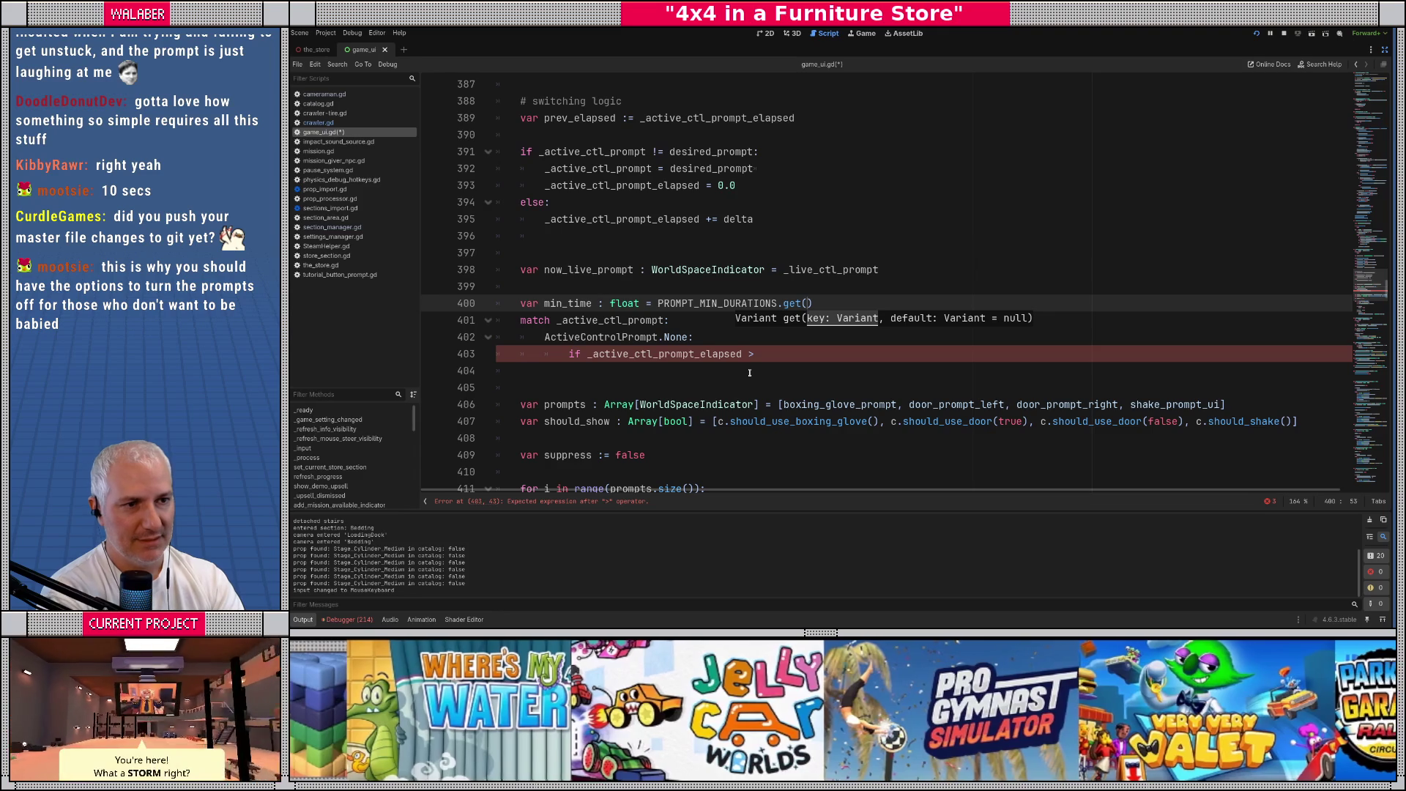
text(_act)
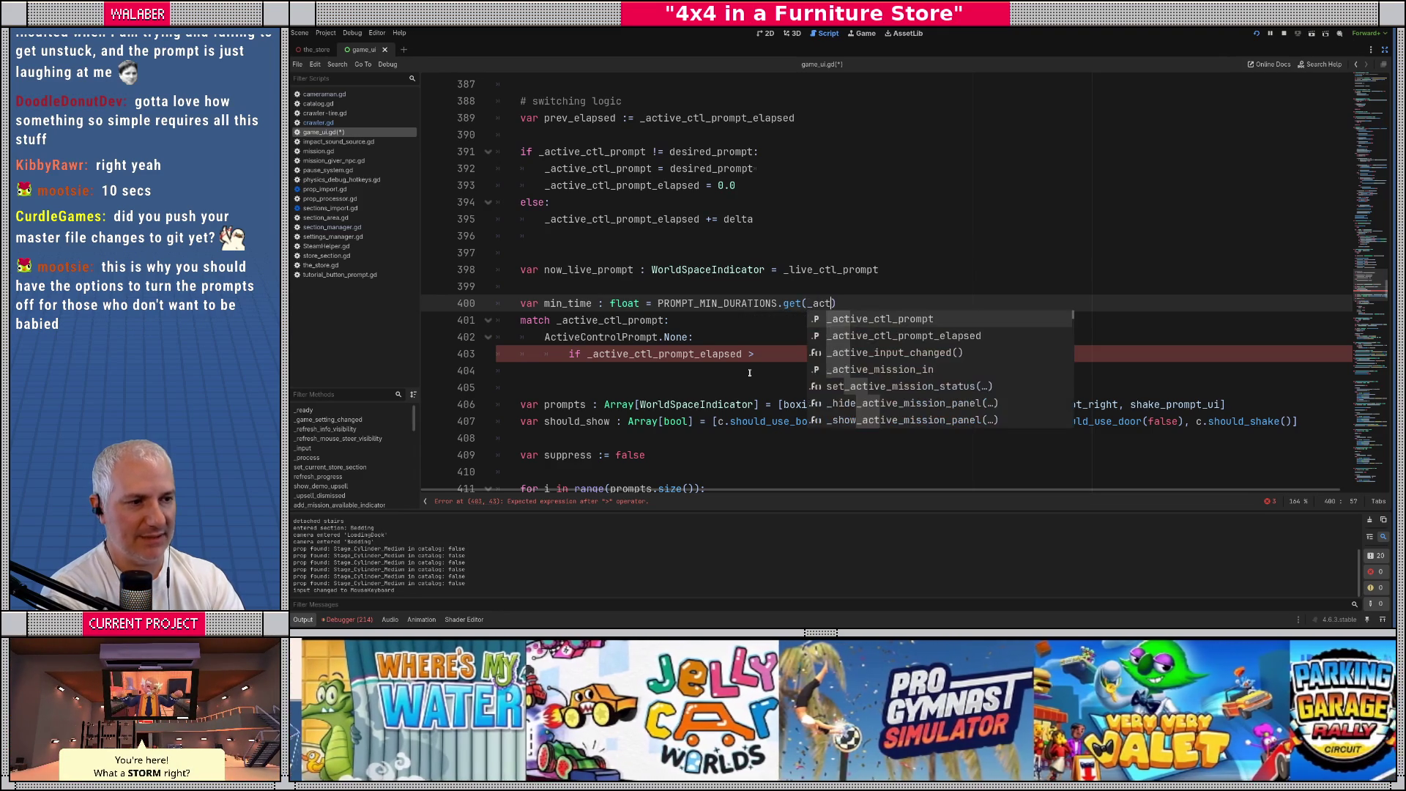
key(Return)
text(, 0.0))
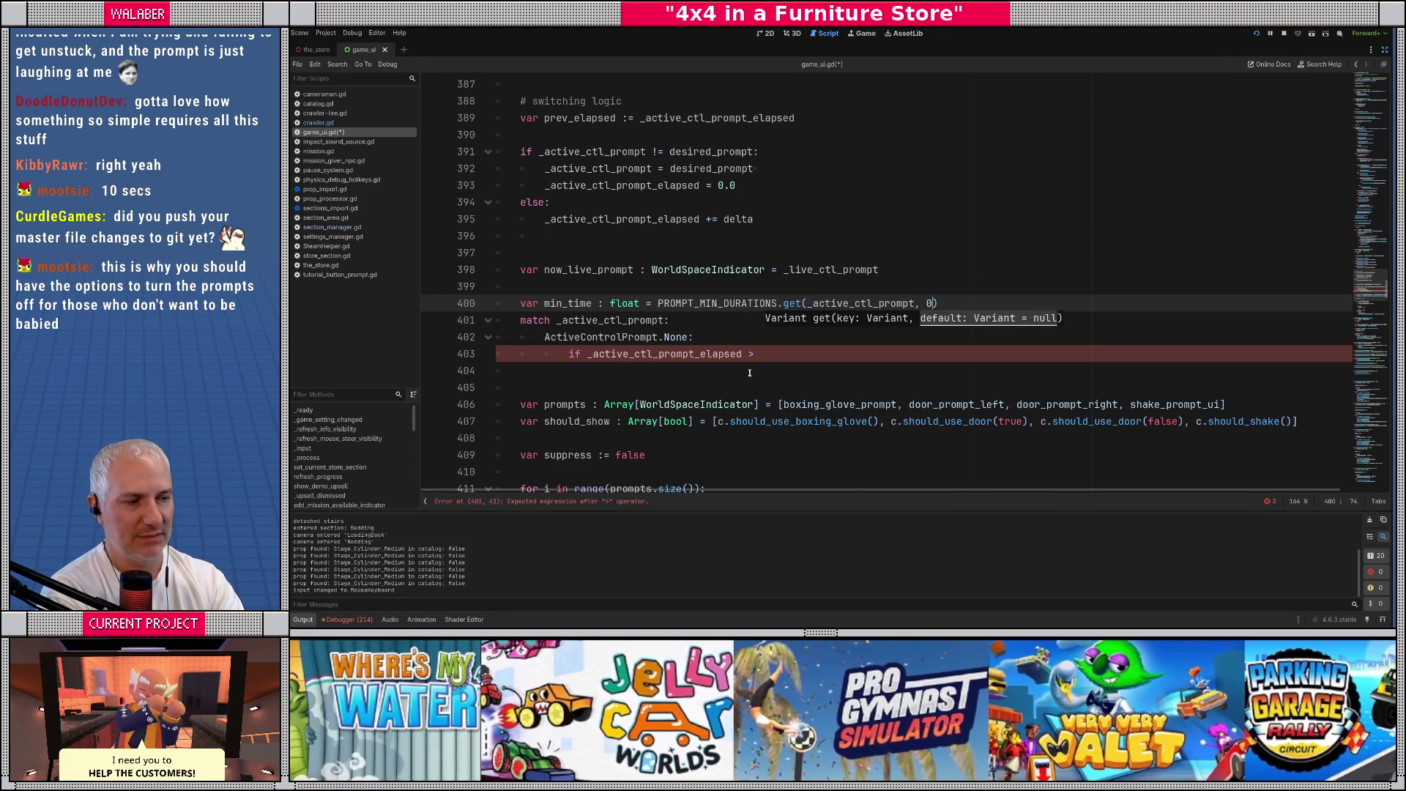
key(Return)
Select the unfinished match block down through the elapsed check
click(754, 371)
scroll(768, 403, down, 1)
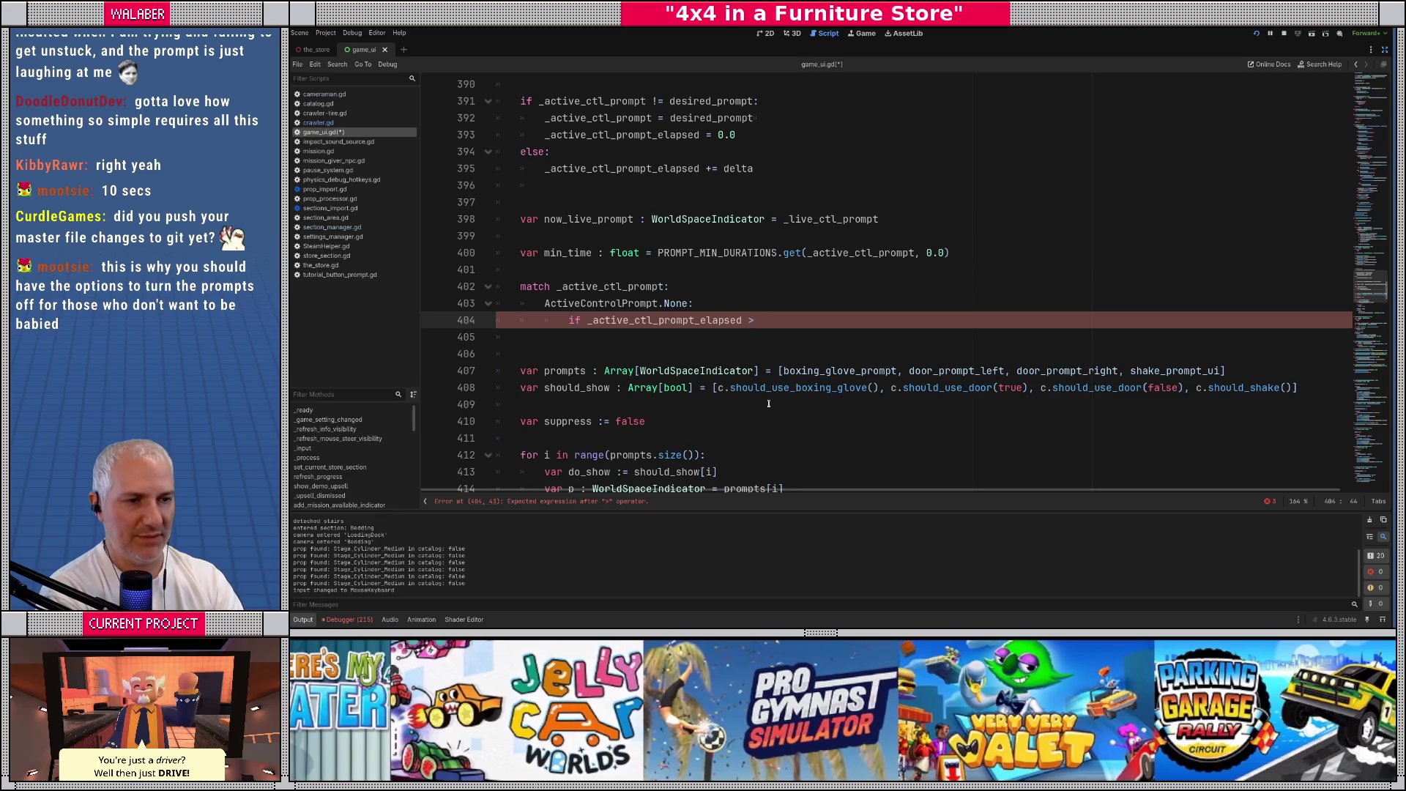
key(Up)
key(Up)
key(Up)
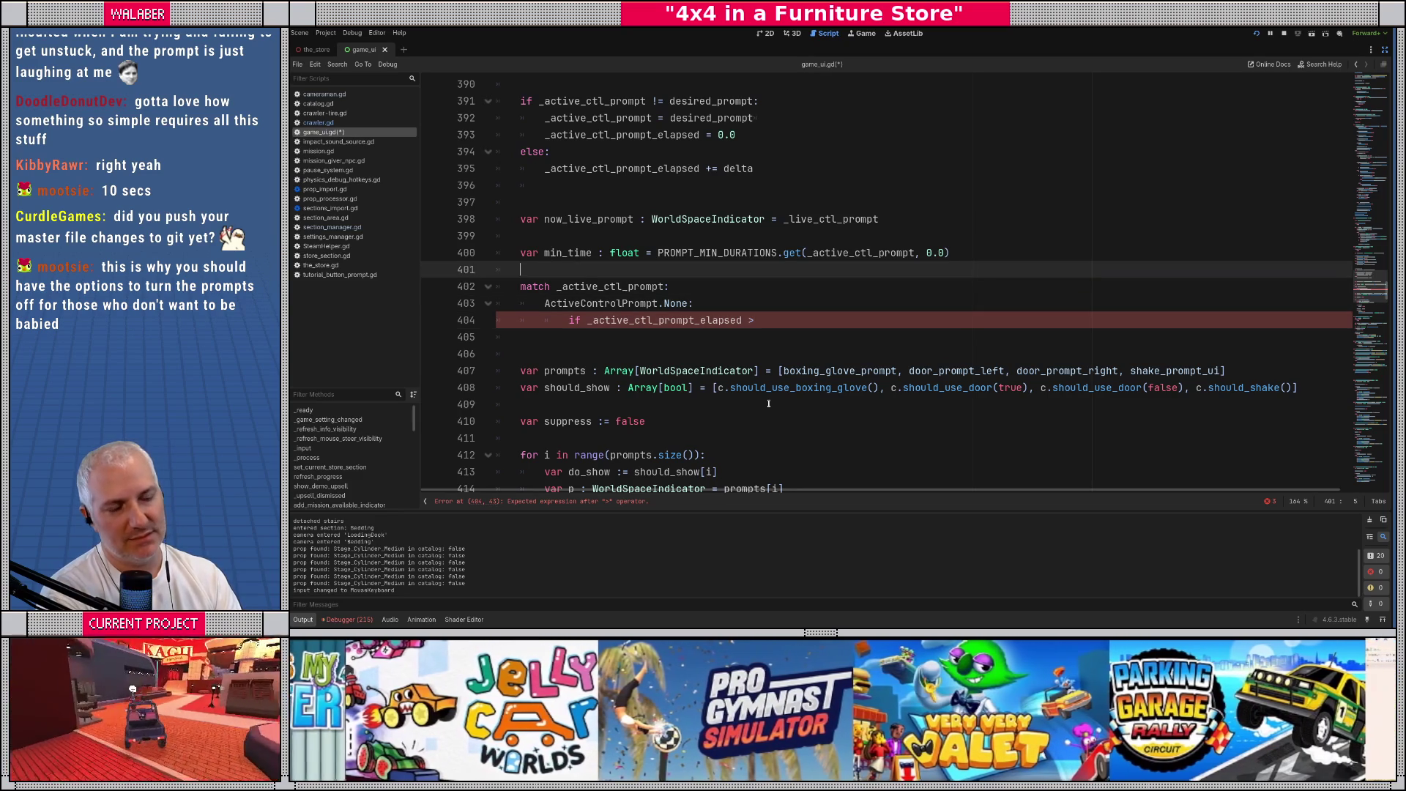
key(shift+Down)
key(shift+Down)
key(shift+Down)
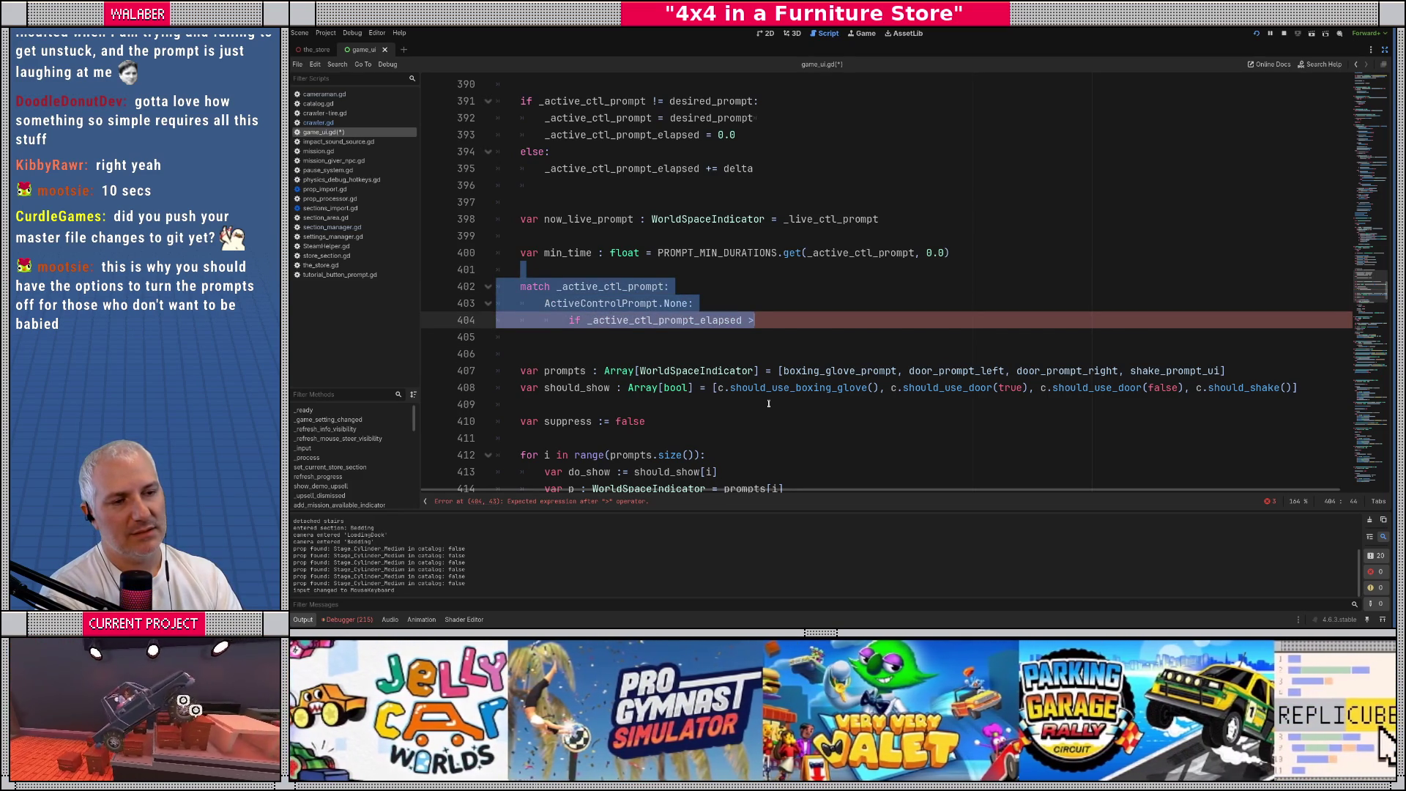
Swap the match block for 'var now_should_show := _active_ctl_prompt_elapsed >= min_time'
key(BackSpace)
text(var)
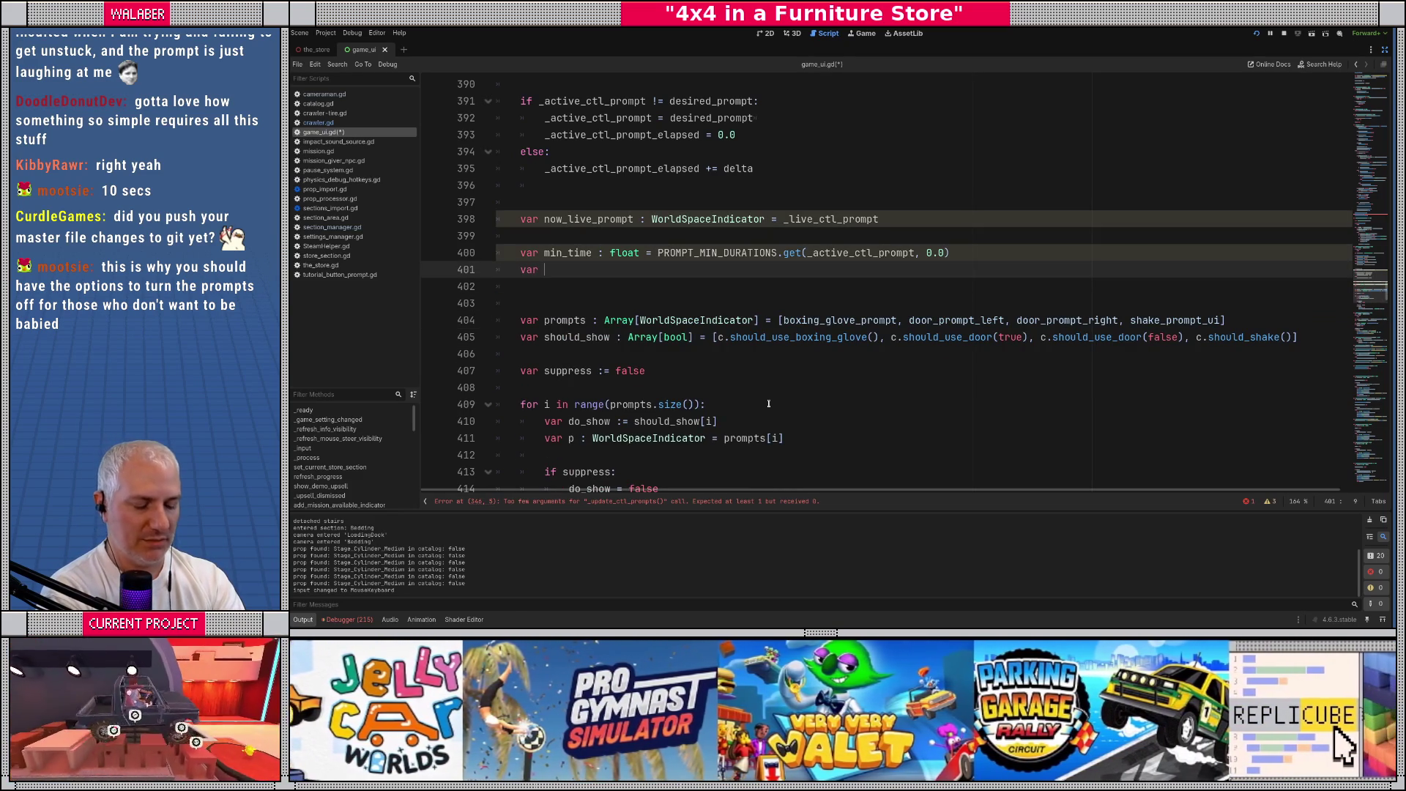
text( now_should_ap)
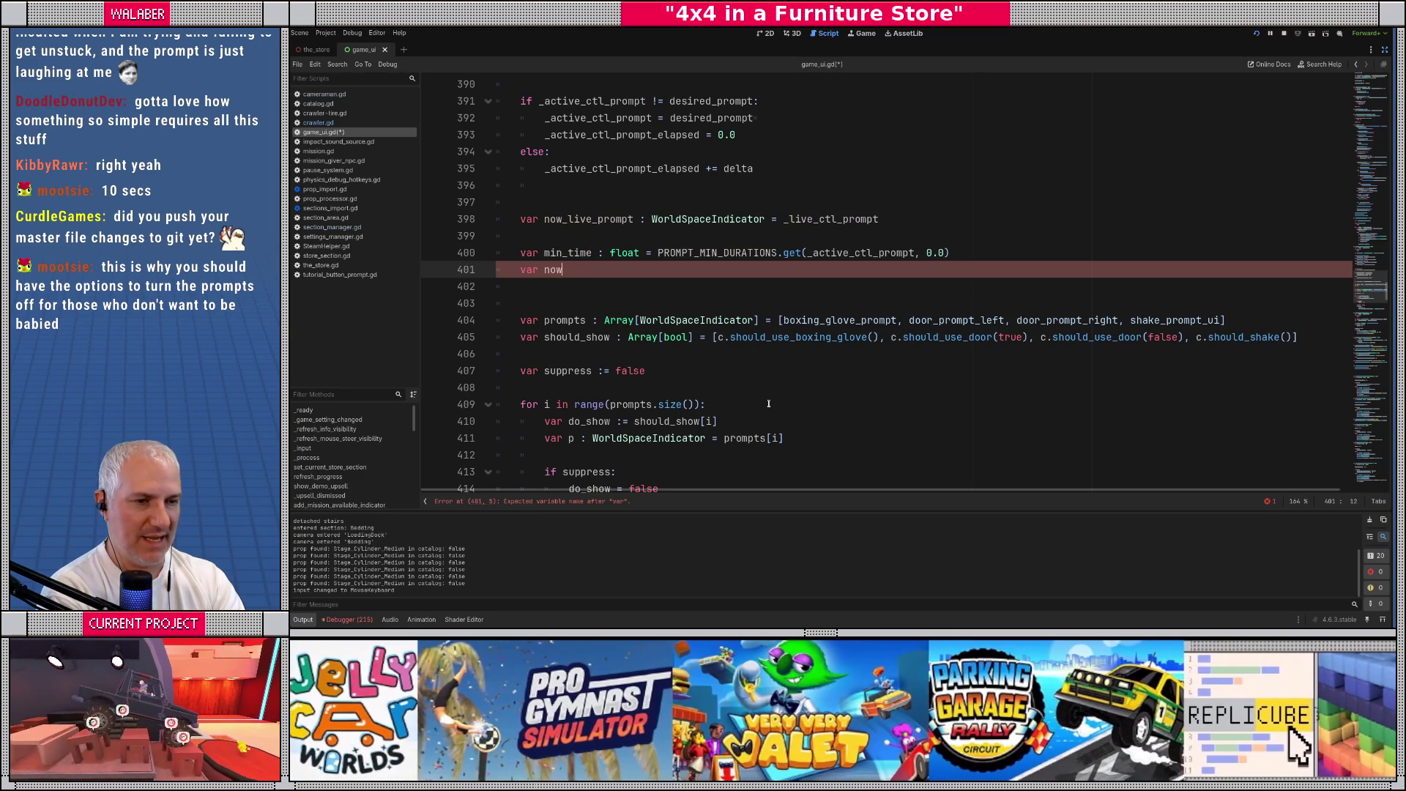
key(BackSpace)
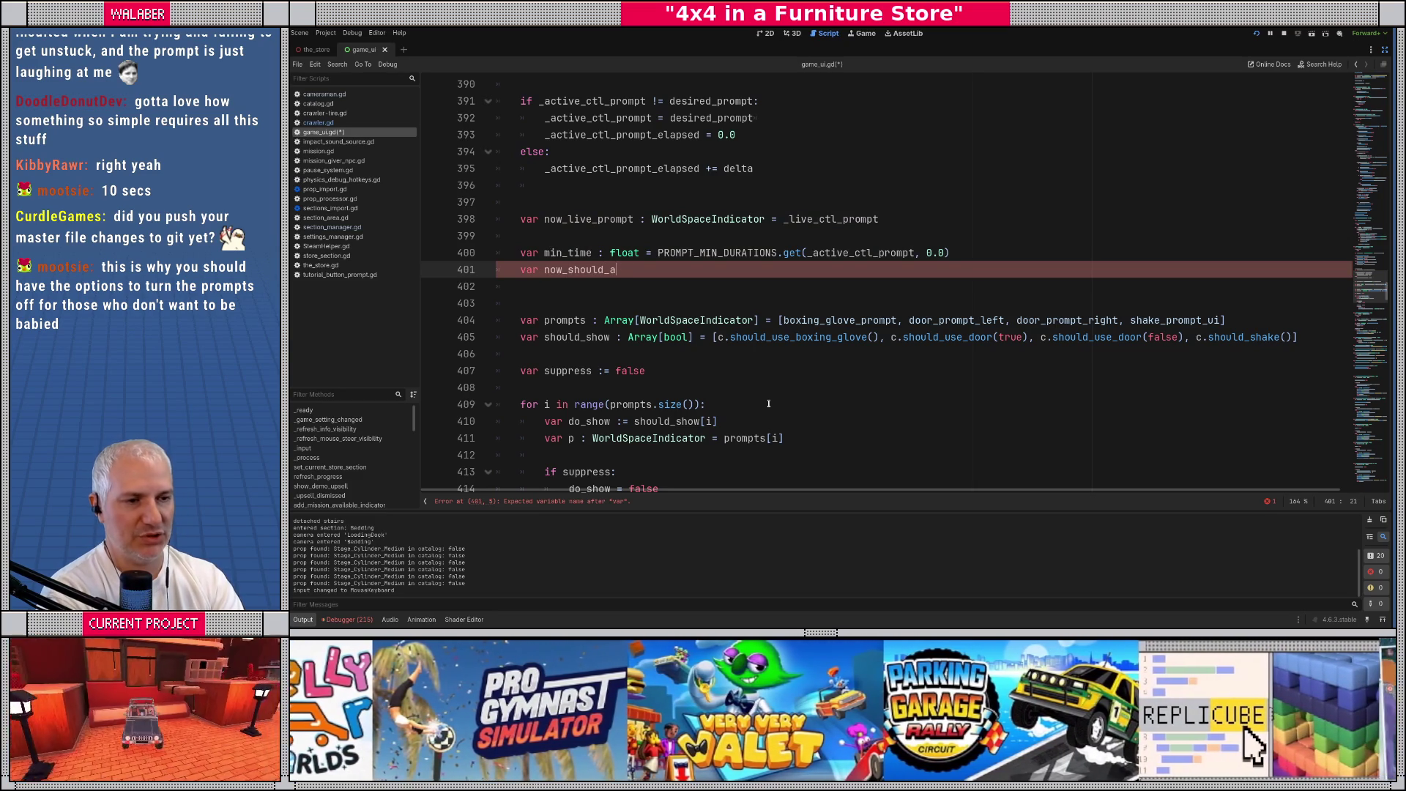
text(ho)
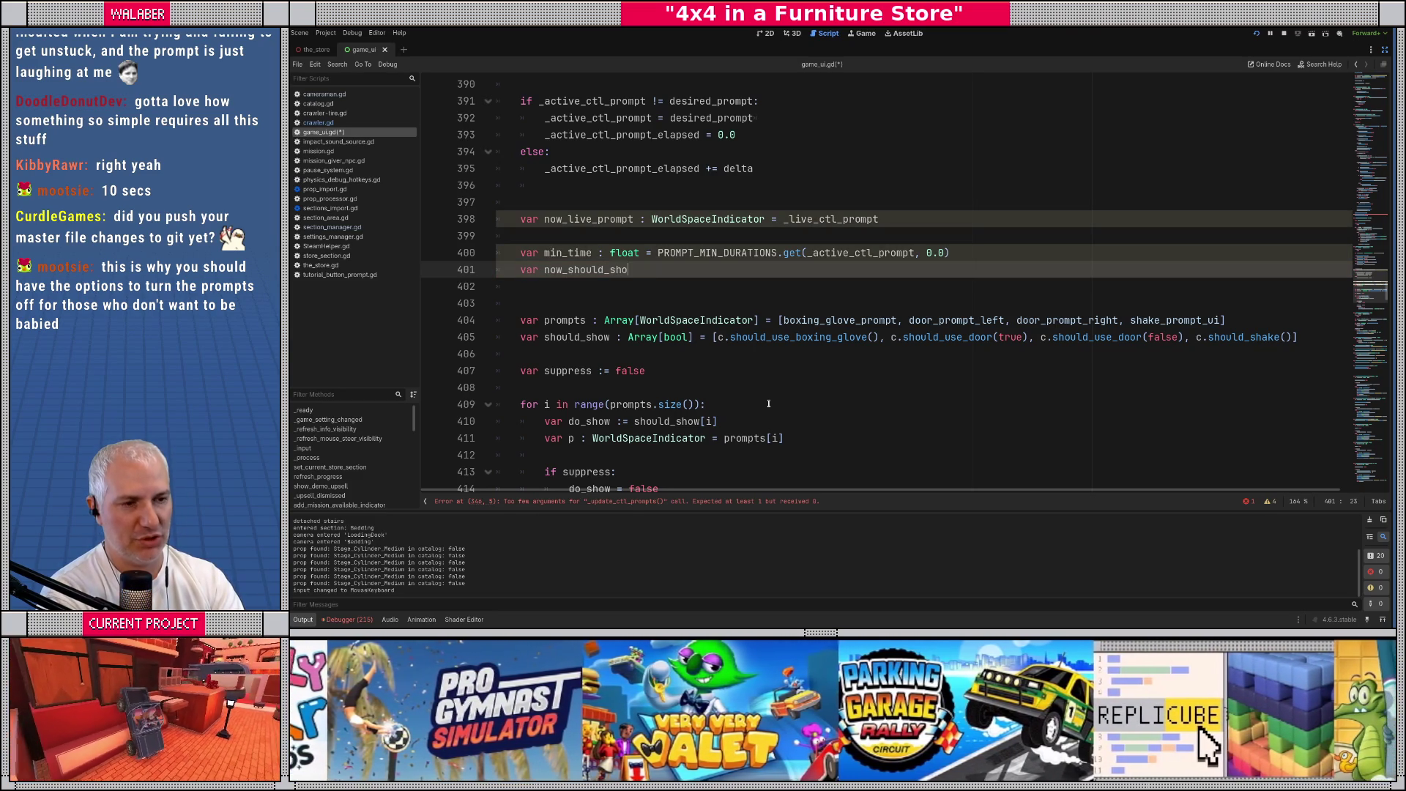
text(w := )
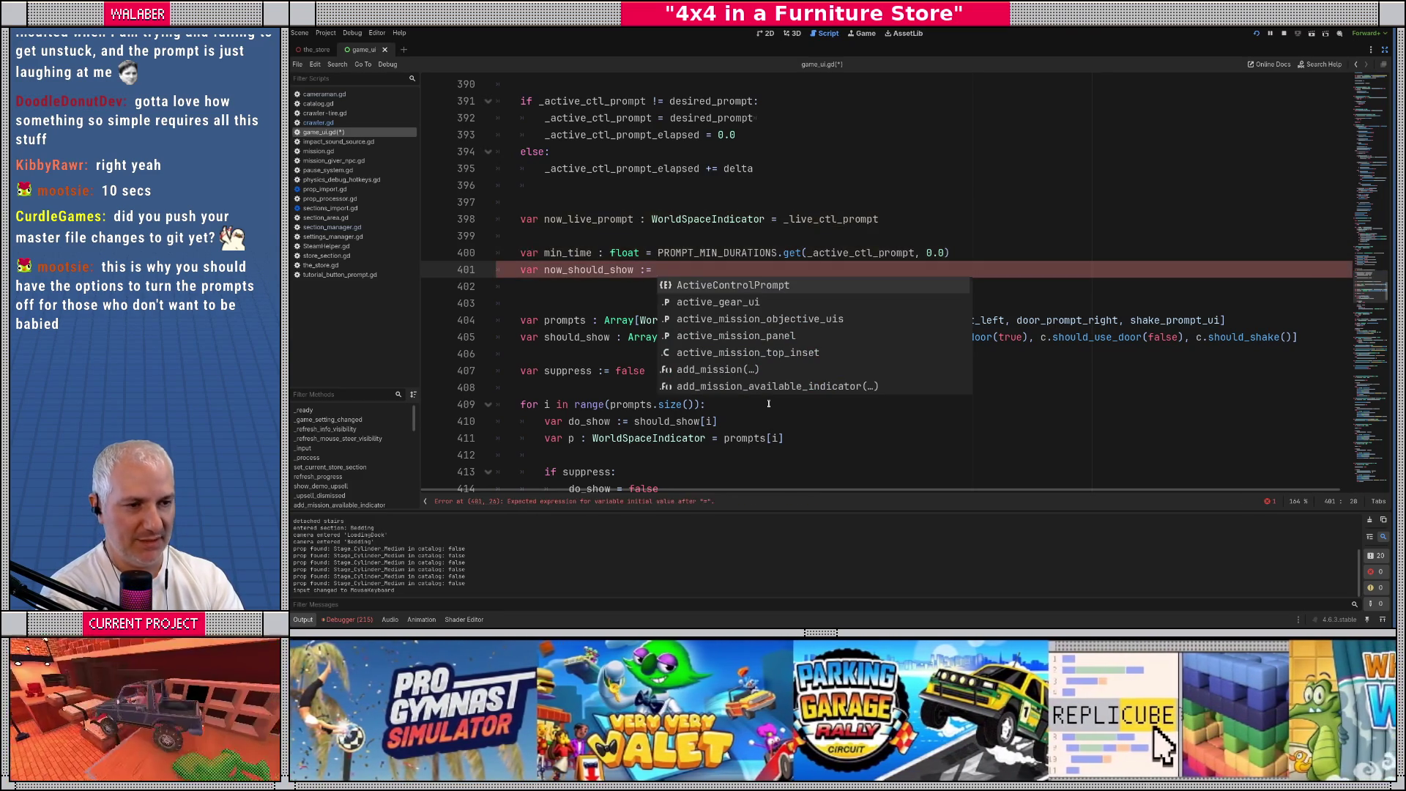
text(_ela)
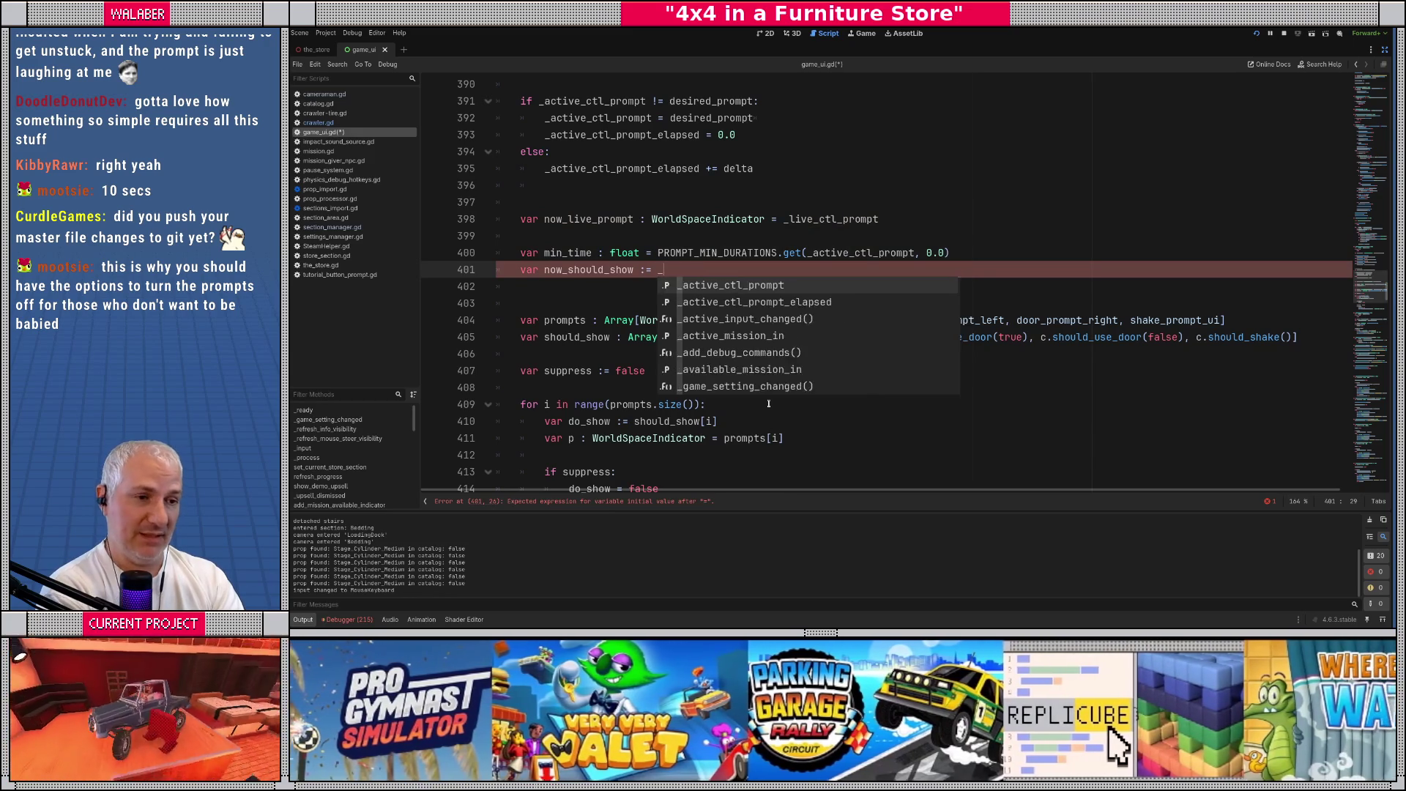
key(Return)
text(>= min_time)
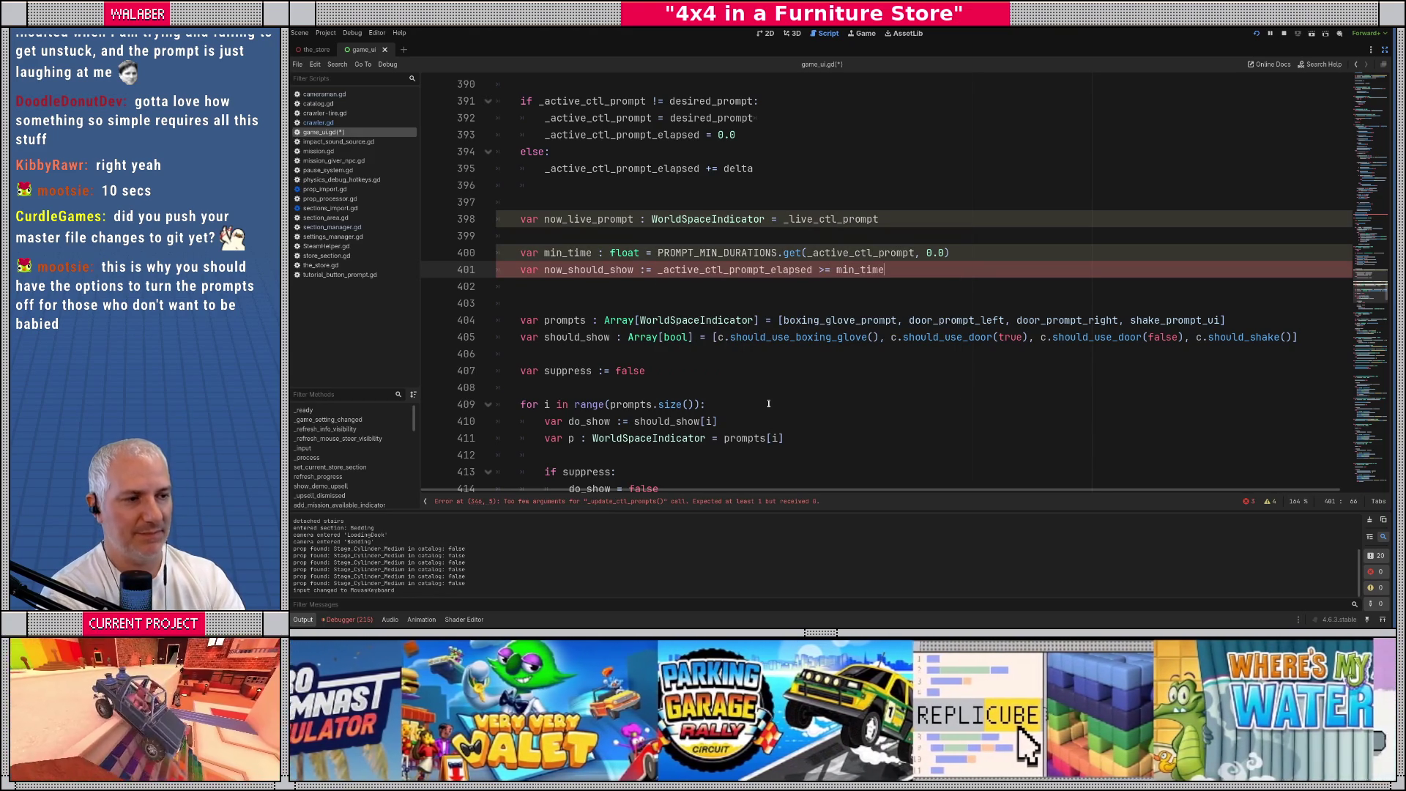
key(Return)
key(Return)
text(# special sa)
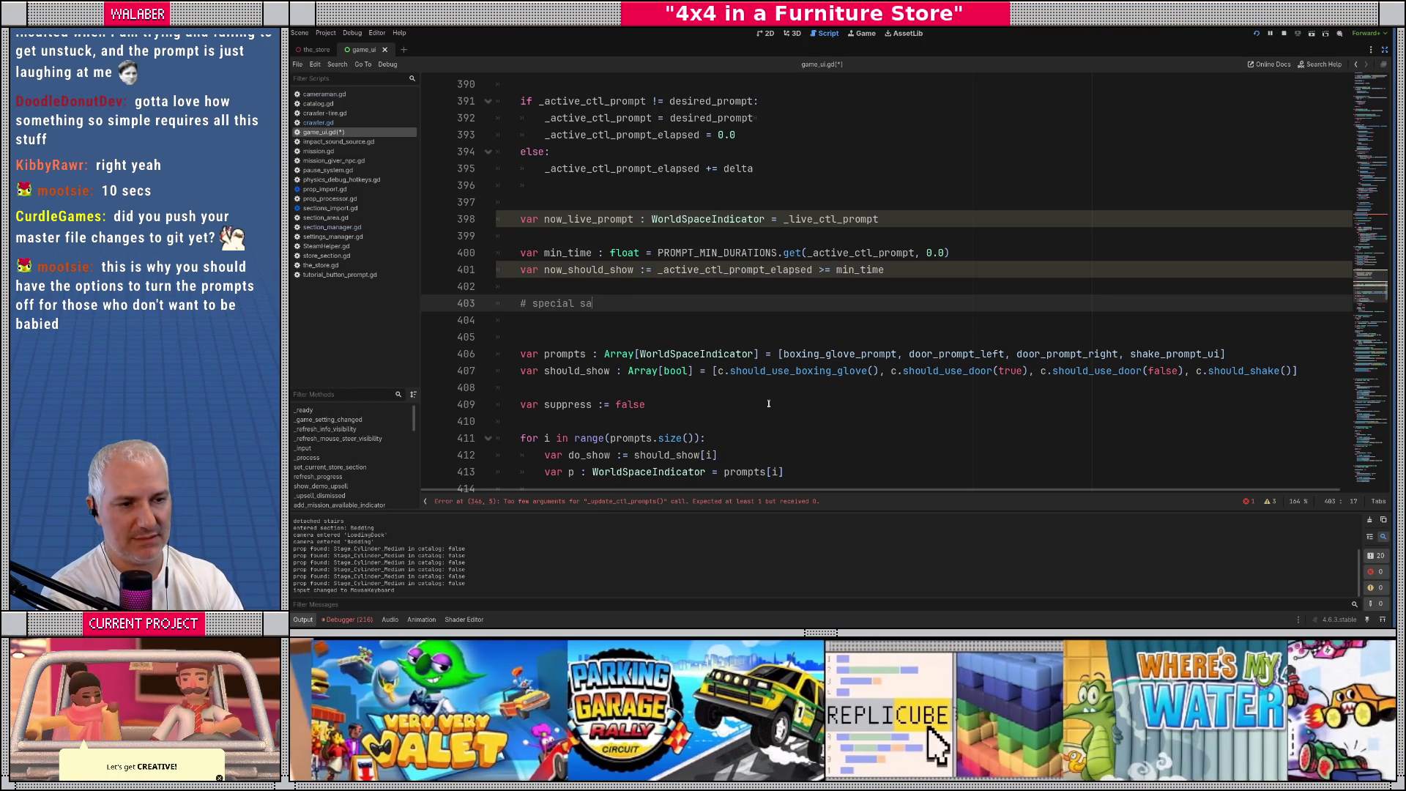
text(ve for)
Add a '# special case for "none"' comment and 'if _live_ctl_prompt == ActiveControlPrompt.None:'
key(BackSpace)
key(BackSpace)
key(BackSpace)
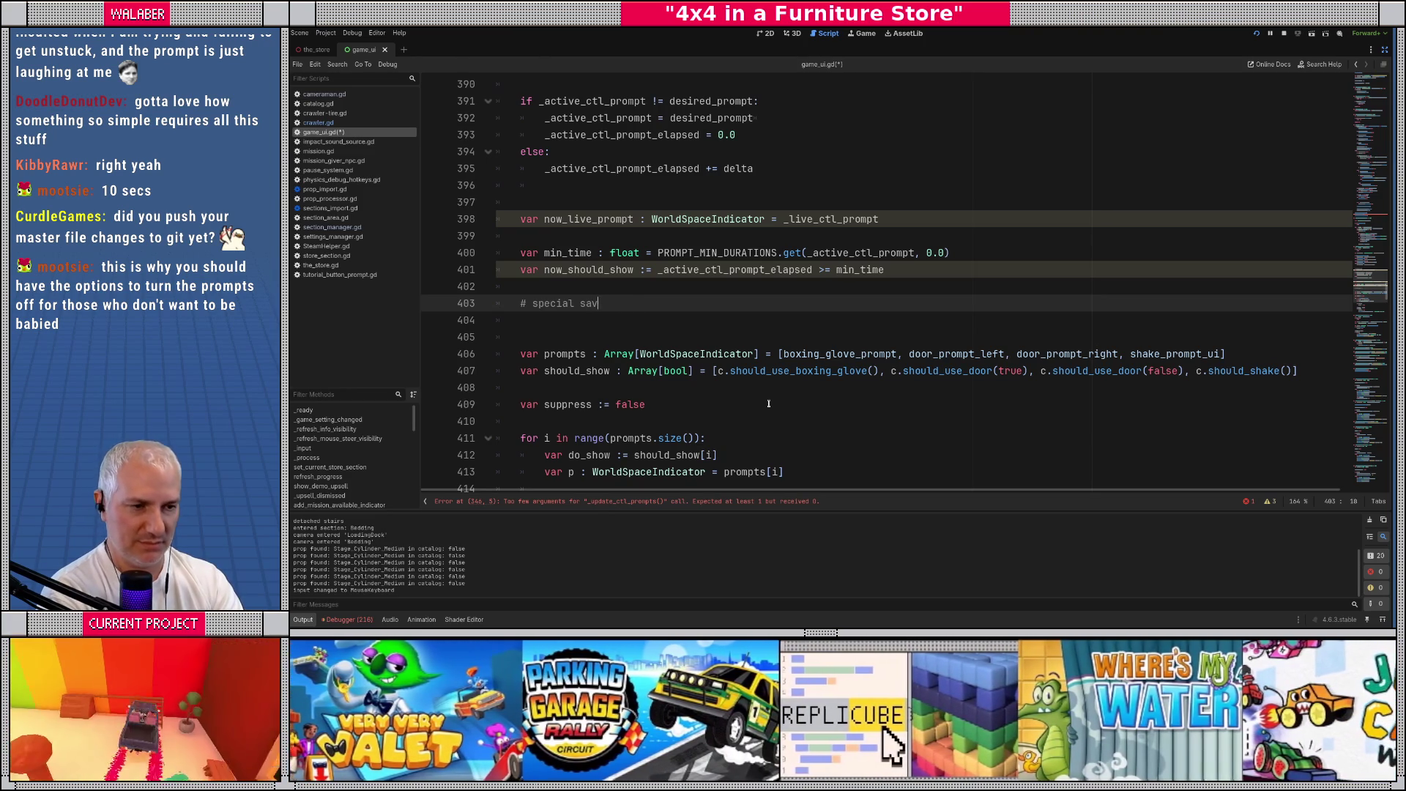
text(case fo)
text(r "none")
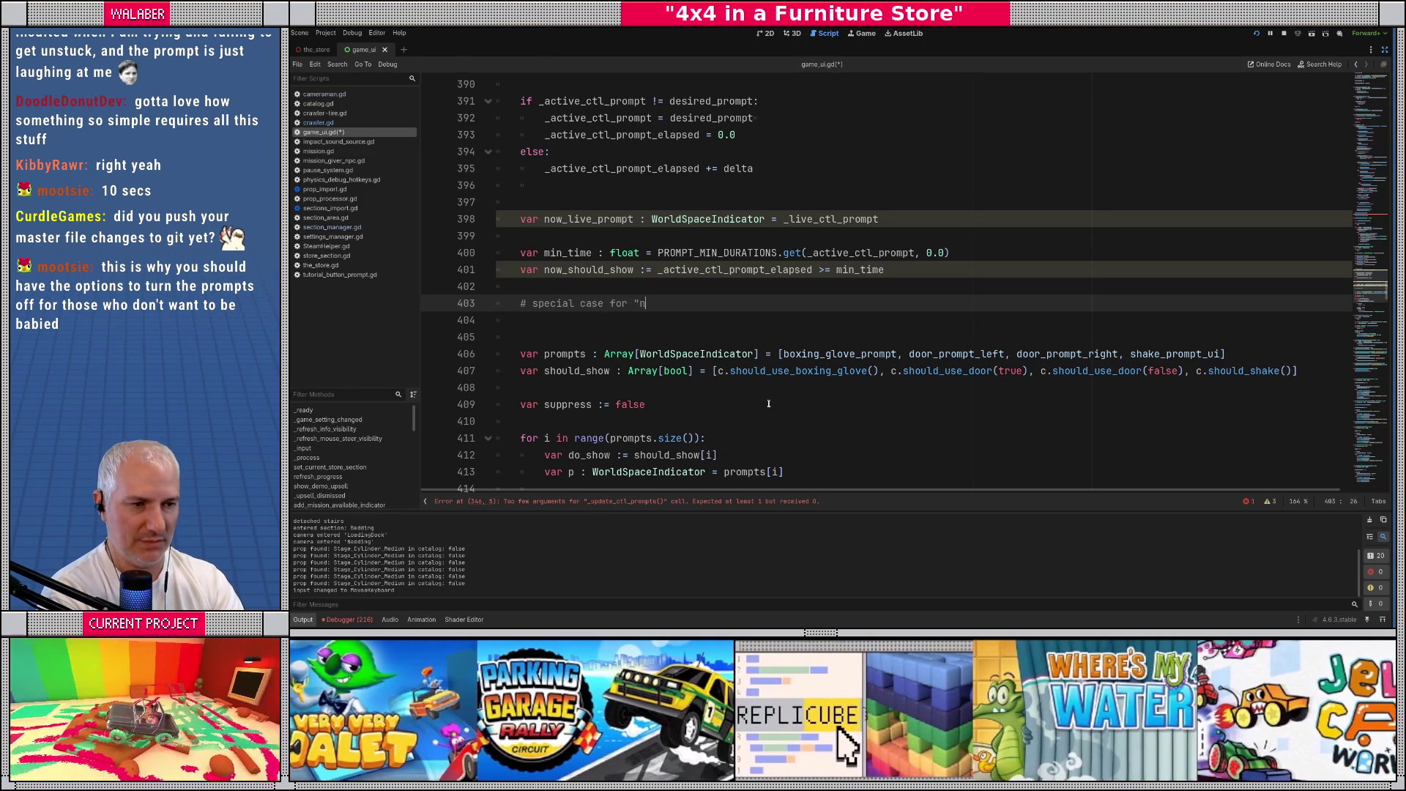
key(Return)
text(if )
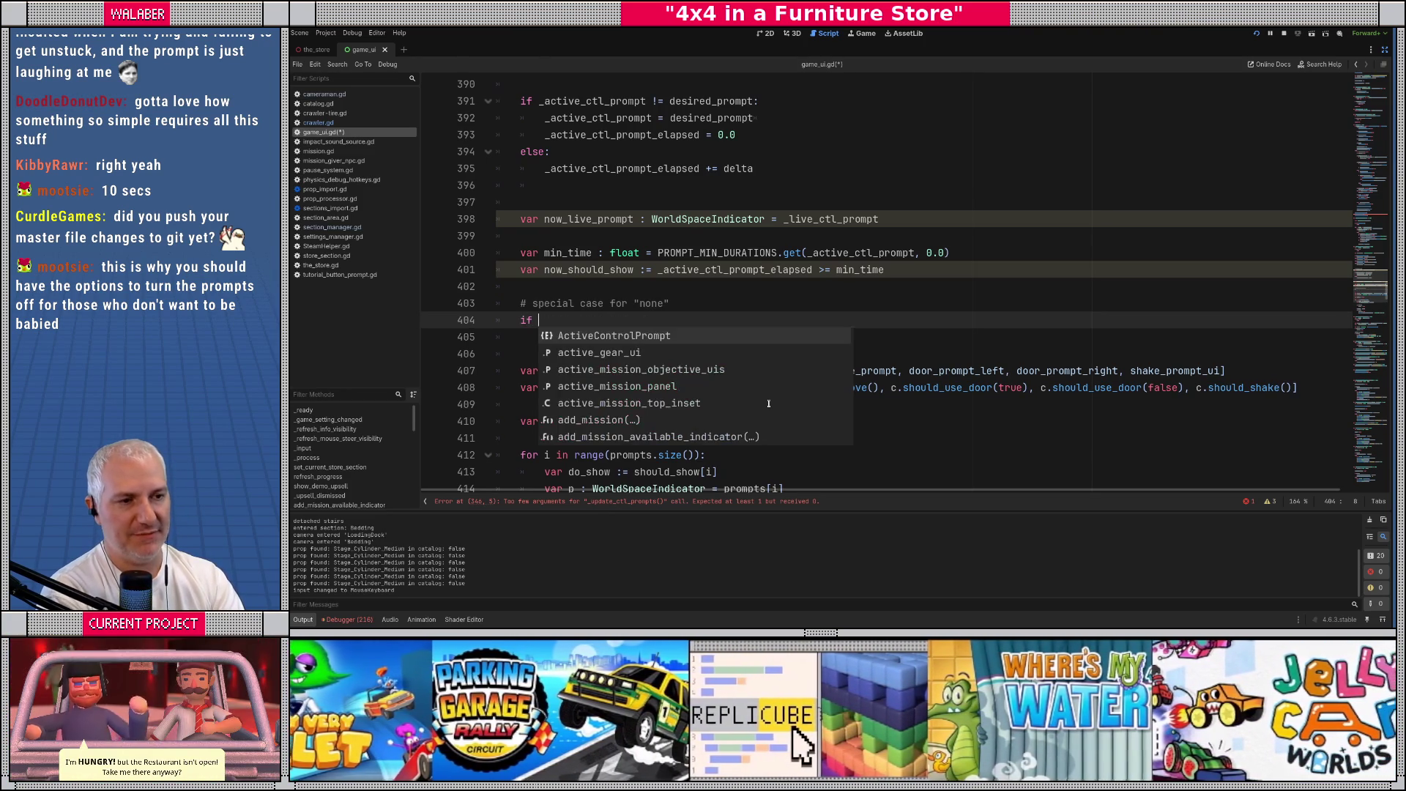
text(_li)
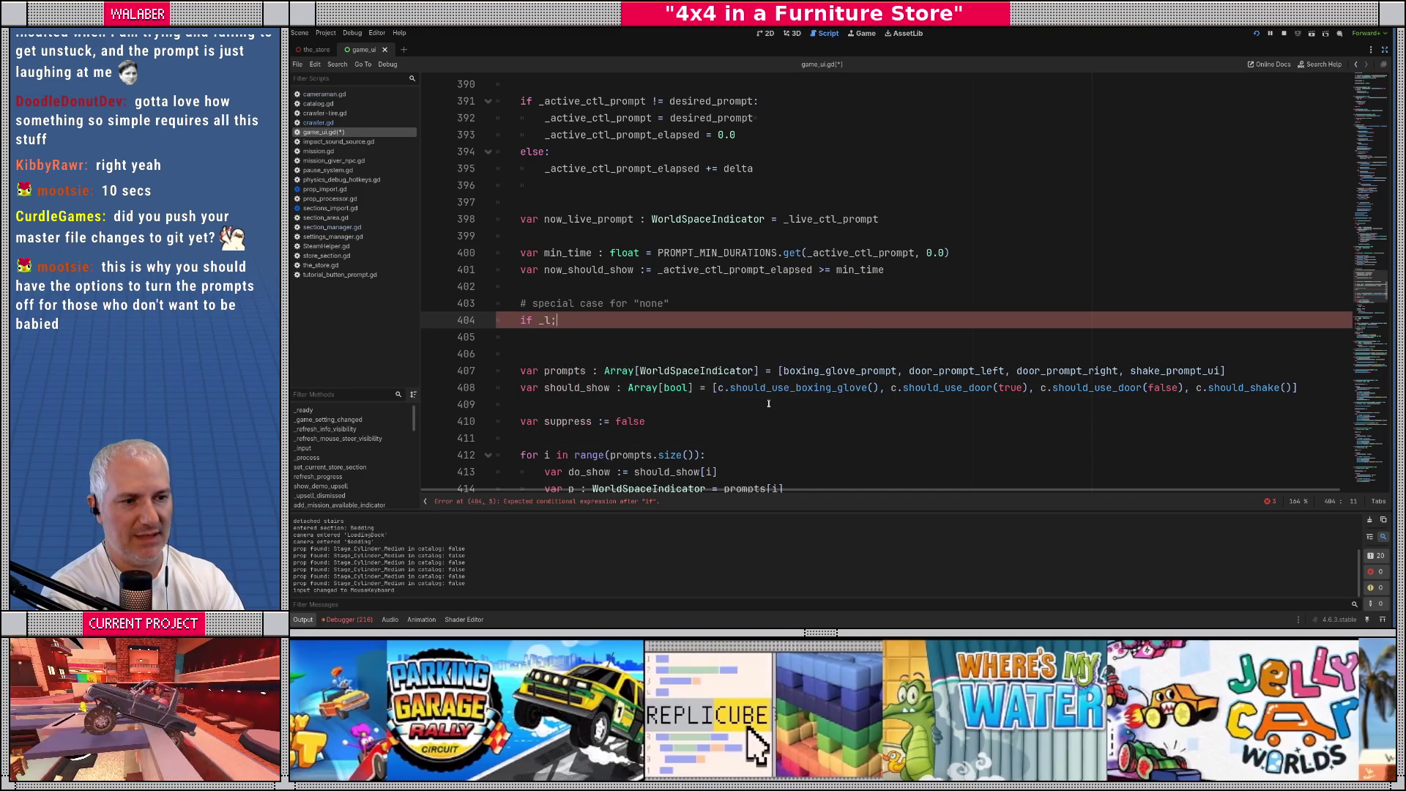
key(Return)
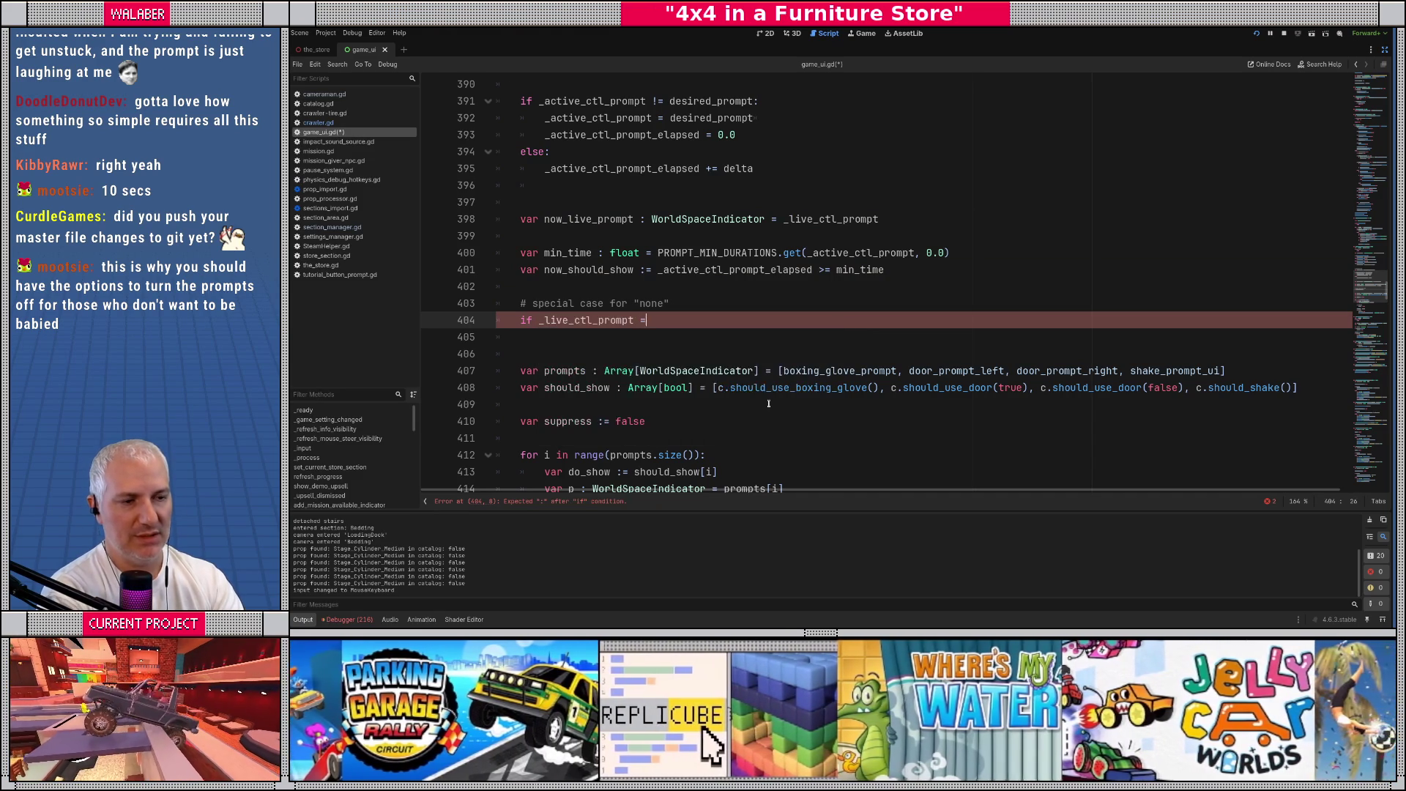
text(== A)
key(Return)
text(.n)
key(Return)
text(:)
Nest 'if prev_elapsed >= PROMPT_MIN_DURATIONS[ActiveControlPrompt.None]:' inside that condition
key(Return)
text(if)
text( pre)
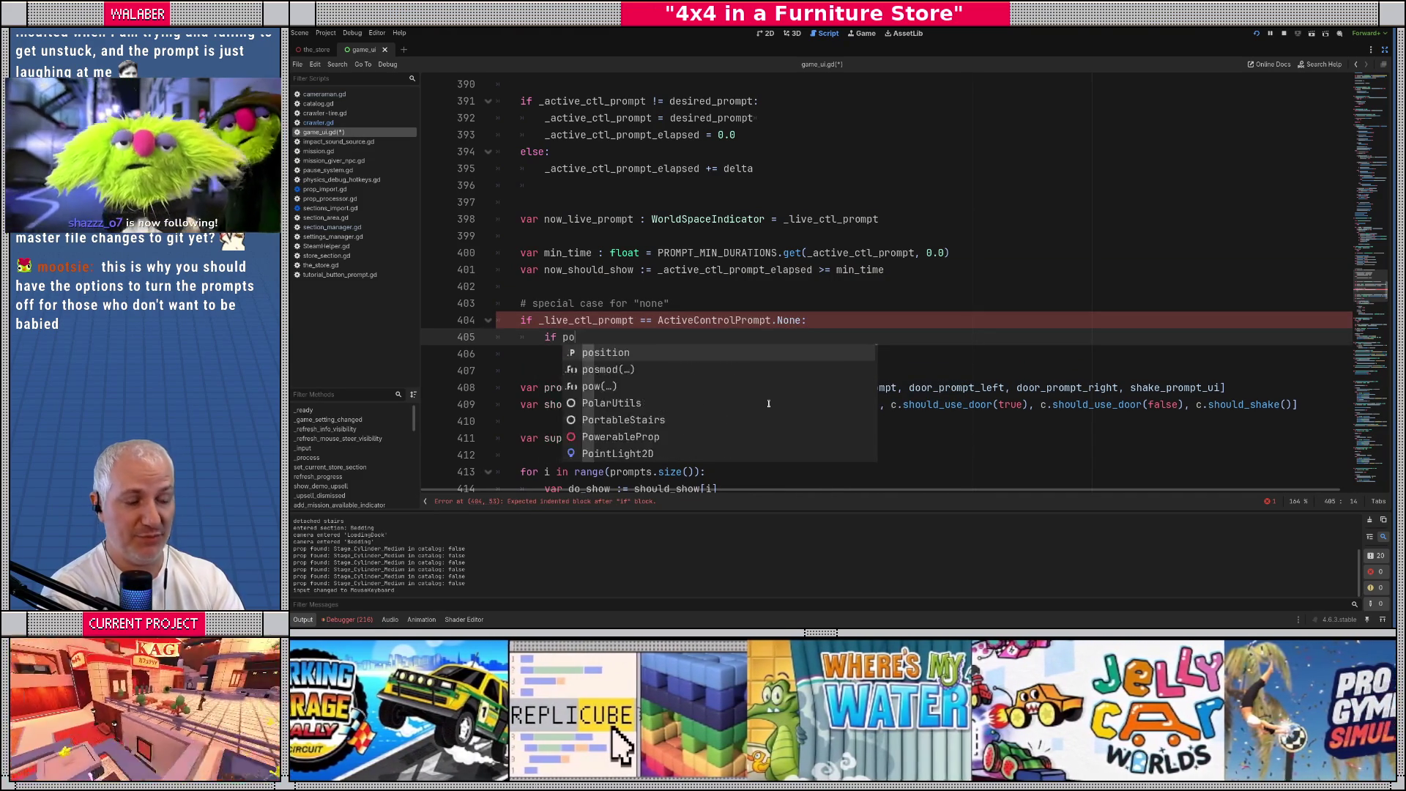
key(Return)
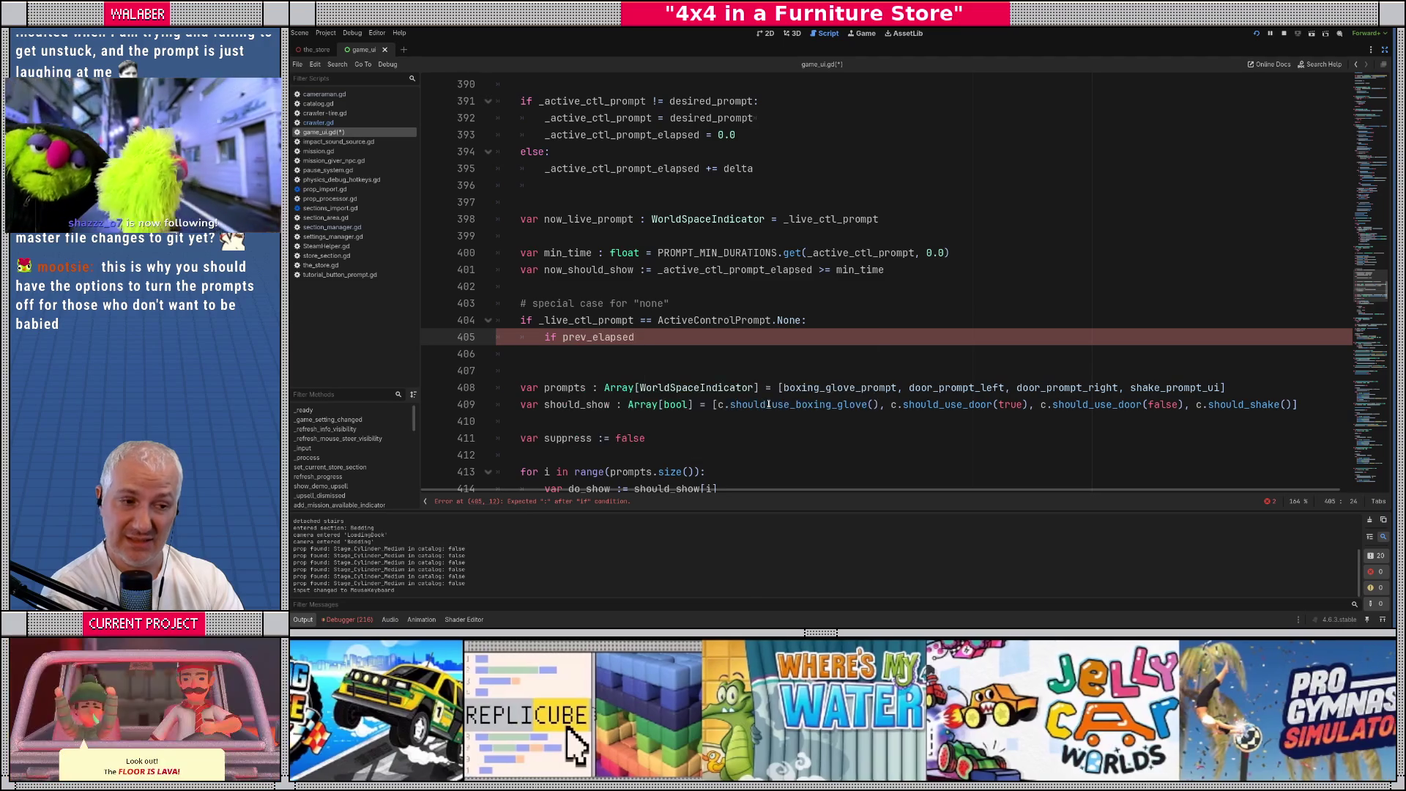
text(>)
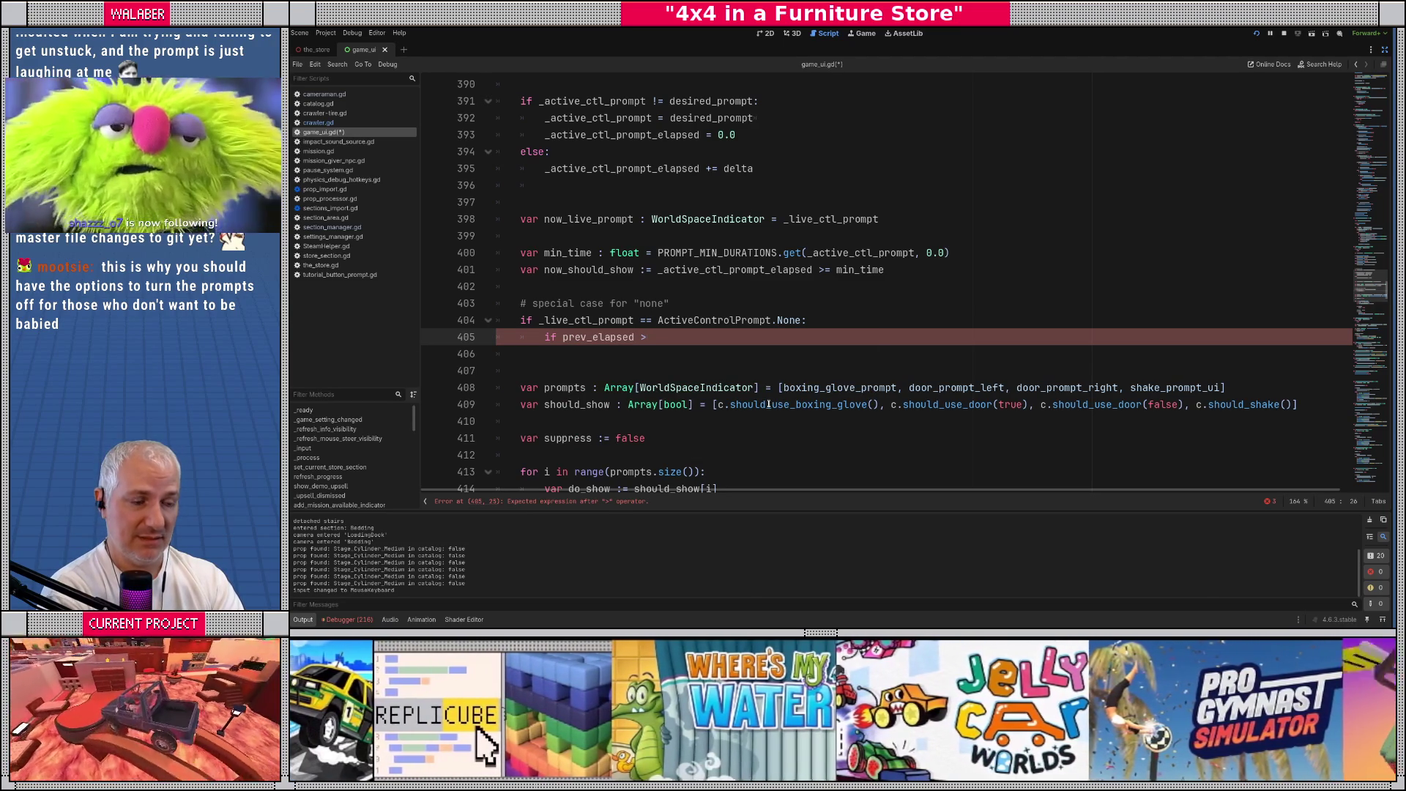
text(= PROM)
key(Return)
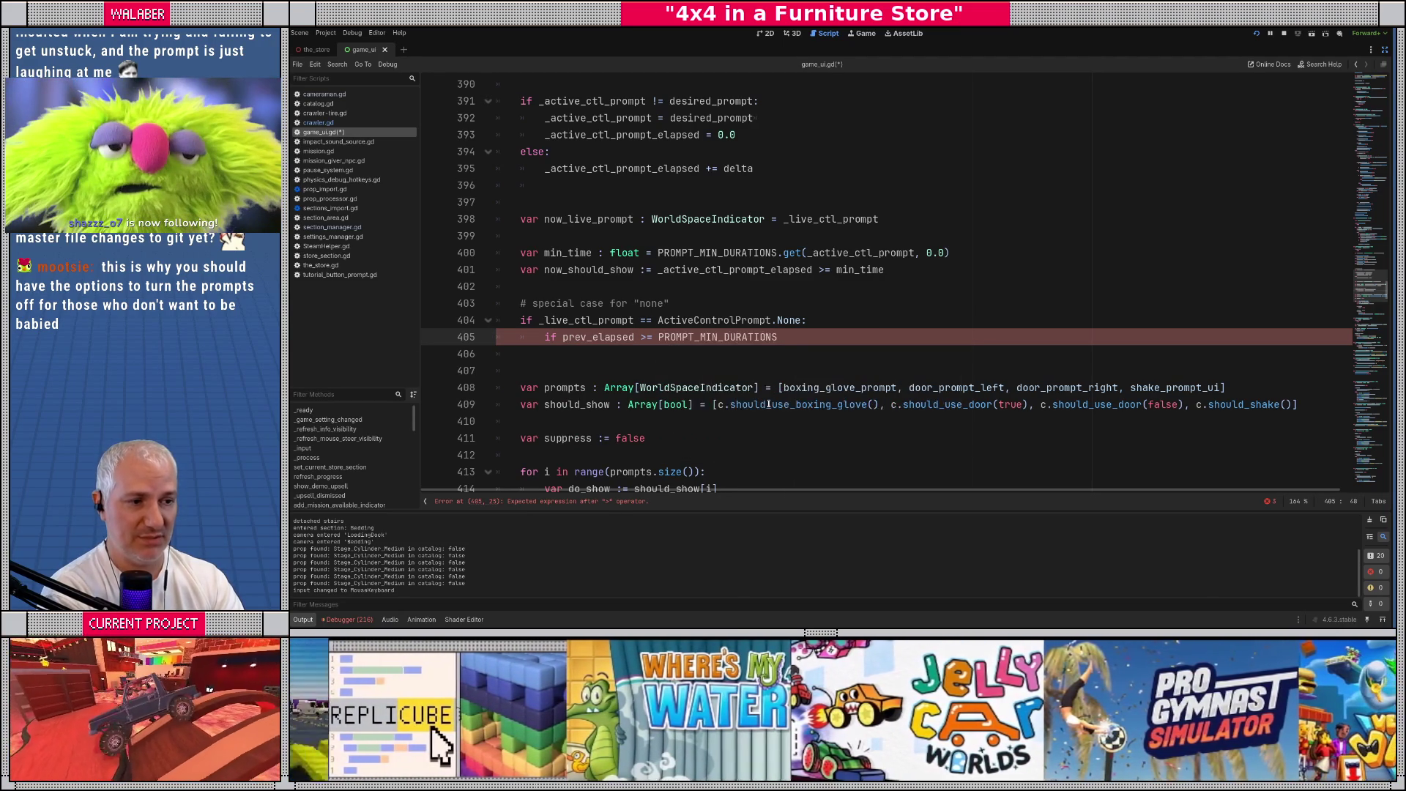
text([Ac)
key(Return)
text(.n)
key(Return)
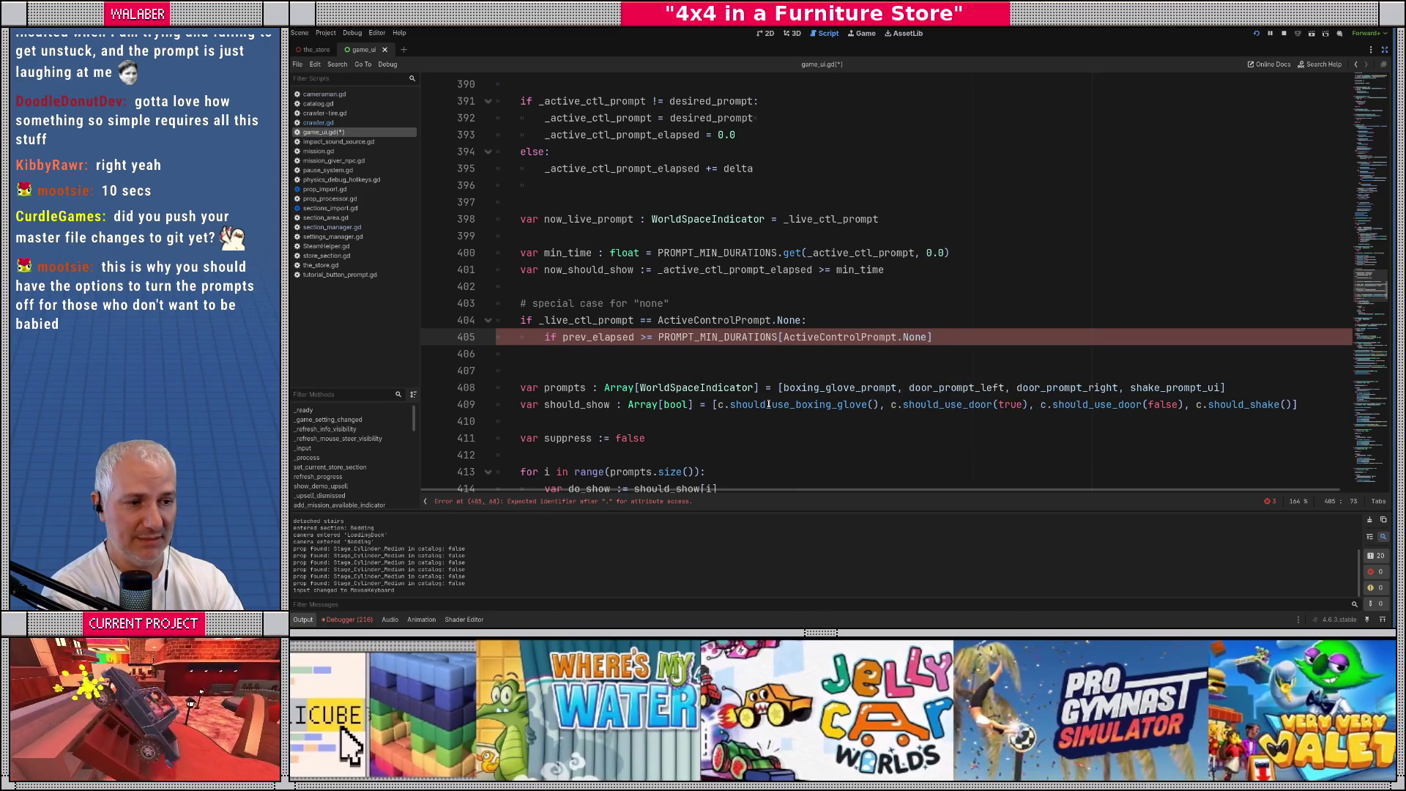
text(]:)
Set now_should_show = true inside the nested condition
key(Return)
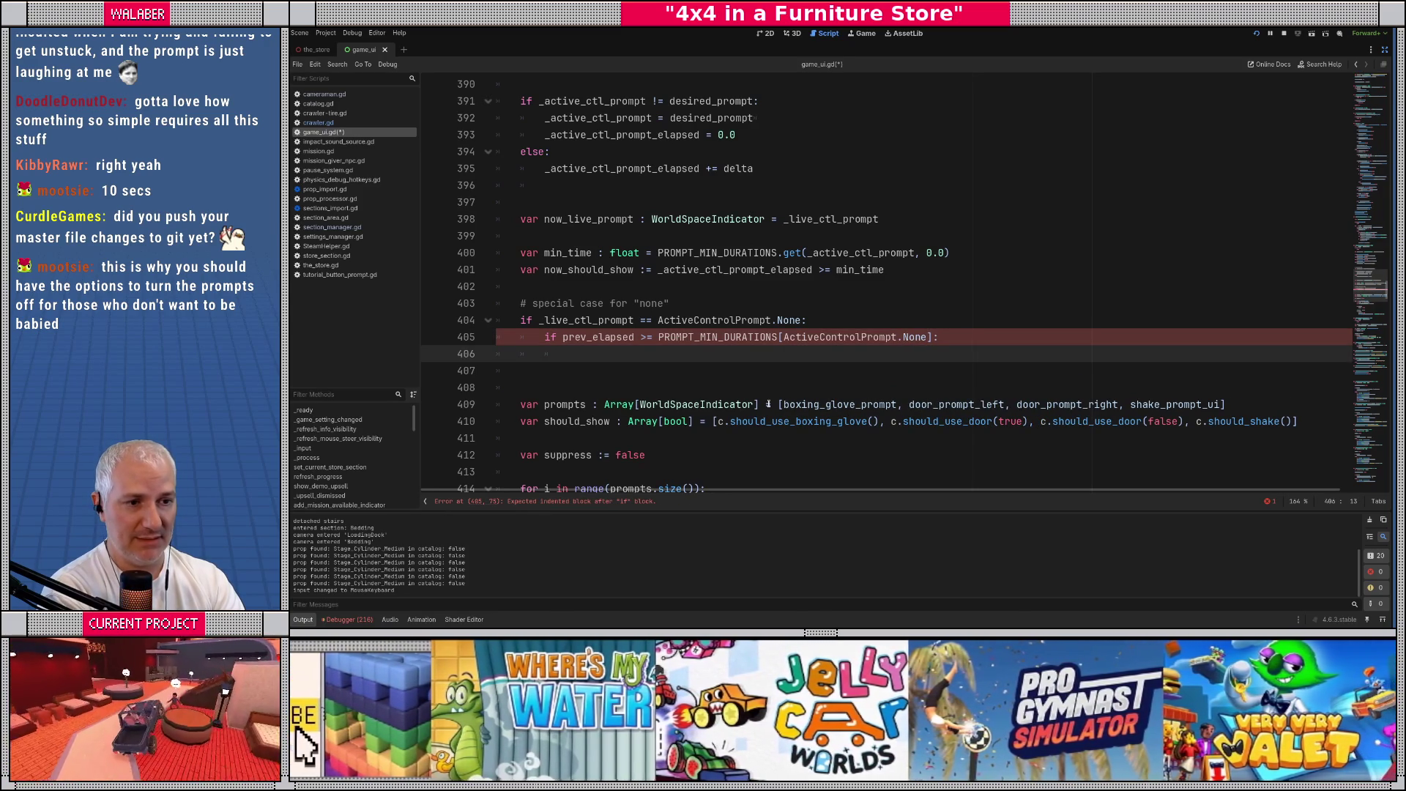
text(now_should_show)
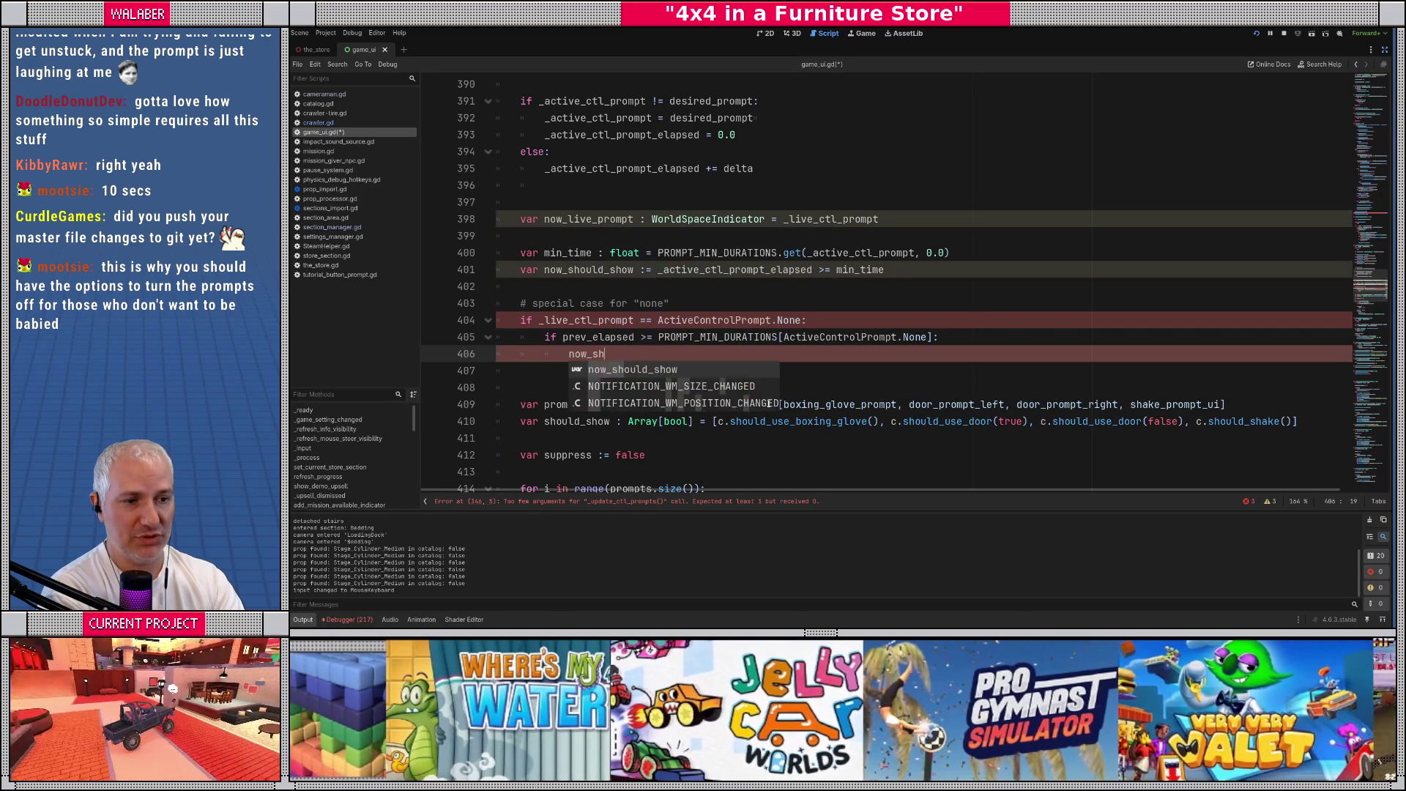
key(Return)
text(= true)
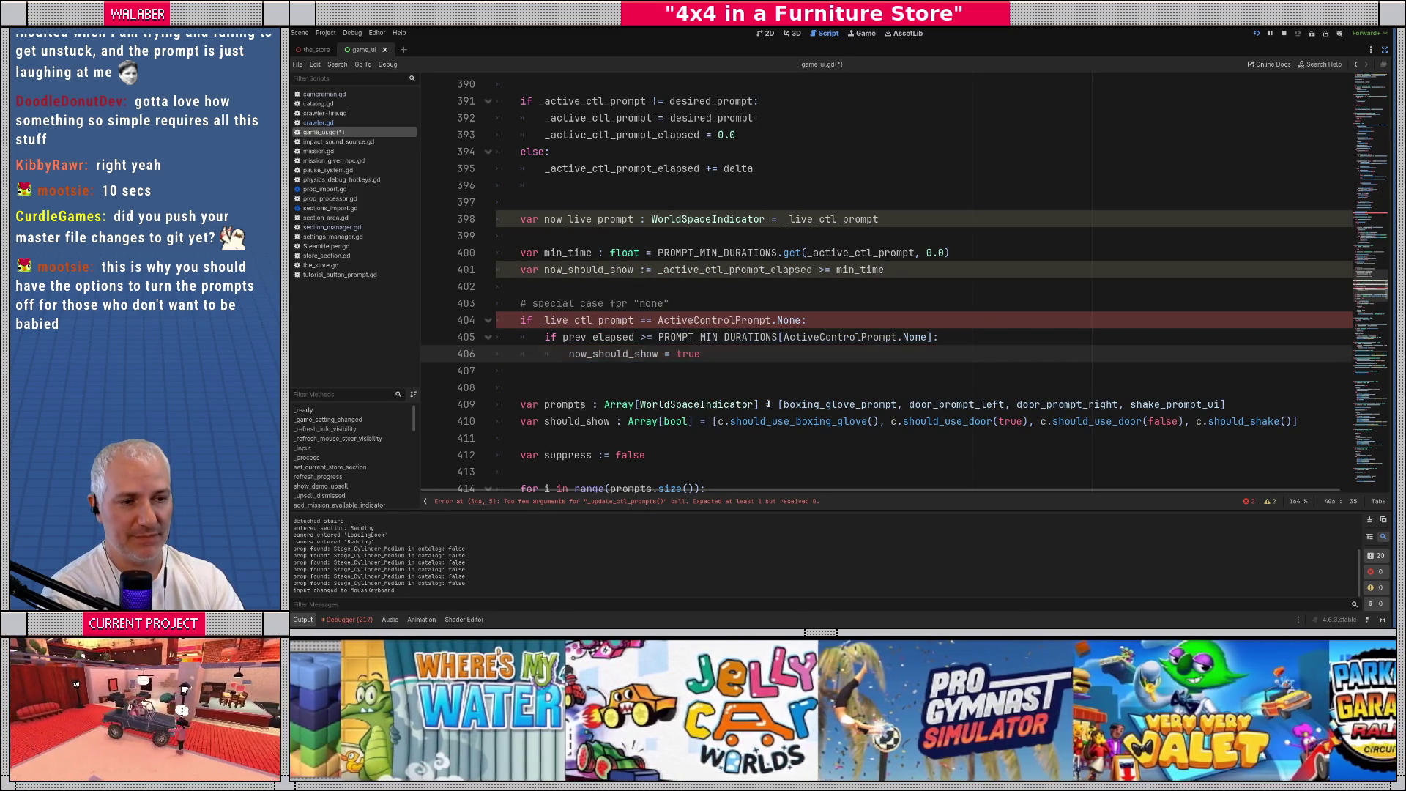
key(Return)
key(Return)
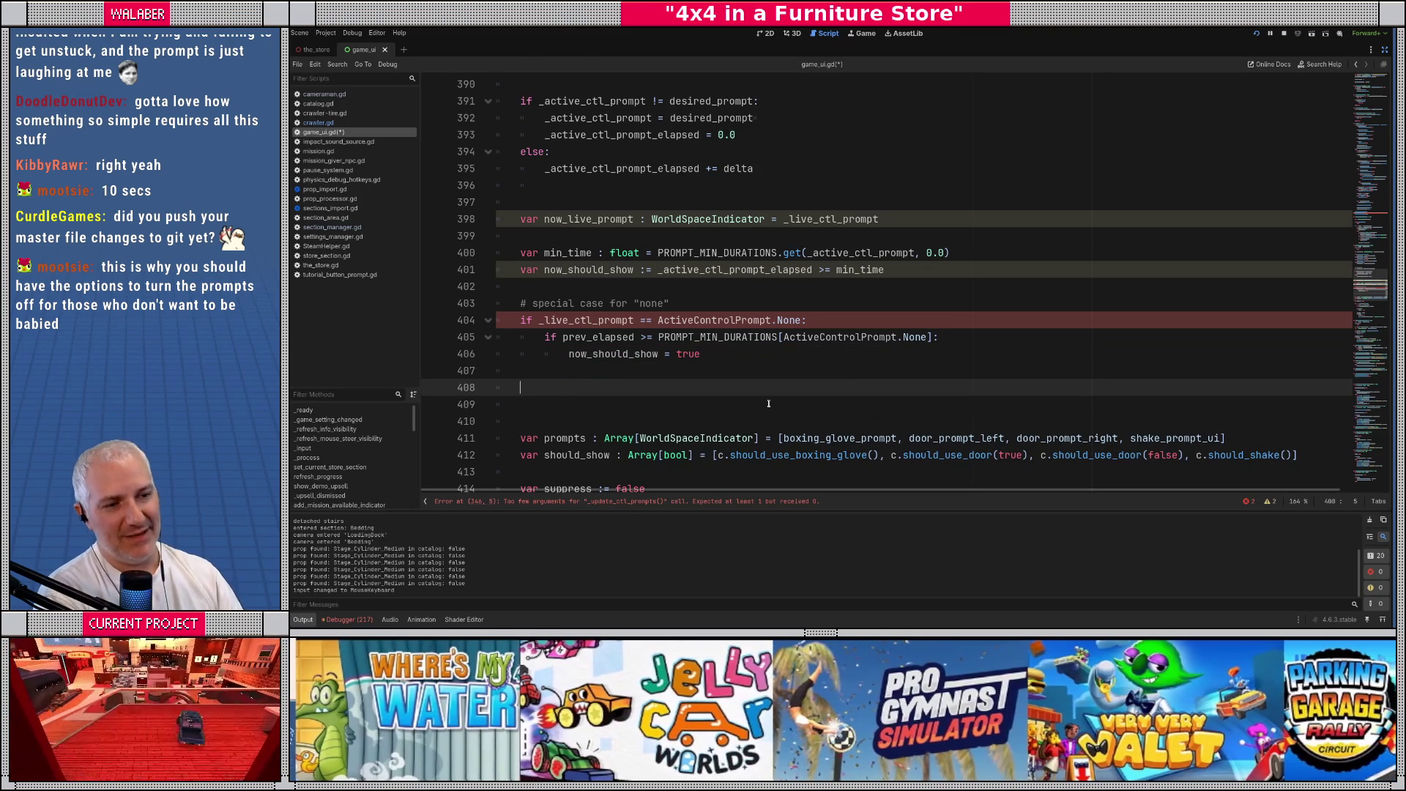
Replace _live_ctl_prompt with _active_ctl_prompt in the None condition
double_click(598, 336)
double_click(590, 320)
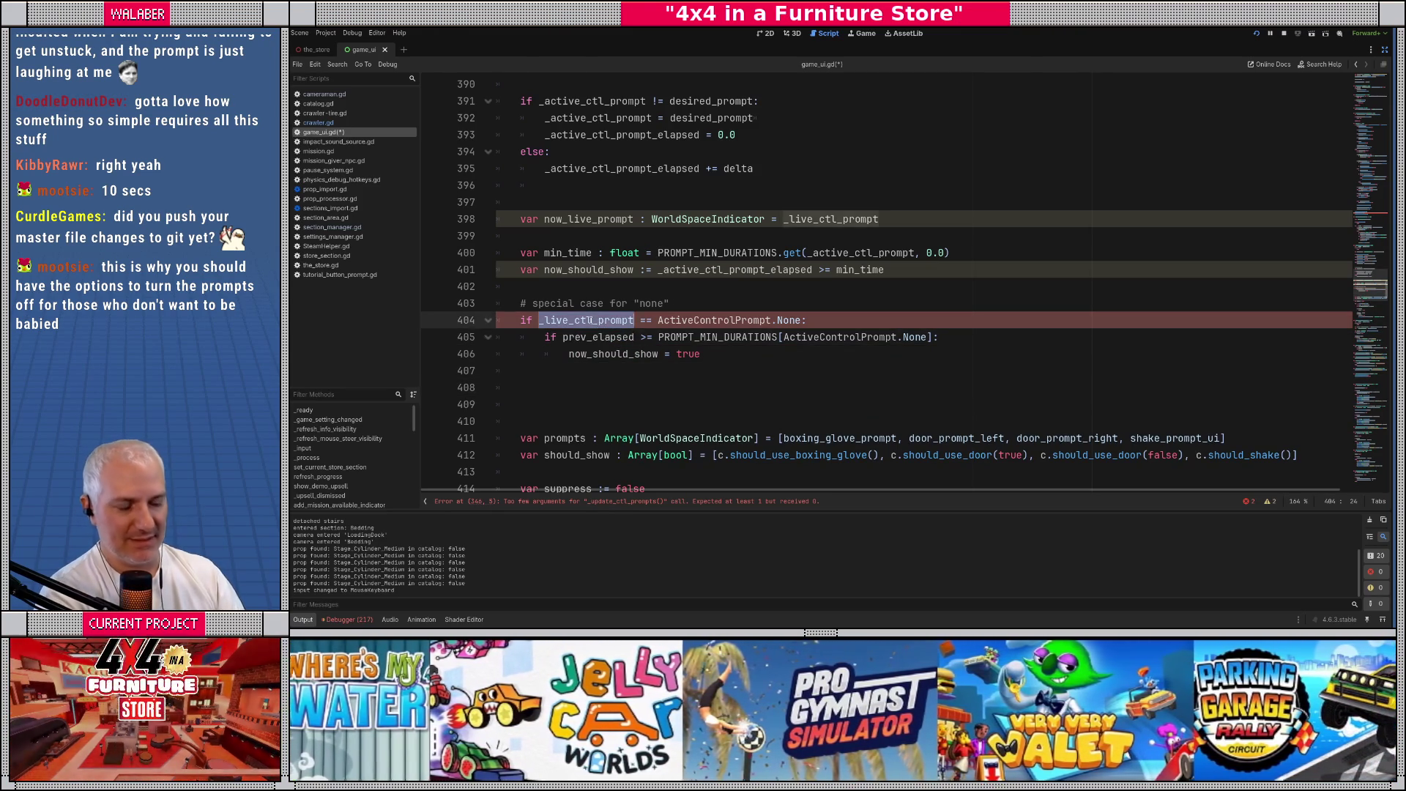
text(_l)
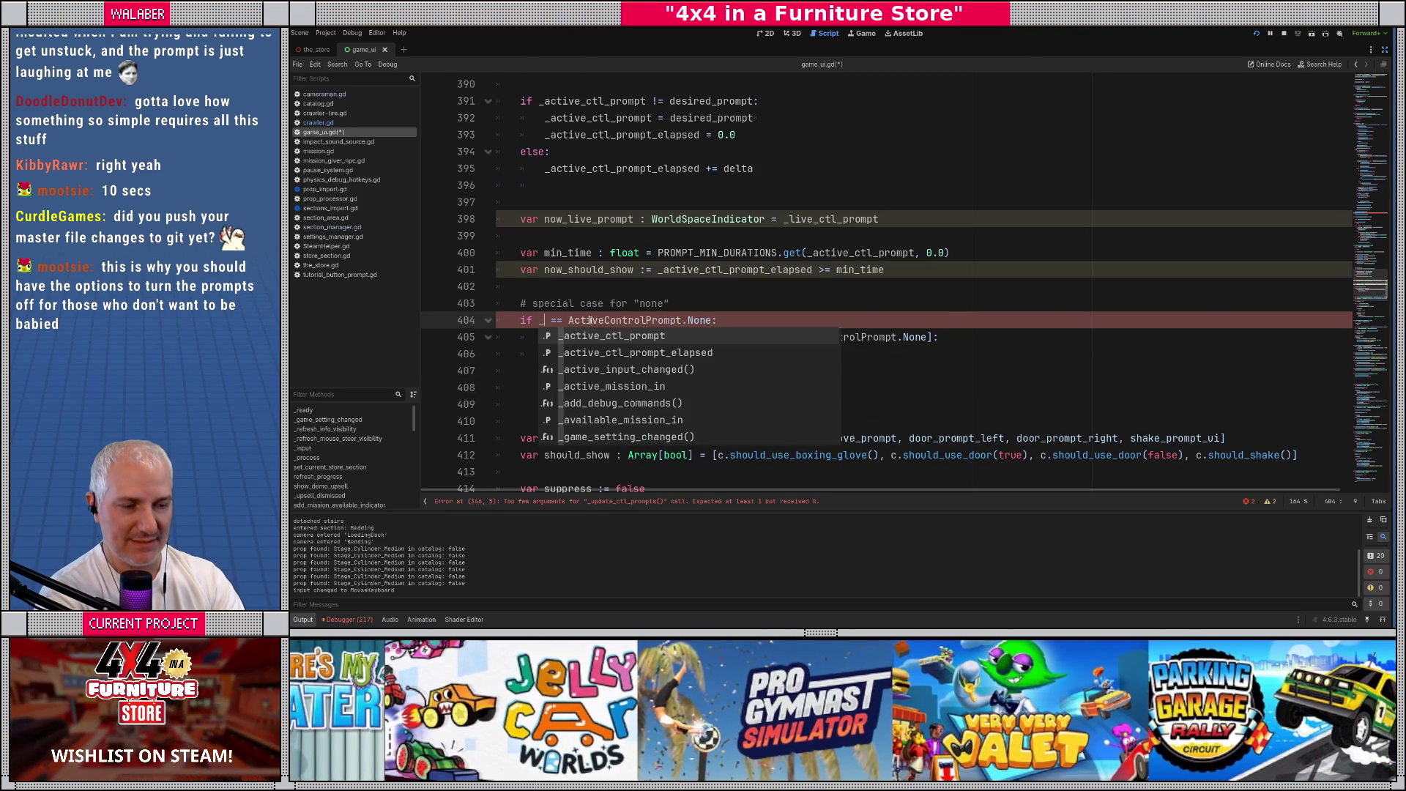
key(Return)
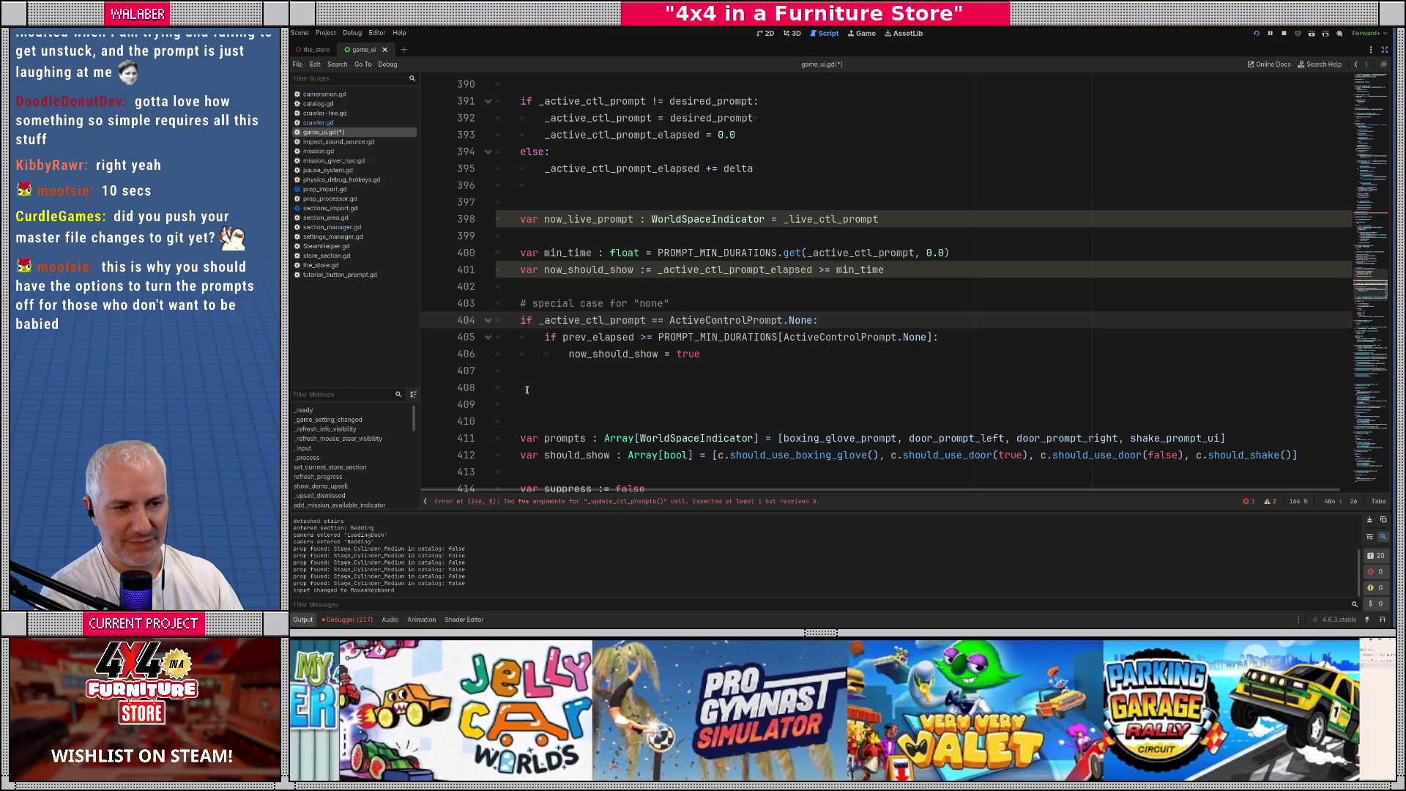
click(531, 387)
Delete the extra blank lines and the unused should_show and suppress declarations
scroll(533, 382, down, 2)
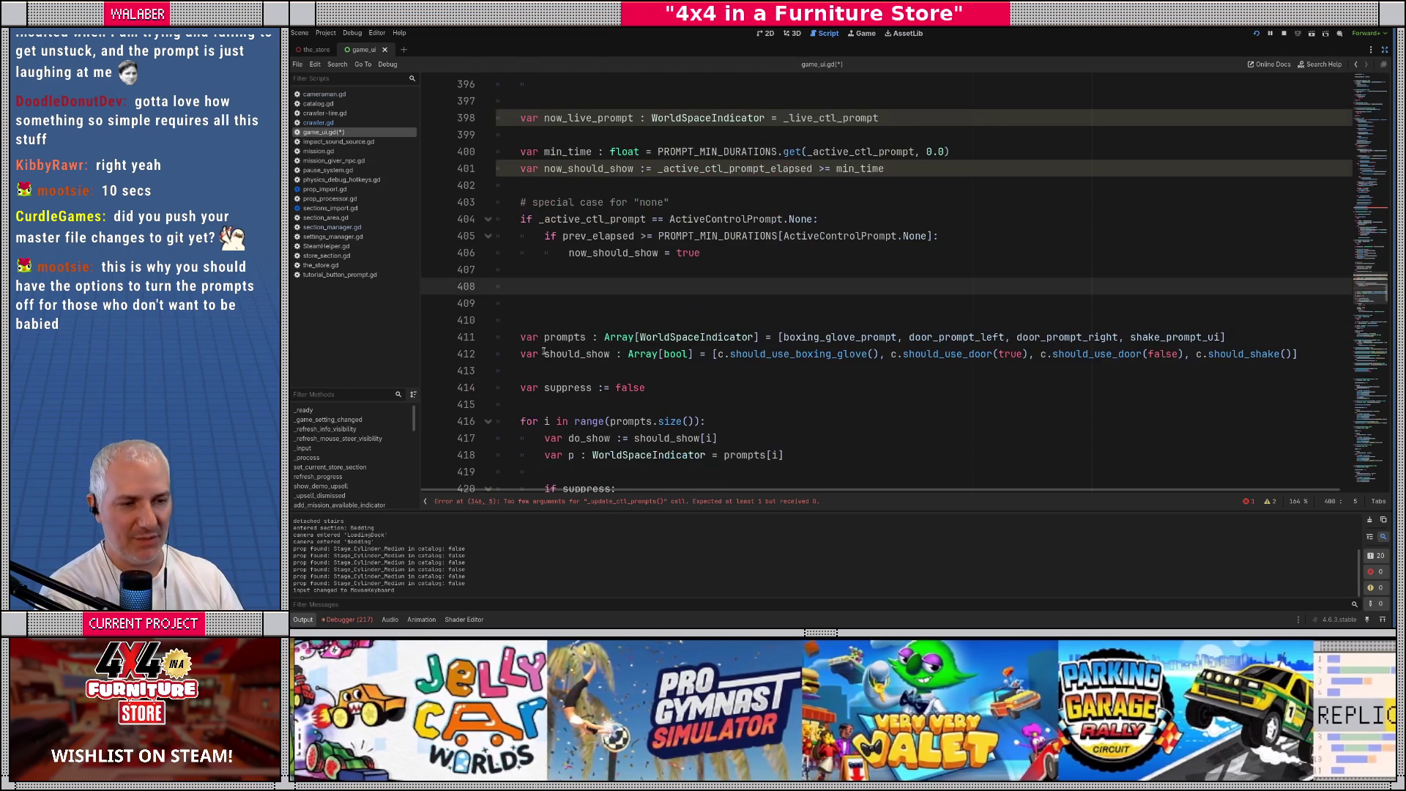
key(shift+Down)
key(shift+Down)
key(Delete)
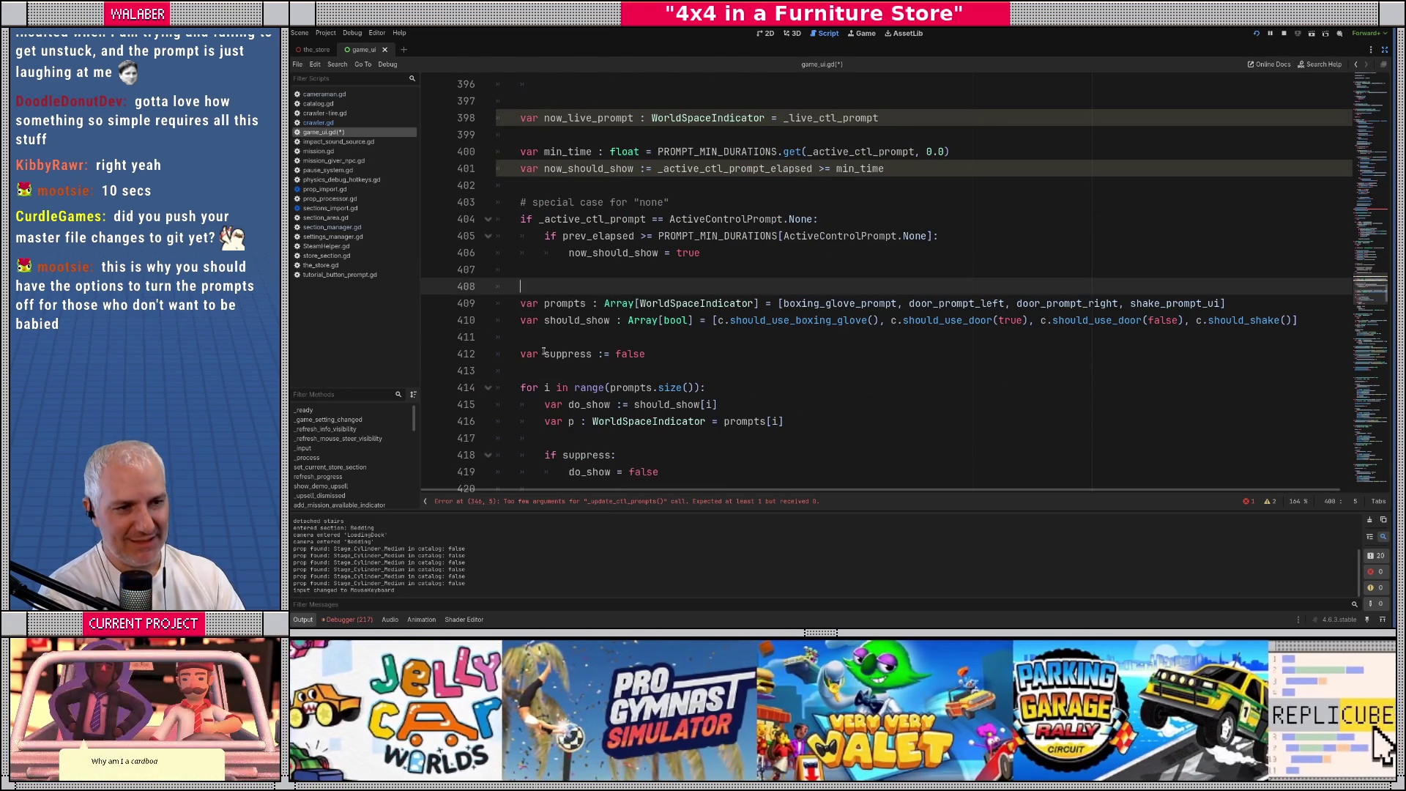
key(Down)
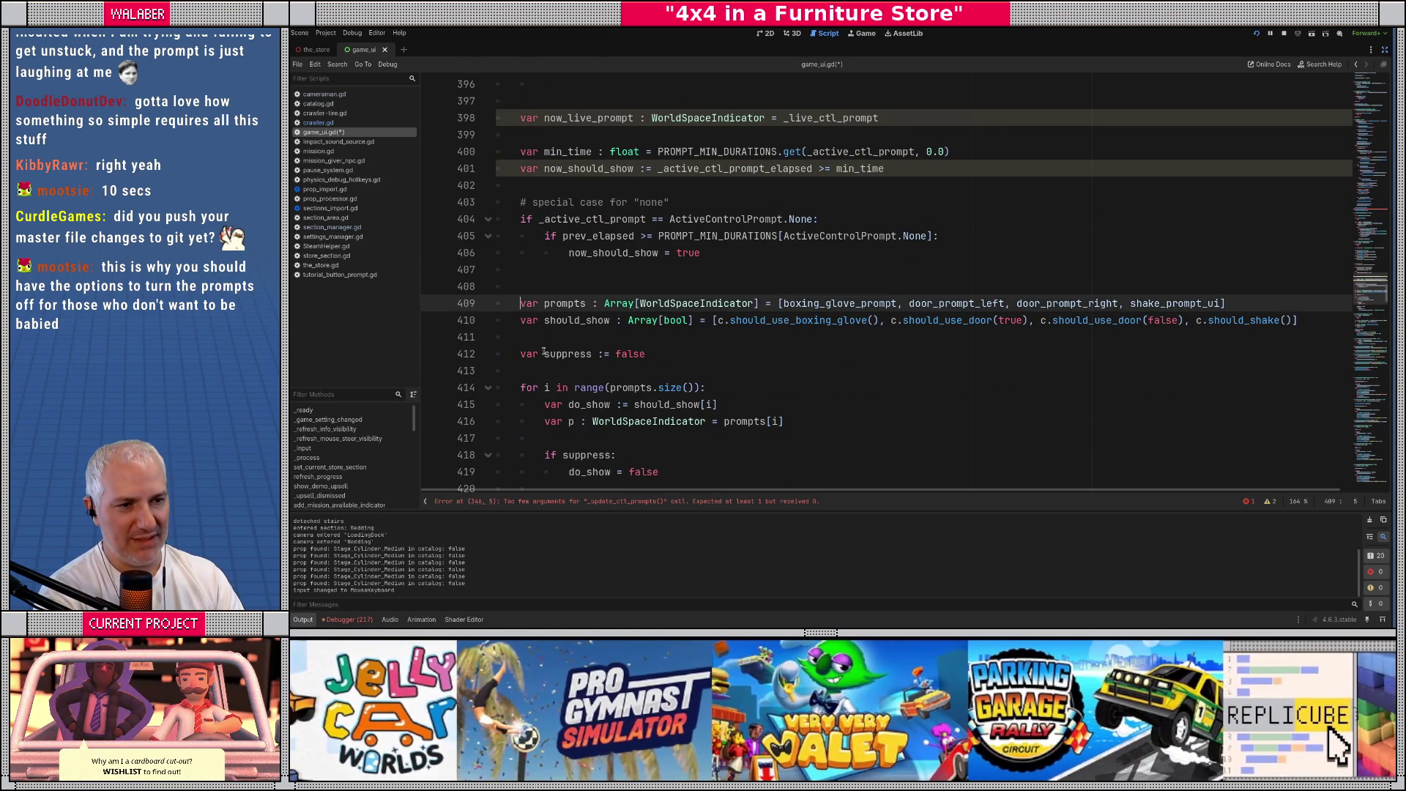
key(shift+Down)
key(ctrl+x)
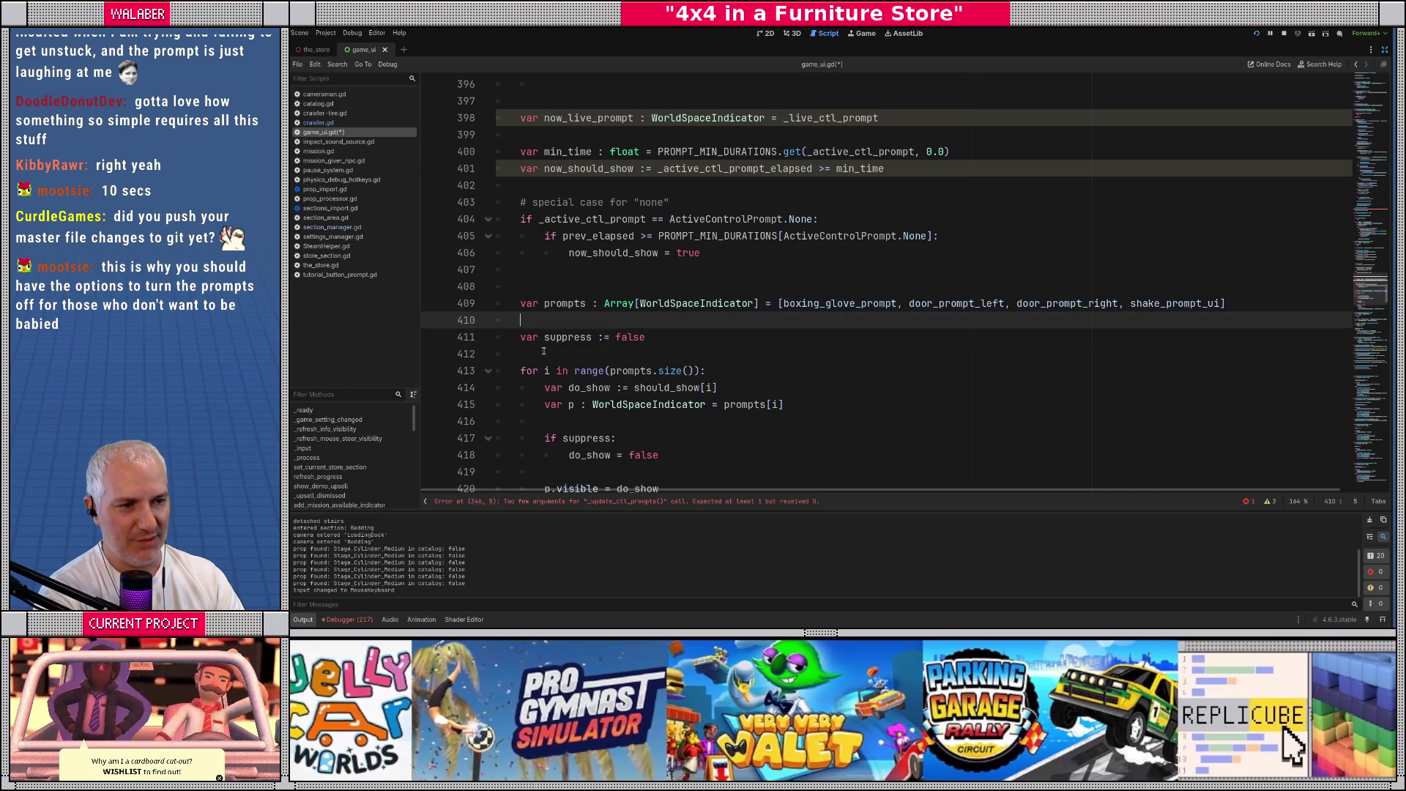
key(Down)
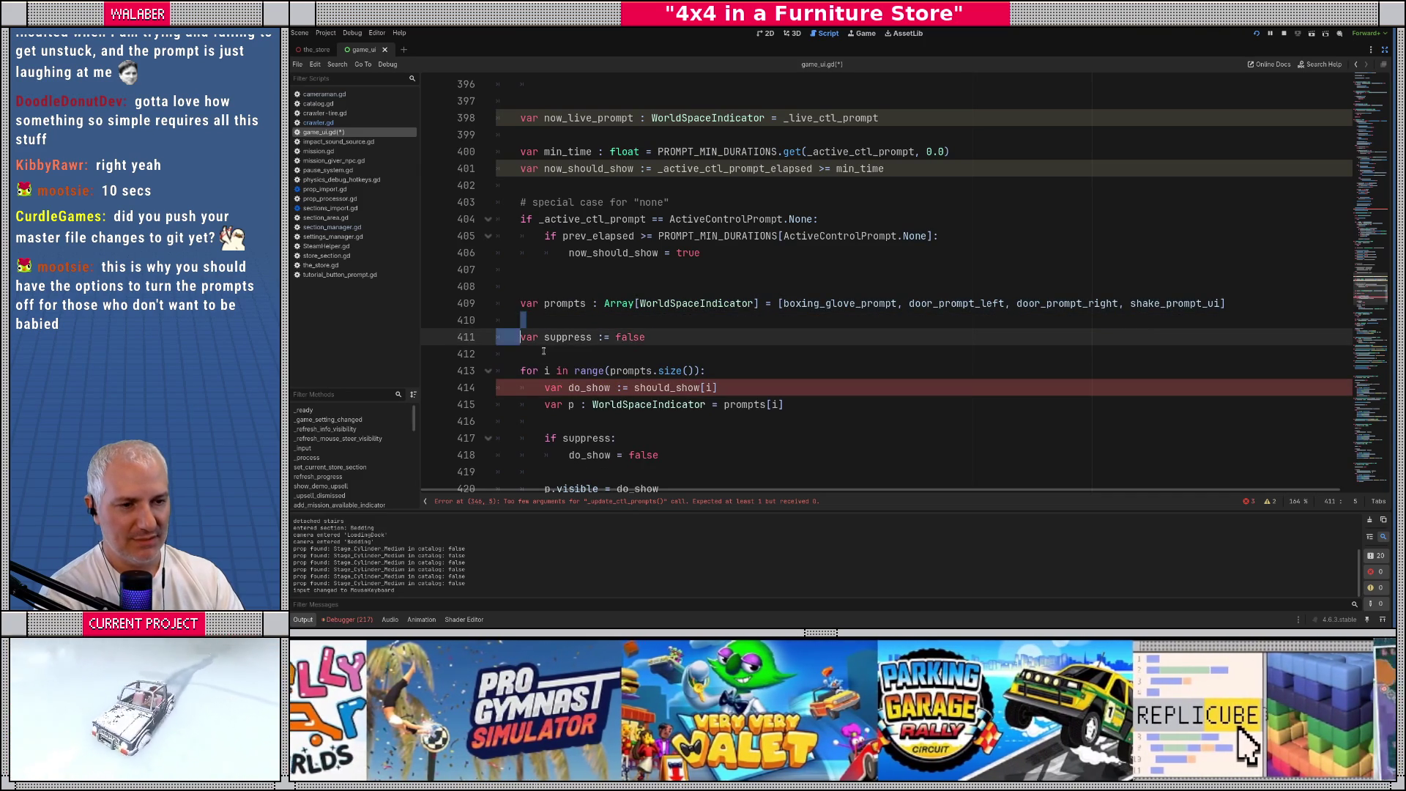
key(shift+Down)
key(shift+Up)
scroll(543, 351, down, 1)
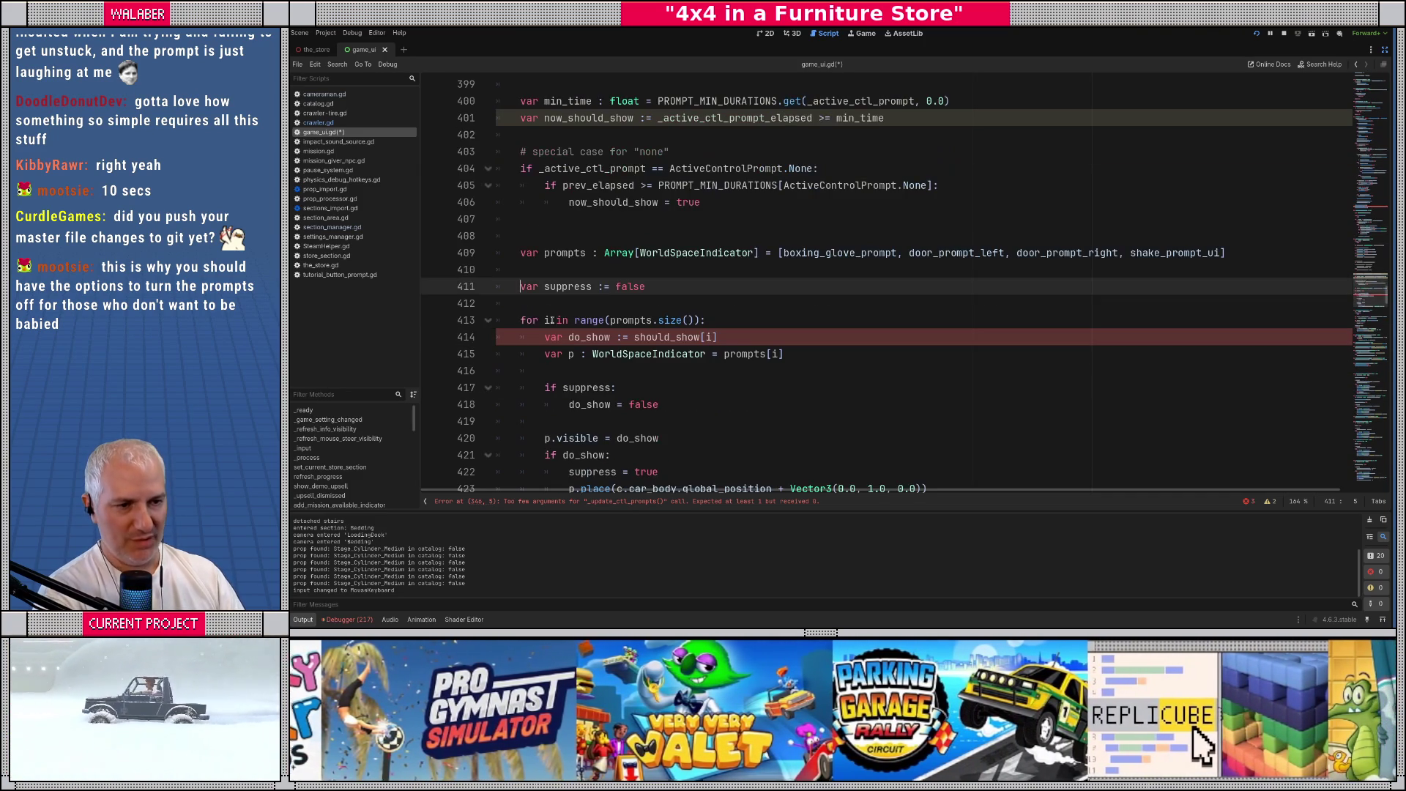
click(543, 320)
key(shift+End)
click(520, 286)
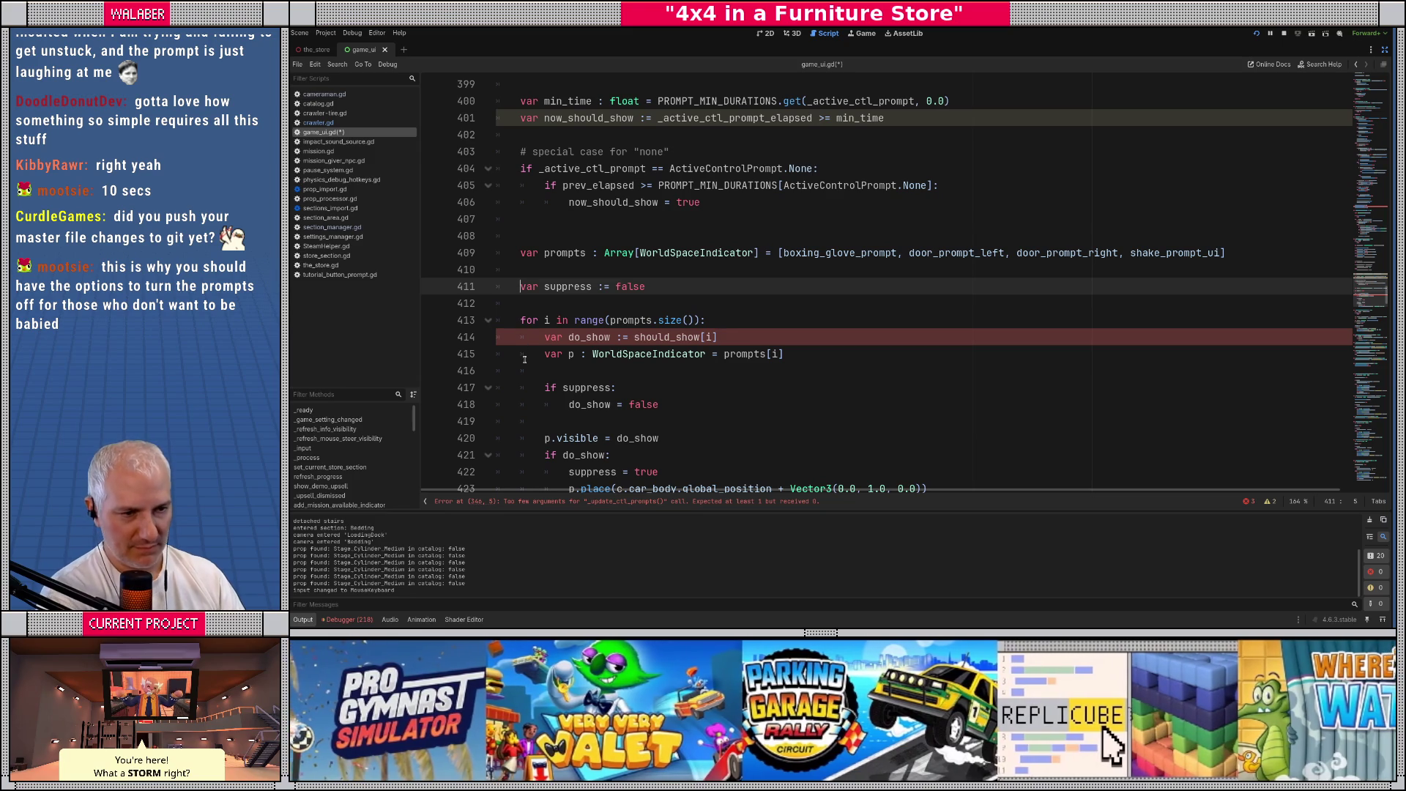
key(ctrl+shift+k)
key(Up)
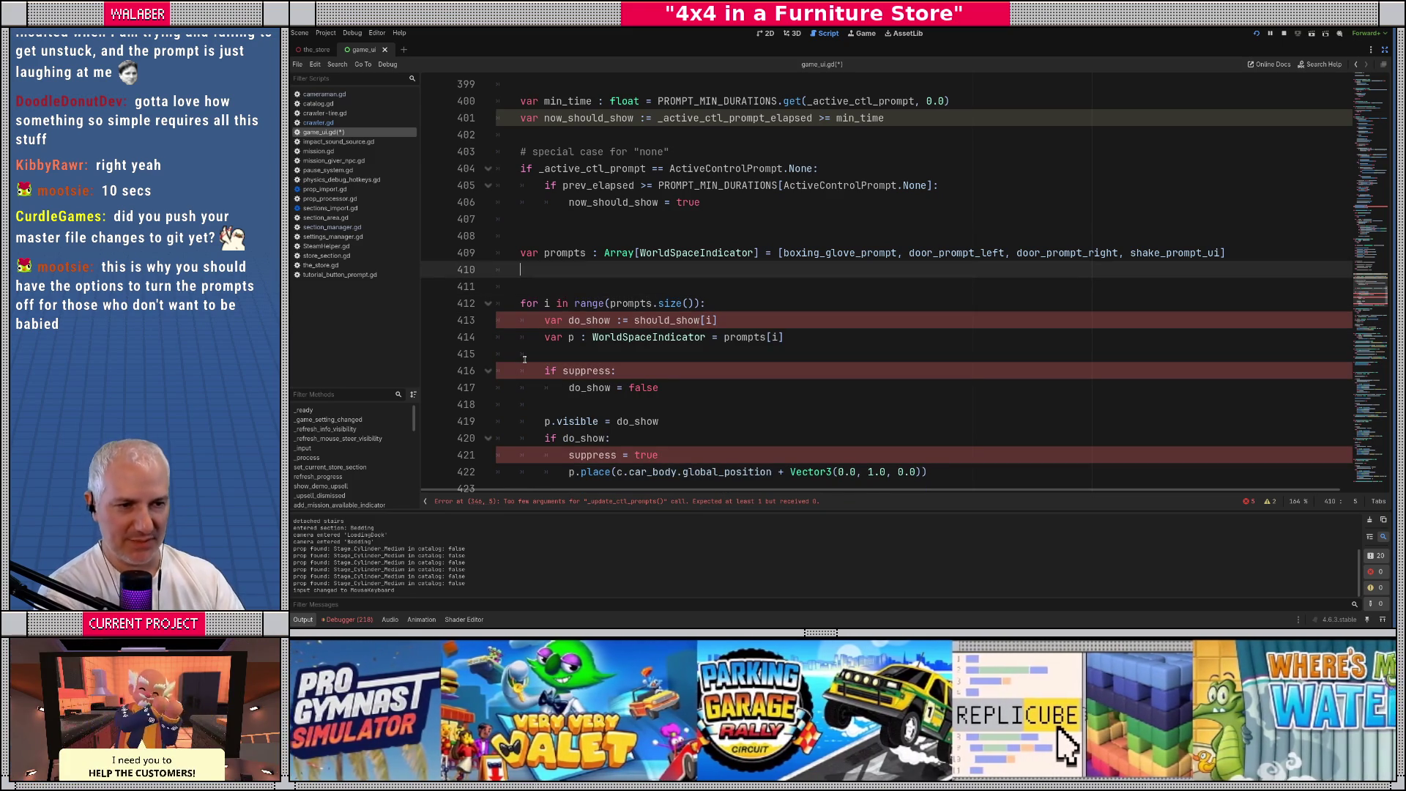
key(ctrl+shift+k)
key(ctrl+shift+k)
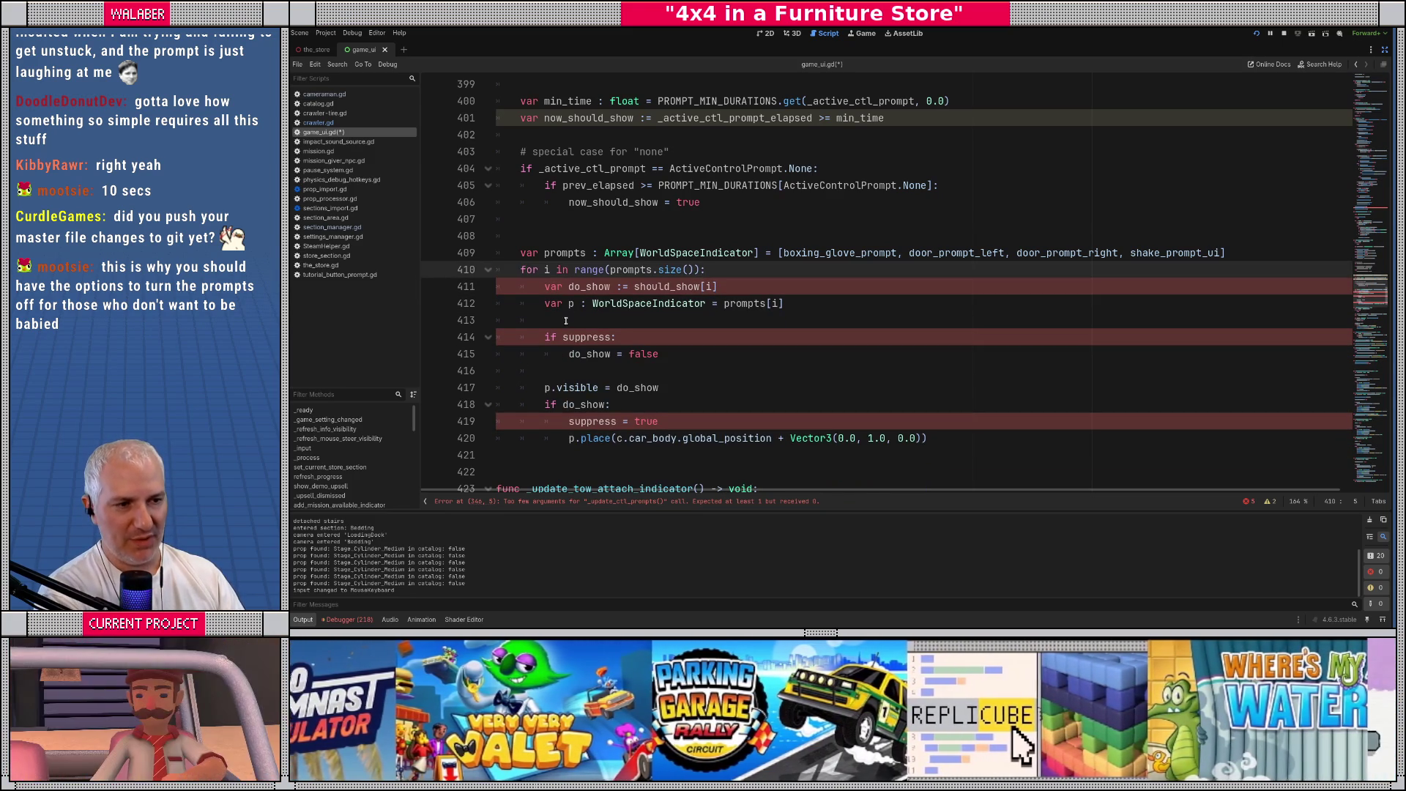
Move do_show below var p and set it to p == now_live_prompt
drag(634, 286, 718, 286)
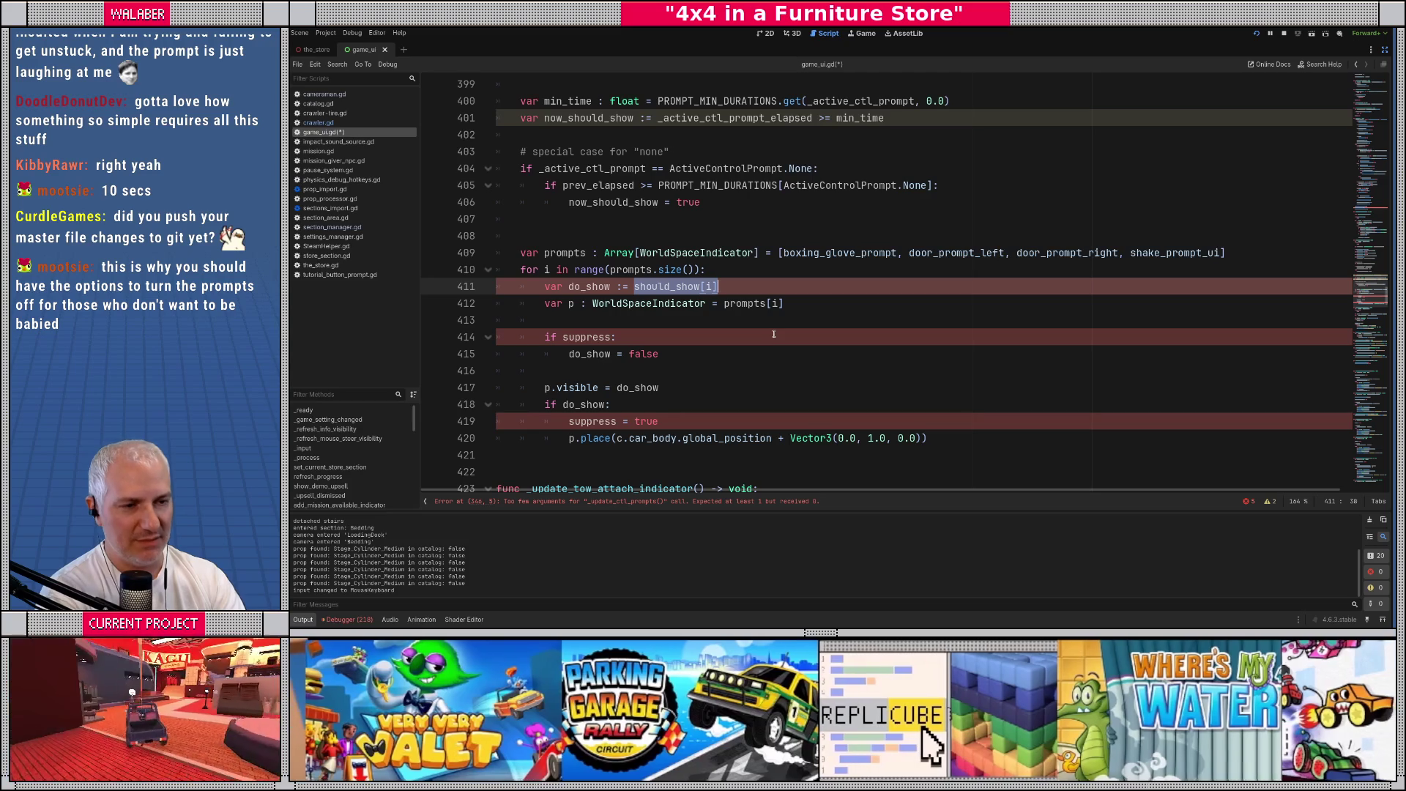
key(alt+Down)
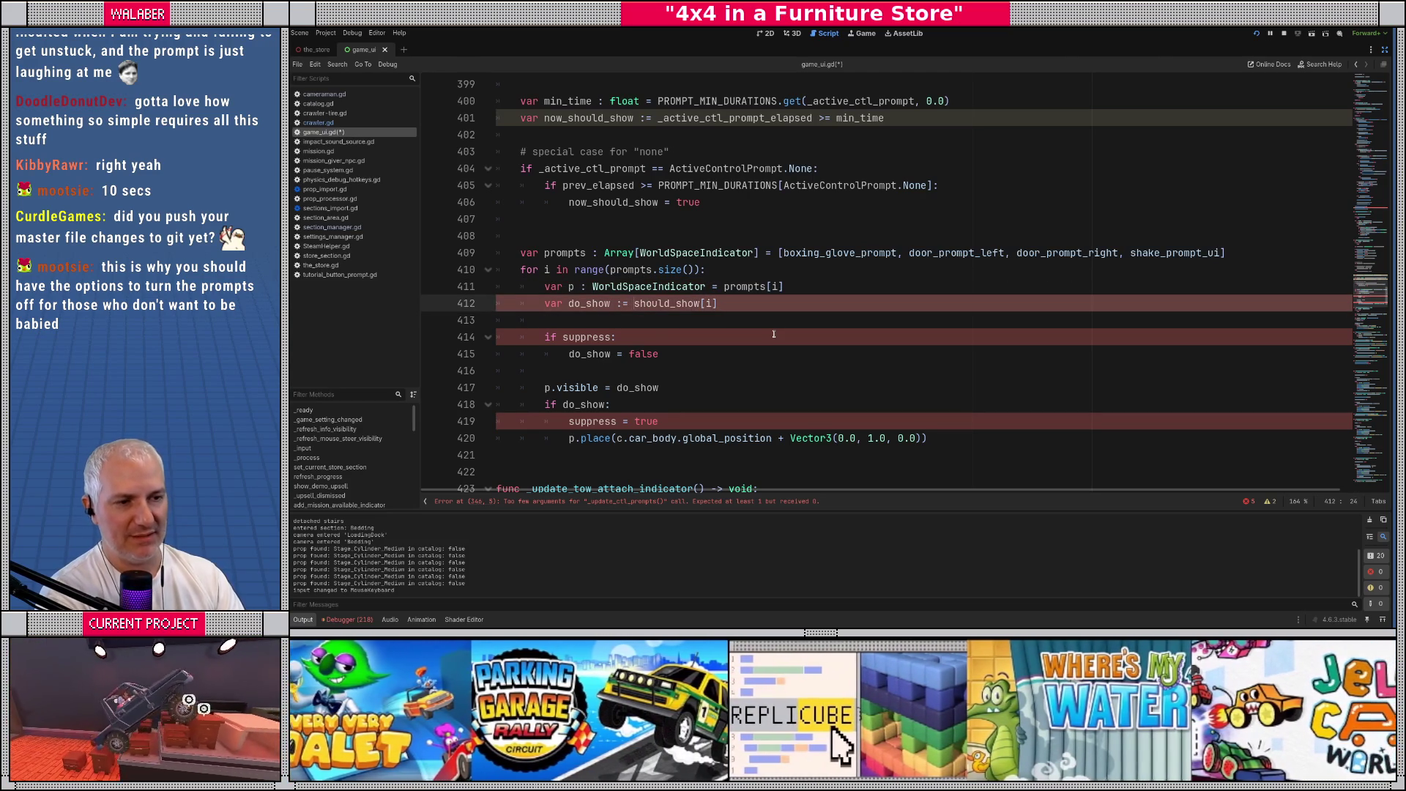
key(shift+End)
text(p ==)
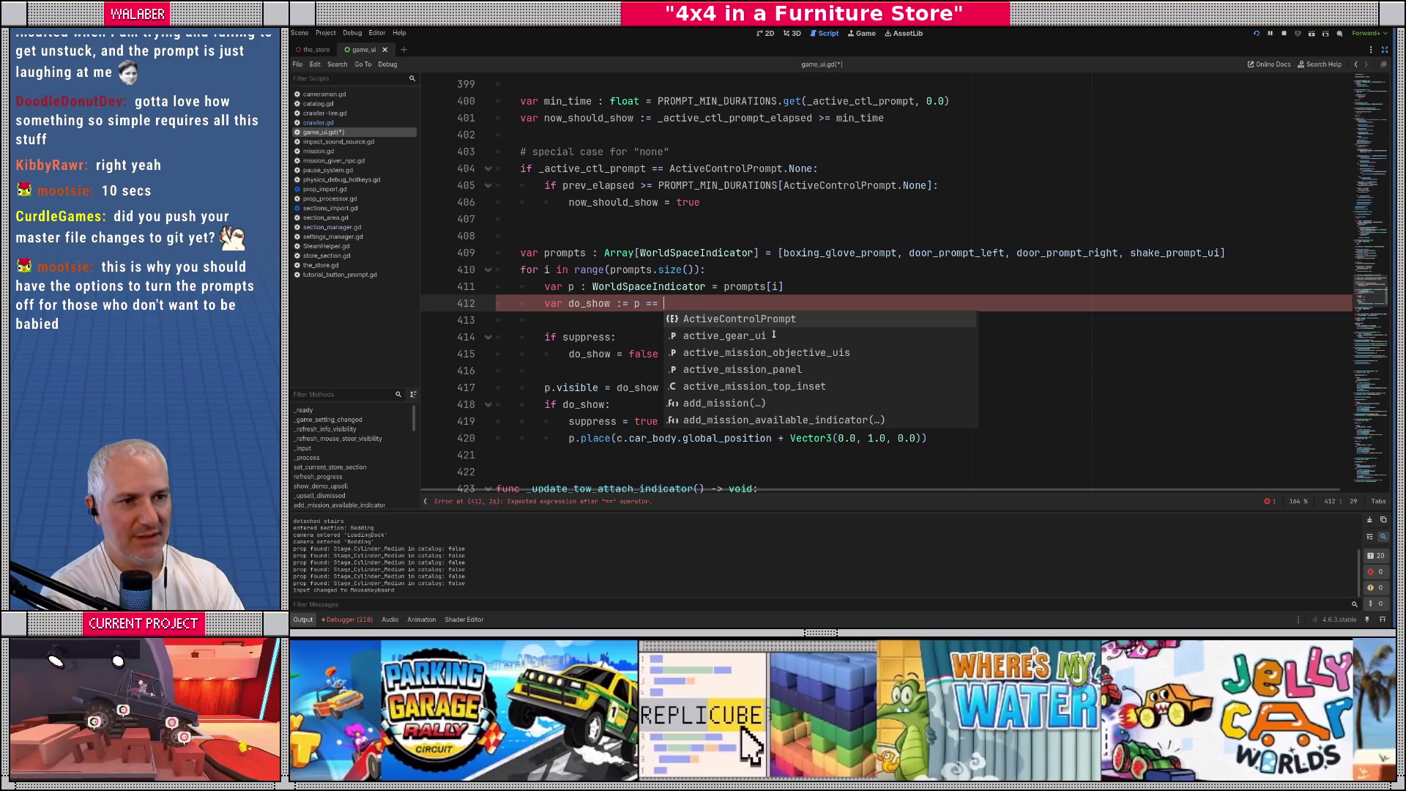
scroll(792, 239, up, 1)
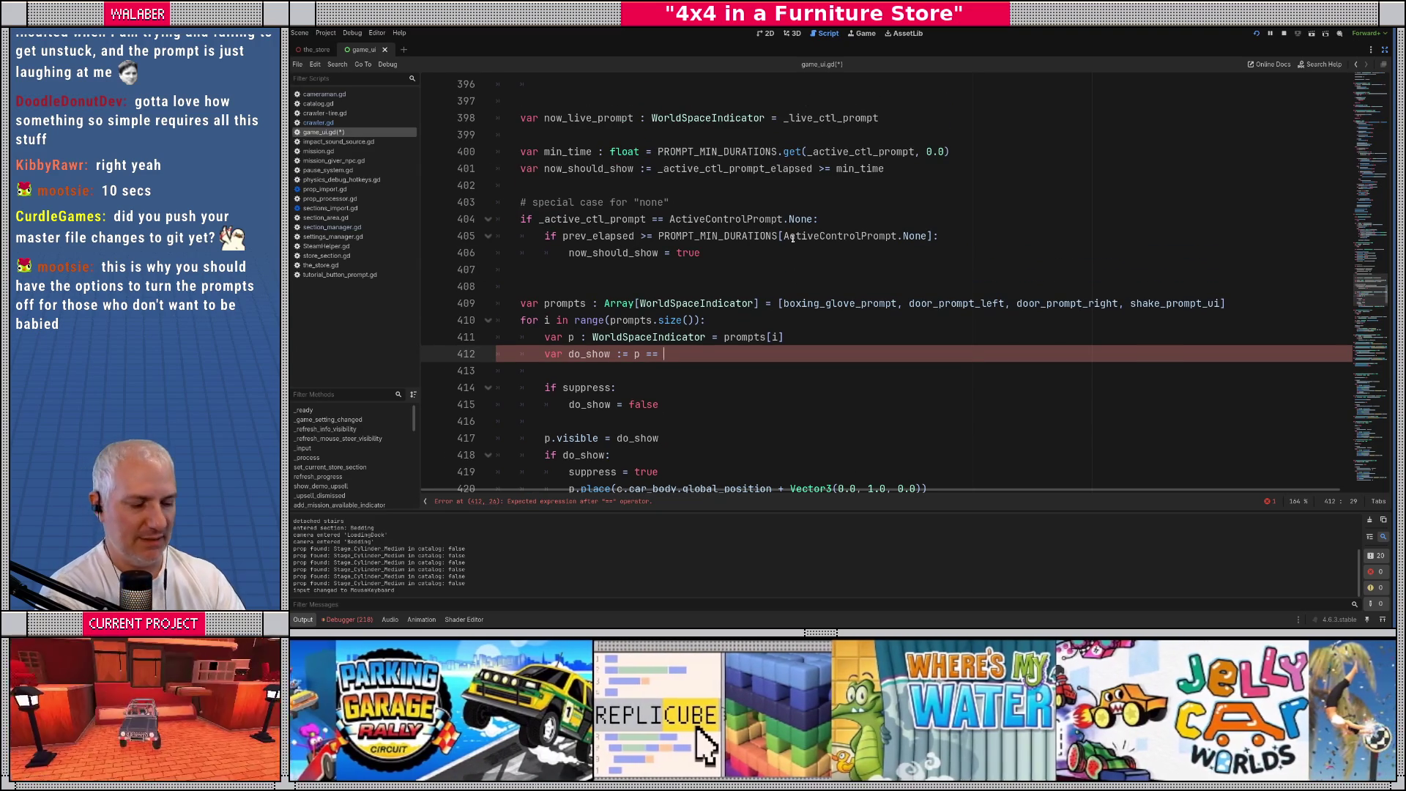
text(now_l)
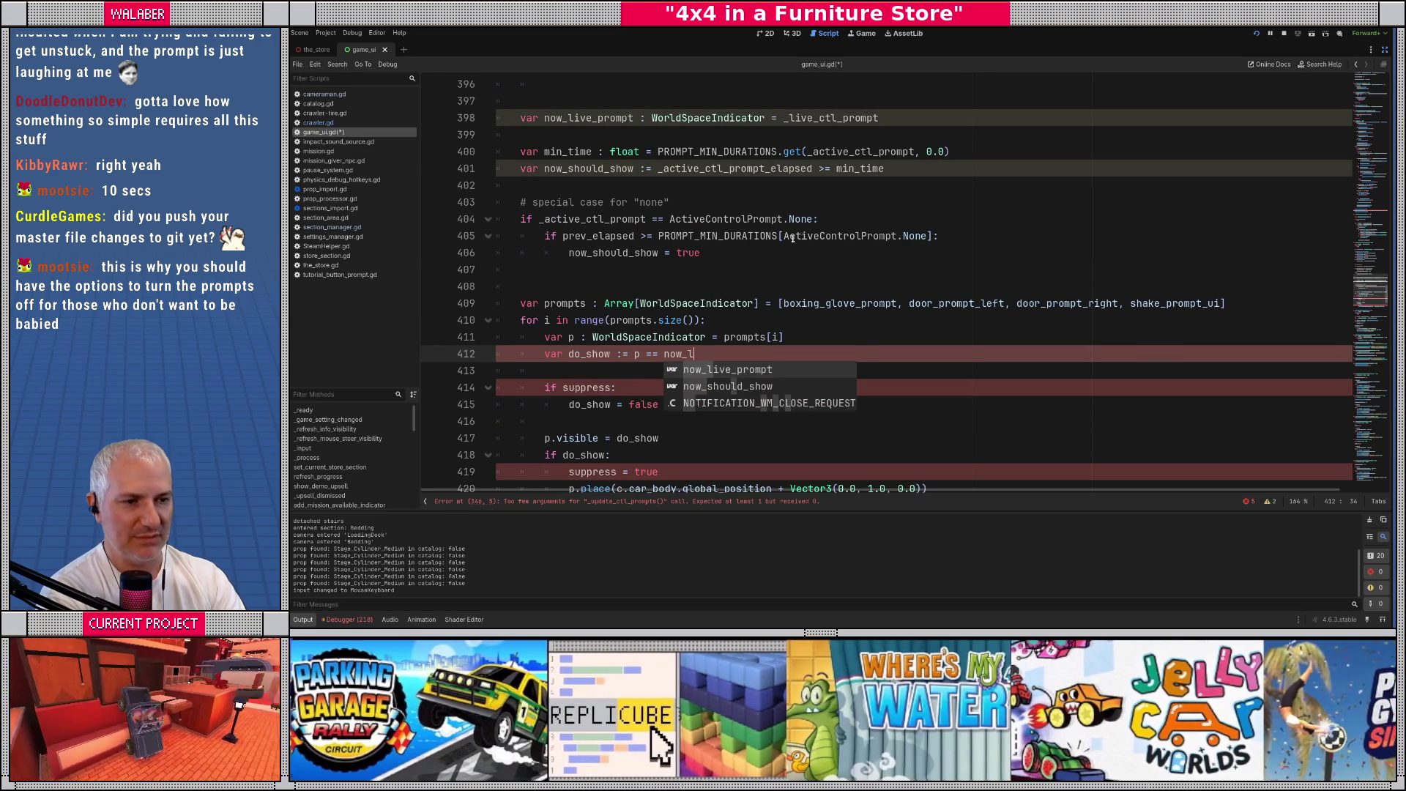
key(Return)
Add 'if now_should_show: _live_ctl_prompt = now_live_prompt' after the None special case
click(561, 273)
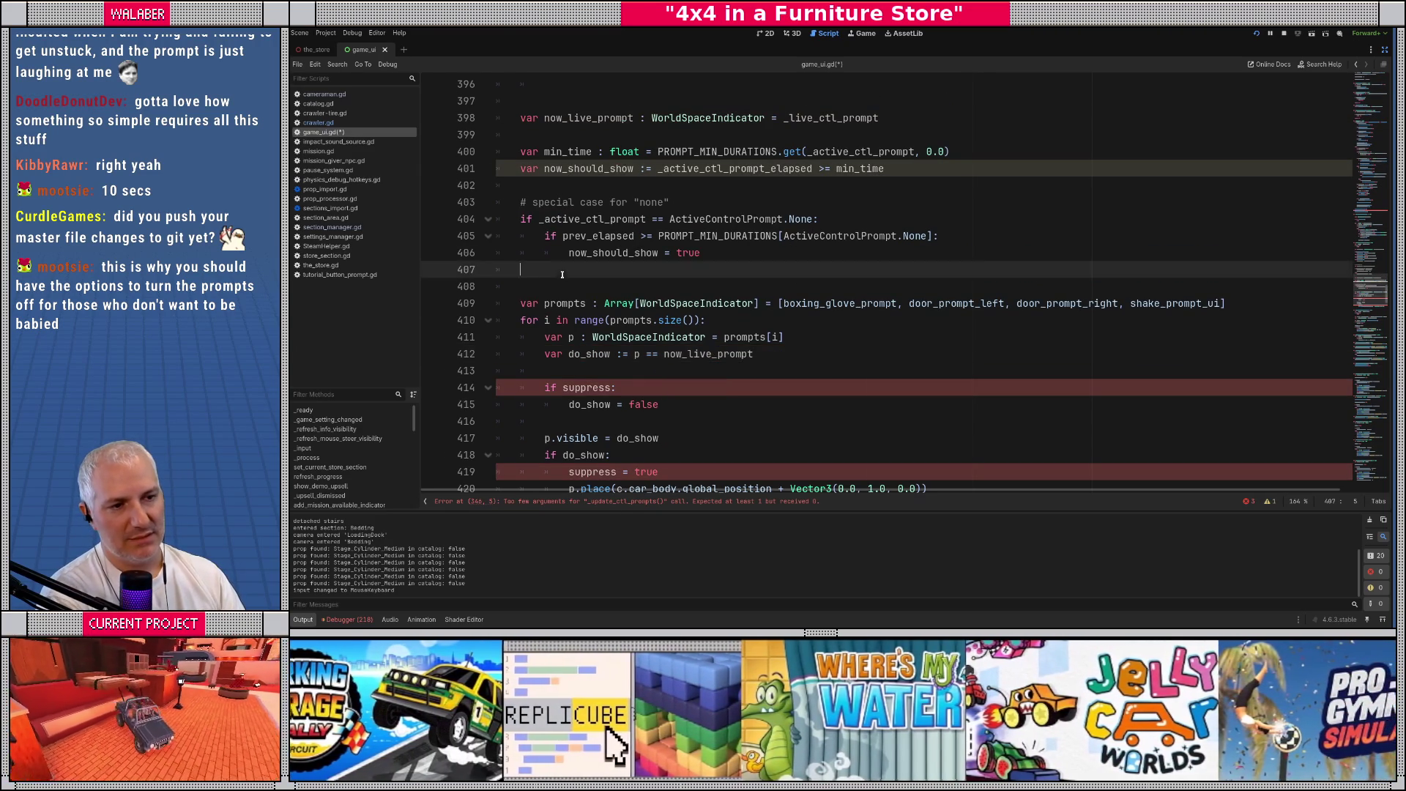
key(Return)
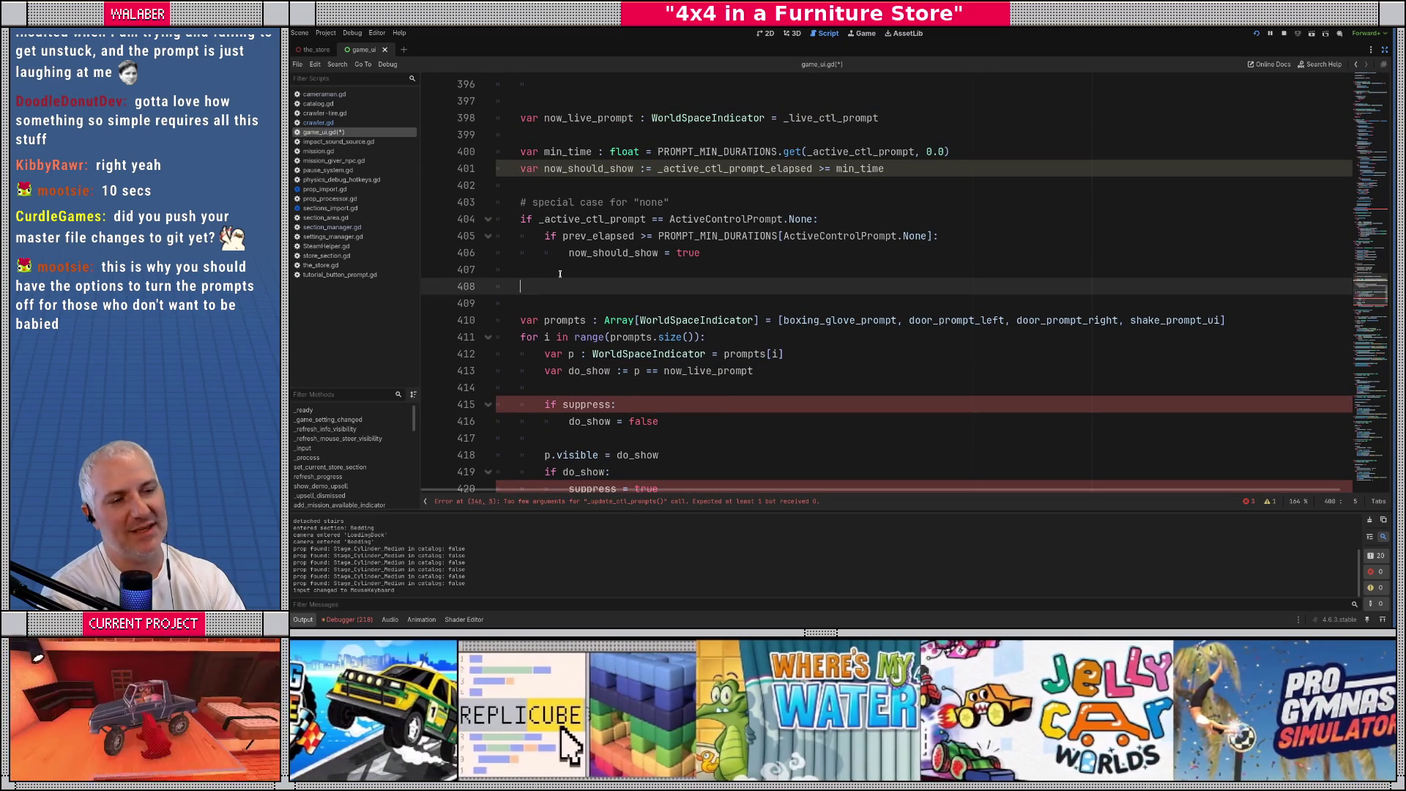
text(if now_)
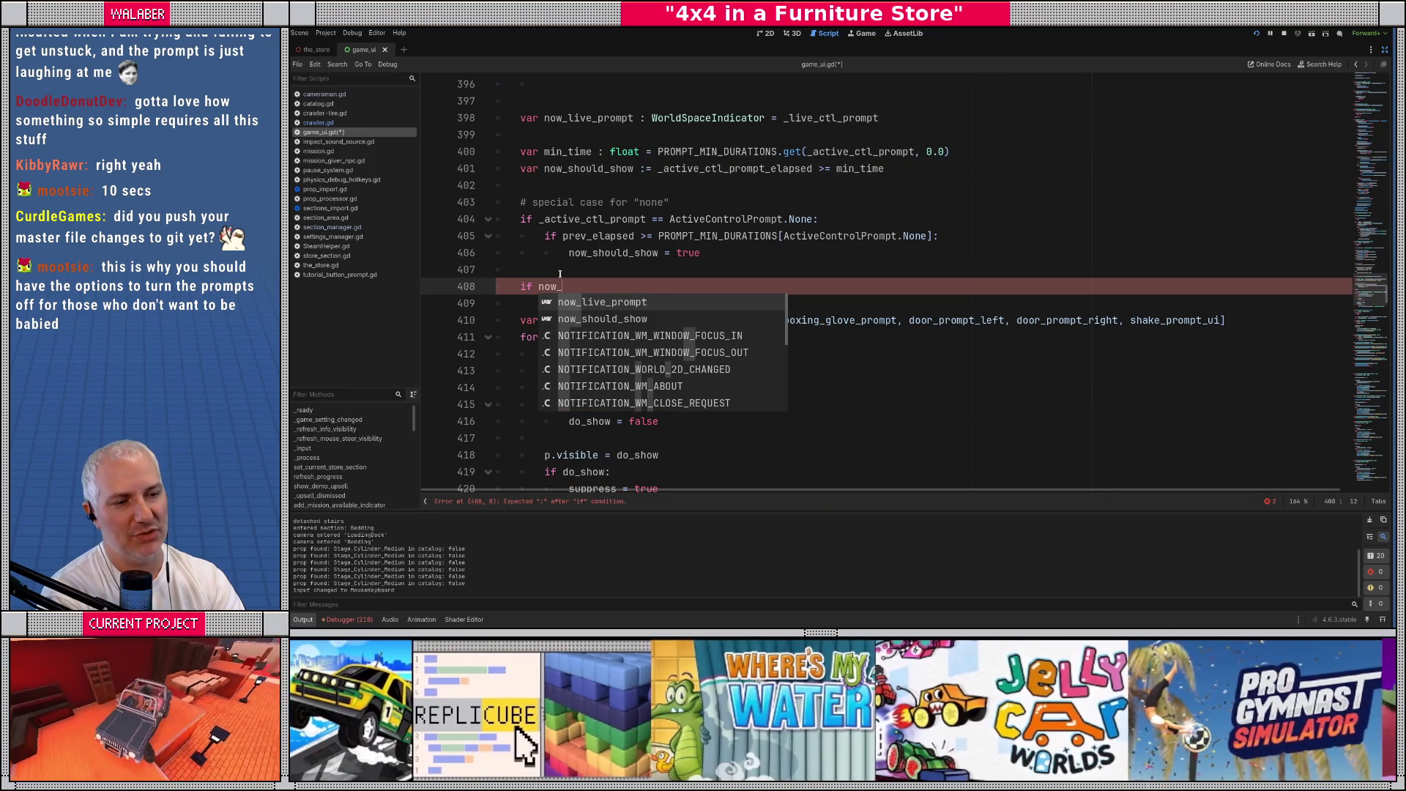
key(Down)
key(Return)
text(:)
key(Return)
text(_)
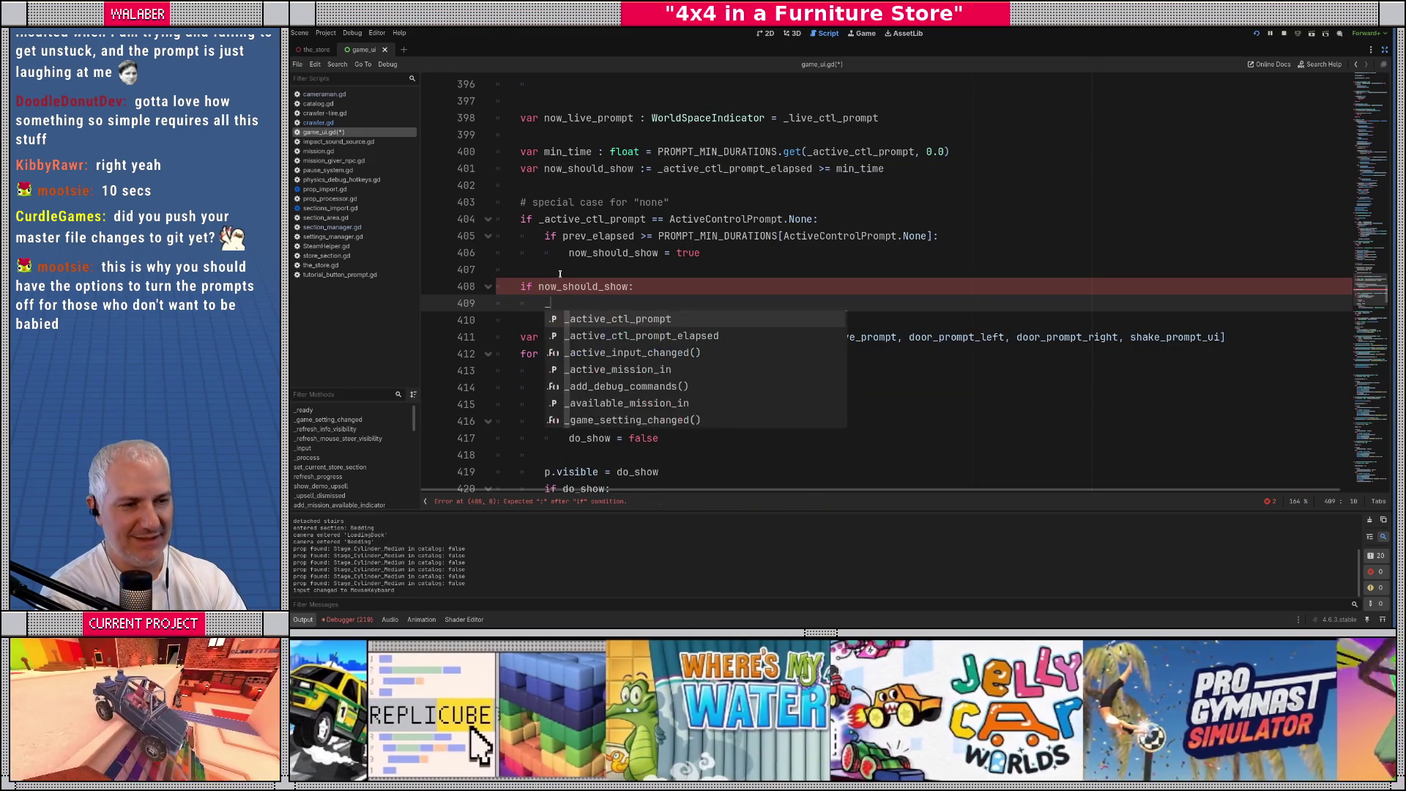
text(li)
key(Return)
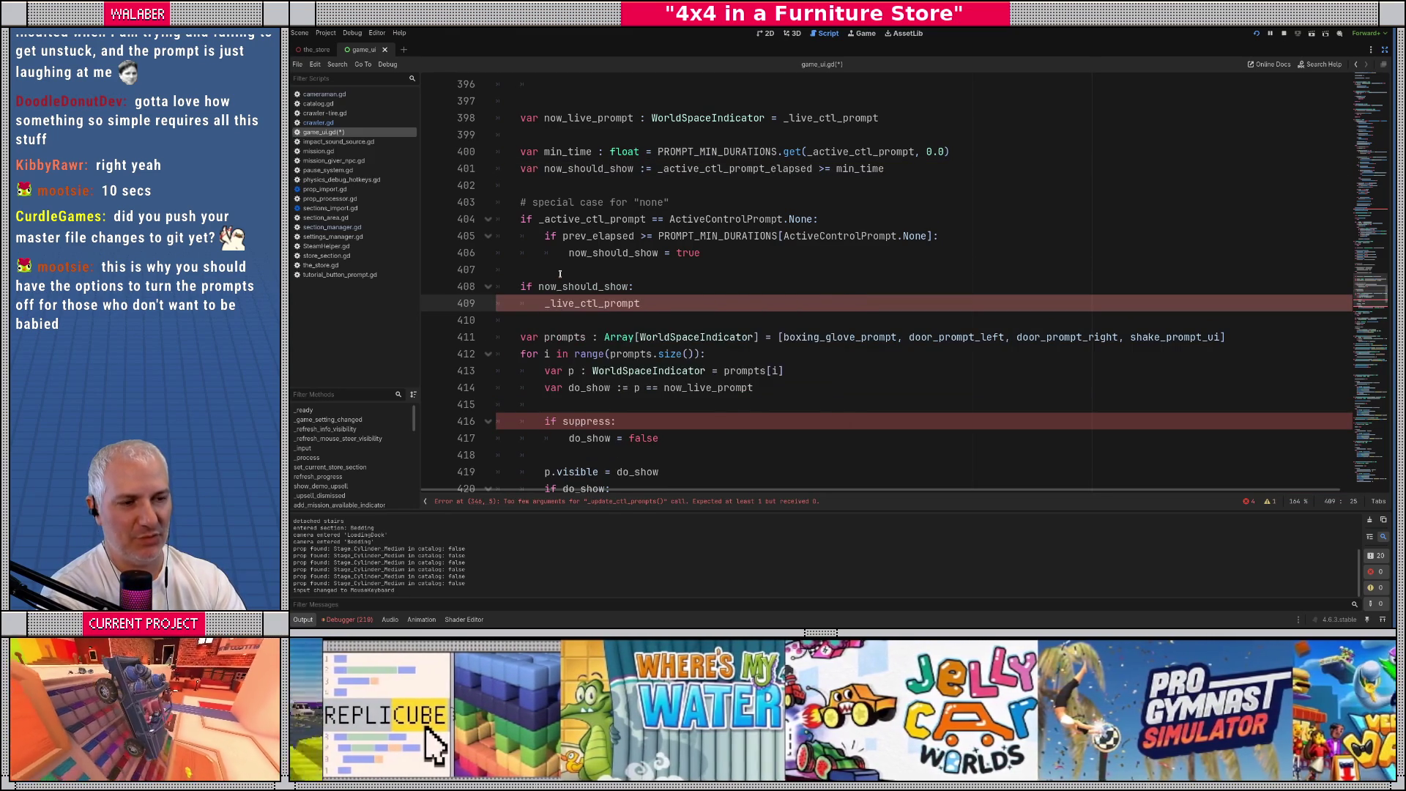
text( = now_)
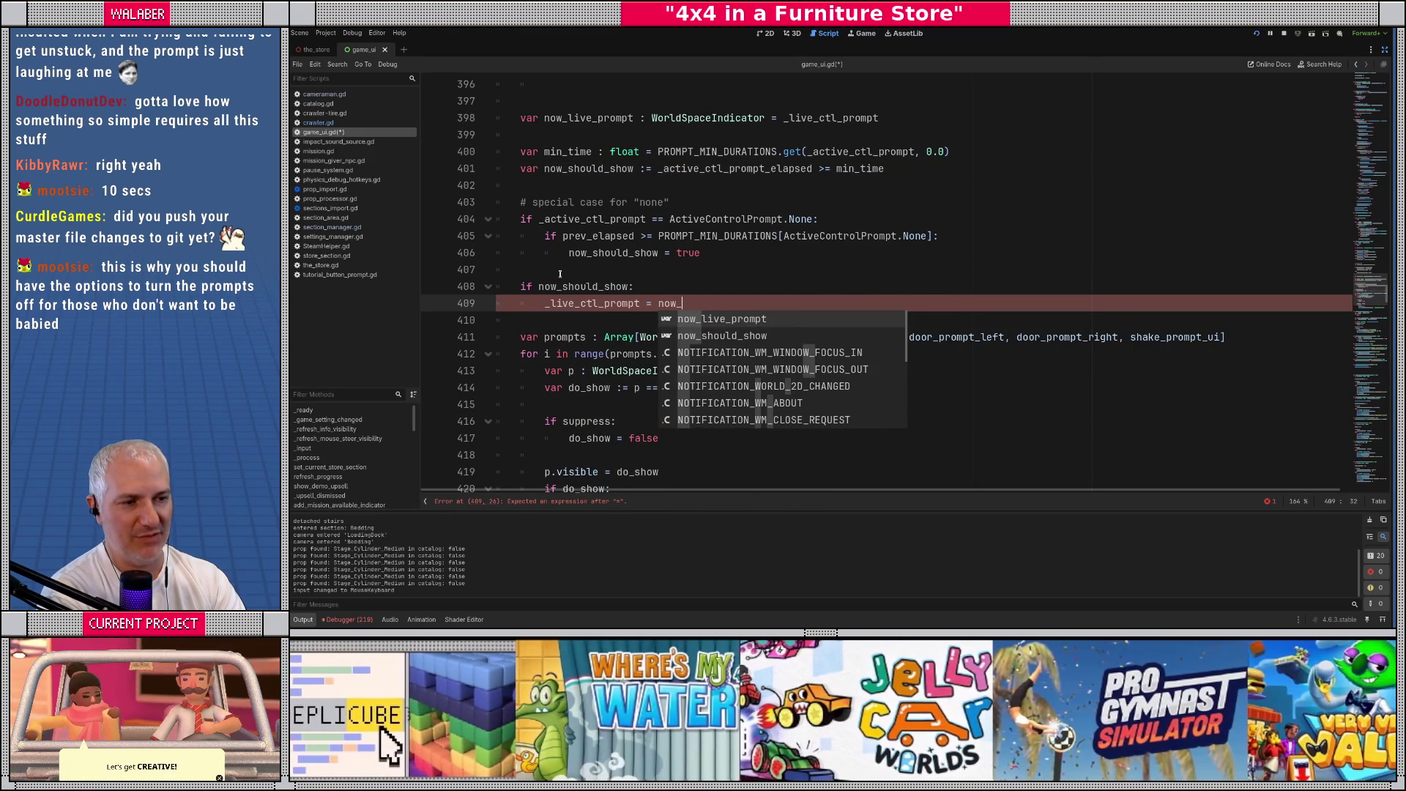
key(Return)
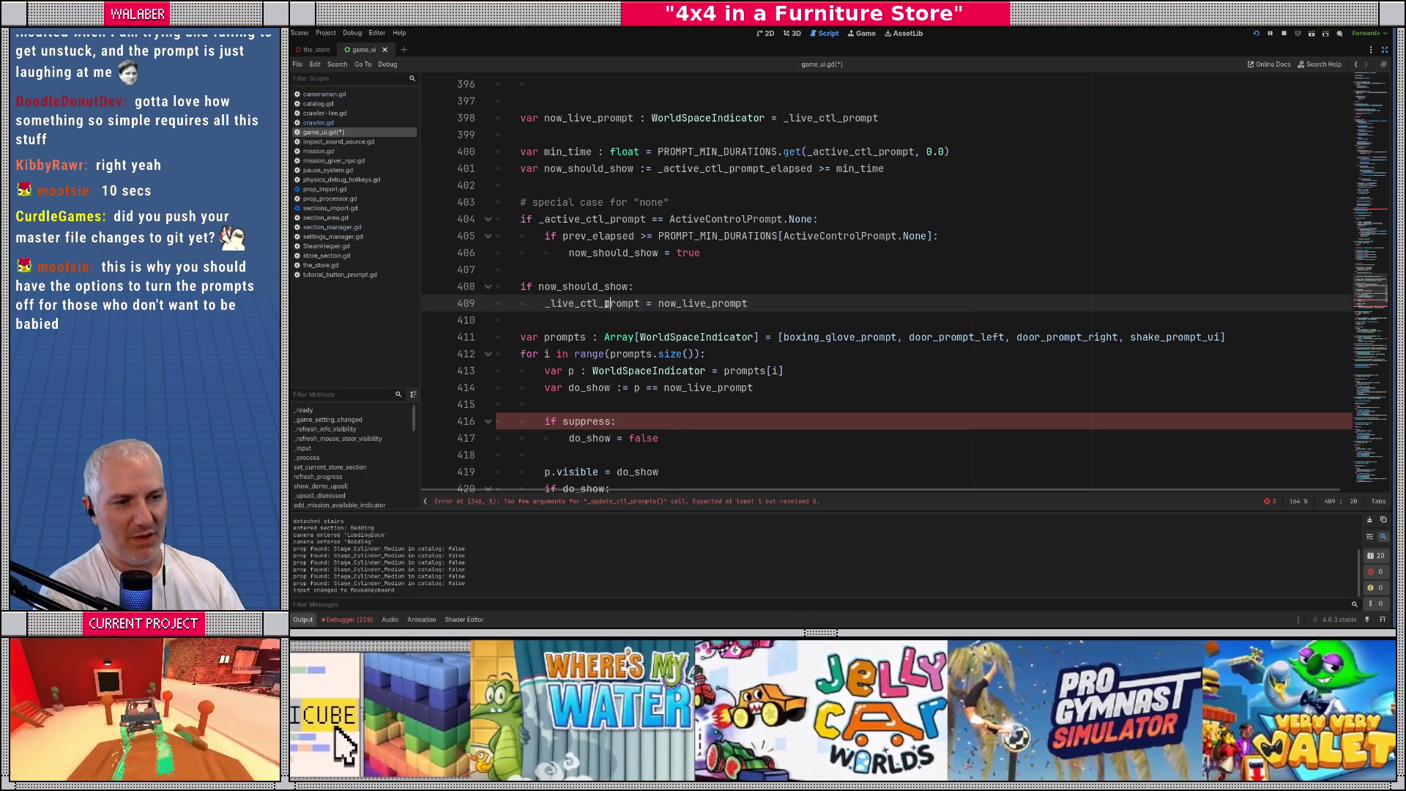
Change the do_show comparison from now_live_prompt to _live_ctl_prompt
click(682, 387)
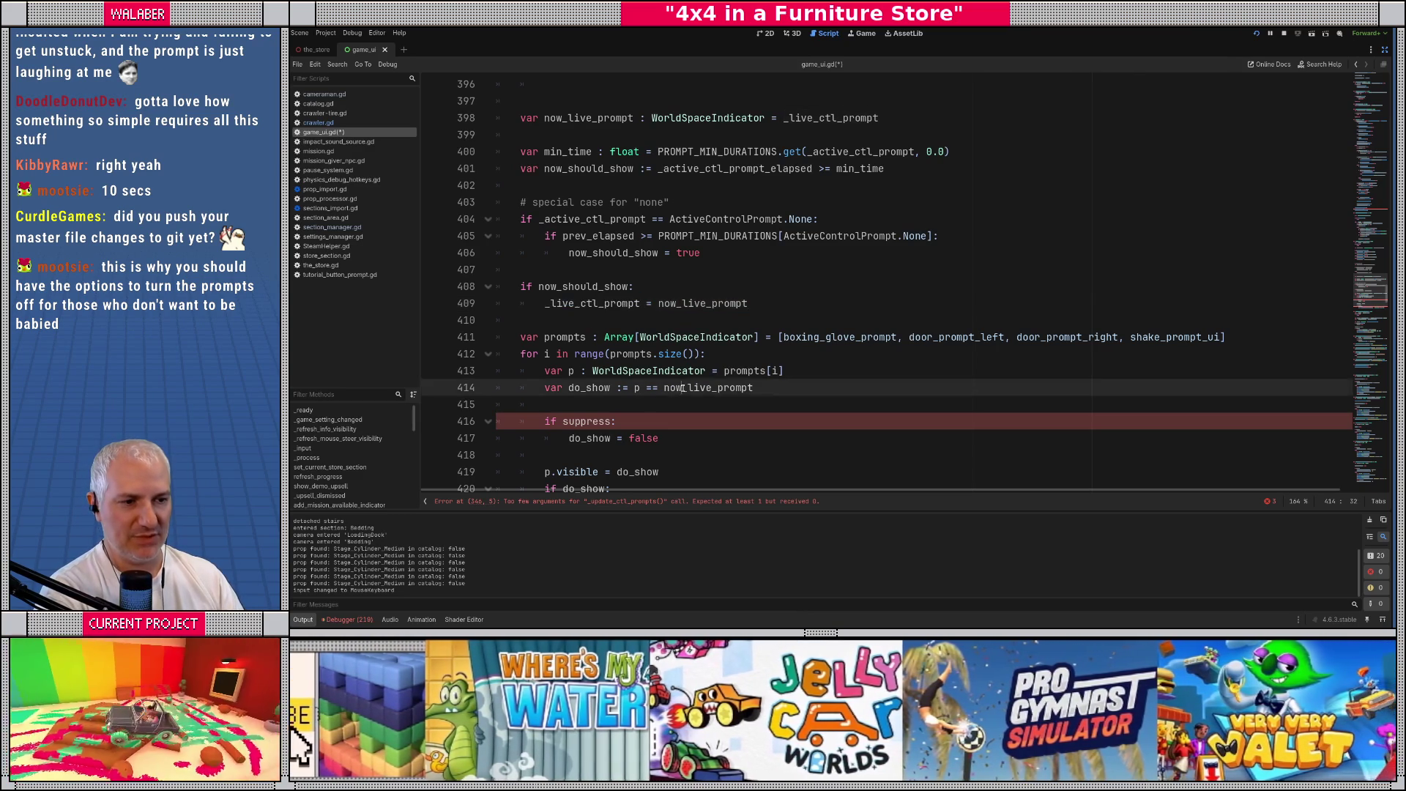
double_click(682, 387)
text(_live_ctl_prompt)
click(591, 320)
key(Return)
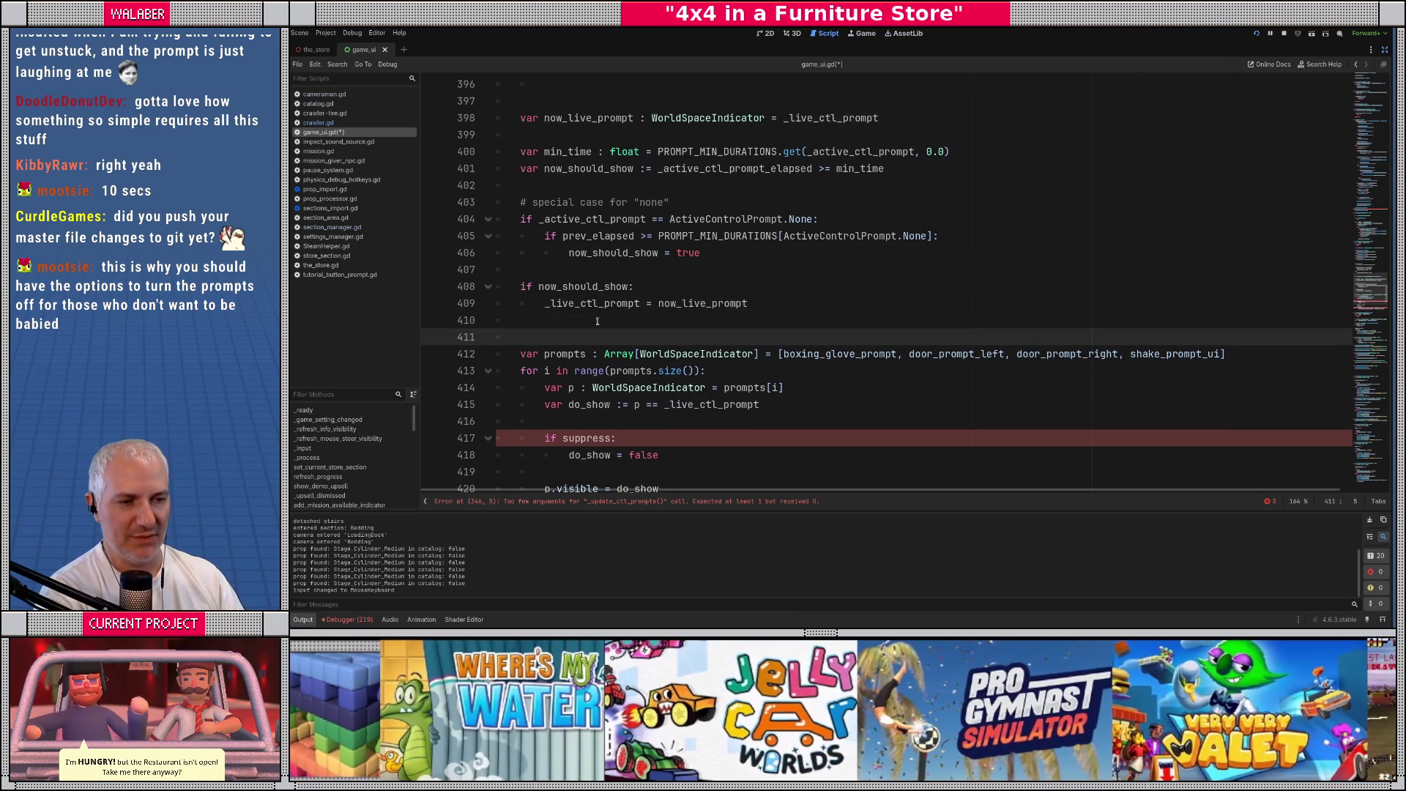
scroll(591, 320, down, 2)
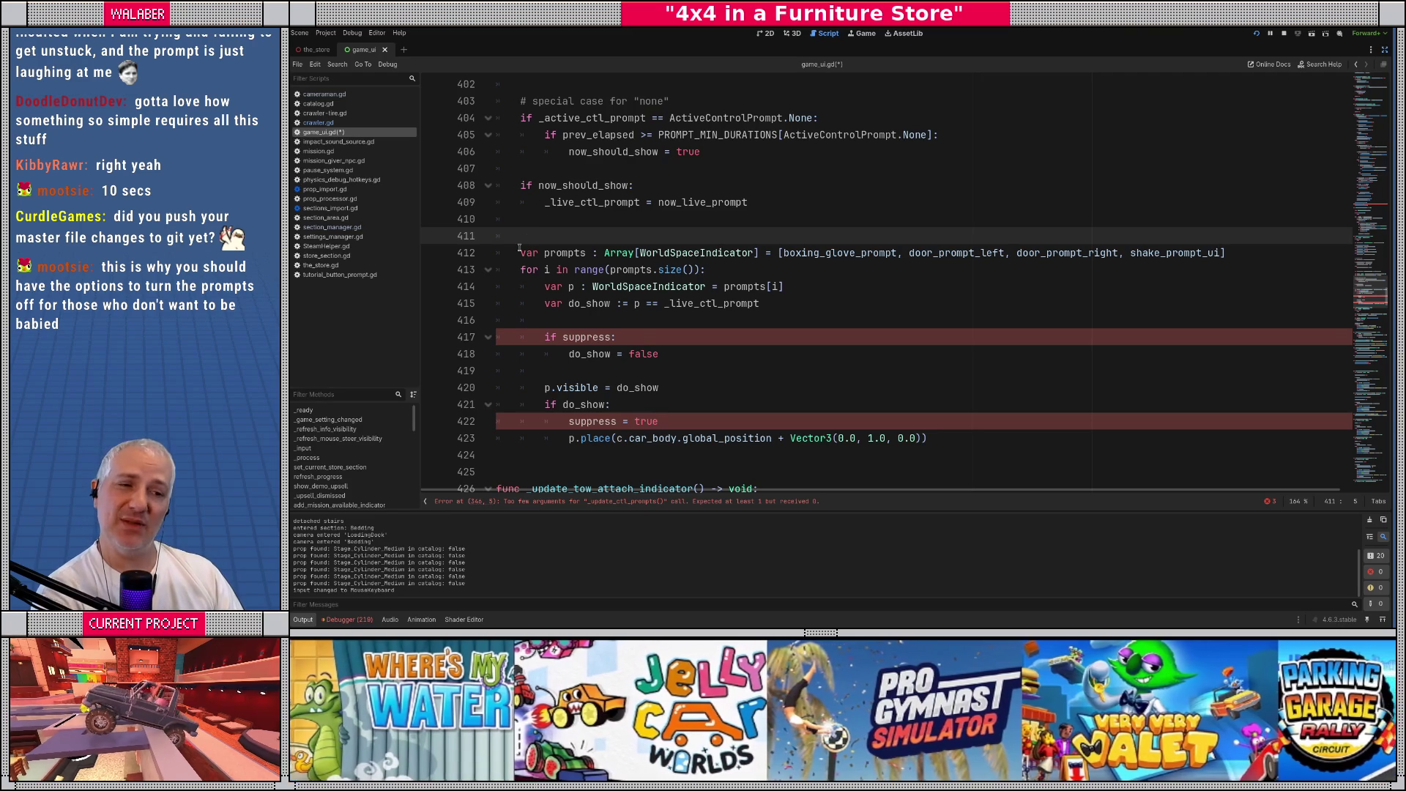
Indent the prompts loop under now_should_show and delete the if suppress block
click(519, 252)
key(Tab)
key(Down)
key(Tab)
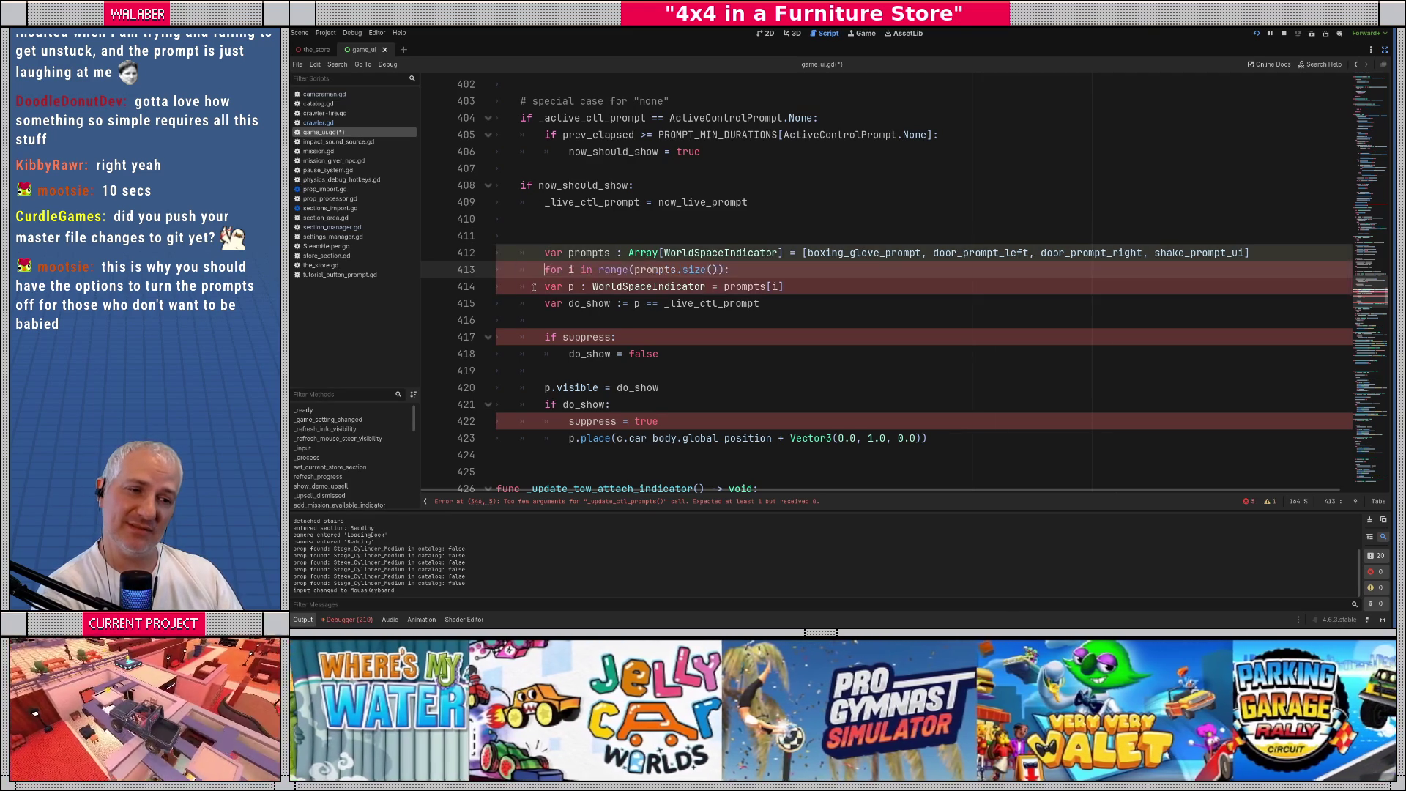
key(Down)
key(Tab)
key(Down)
key(Tab)
drag(548, 319, 580, 367)
key(Delete)
key(Delete)
Remove 'suppress = true', fix the if do_show indentation, and save game_ui.gd
key(Down)
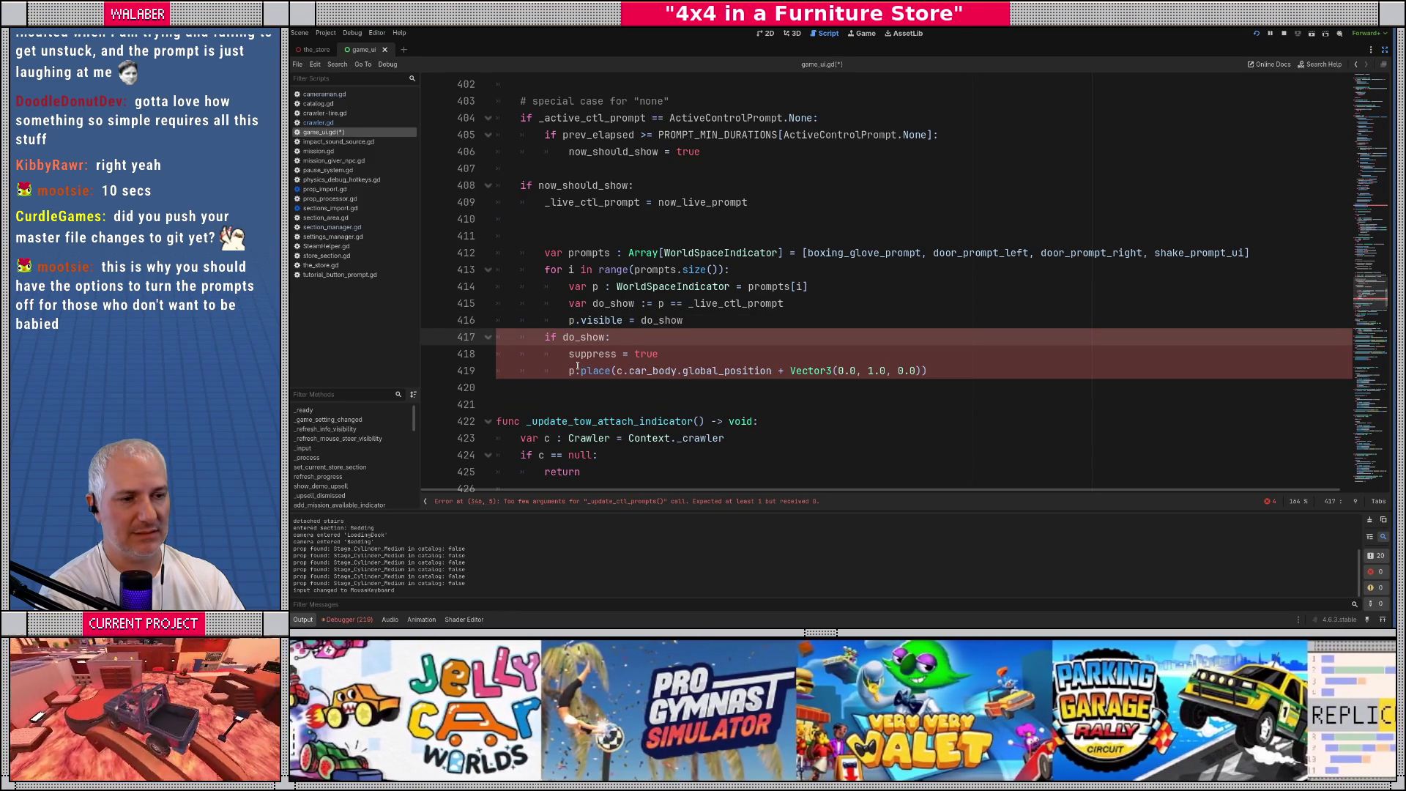
key(Tab)
key(Down)
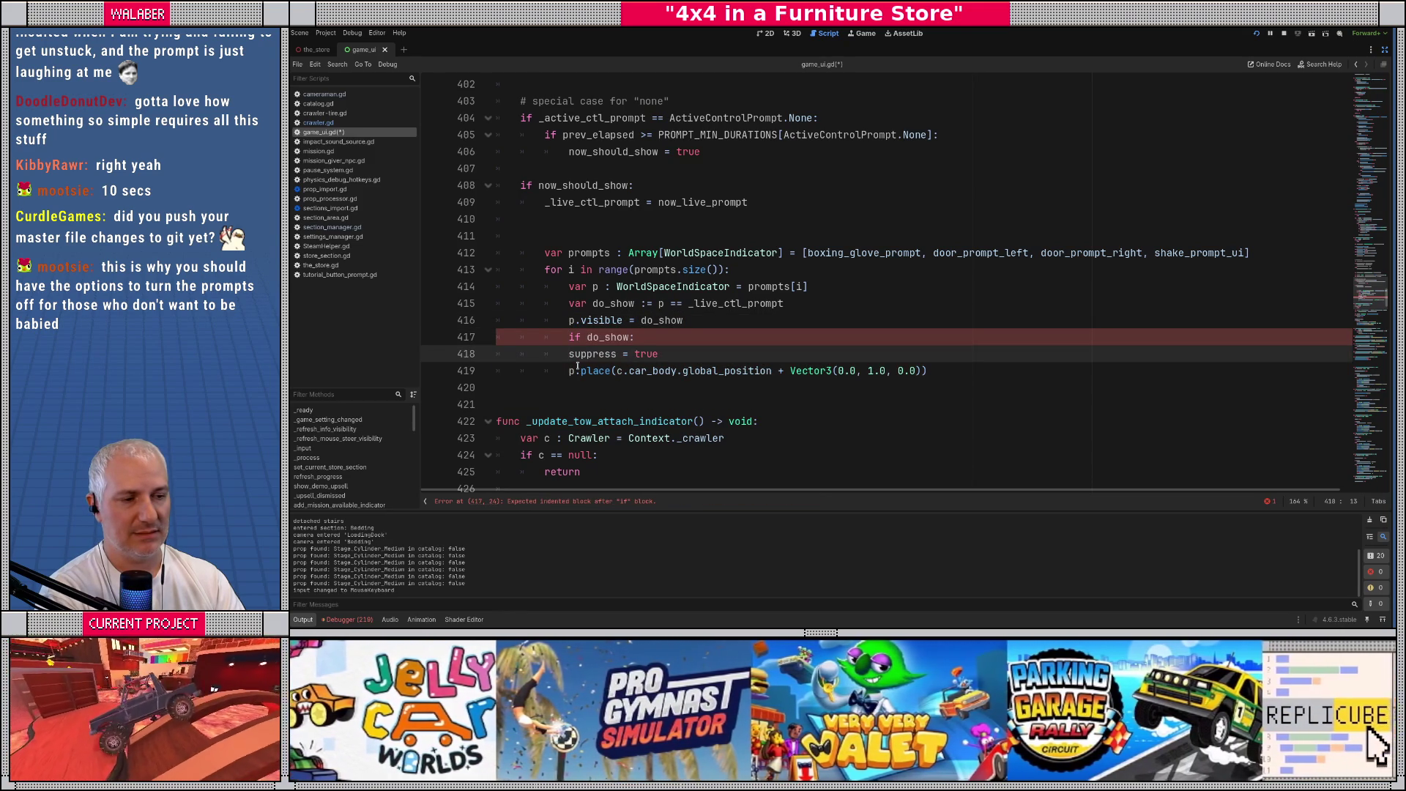
key(shift+End)
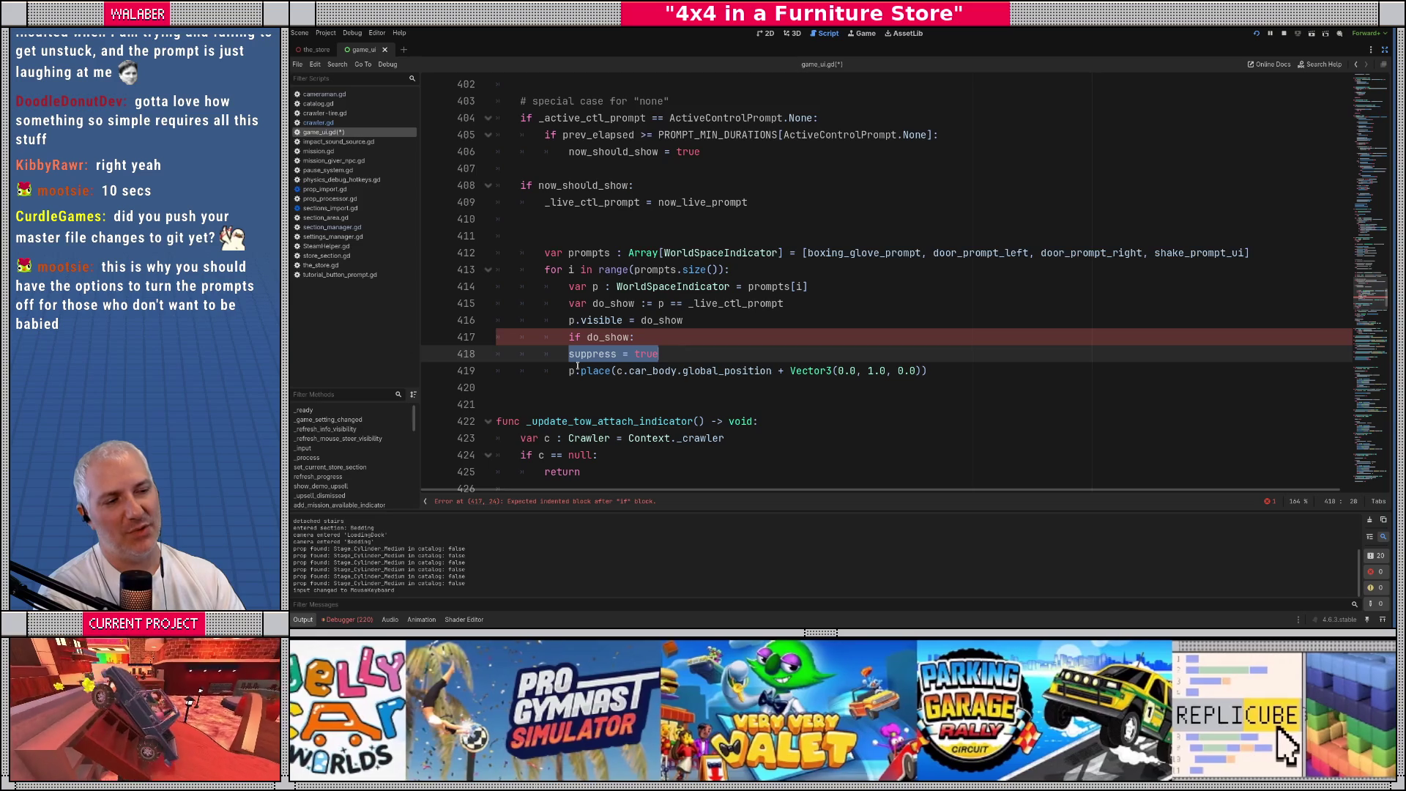
key(Delete)
key(Delete)
key(BackSpace)
key(BackSpace)
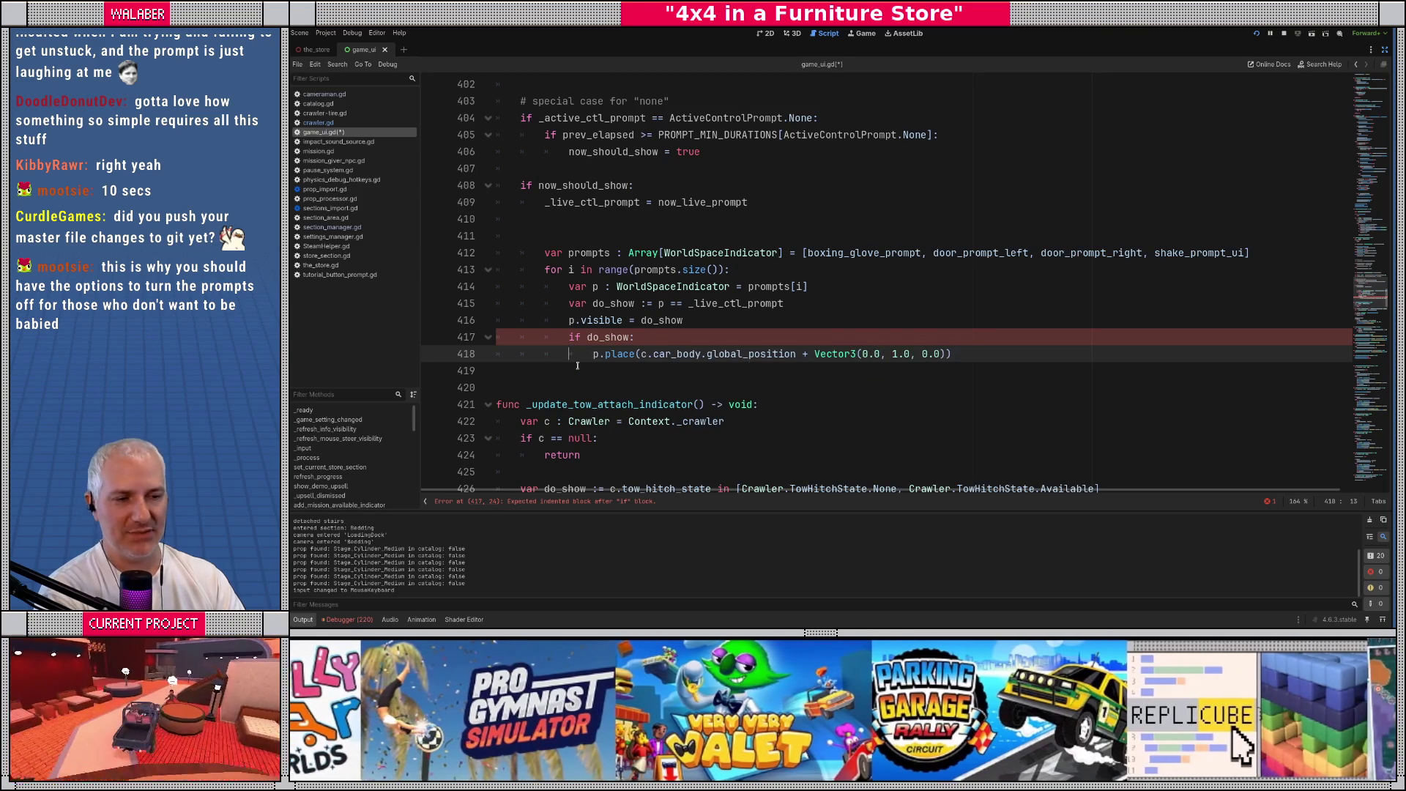
key(Up)
key(Return)
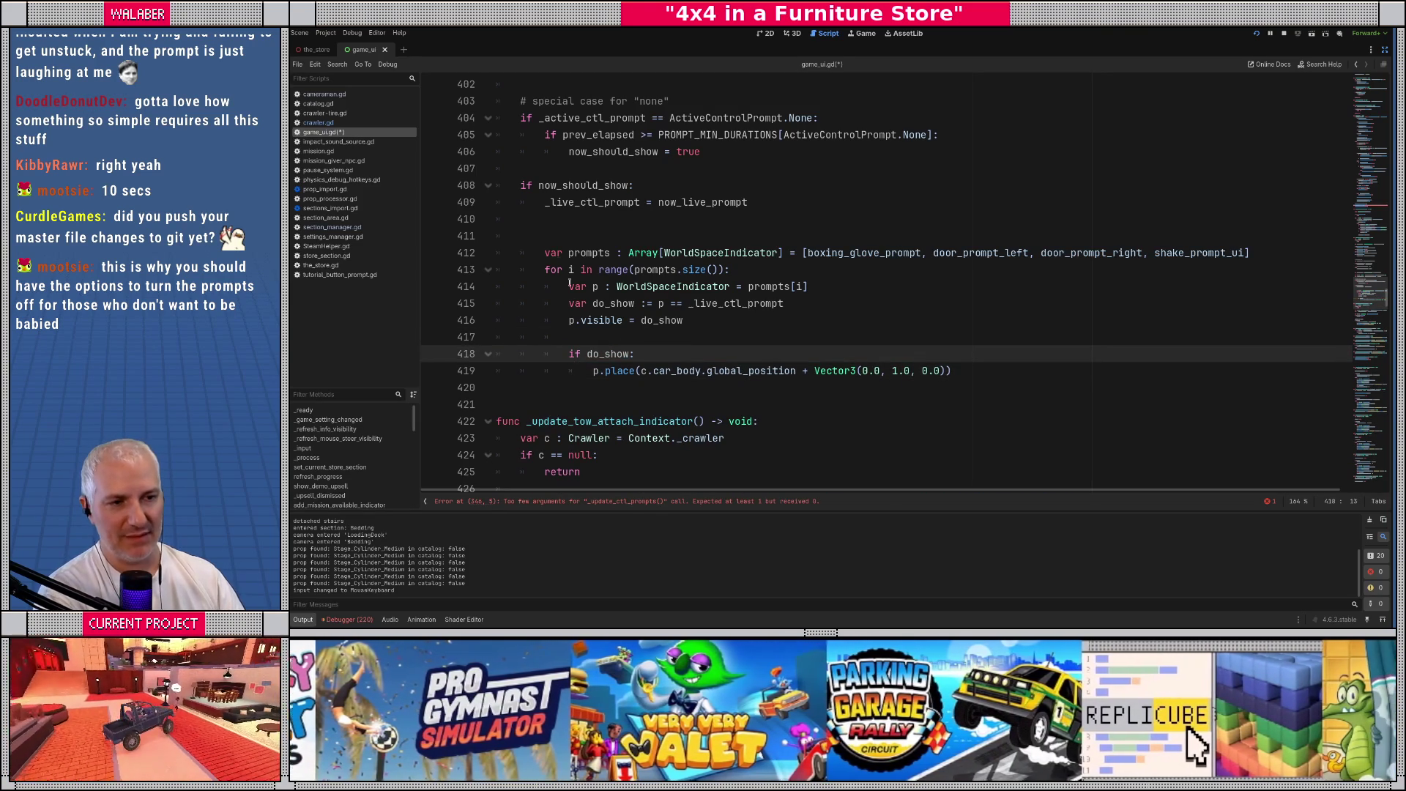
key(Up)
key(Up)
key(Up)
key(ctrl+s)
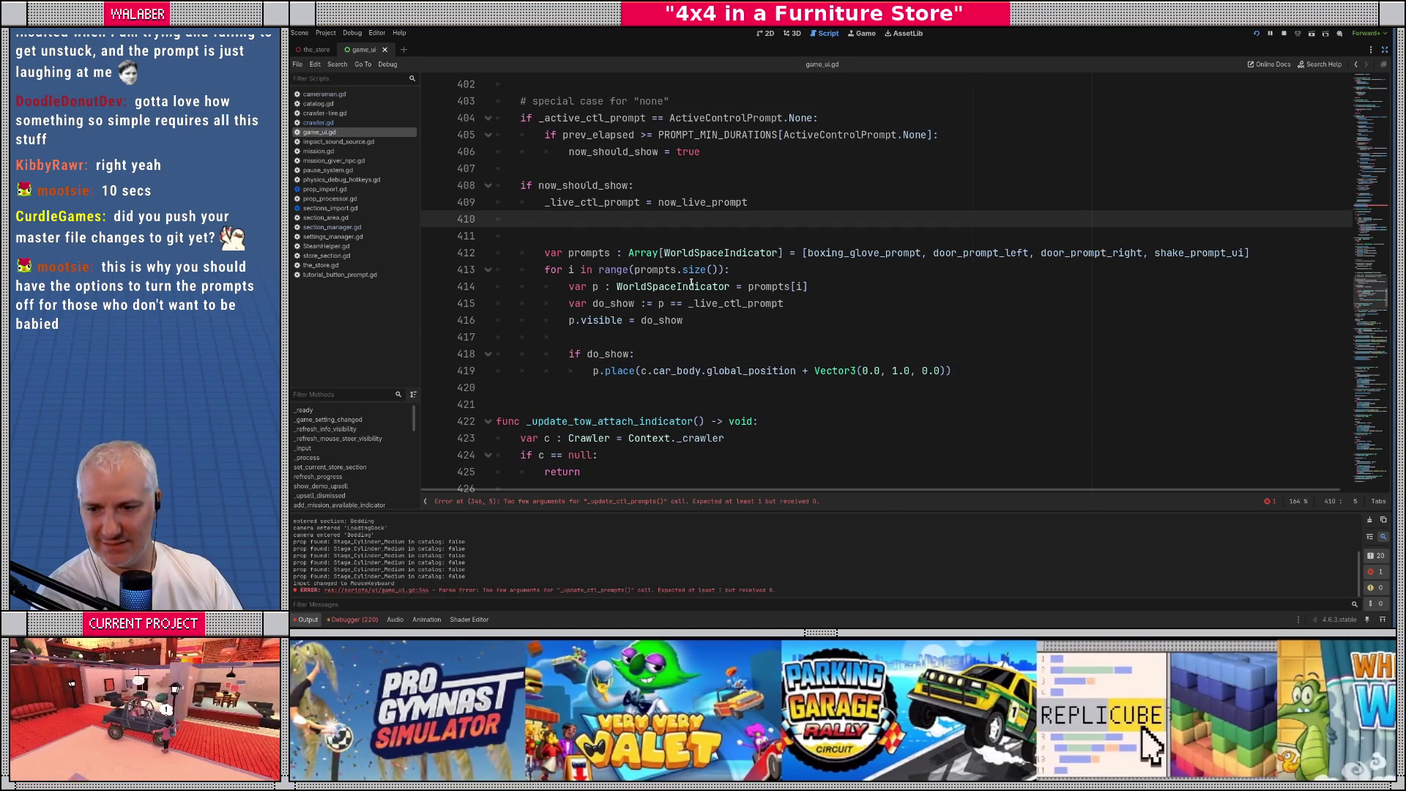
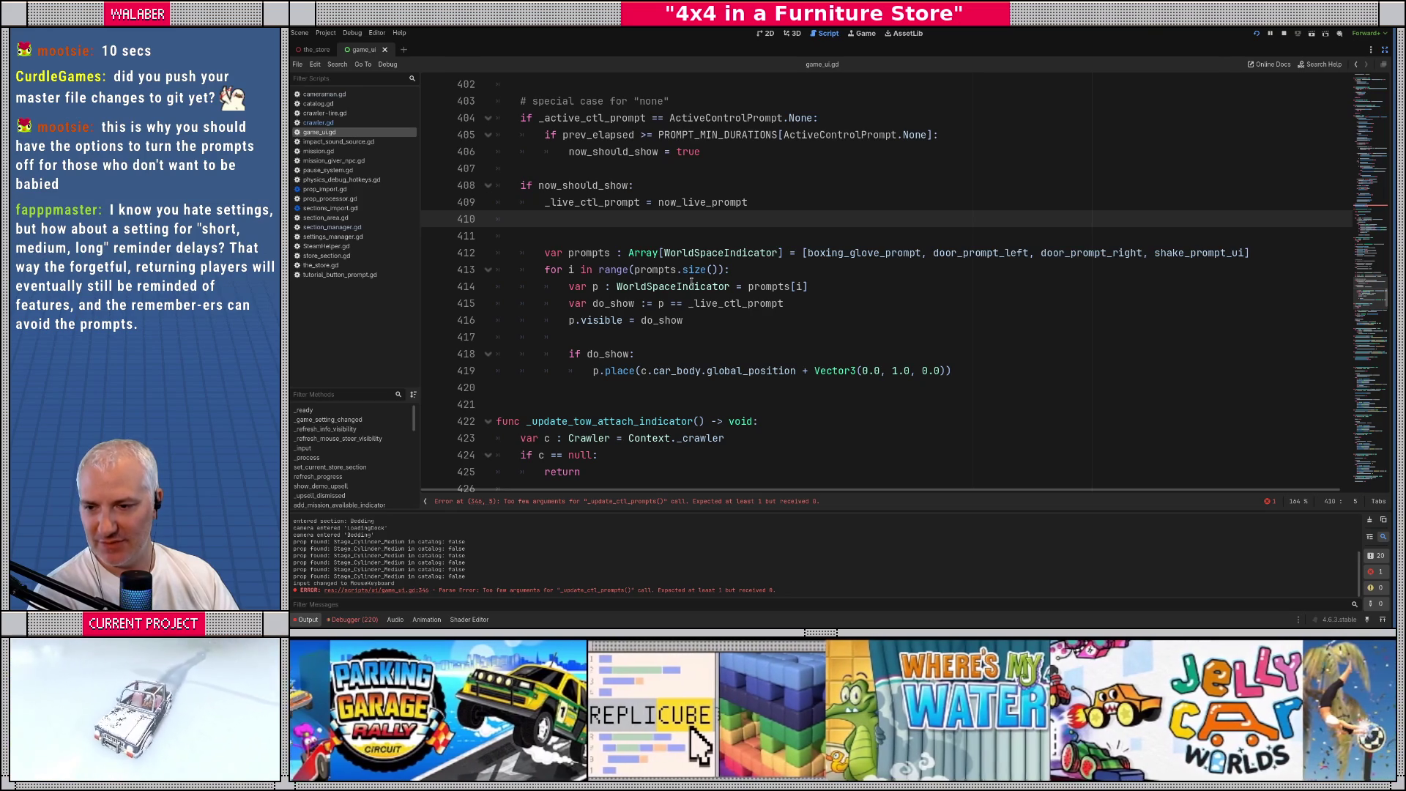
Remove the stray blank line 411 and the whitespace on blank line 407, then save game_ui.gd
click(645, 242)
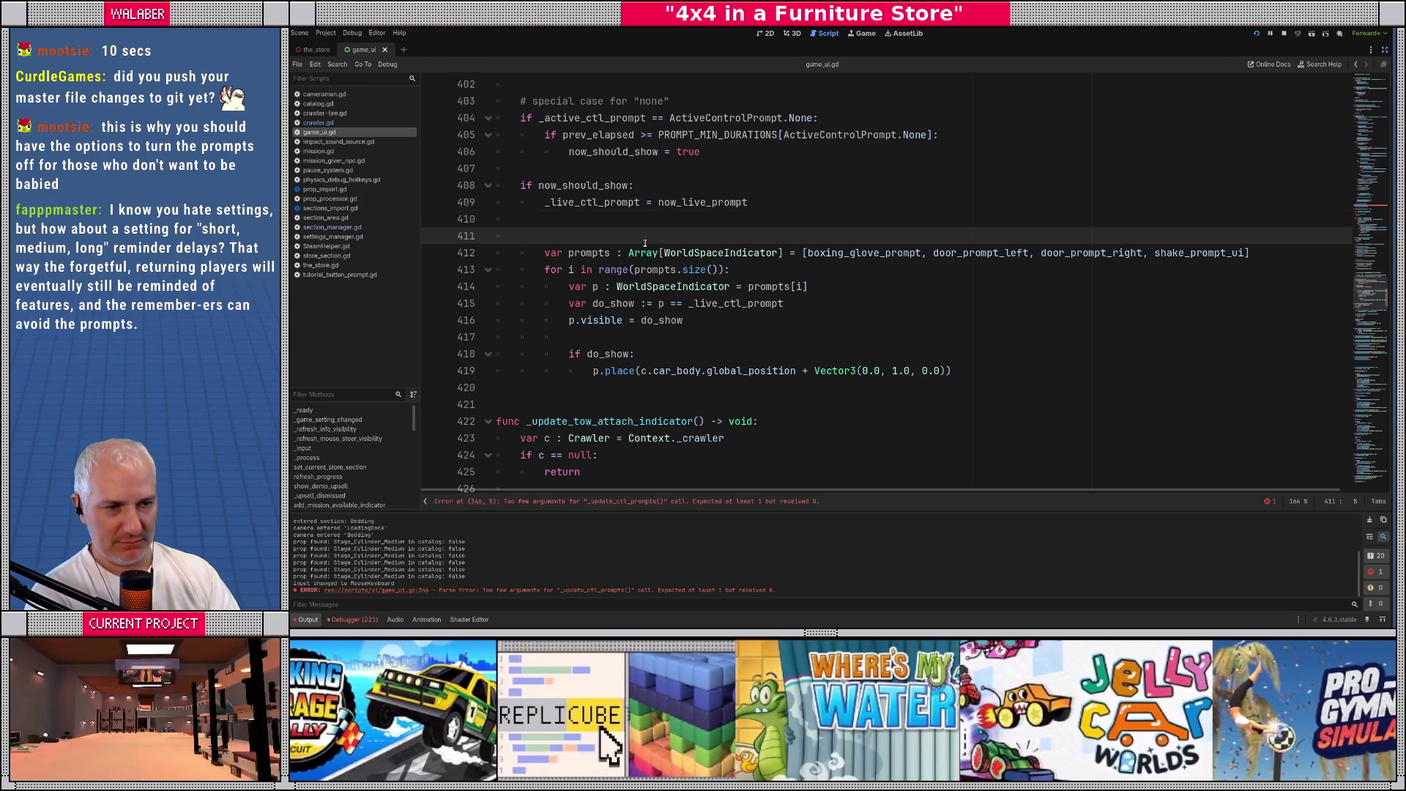
key(BackSpace)
key(BackSpace)
key(ctrl+s)
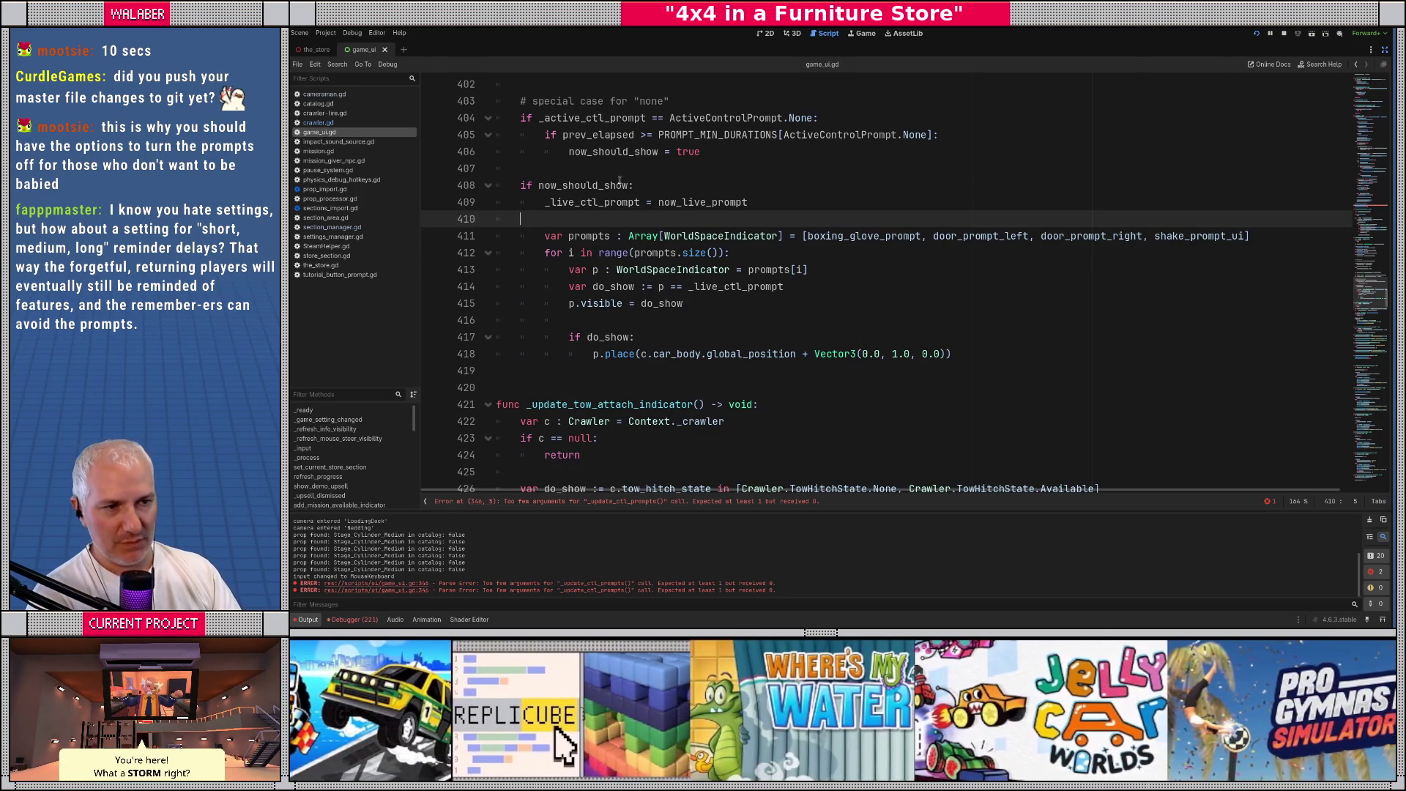
click(604, 170)
click(574, 216)
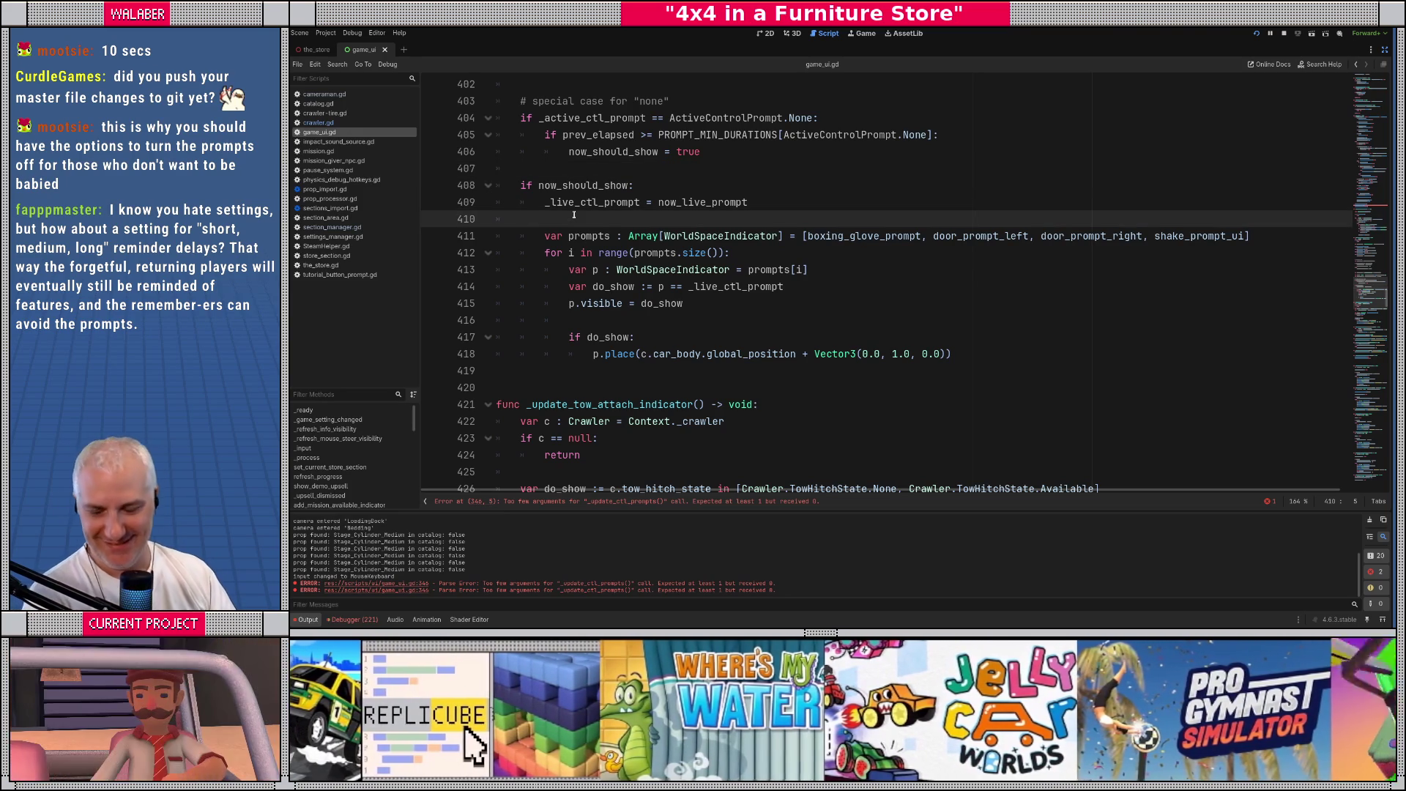
click(583, 168)
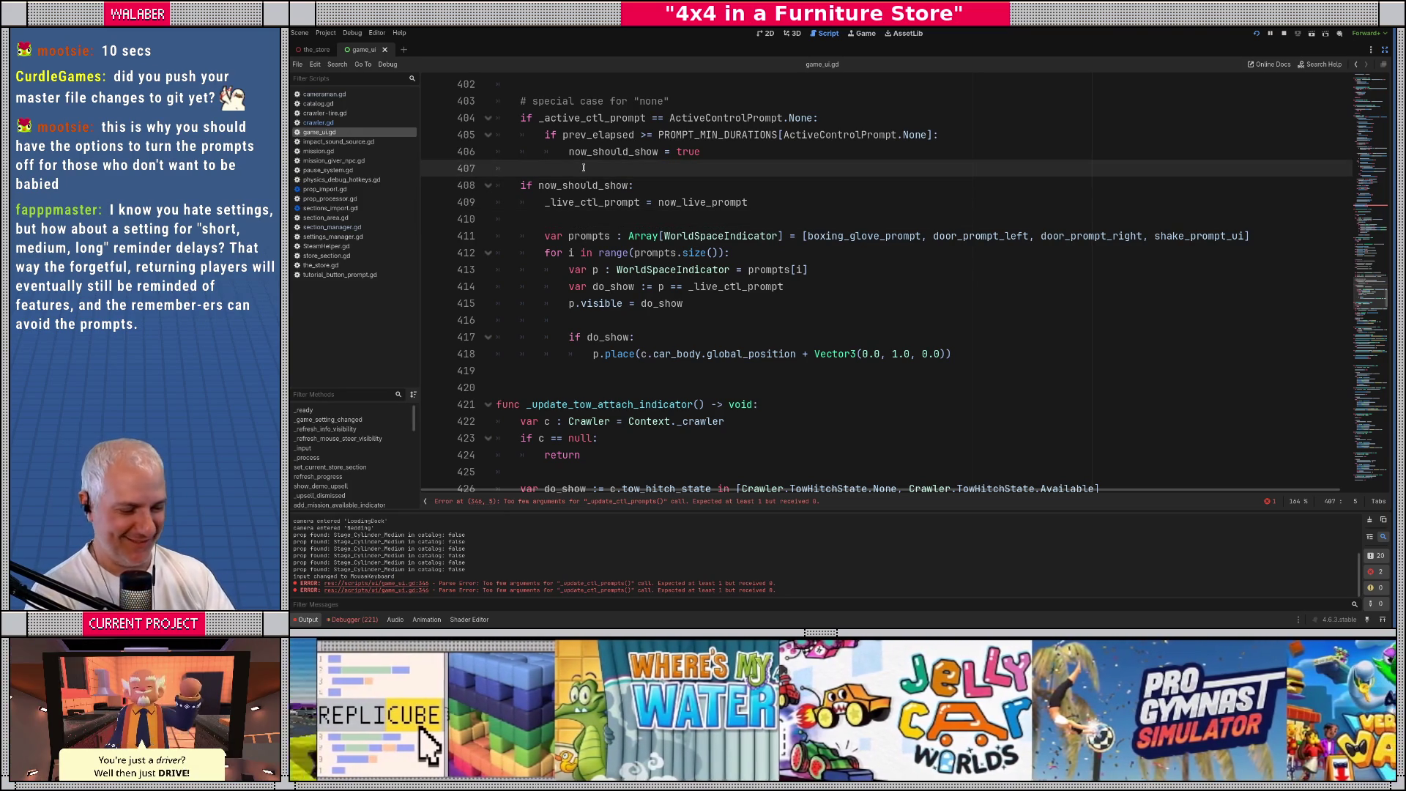
key(Down)
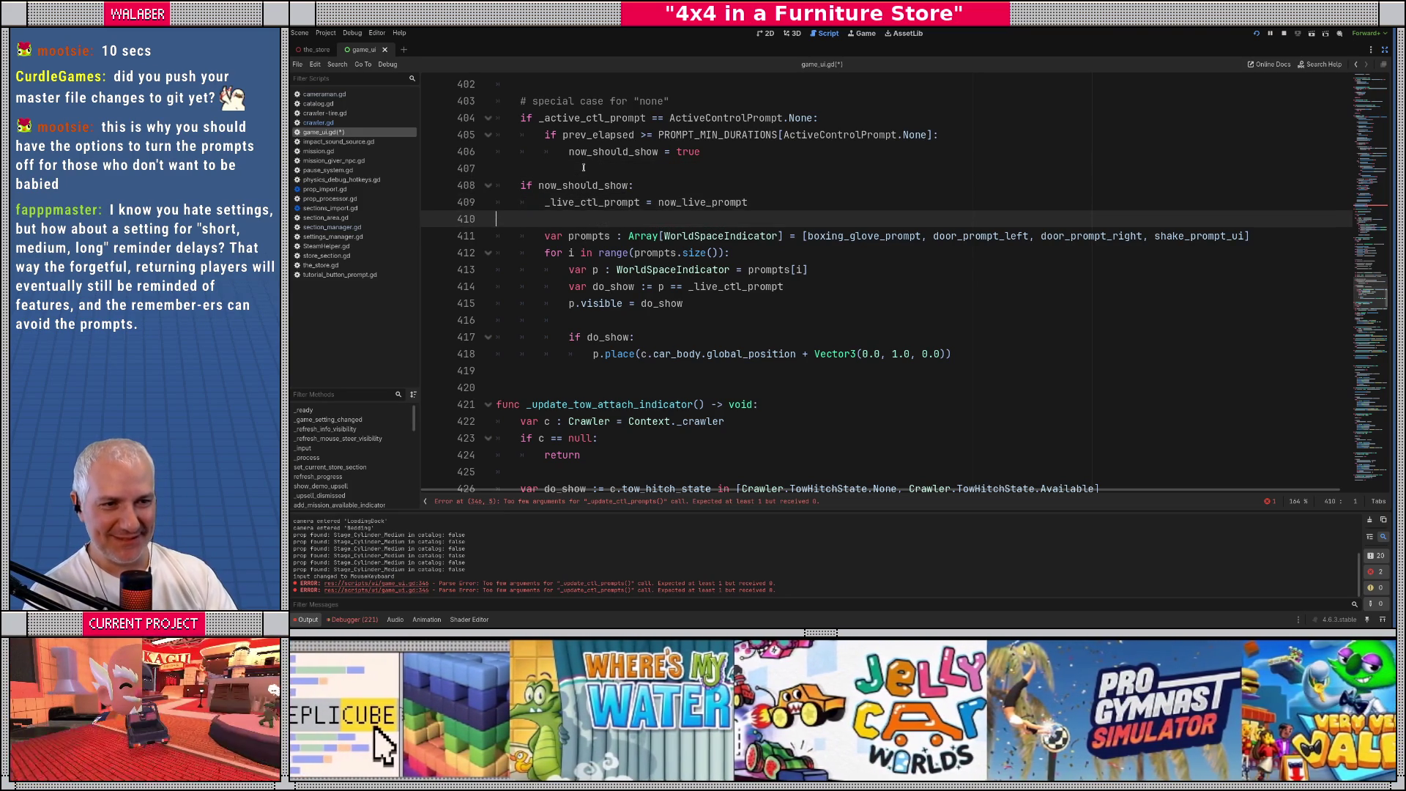
click(583, 168)
key(ctrl+s)
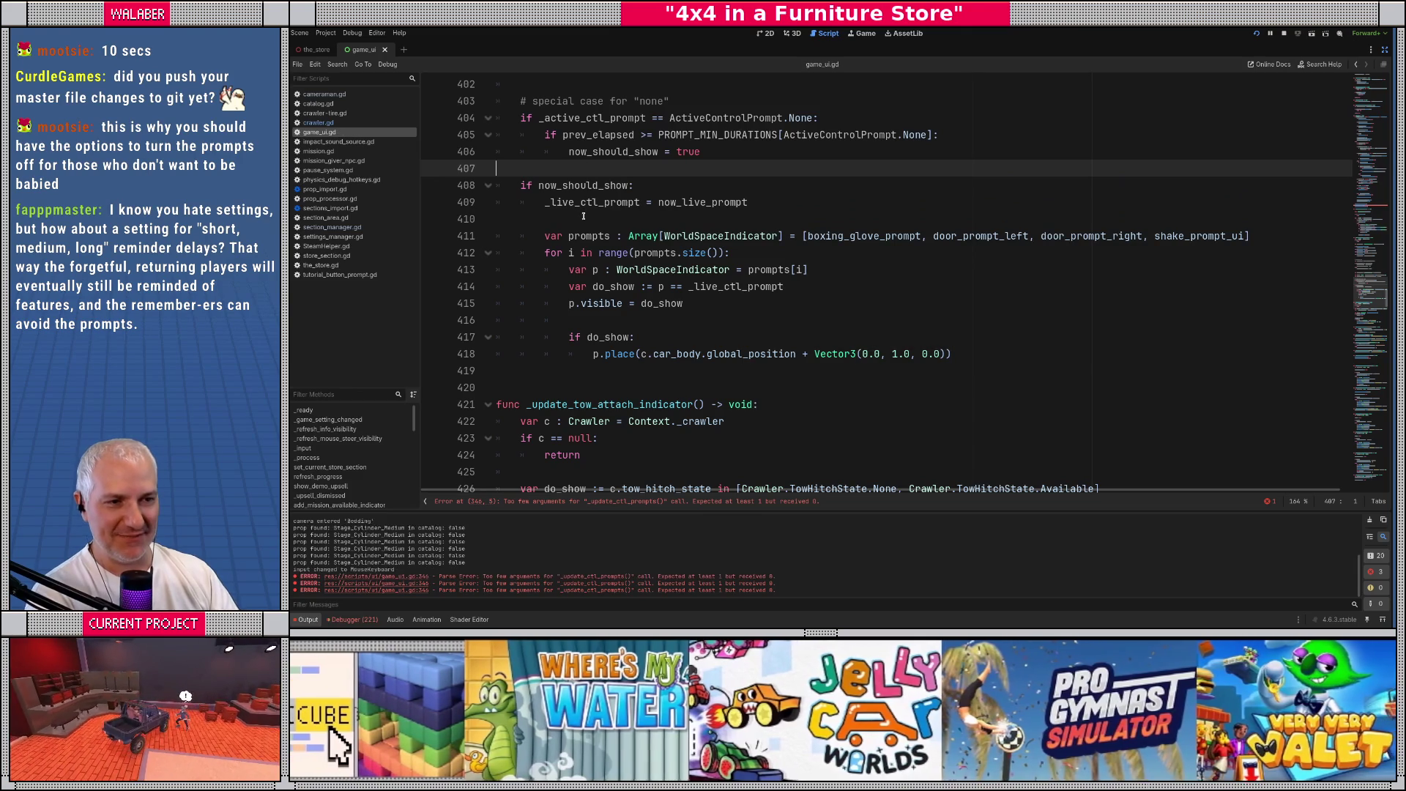
Delete the leftover indentation on line 416 and run the game with F5
key(Down)
key(Down)
key(Down)
click(544, 168)
click(614, 221)
click(607, 326)
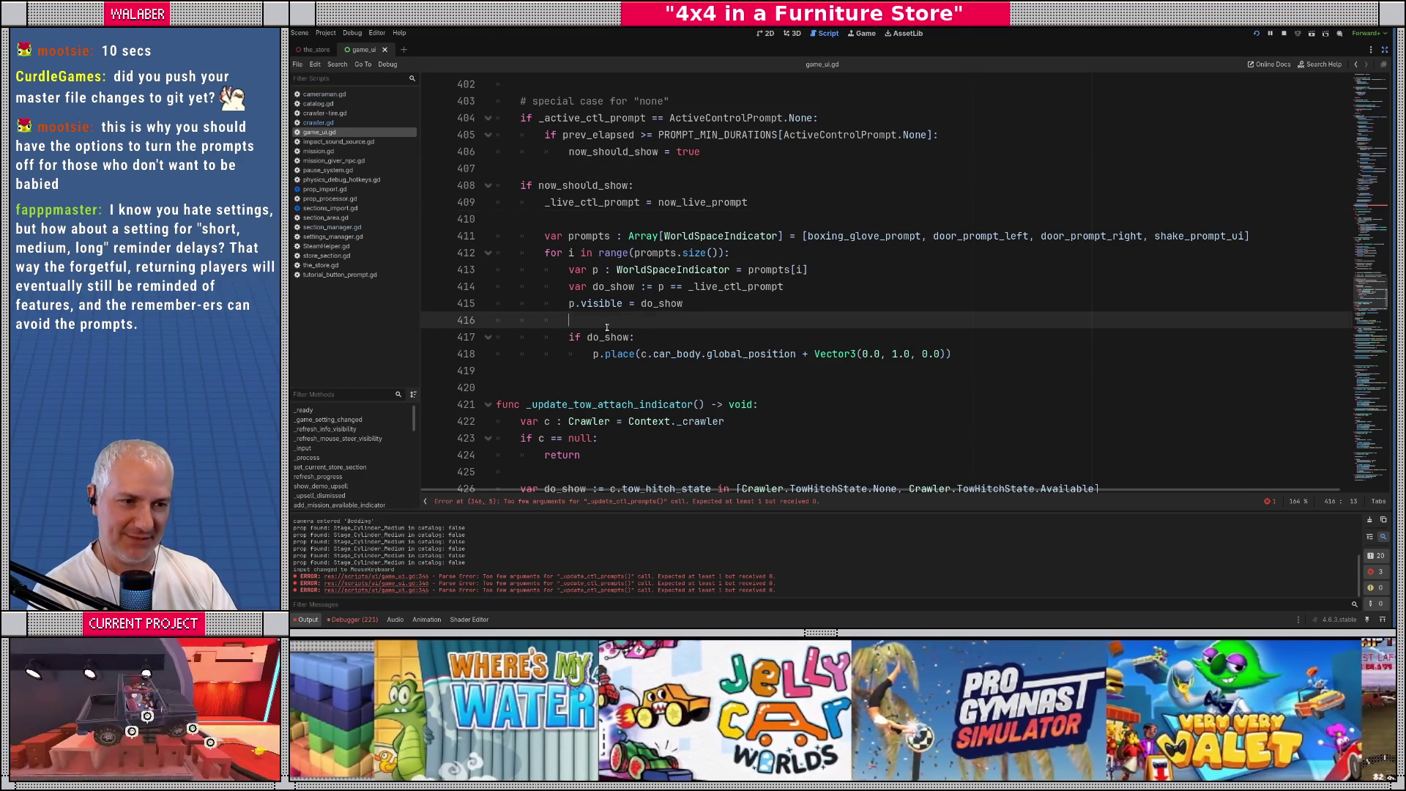
key(shift+Home)
key(BackSpace)
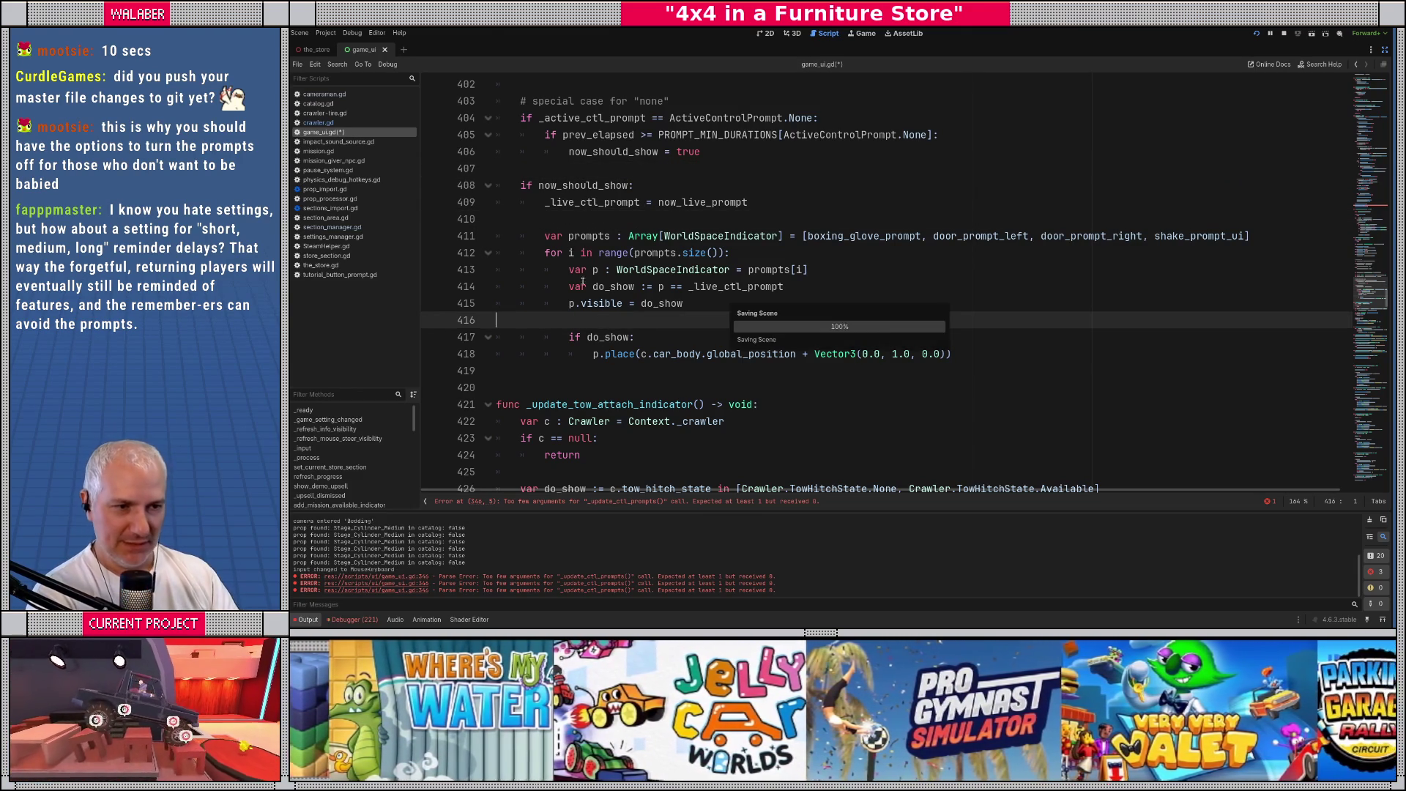
click(557, 174)
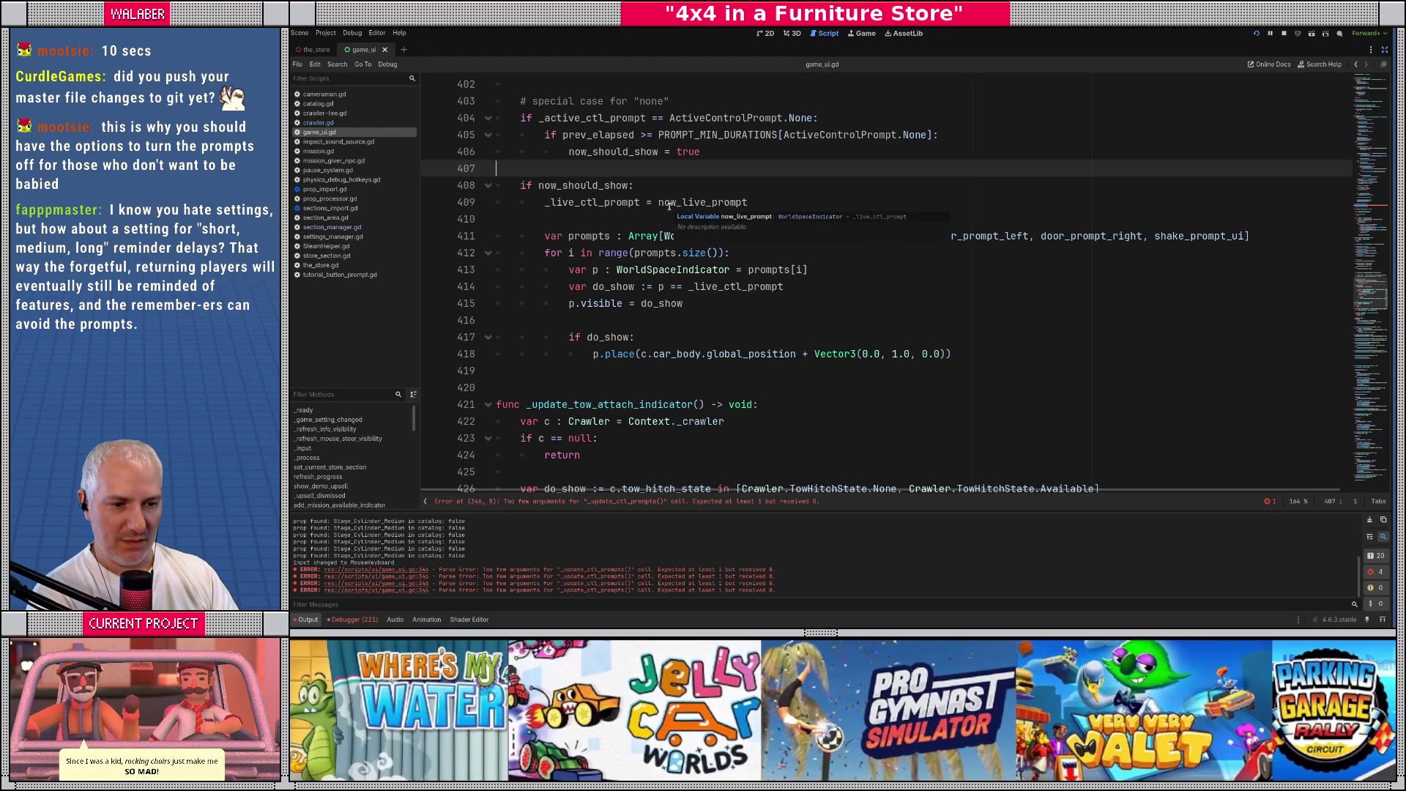
key(F5)
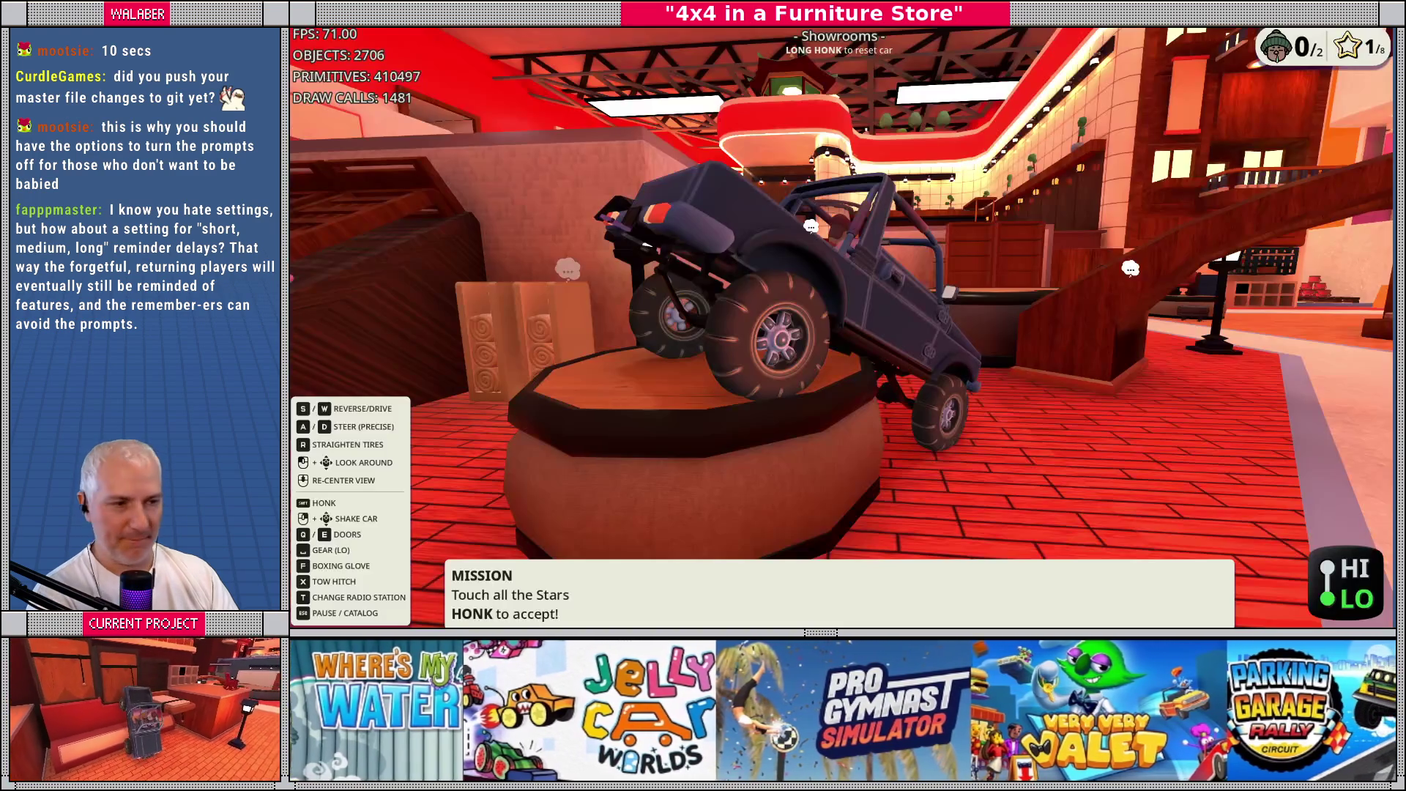
Stop the game, change line 346 to _update_ctl_prompts(delta), and add a delta:float parameter to update_ui
key(F8)
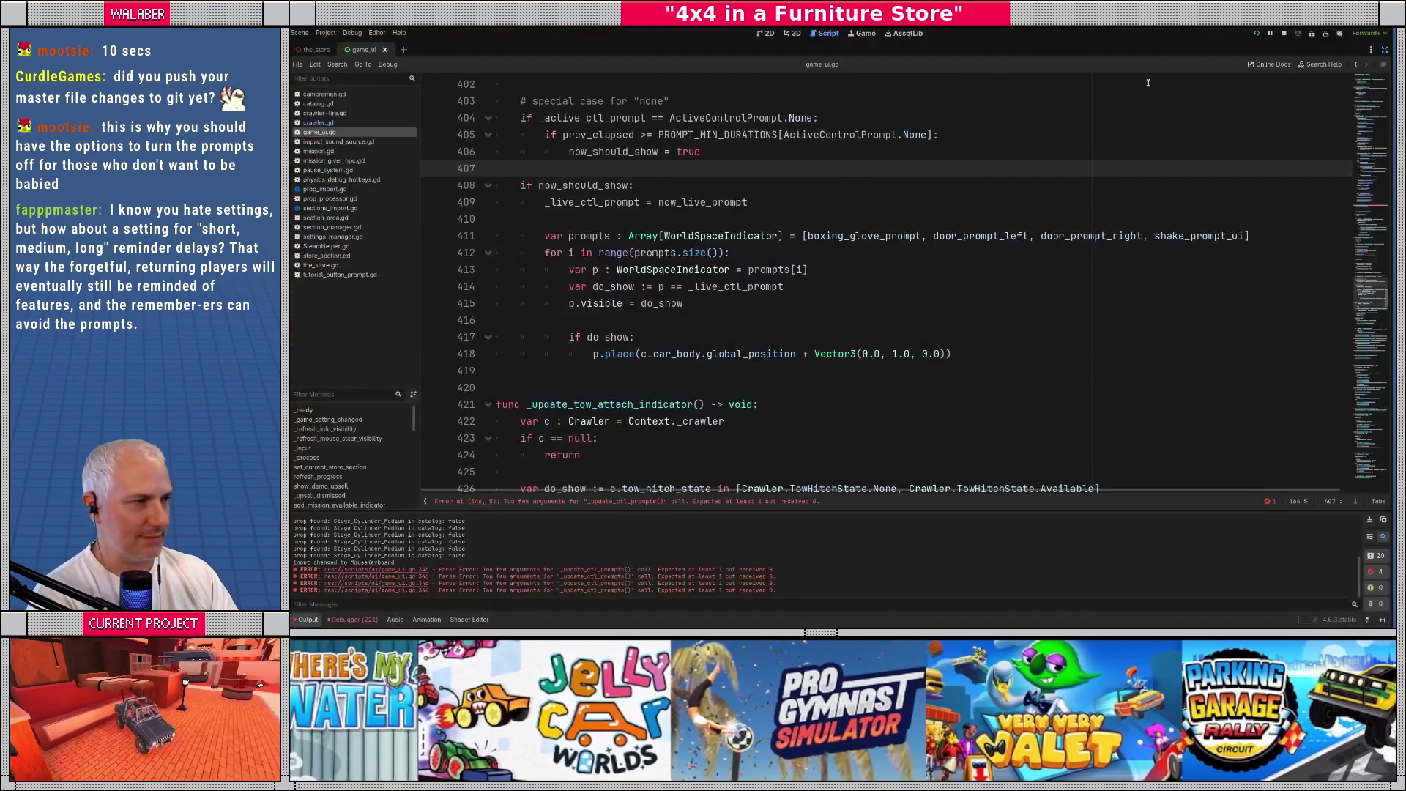
click(1368, 212)
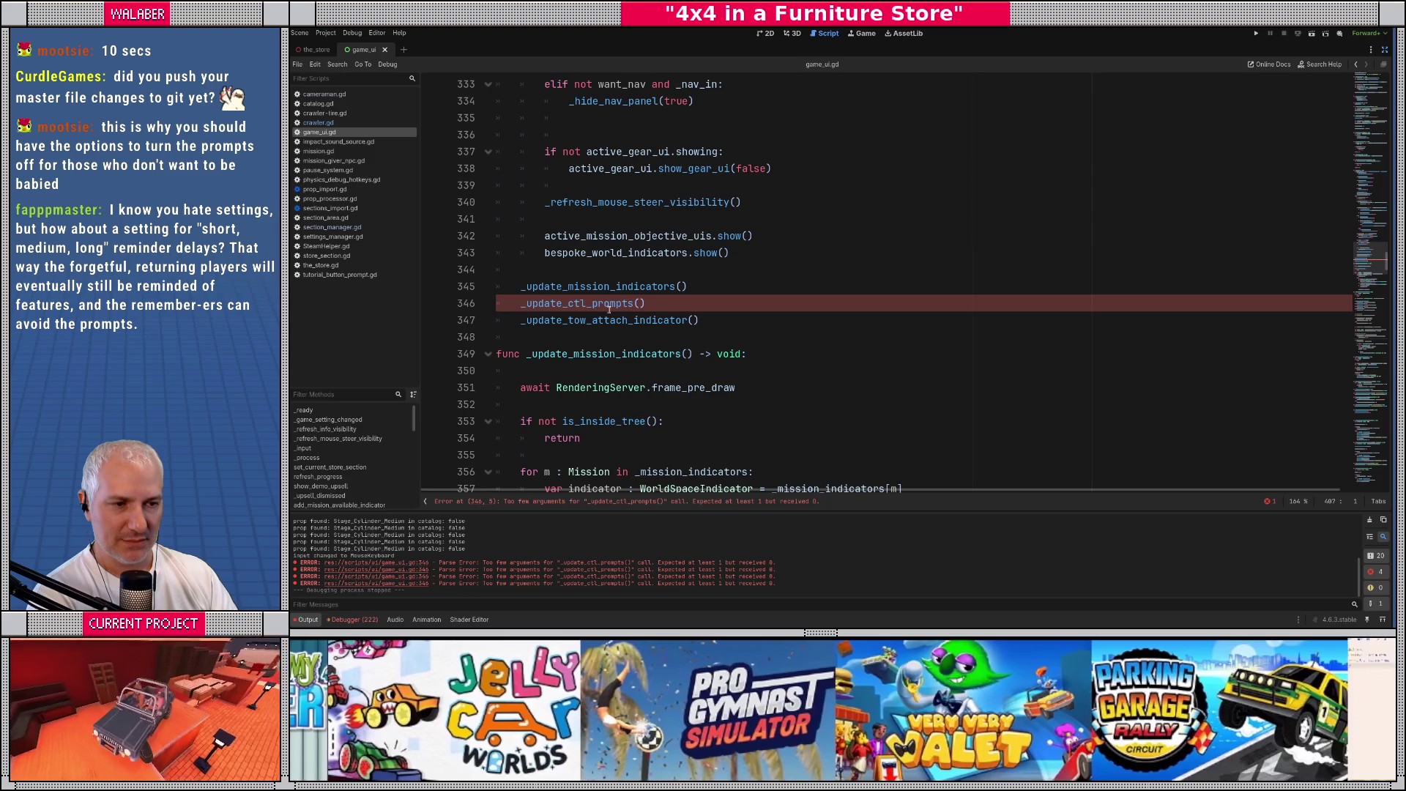
click(640, 303)
scroll(679, 328, up, 7)
scroll(679, 328, up, 19)
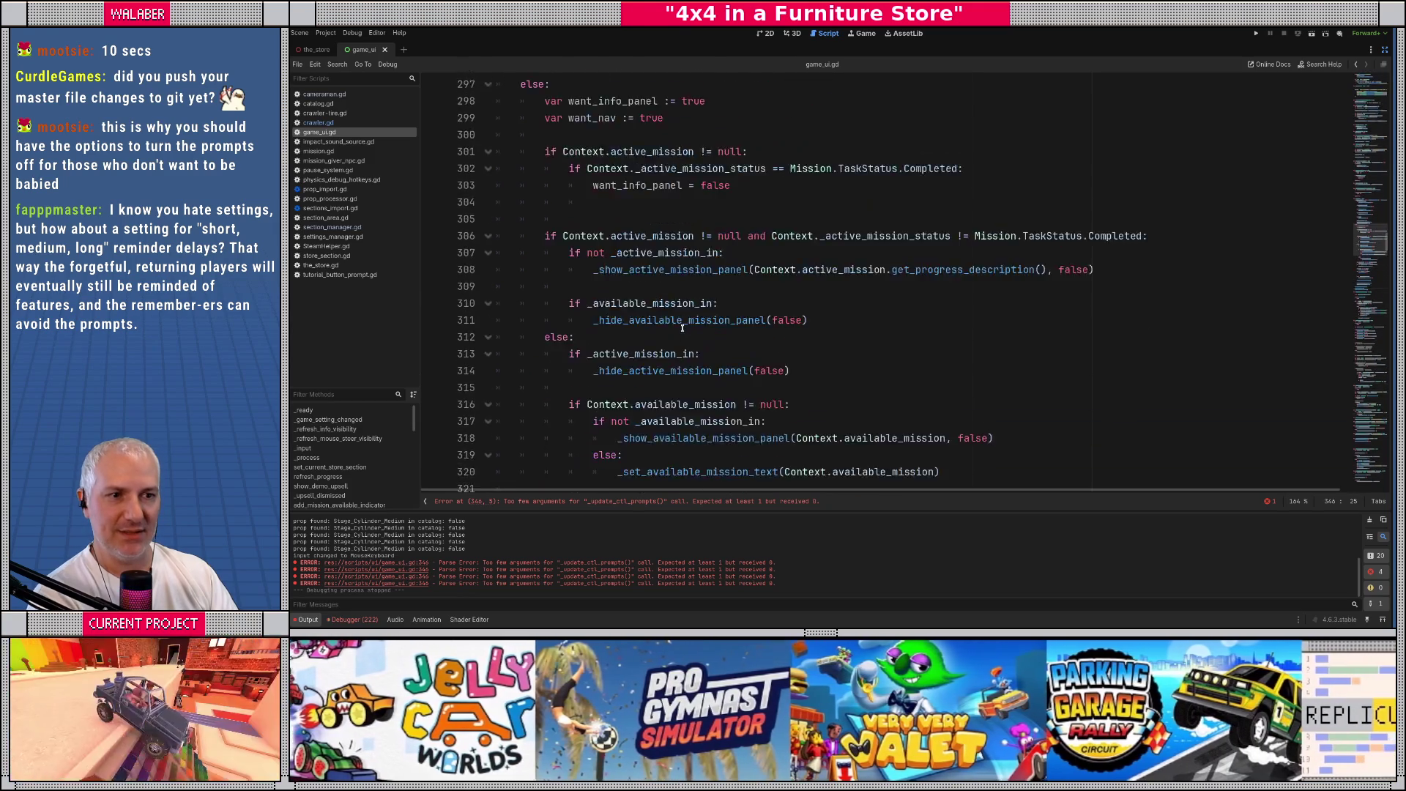
scroll(681, 327, down, 20)
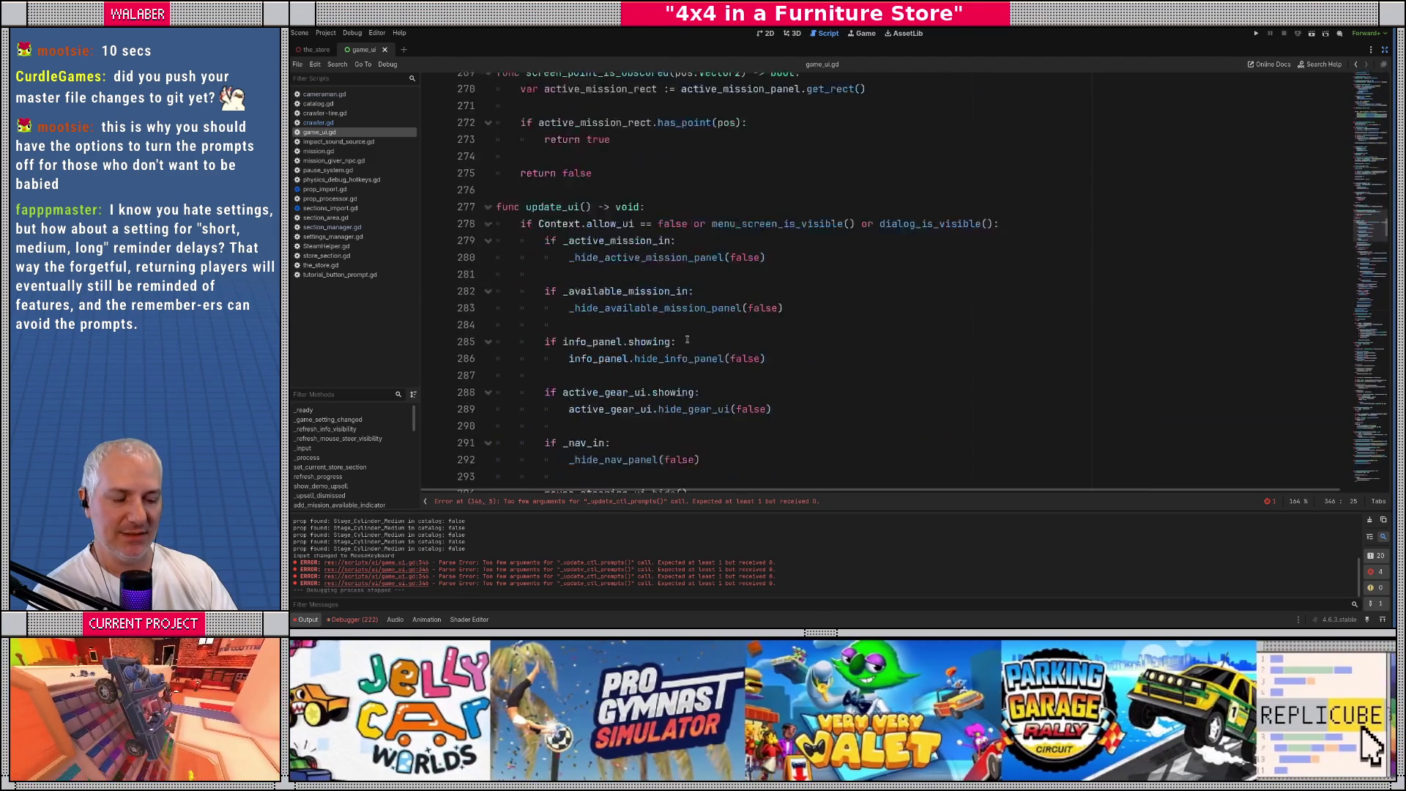
text(delta)
scroll(686, 342, up, 18)
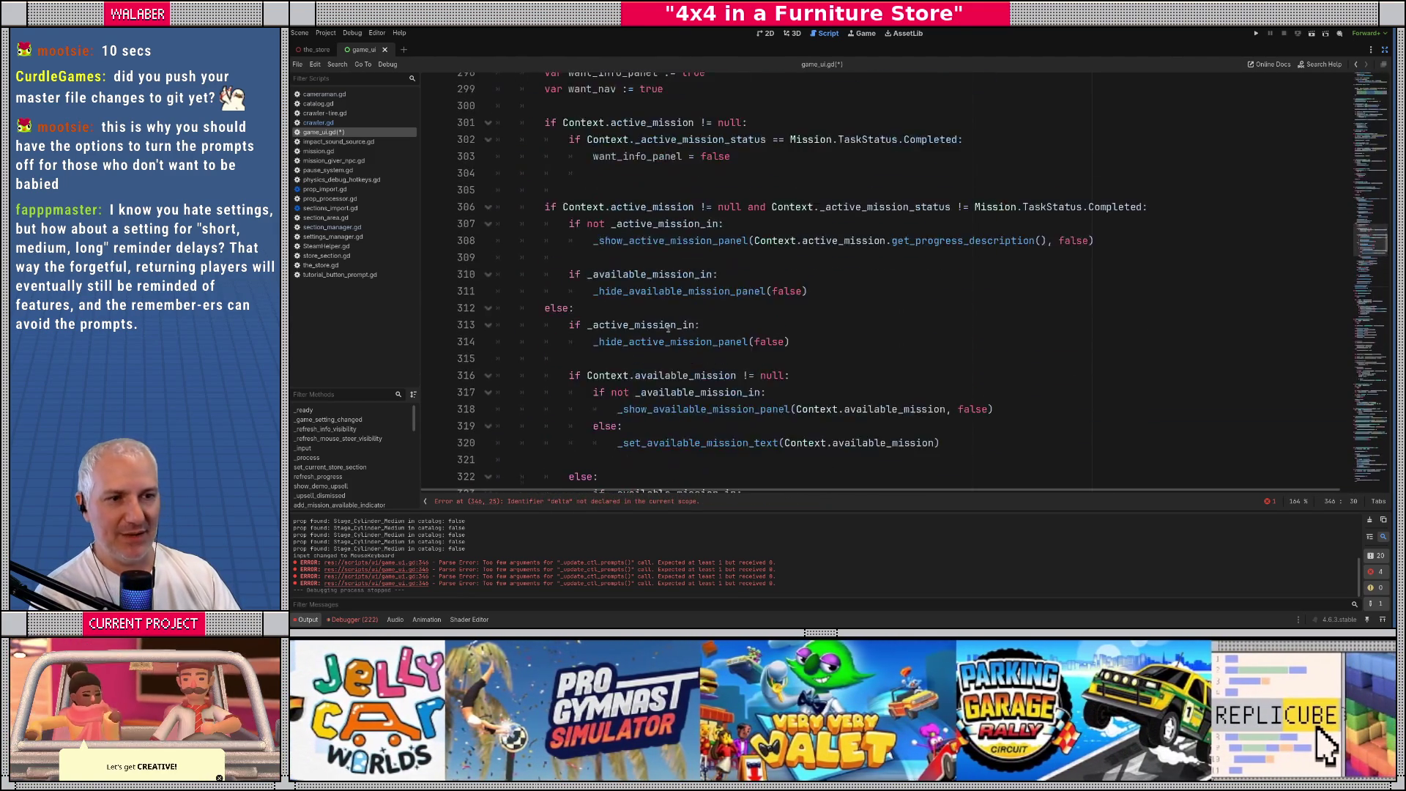
click(585, 224)
text(delta:float) -> void:)
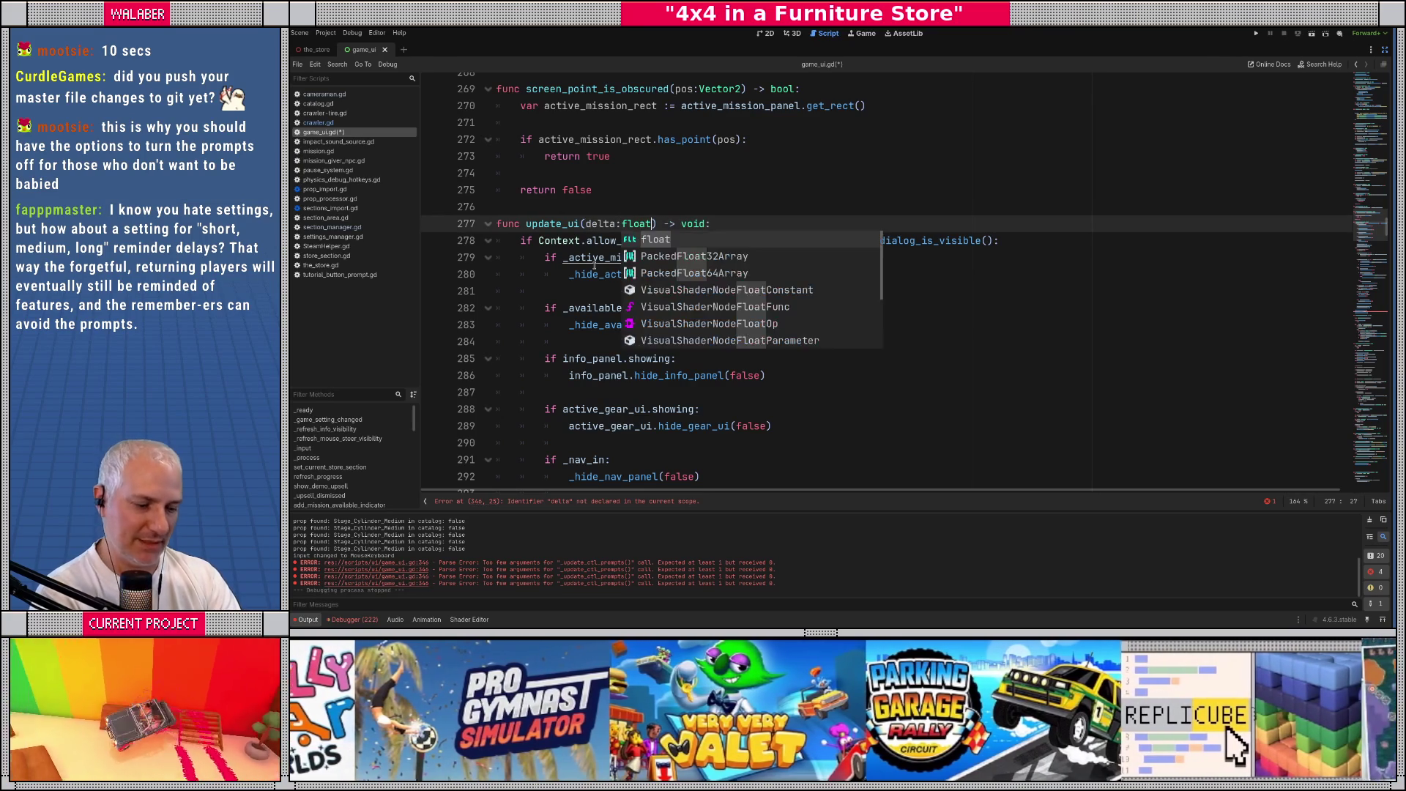
Search all scripts for 'update_ui(' and review the calls in objective-tires-on.gd and tires_on_target_ui.gd
key(ctrl+shift+f)
text(update_ui)
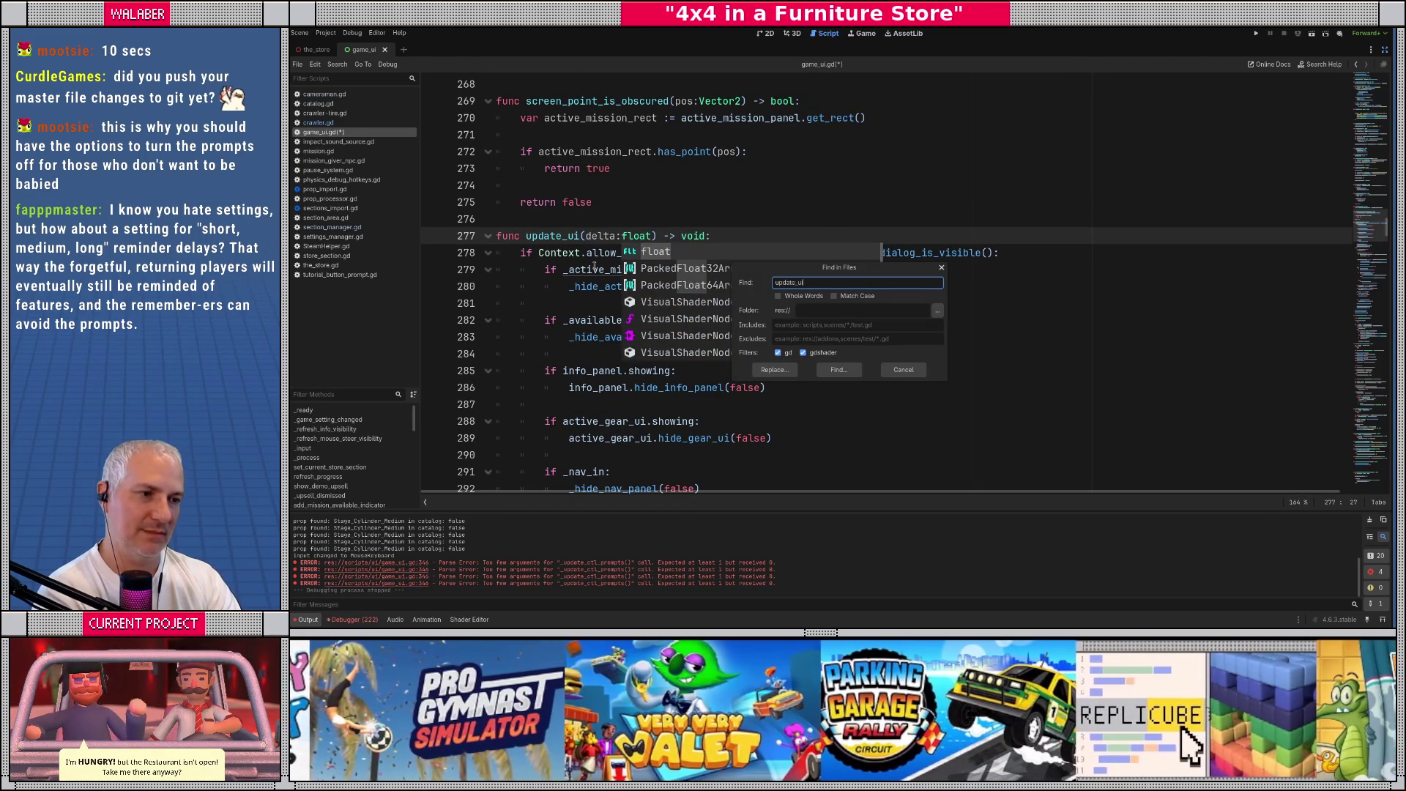
text(()
key(Return)
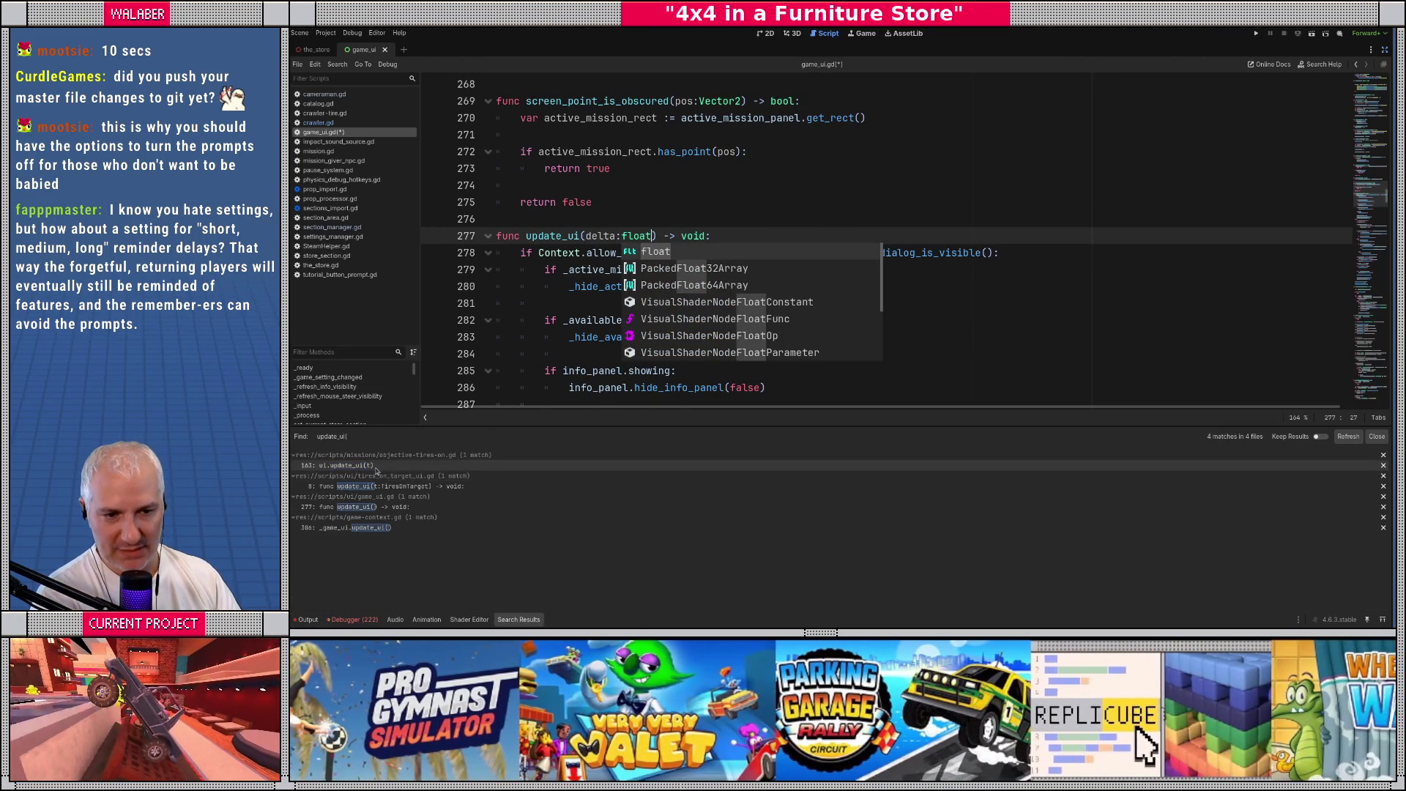
click(376, 469)
scroll(588, 253, up, 2)
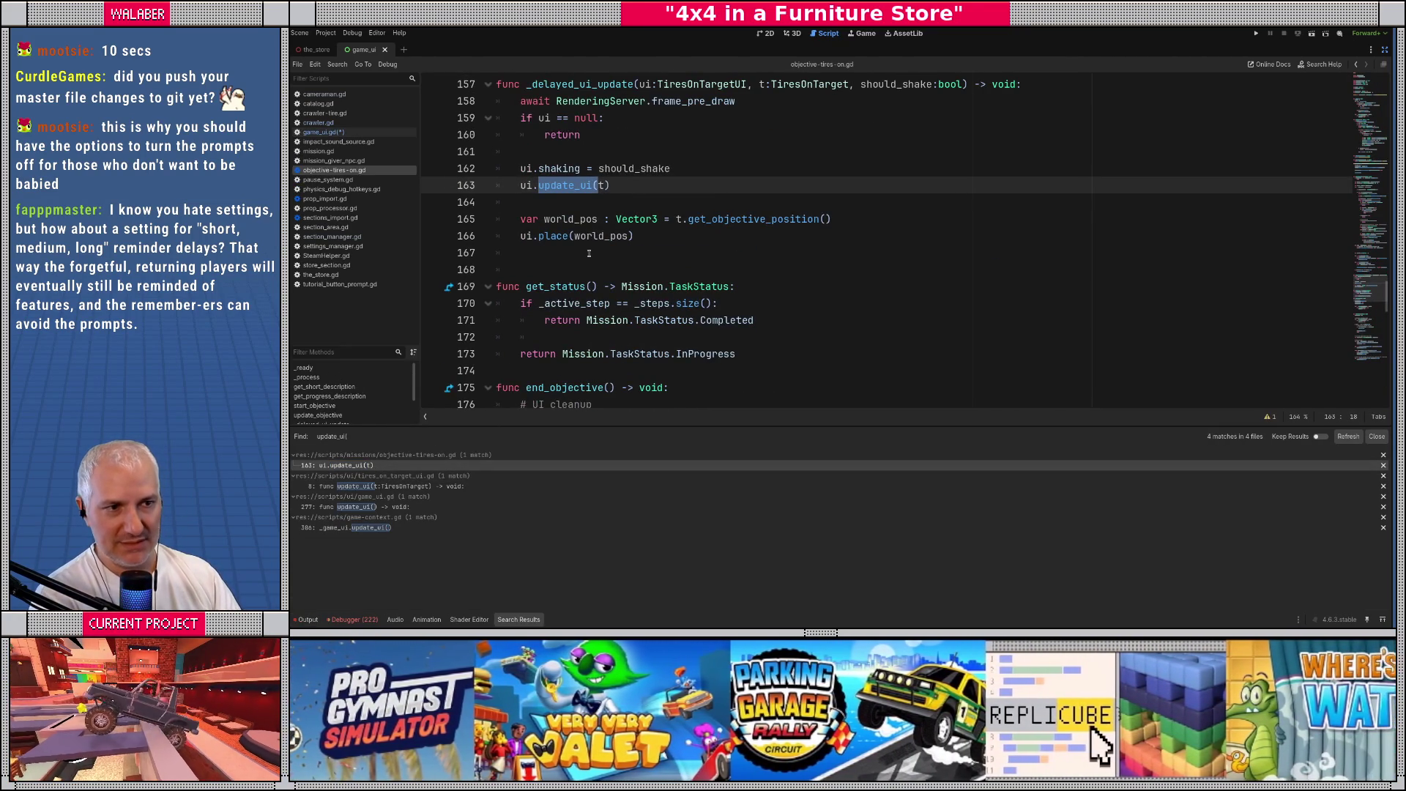
click(563, 205)
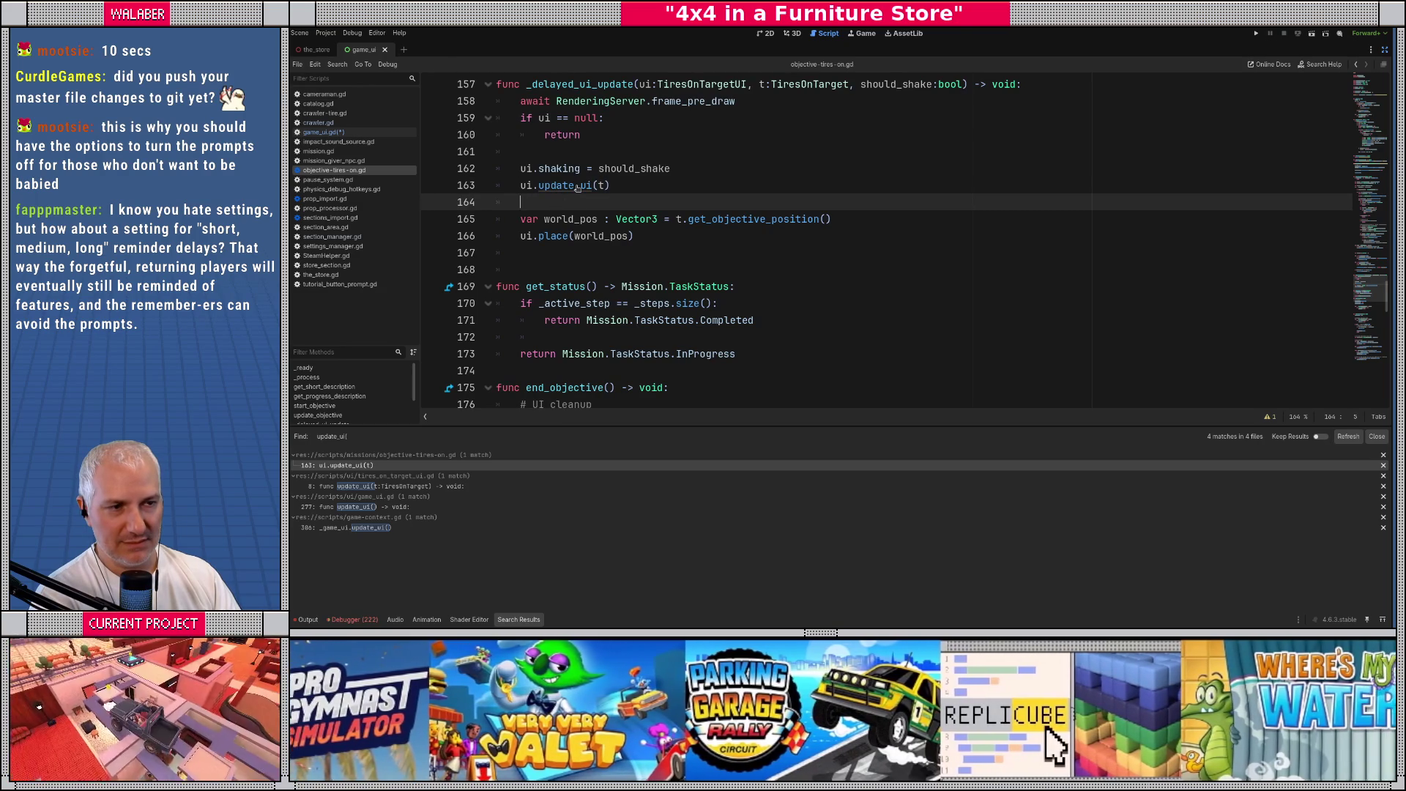
click(366, 486)
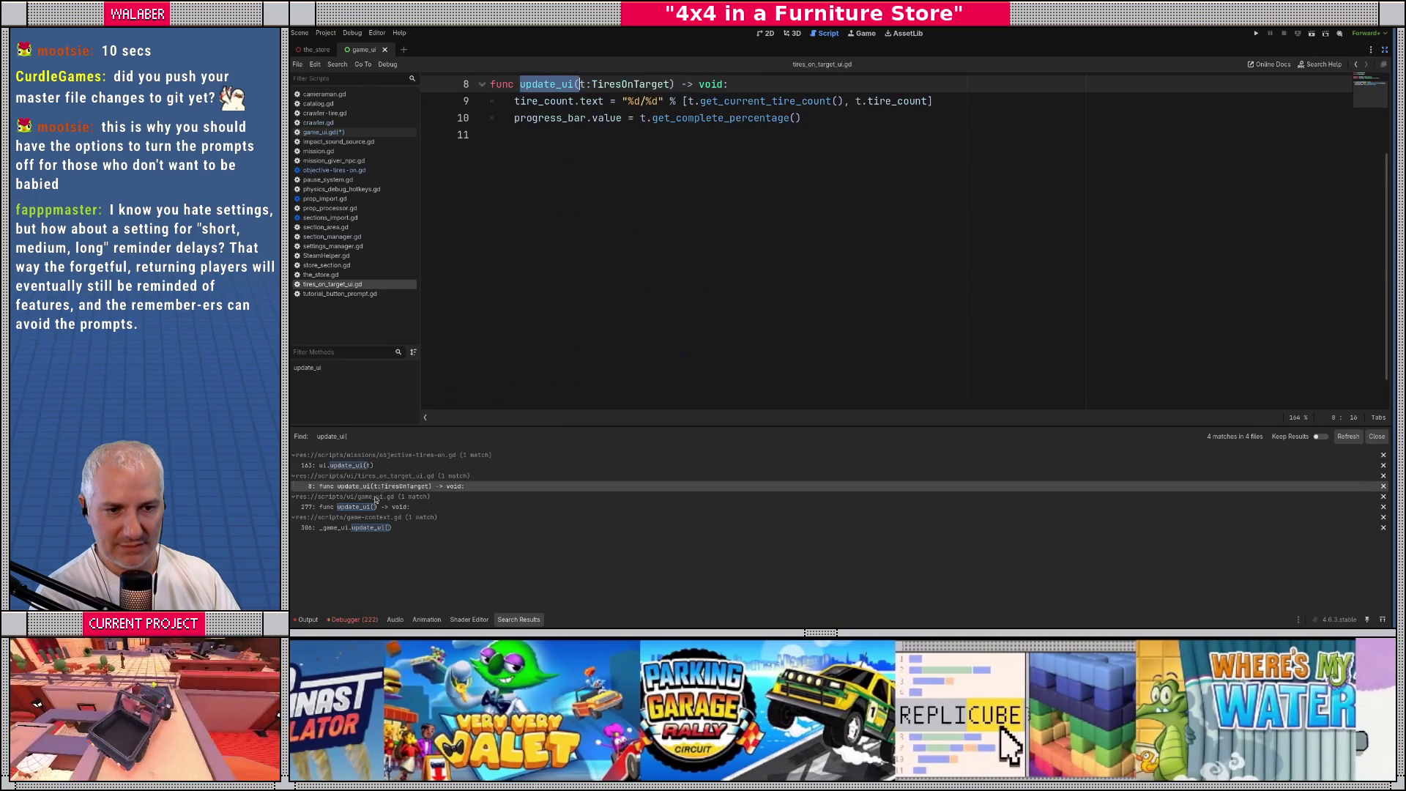
Change game-context.gd's call to _game_ui.update_ui(delta) and relaunch the project
click(373, 527)
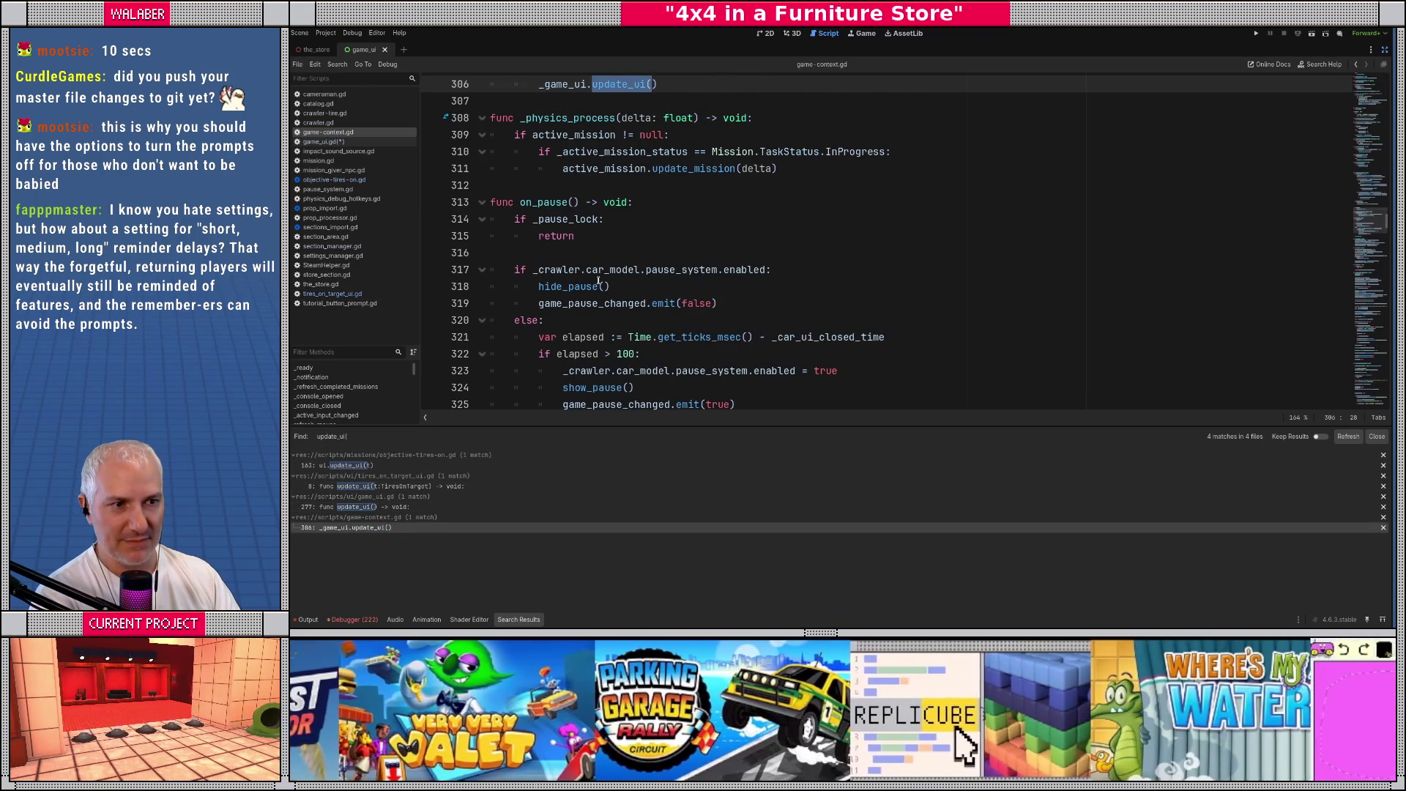
click(648, 236)
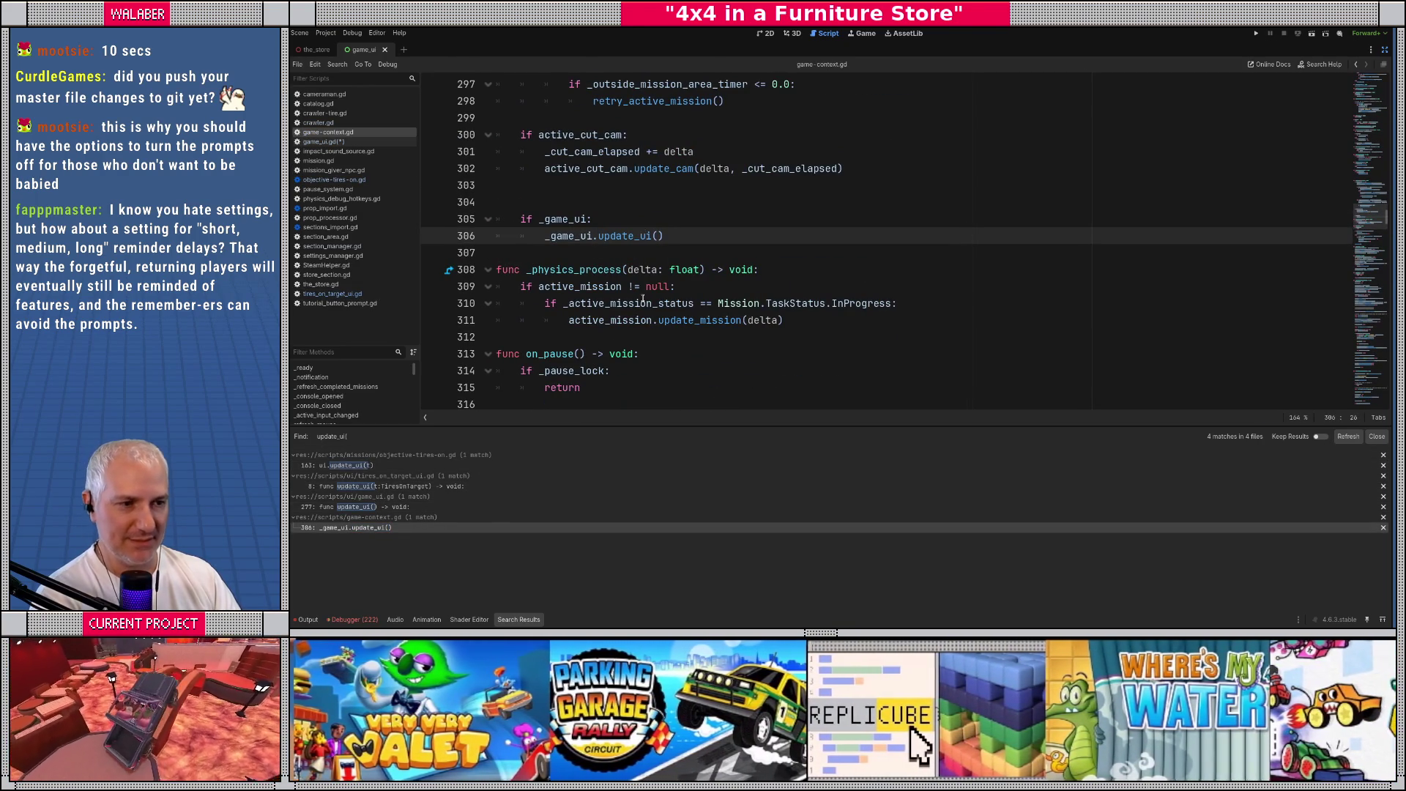
text(delta)
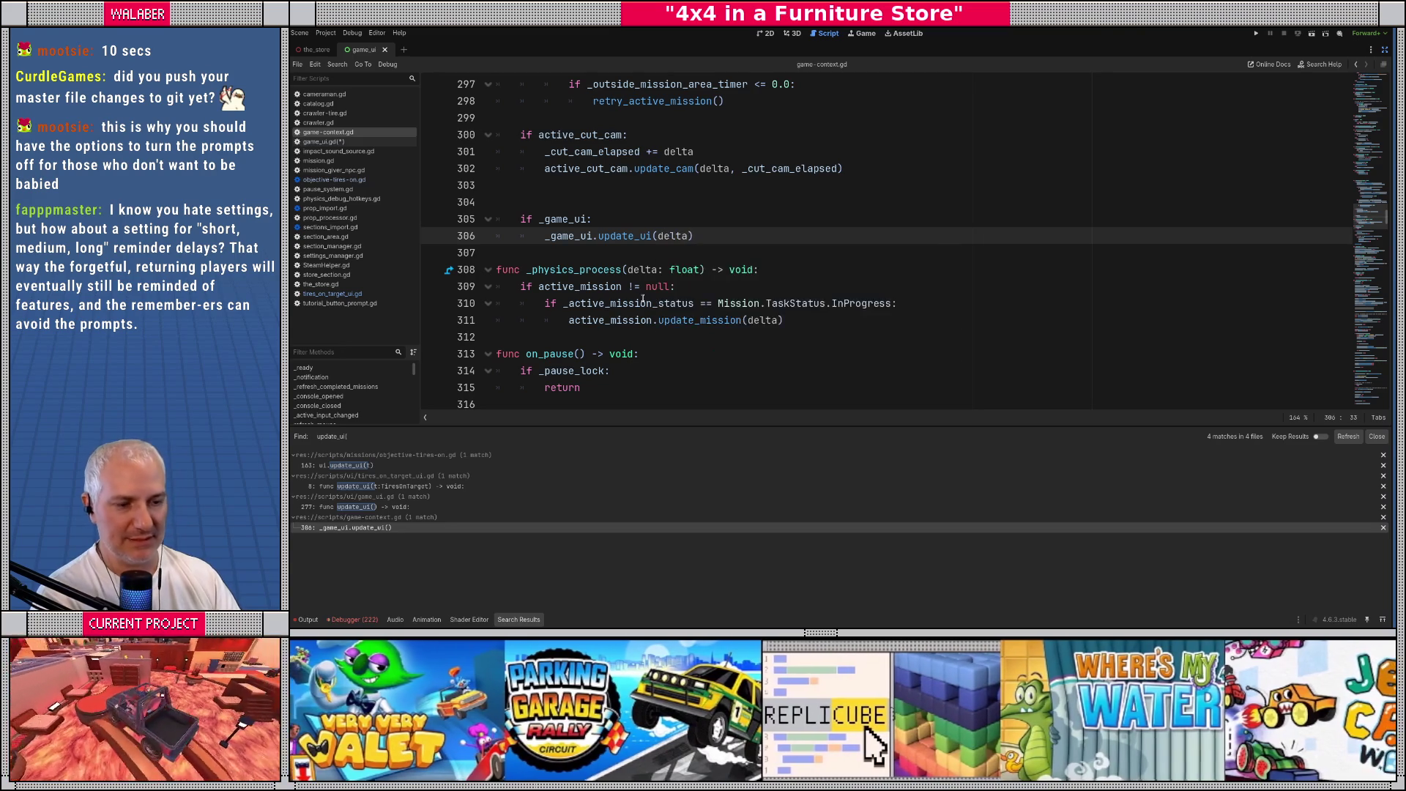
click(715, 216)
key(F5)
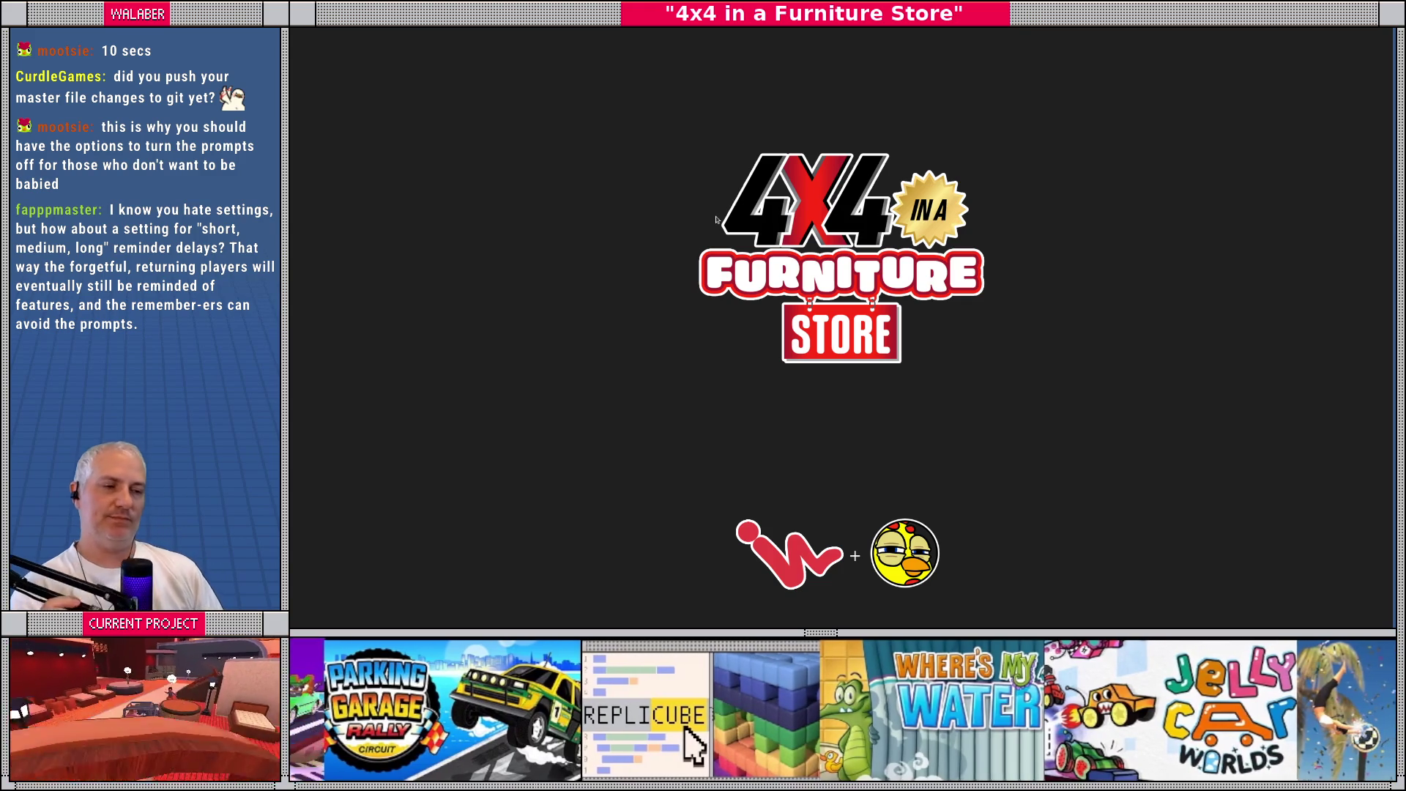
Skip the splash screen and choose Continue Game to load the saved blizzard demo
key(F8)
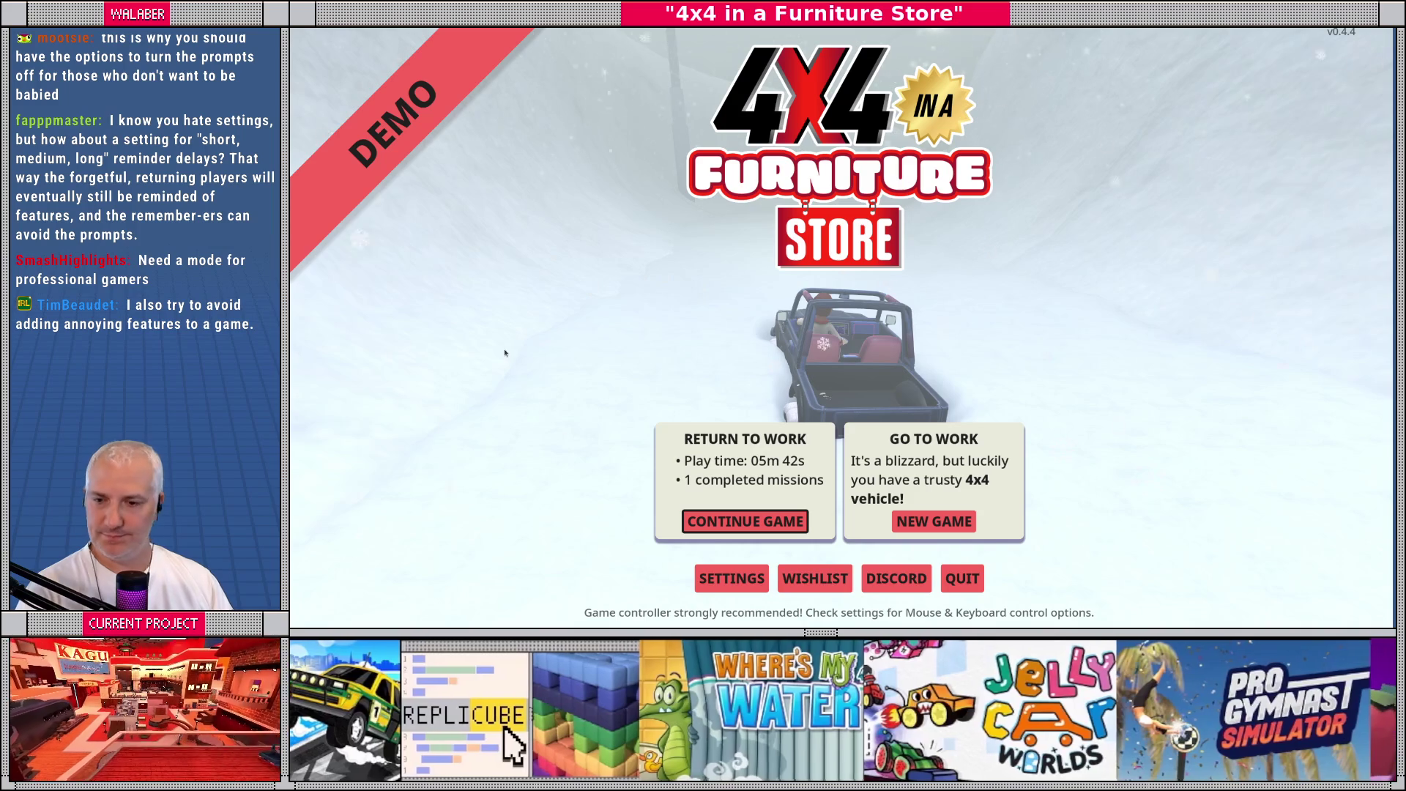
key(Right)
key(Left)
key(Return)
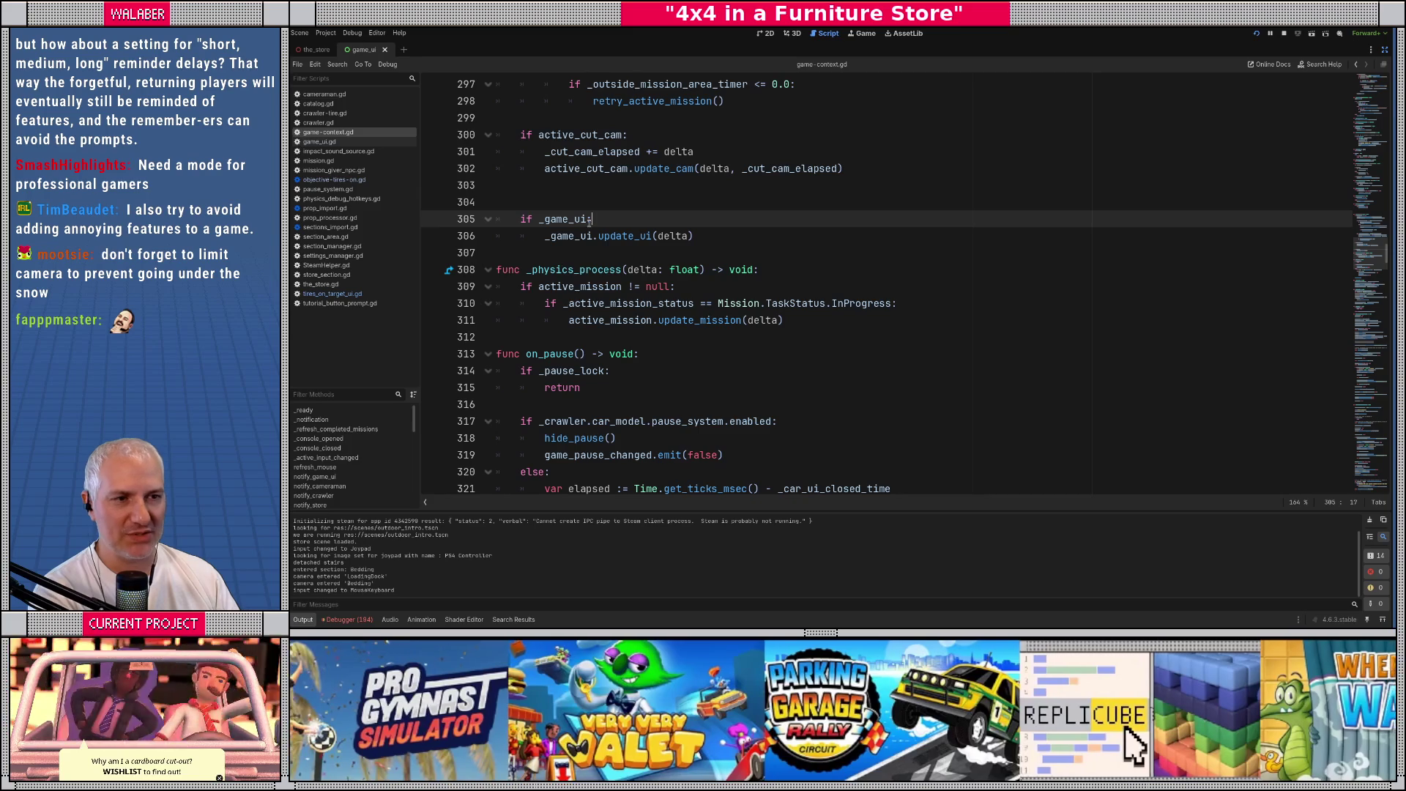
Open game_ui.gd and search it for 'updte_ctl', which finds no match
key(Up)
key(Up)
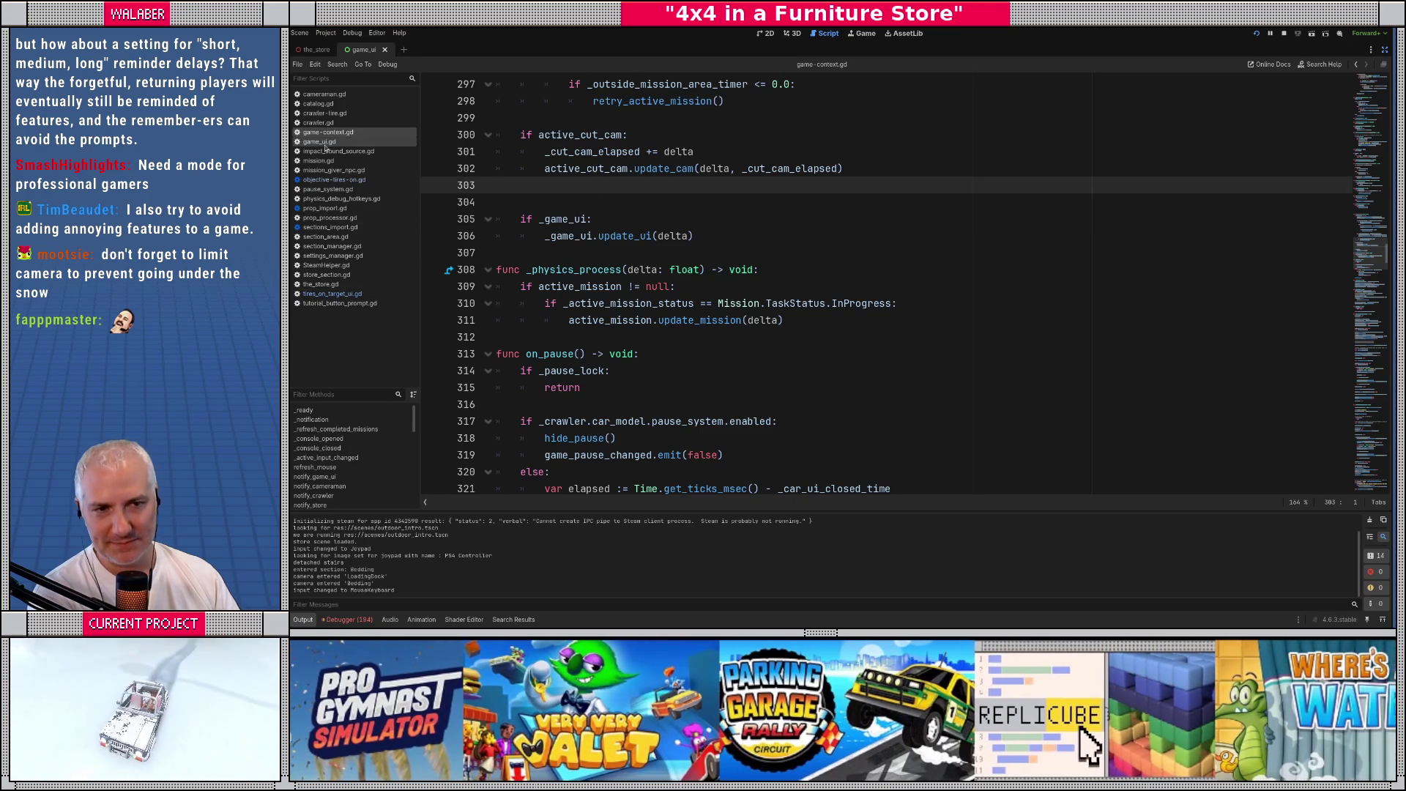
click(323, 143)
click(545, 224)
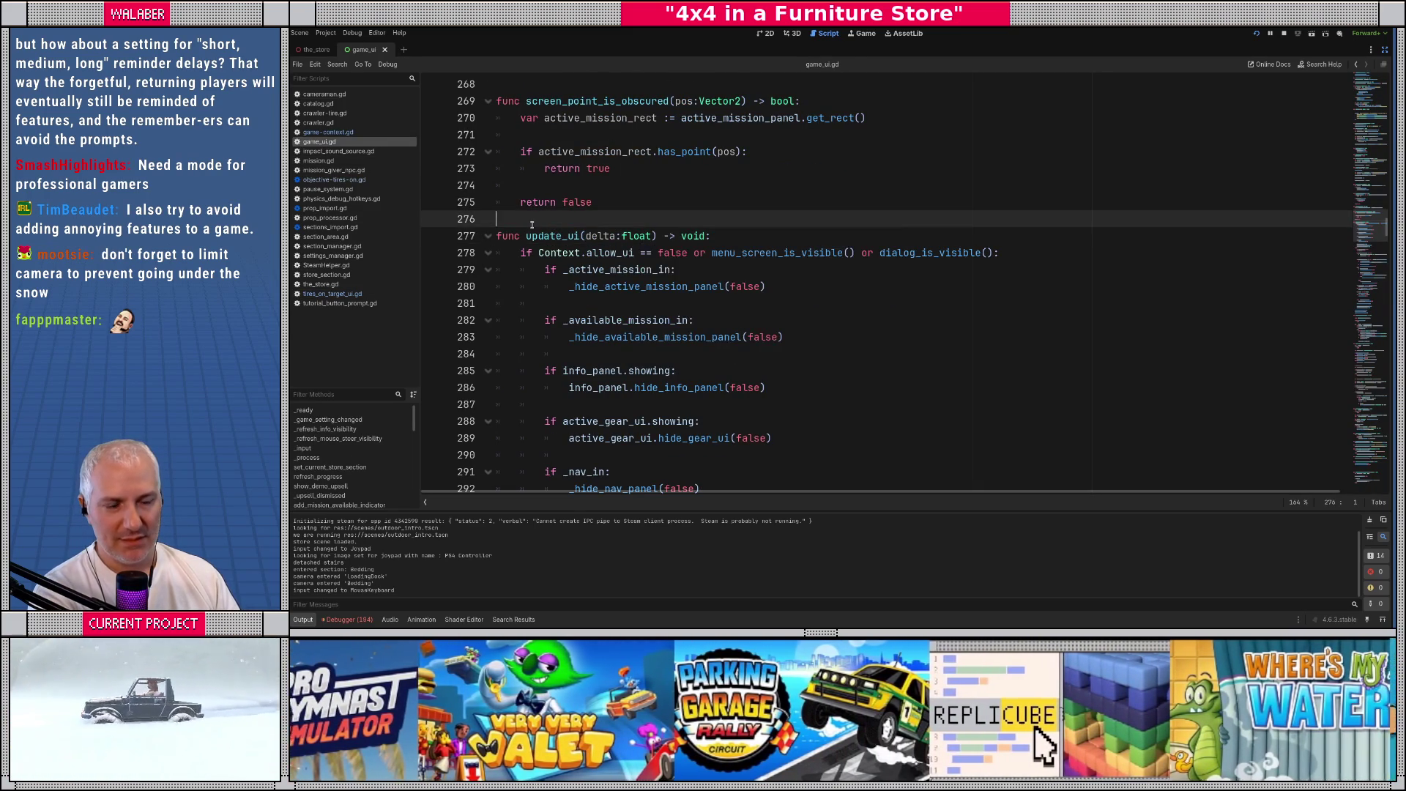
key(ctrl+f)
text(updte_ctl)
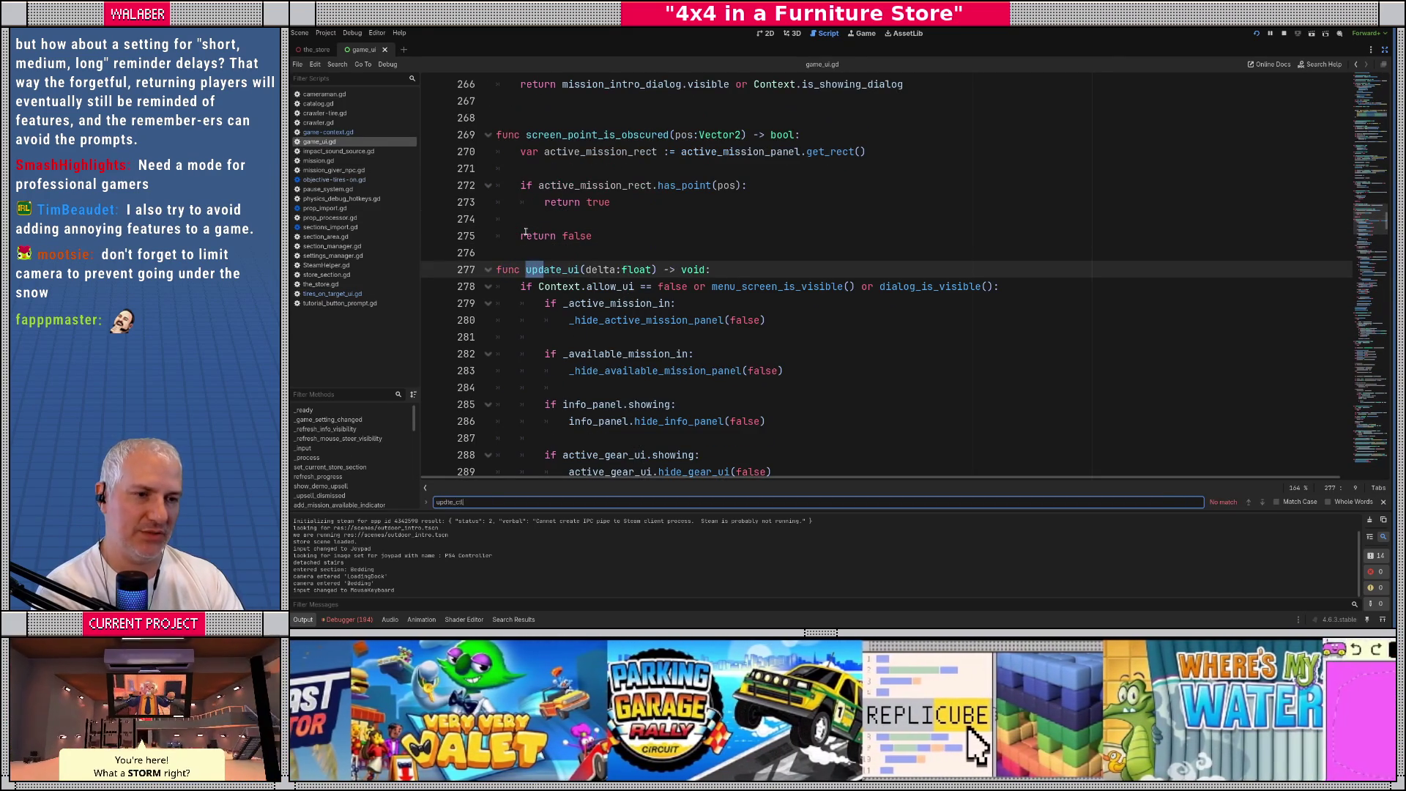
key(Escape)
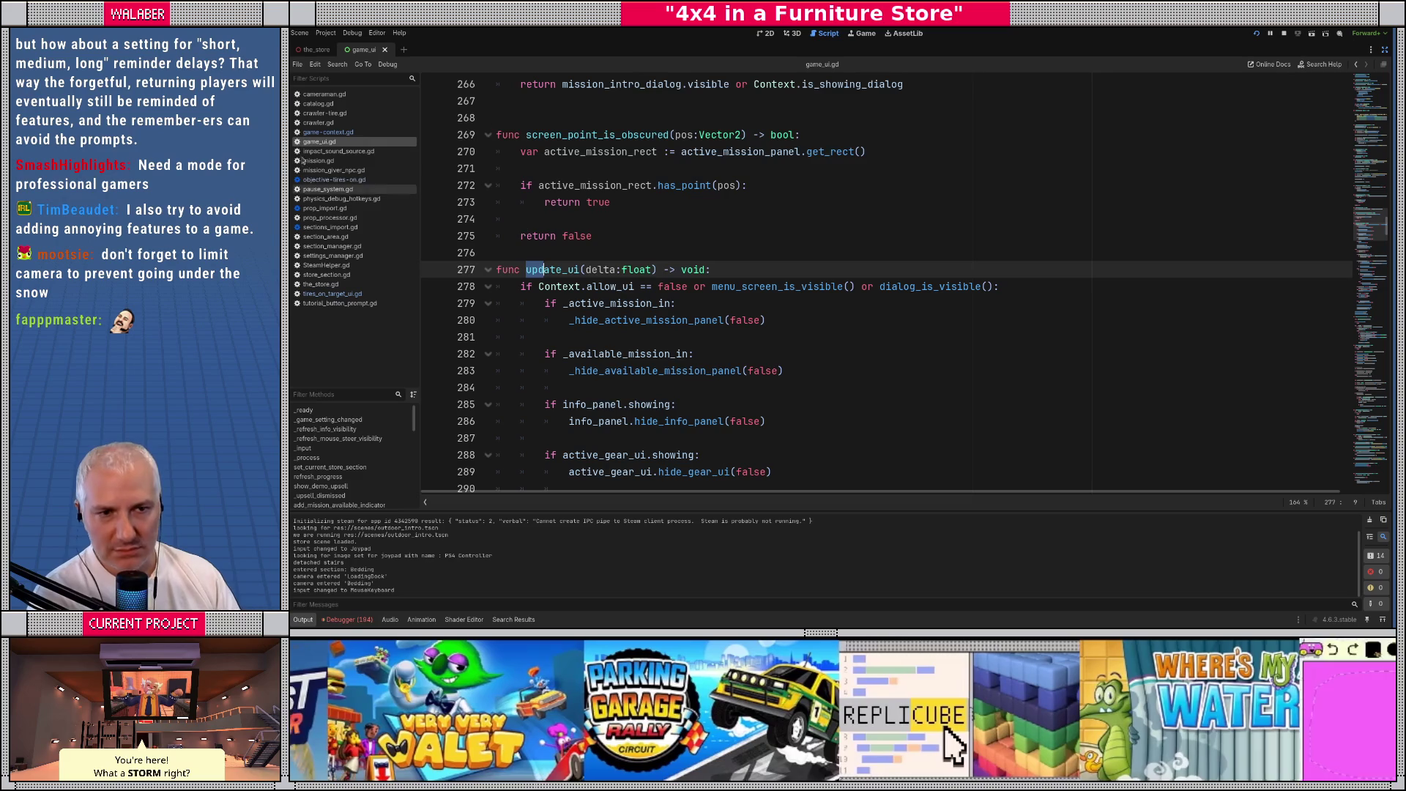
Search for 'update_co', jump to _update_ctl_prompts, and set a breakpoint on line 372
click(584, 230)
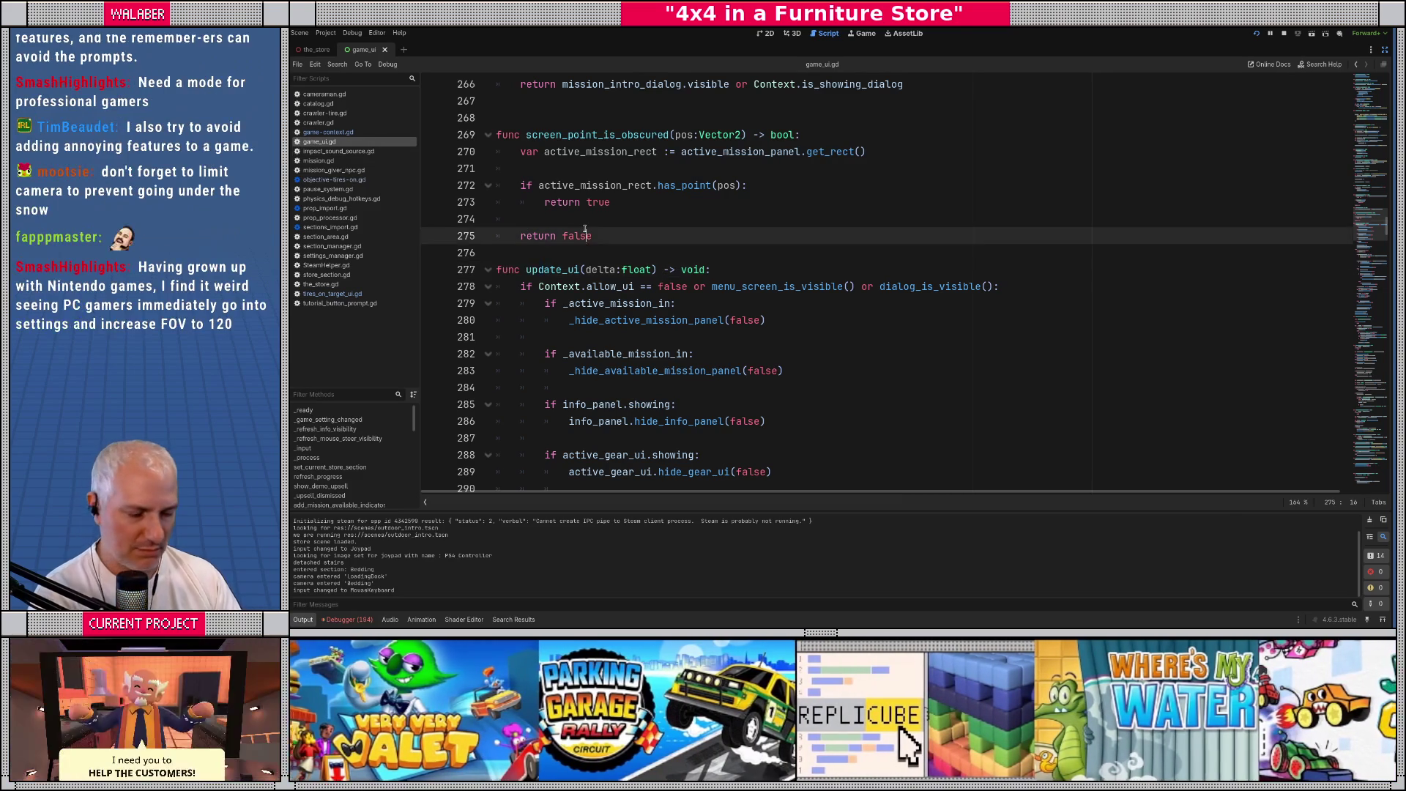
key(ctrl+f)
text(update_co)
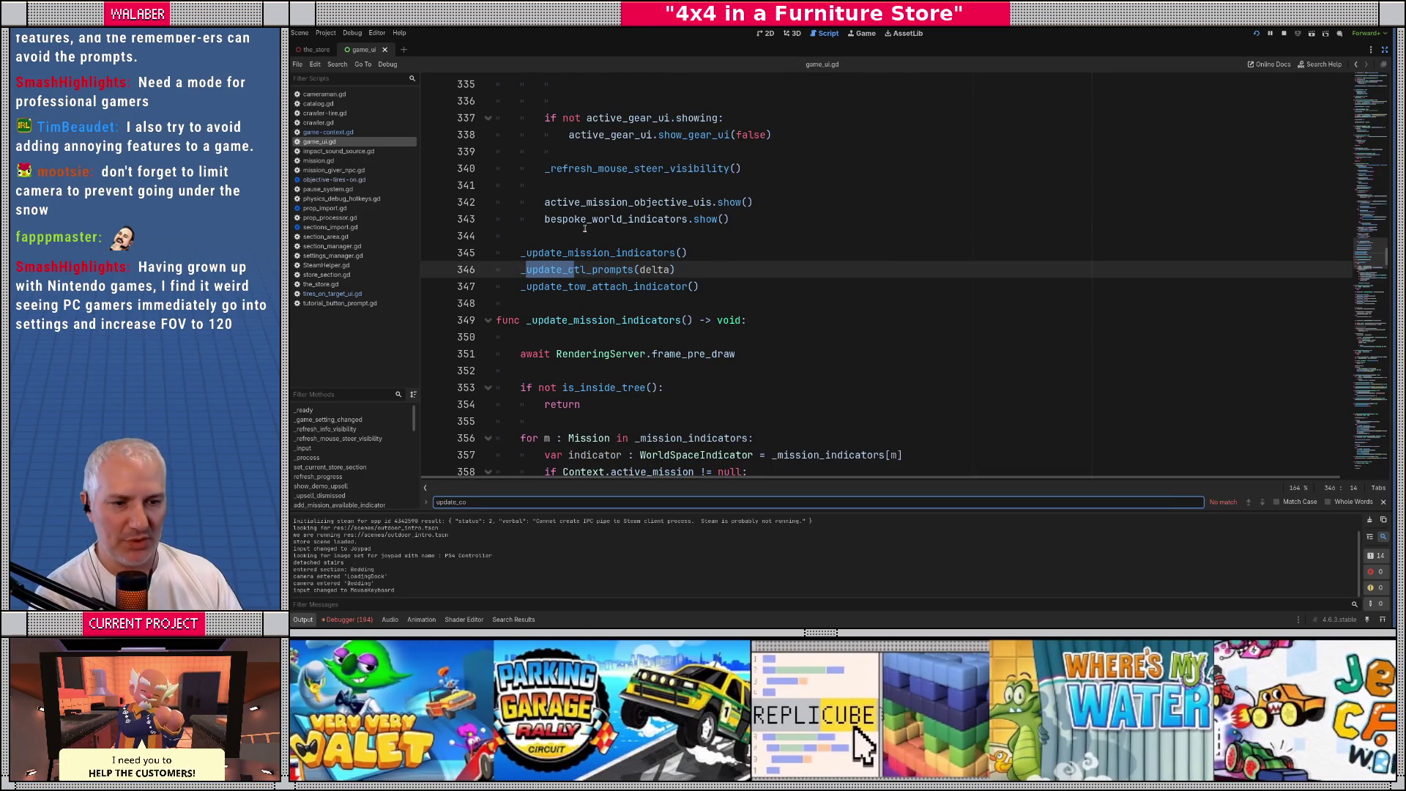
key(Escape)
ctrl+click(589, 270)
click(434, 303)
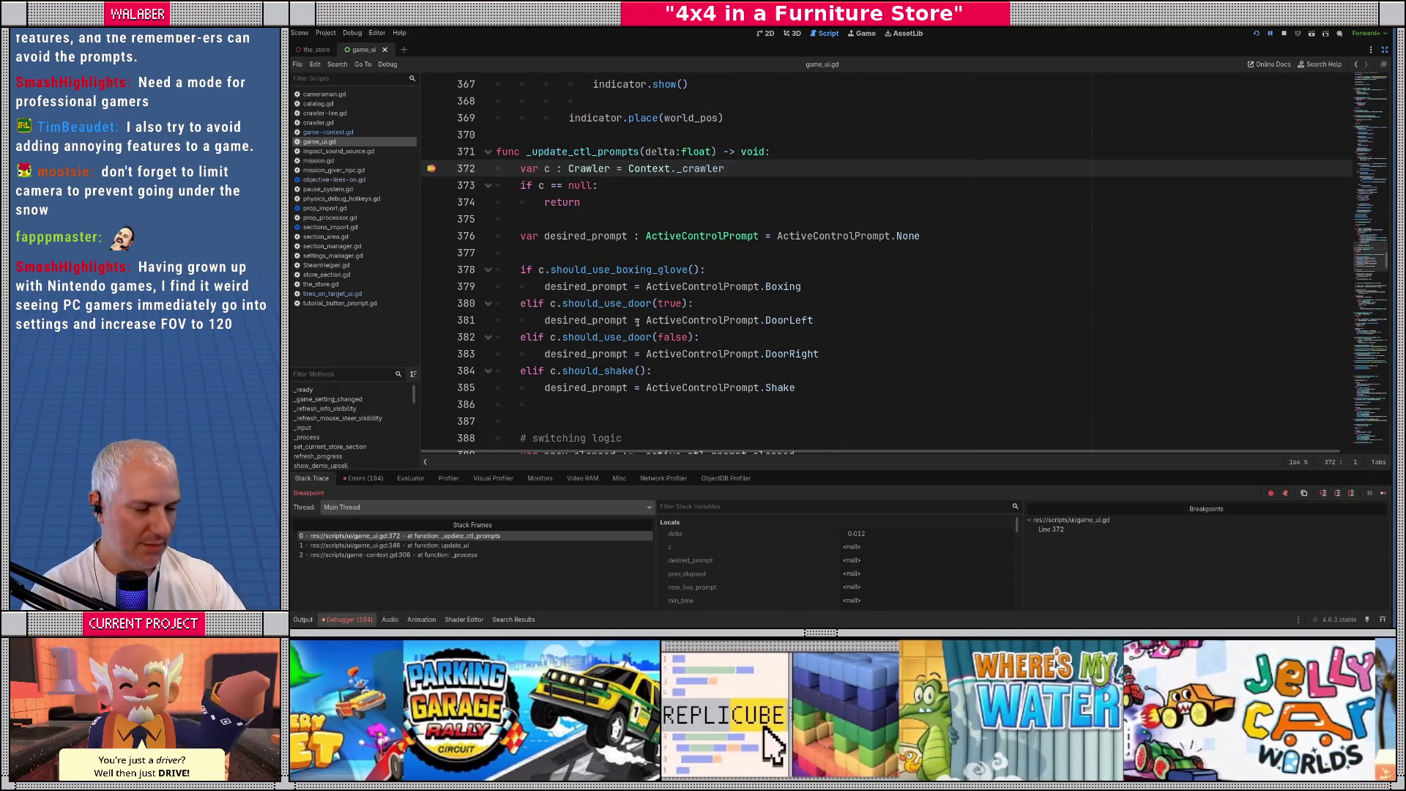
Step past the null check and prompt selection to the now_live_prompt line, confirming desired_prompt is 3
key(F10)
key(F10)
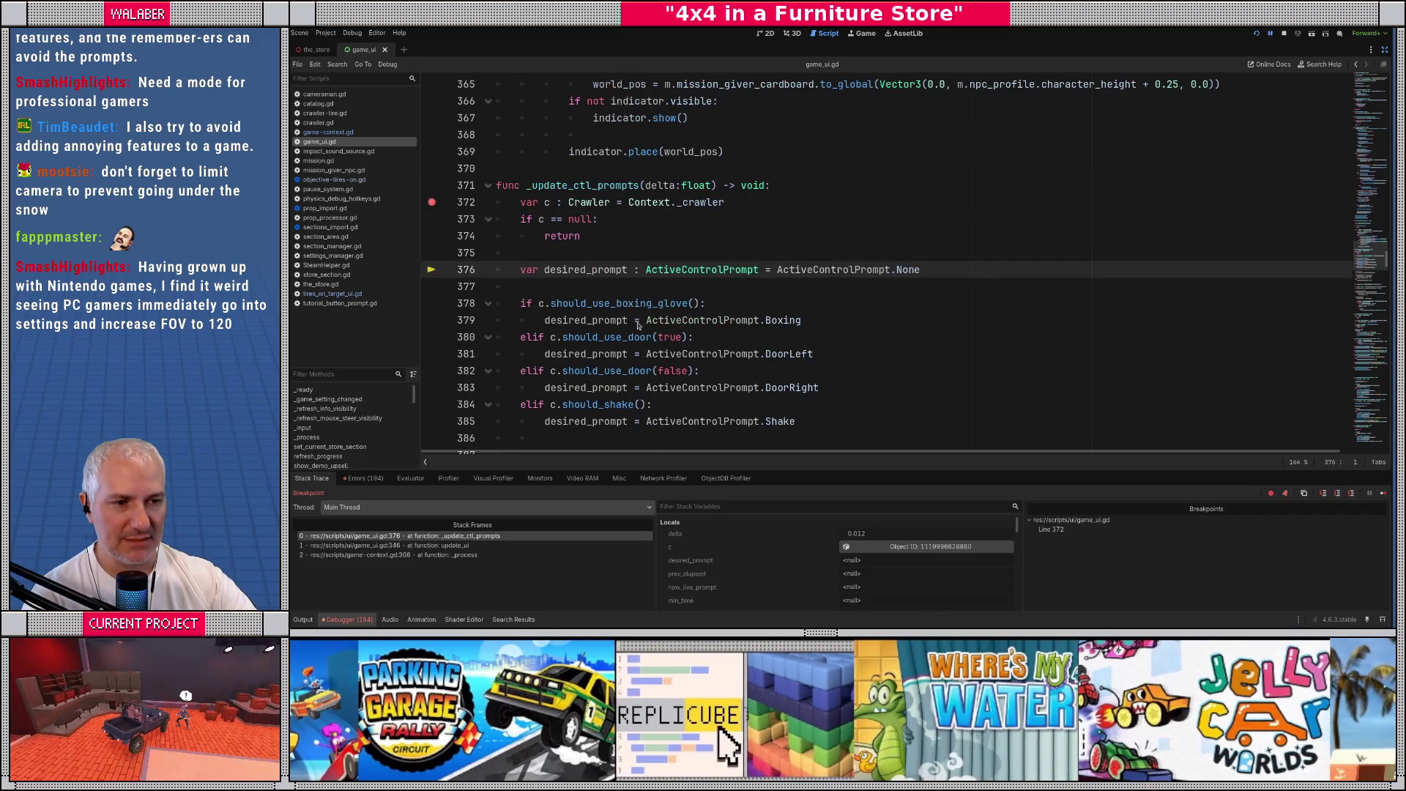
key(F10)
key(F10)
key(F10)
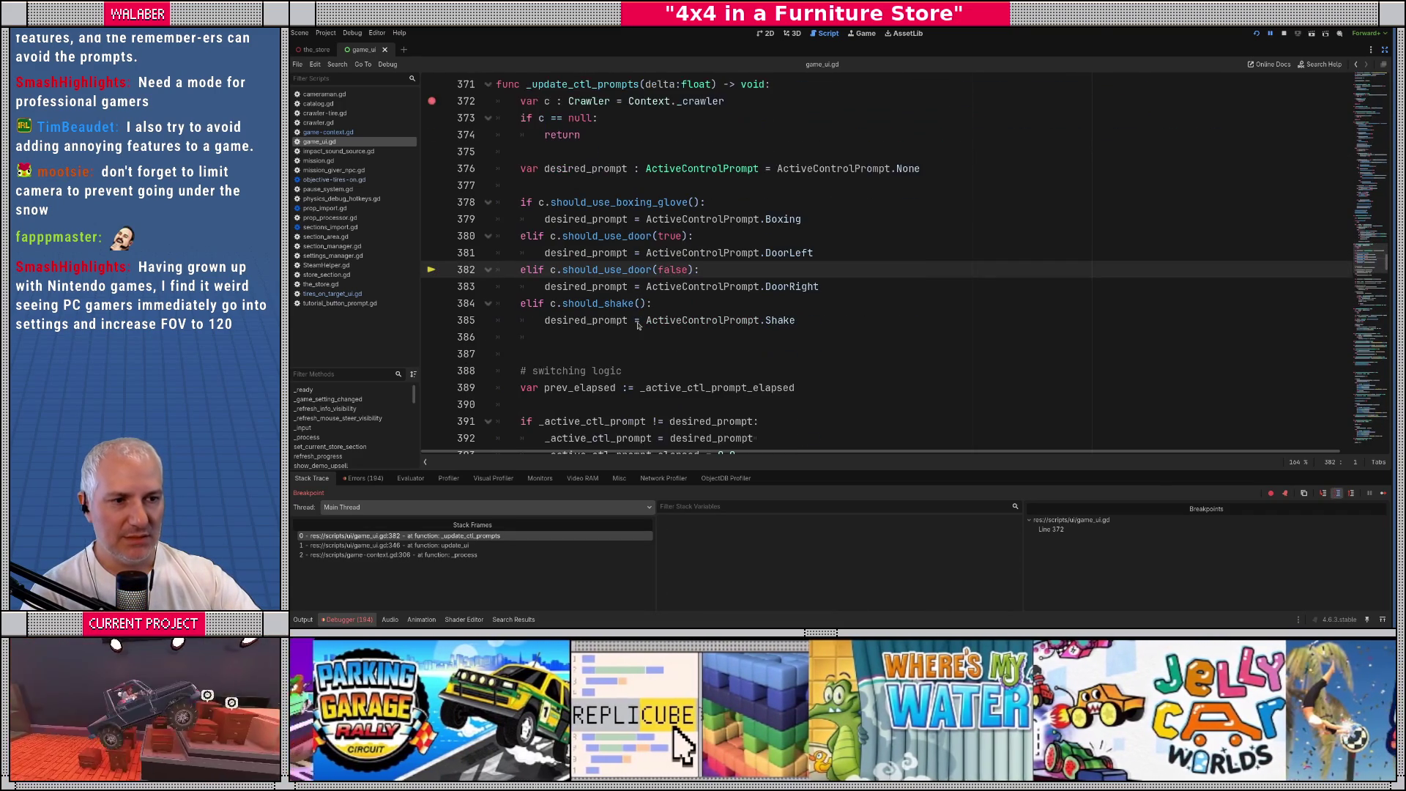
key(F10)
key(F10)
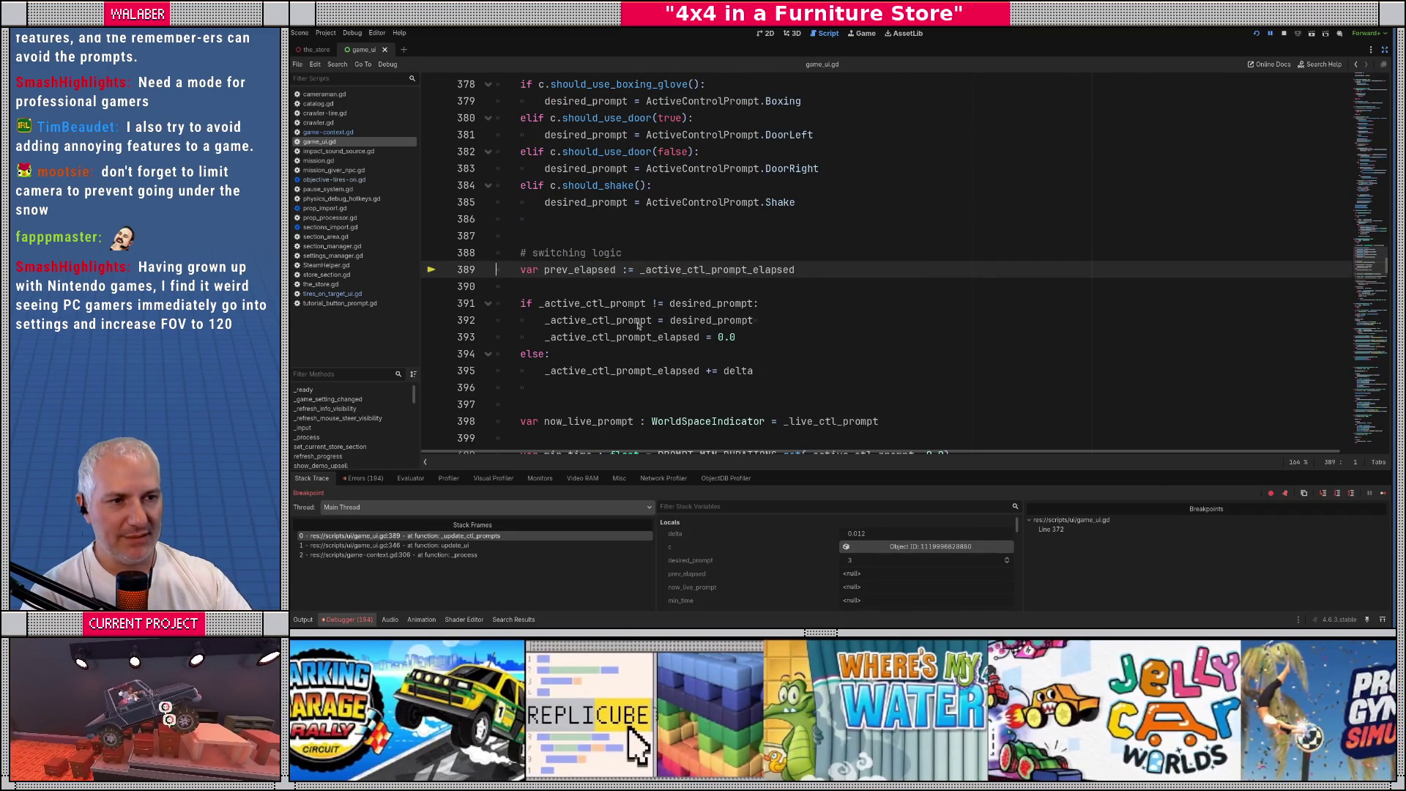
mouse_move(574, 169)
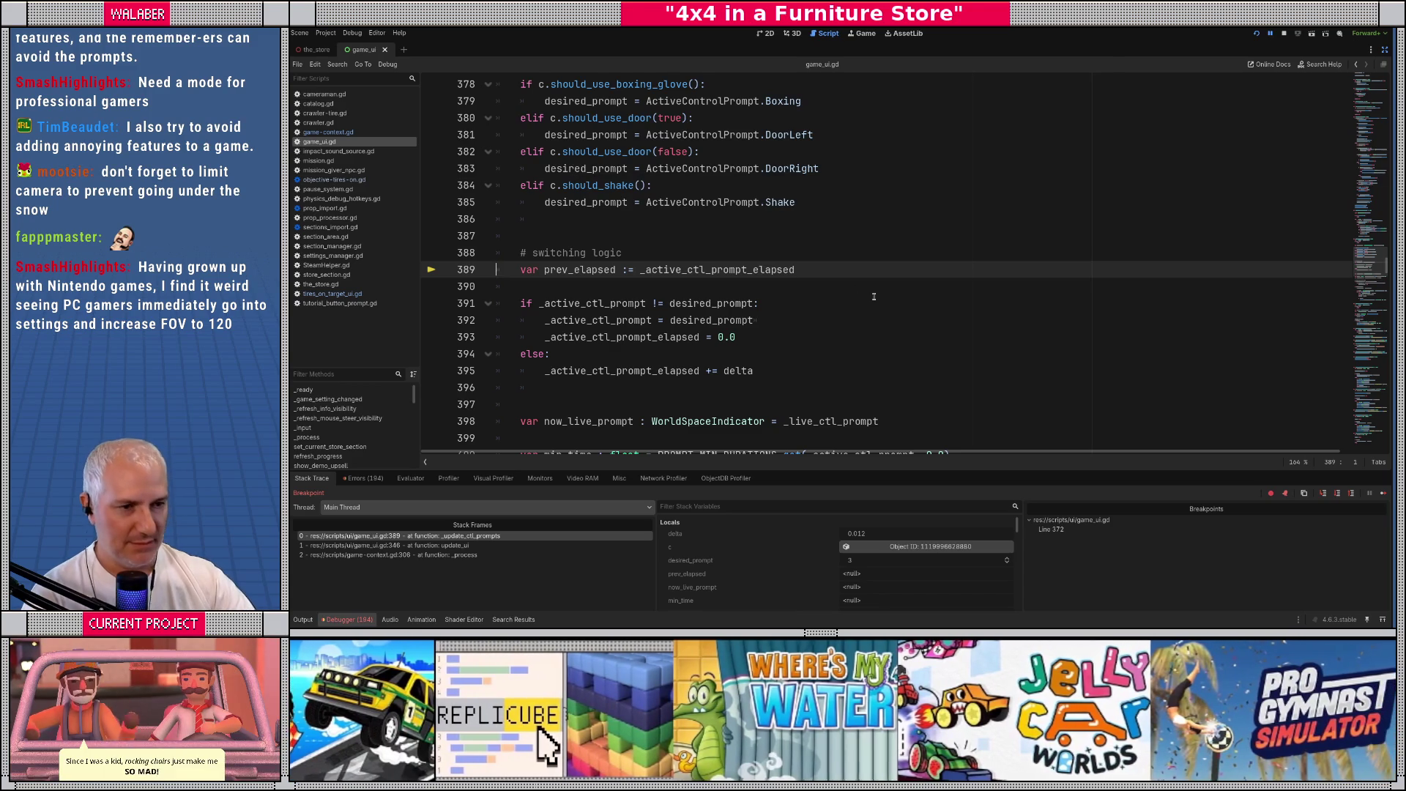
key(F10)
key(F10)
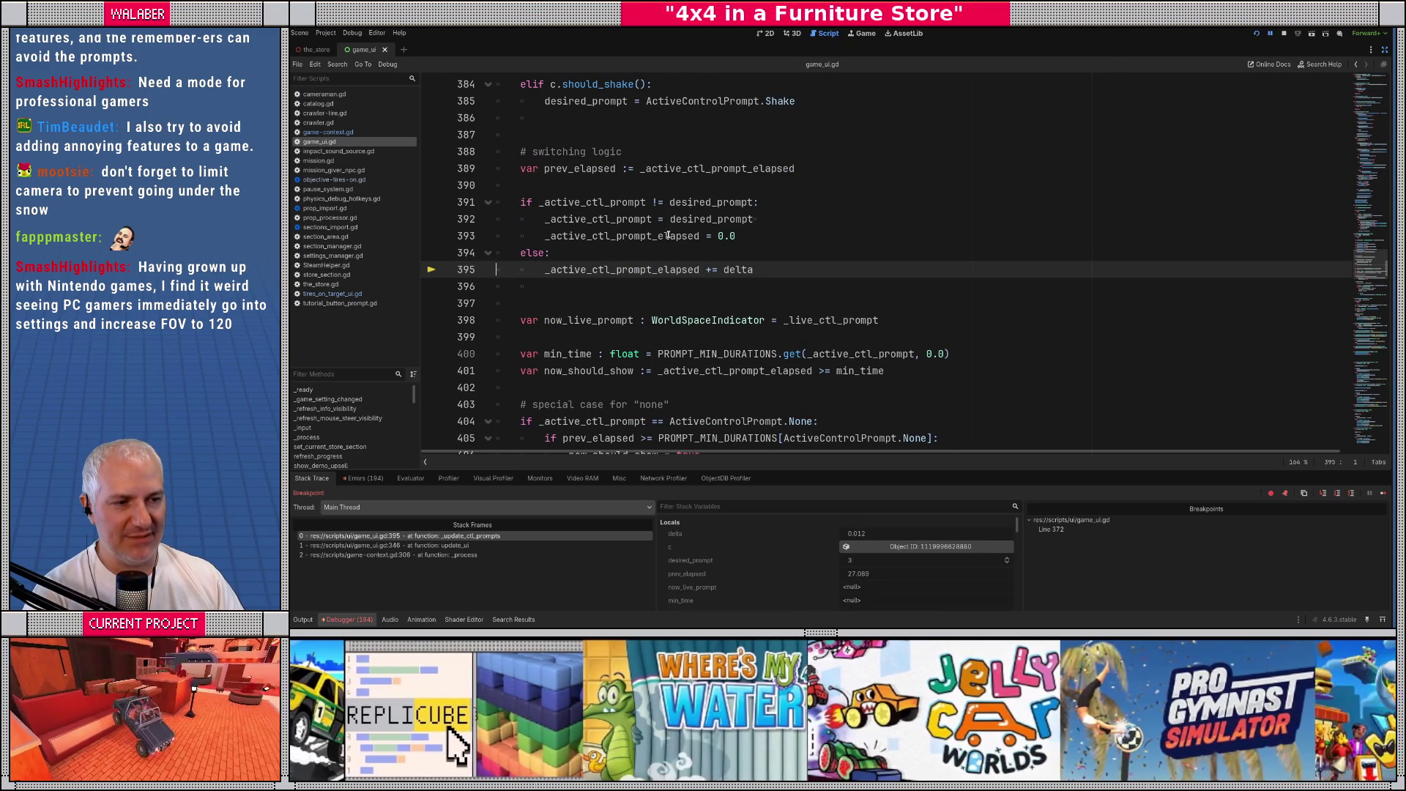
mouse_move(634, 270)
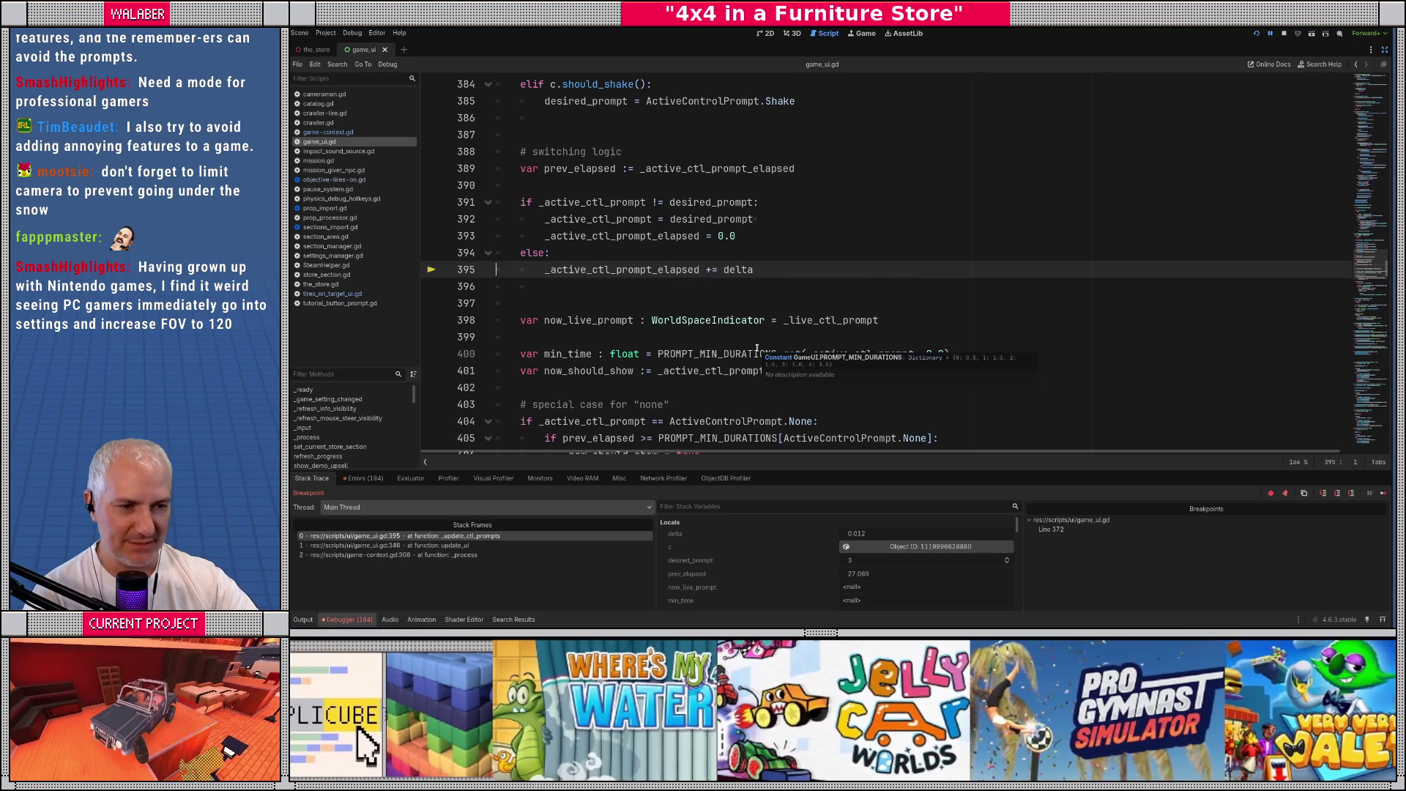
key(F10)
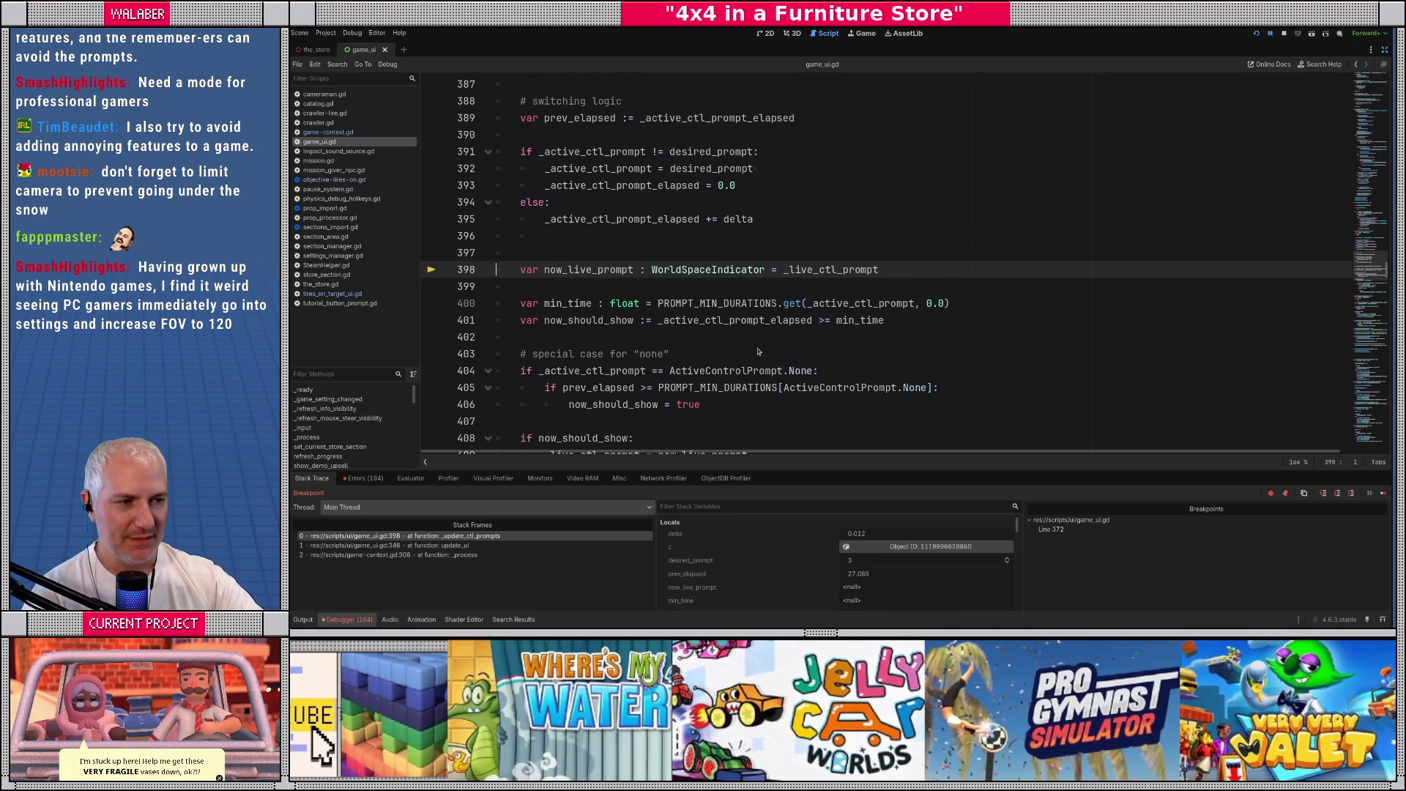
Step on through min_time (1.0) to the now_should_show check at line 408
key(F10)
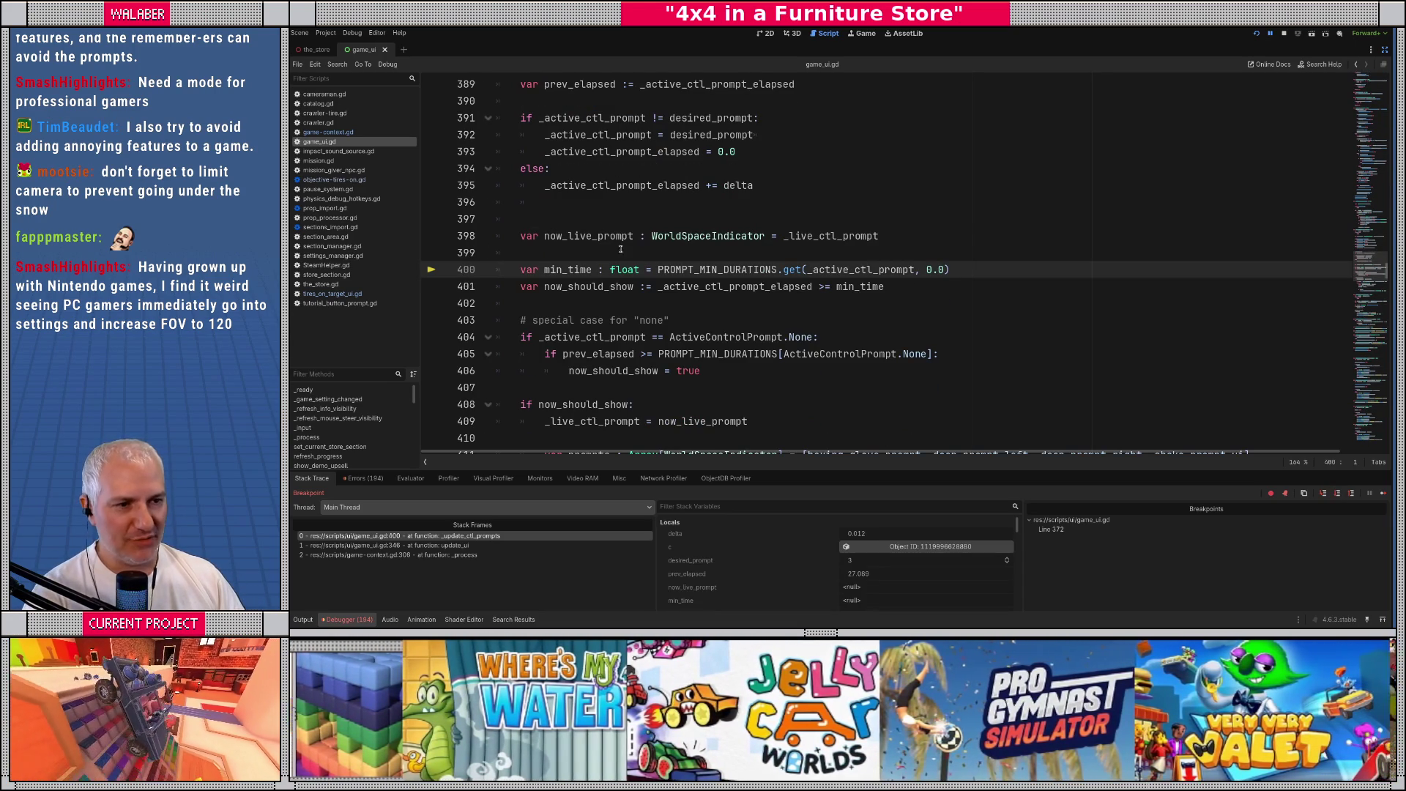
mouse_move(610, 237)
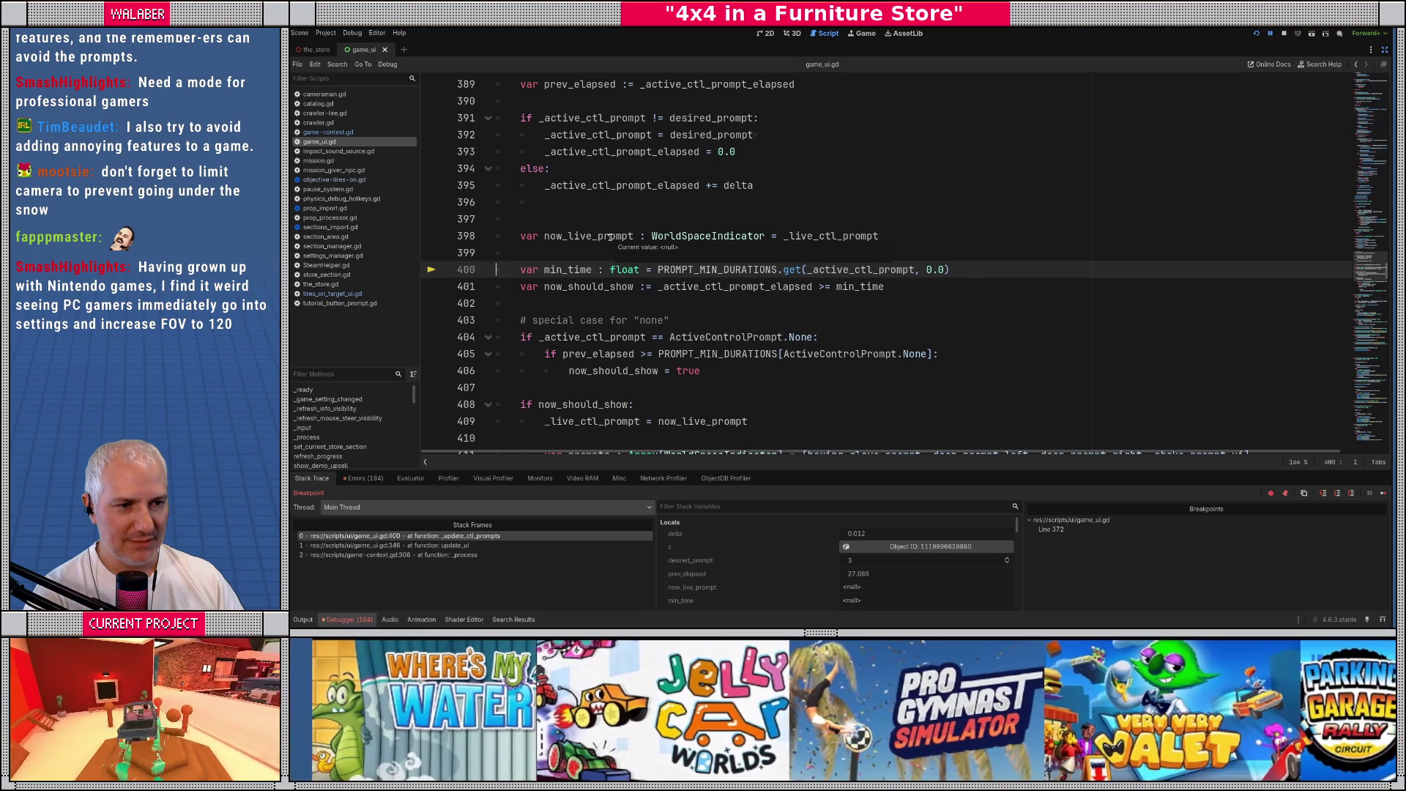
scroll(781, 307, down, 1)
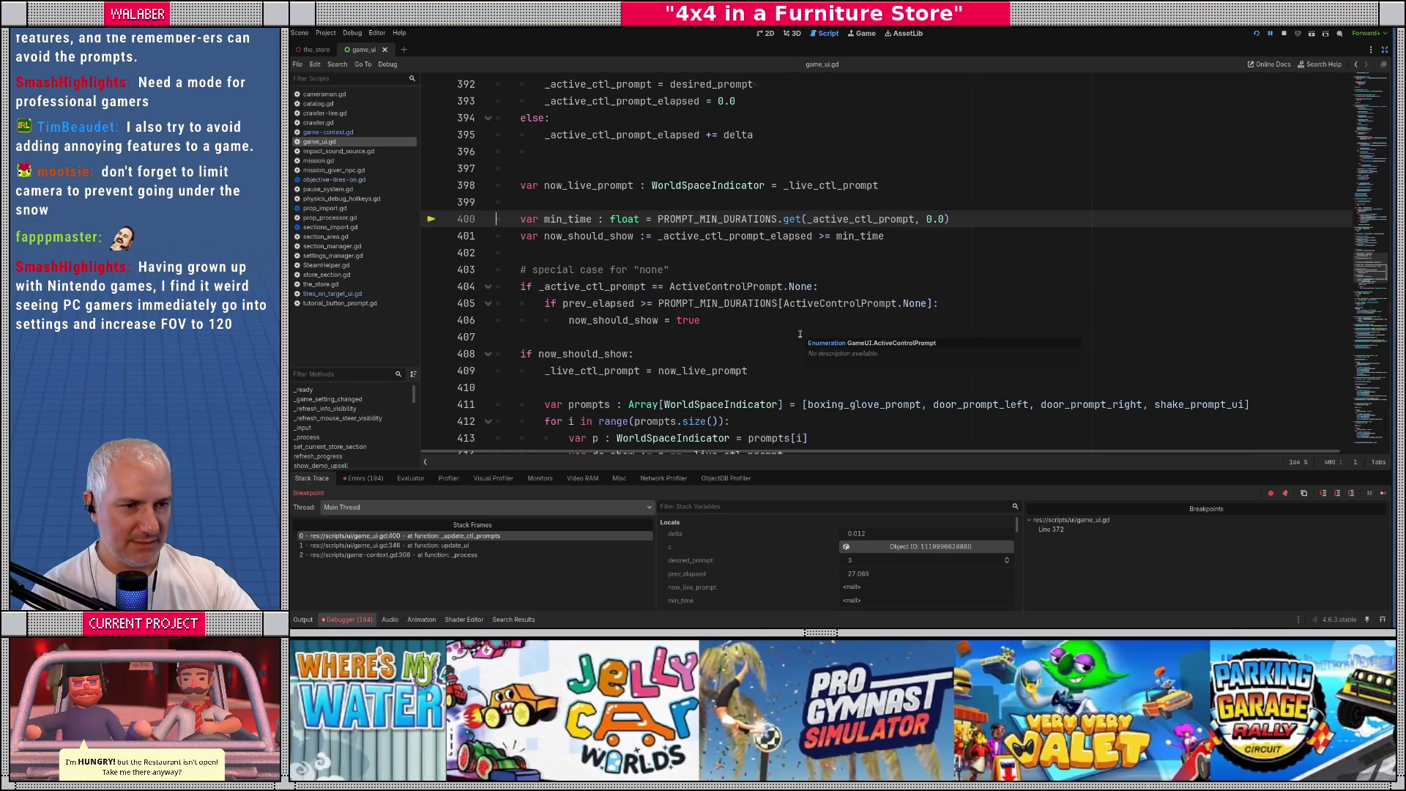
key(F10)
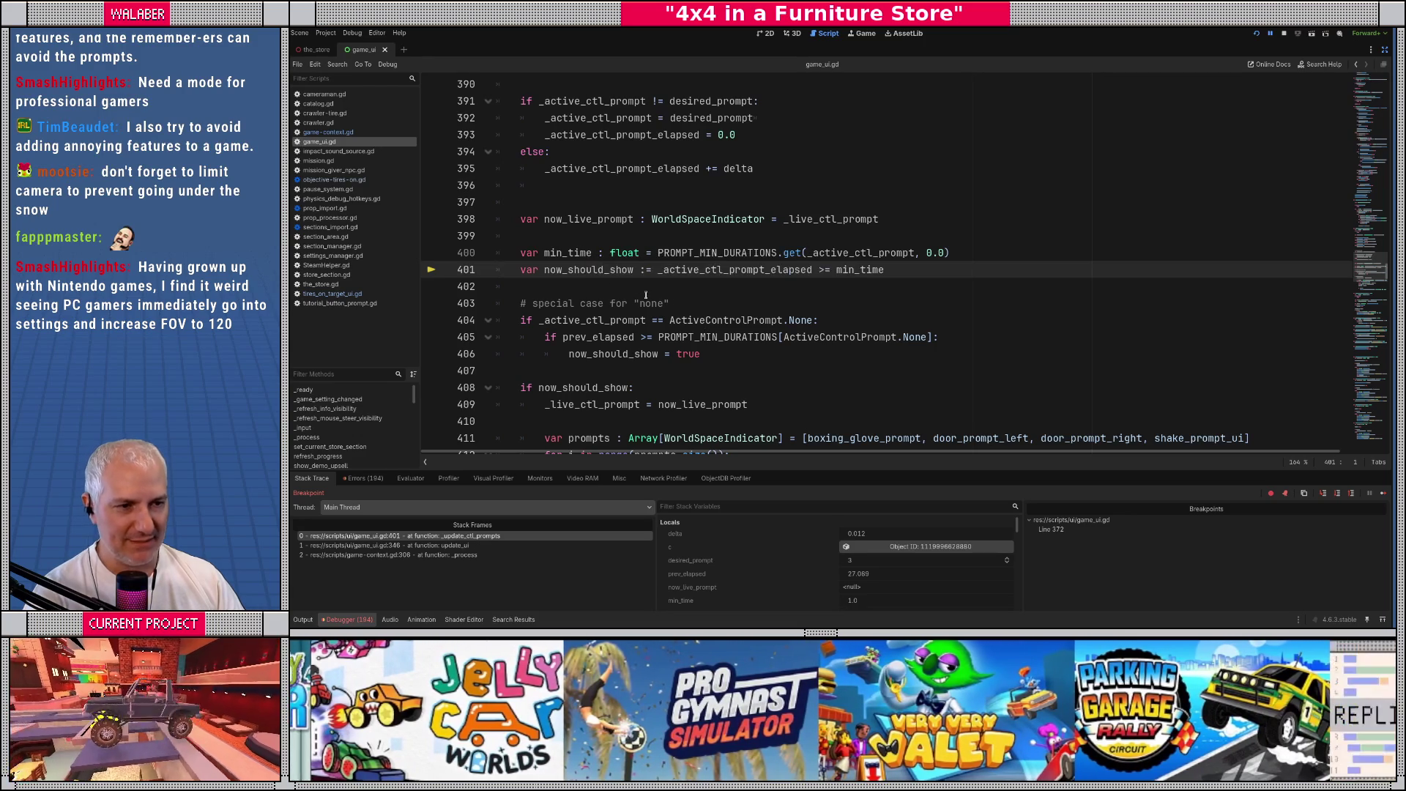
key(F10)
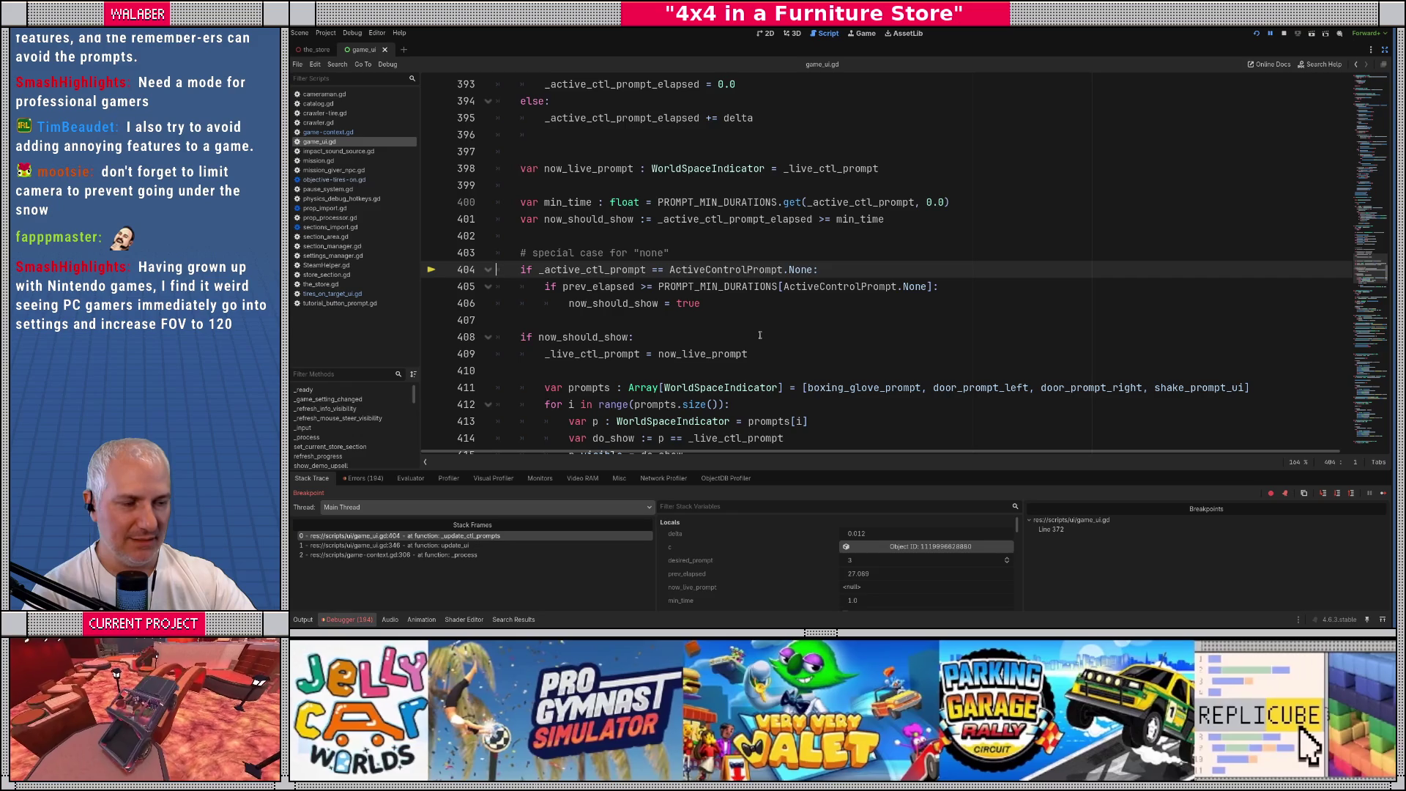
key(F10)
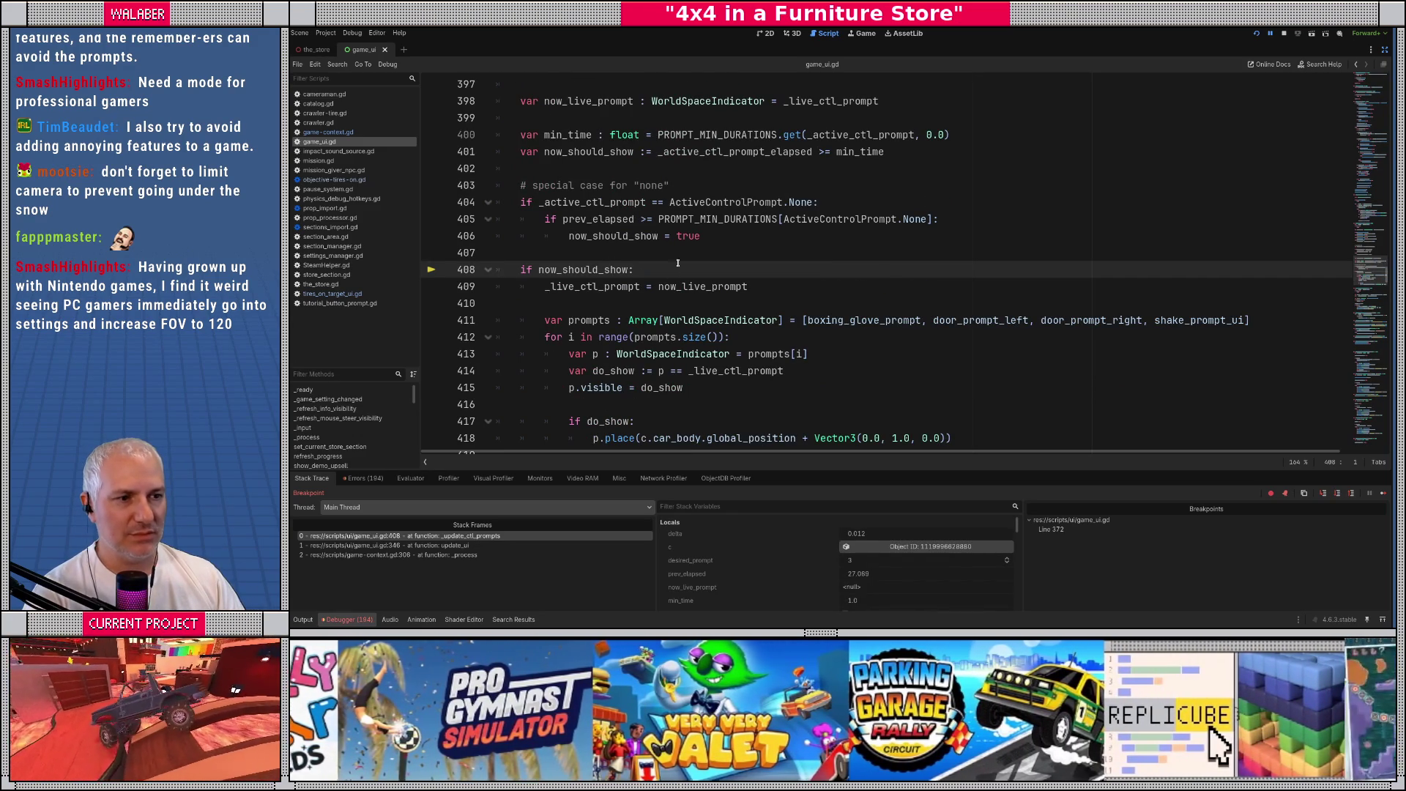
drag(518, 104, 901, 102)
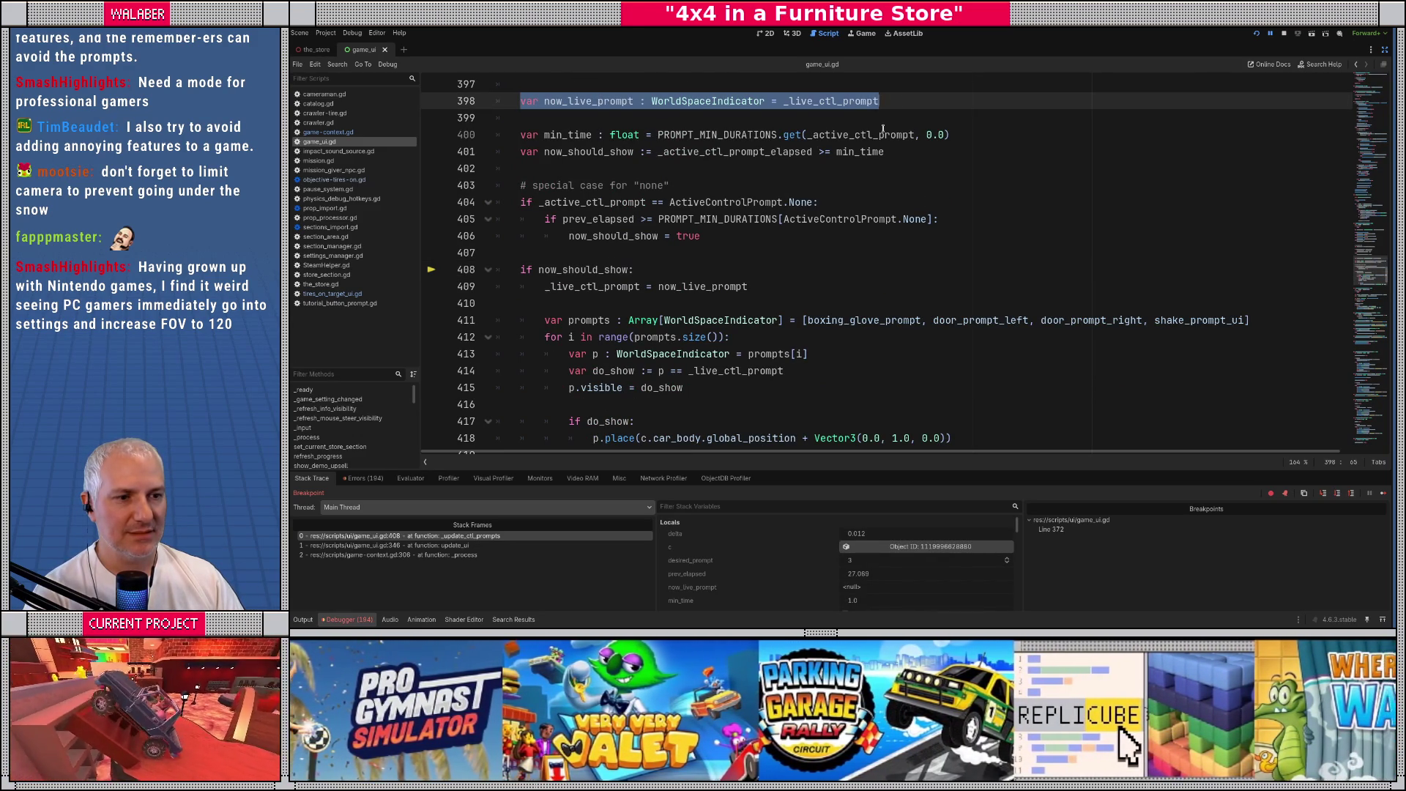
Open a new line inside the 'if now_should_show:' block and remove the blank lines above the check
click(729, 236)
key(Return)
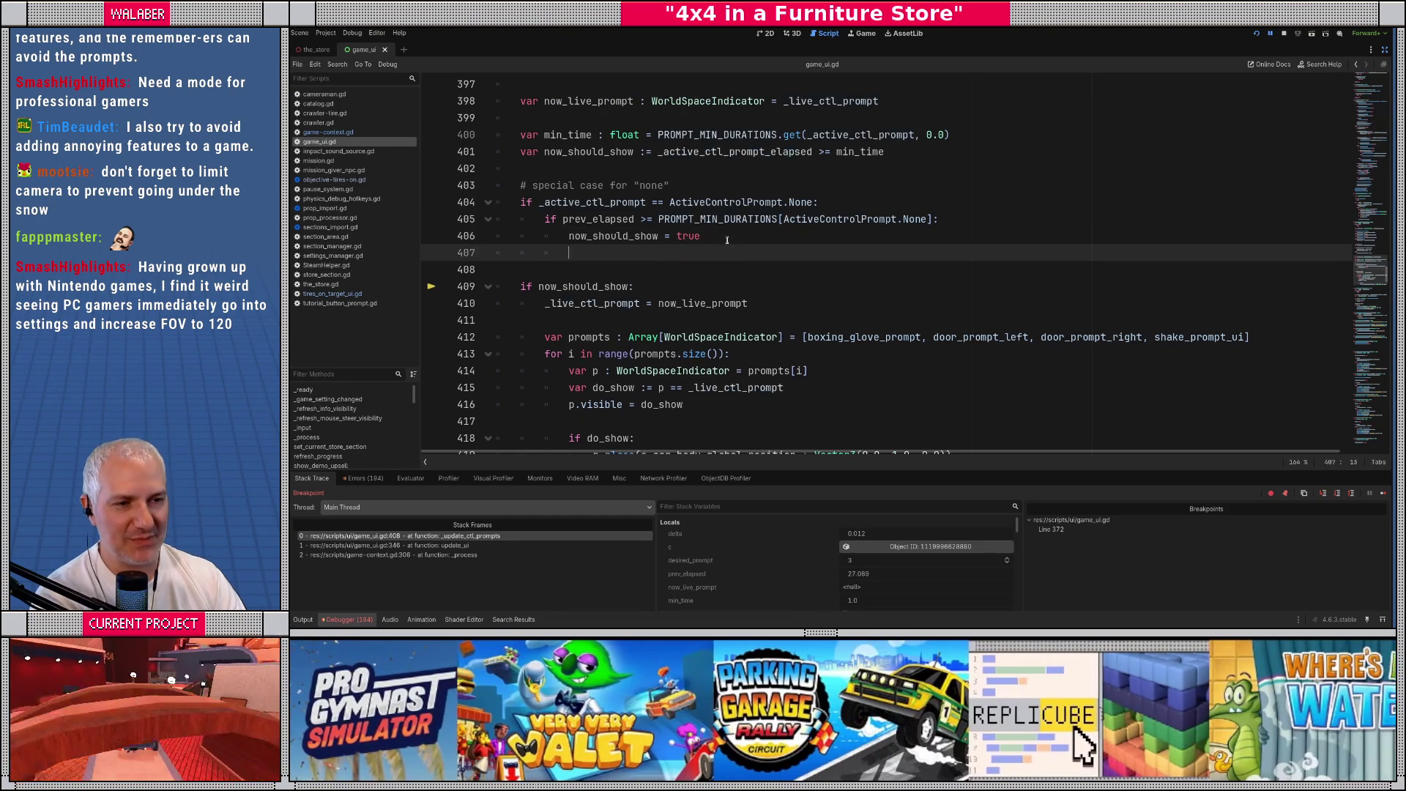
key(Return)
key(BackSpace)
key(BackSpace)
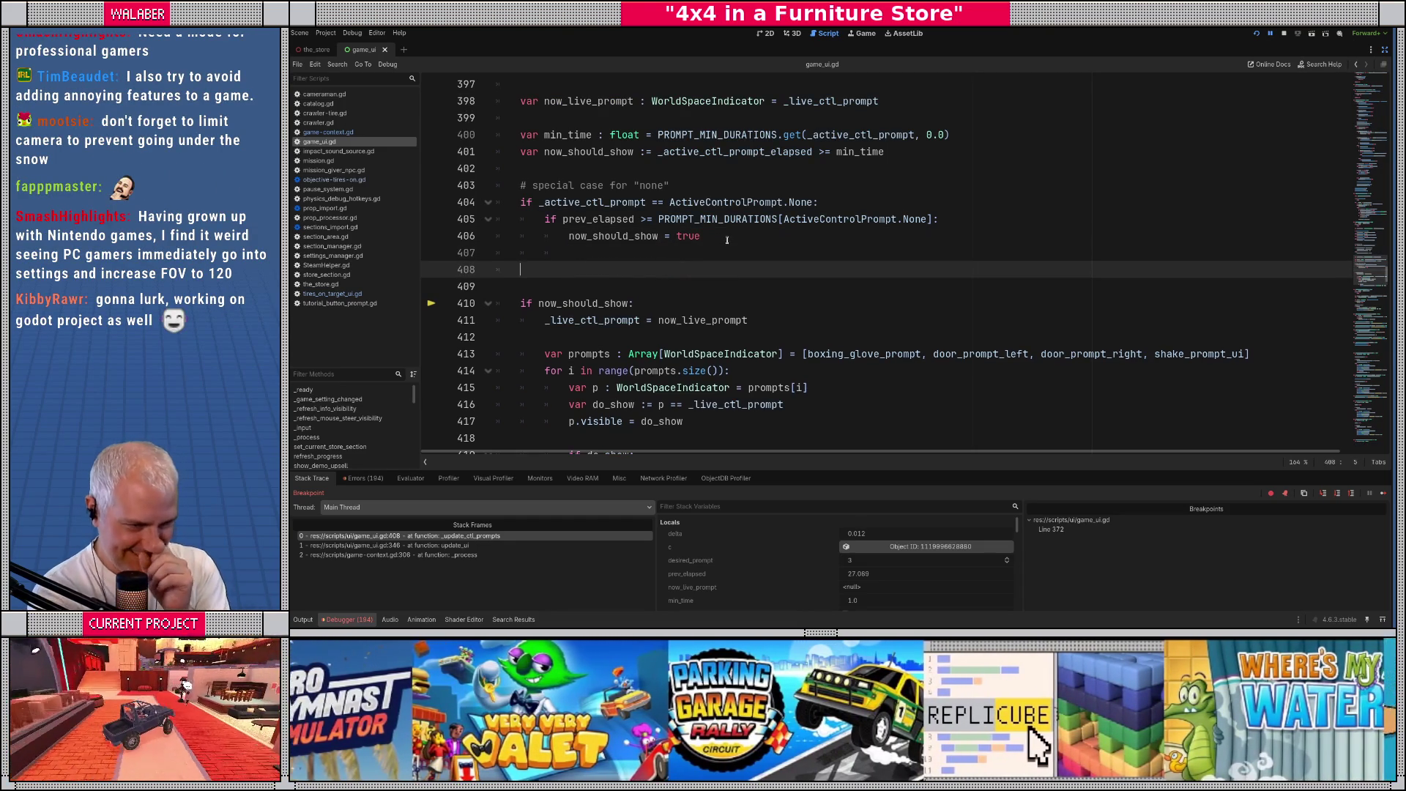
text(if now_)
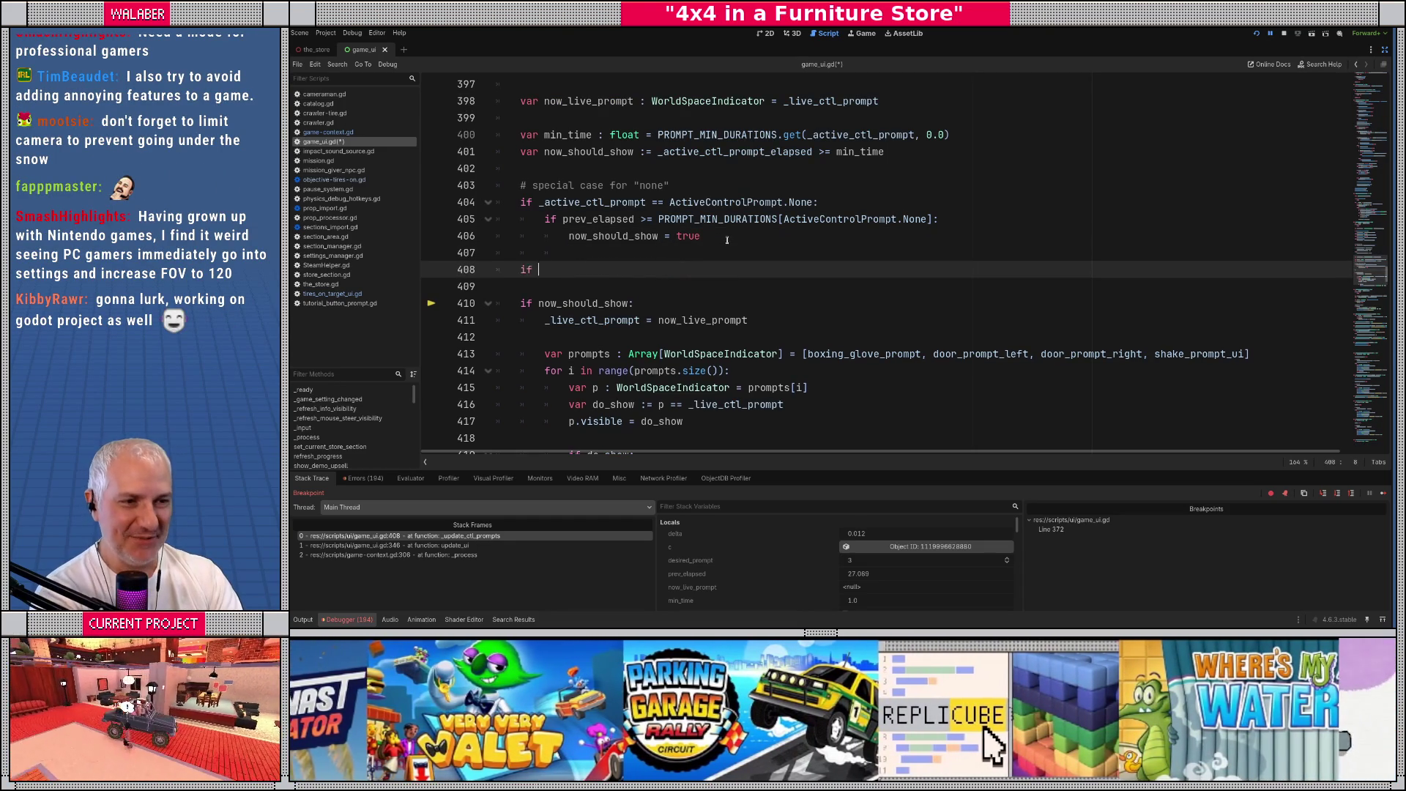
key(Down)
key(Return)
key(shift+Home)
key(BackSpace)
key(Down)
key(Down)
key(End)
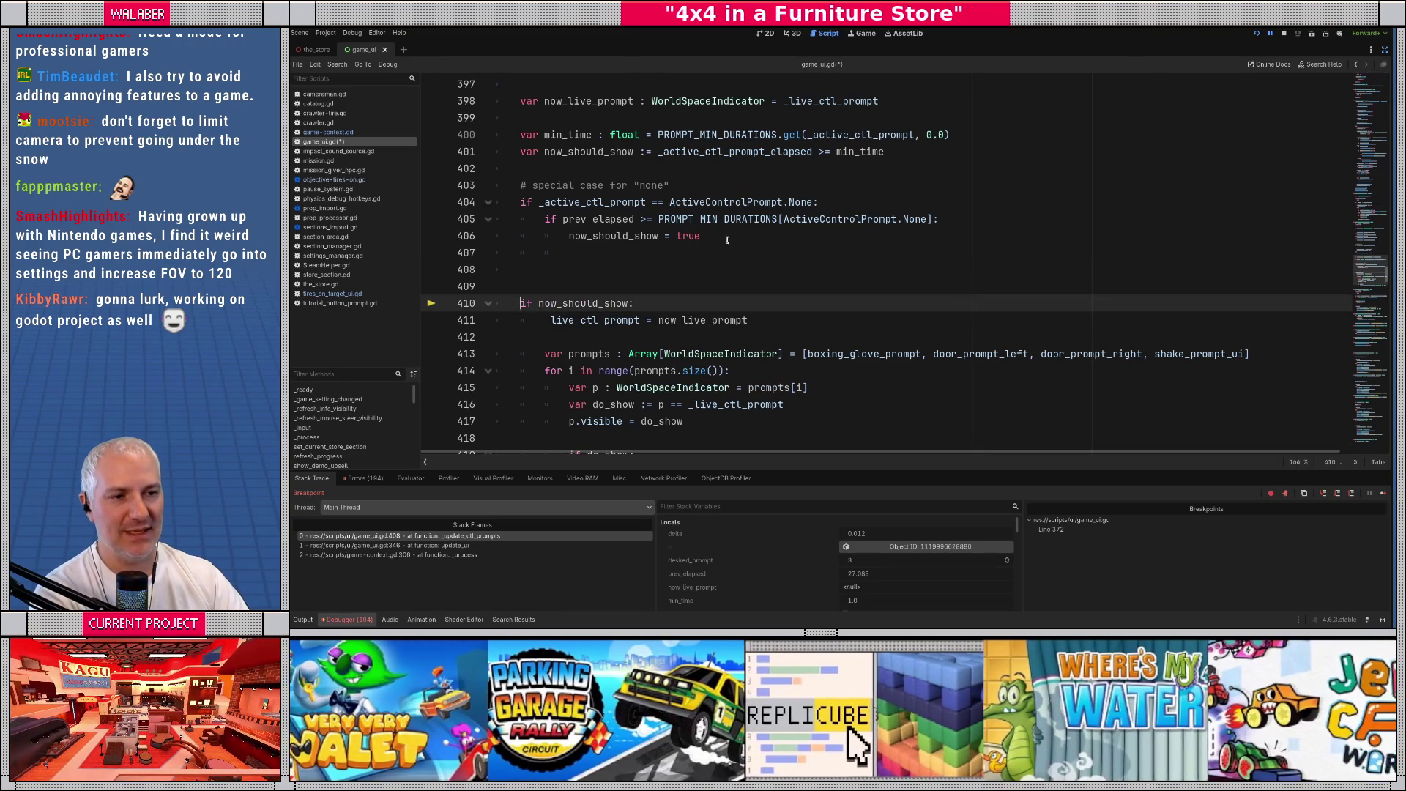
key(Return)
key(Up)
key(Up)
key(Delete)
key(BackSpace)
key(Down)
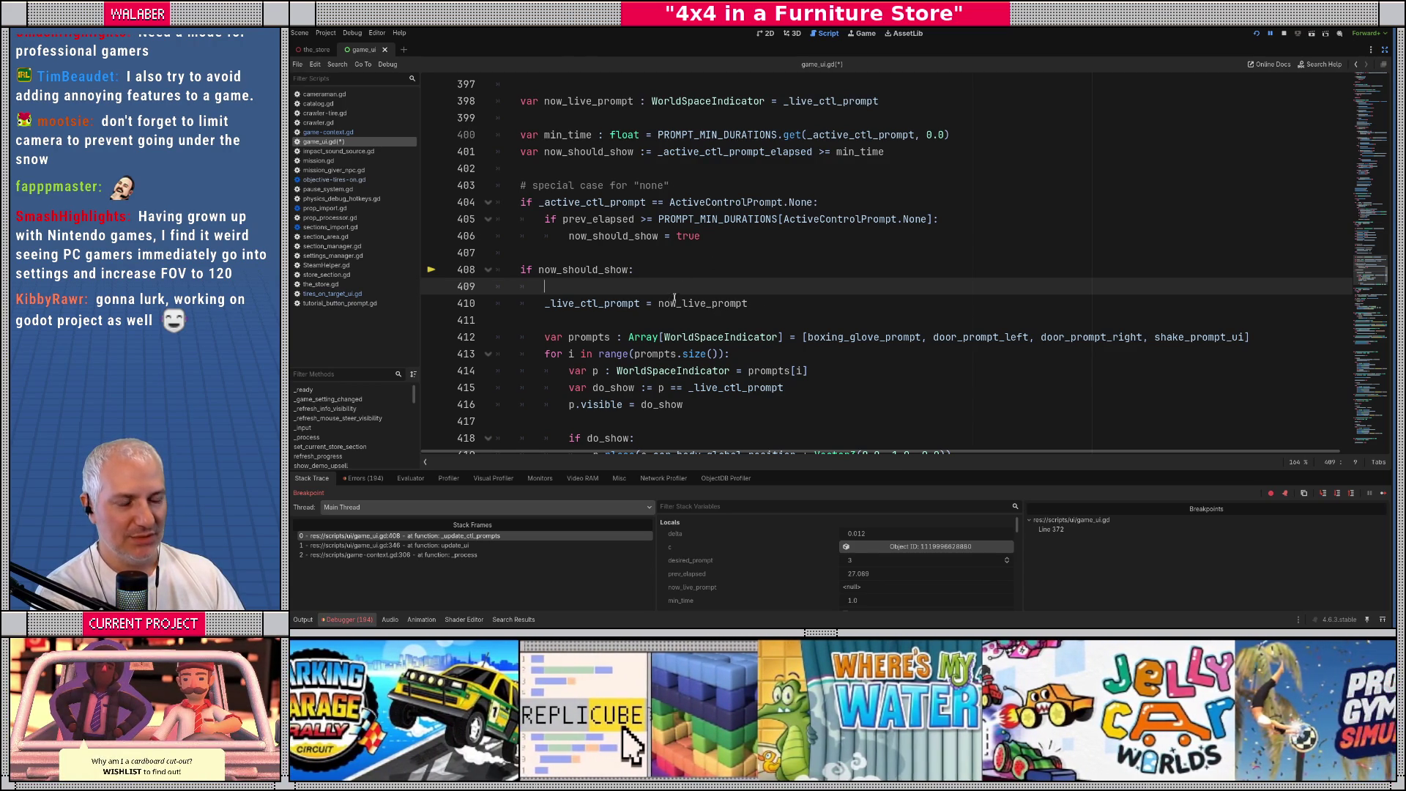
Move the prompts array into the block and set the live prompt to prompts[_active_ctl_prompt]
drag(813, 337, 1273, 339)
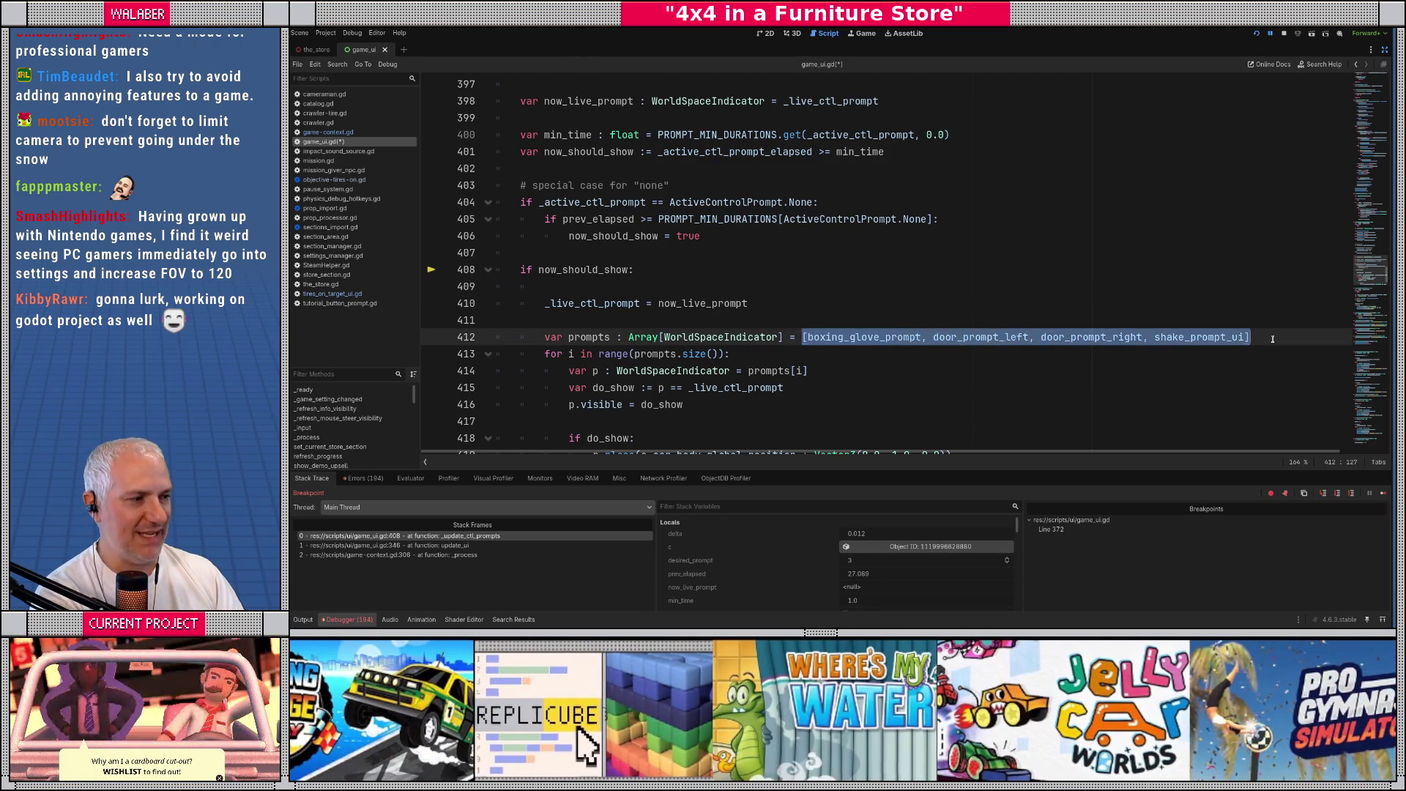
click(542, 341)
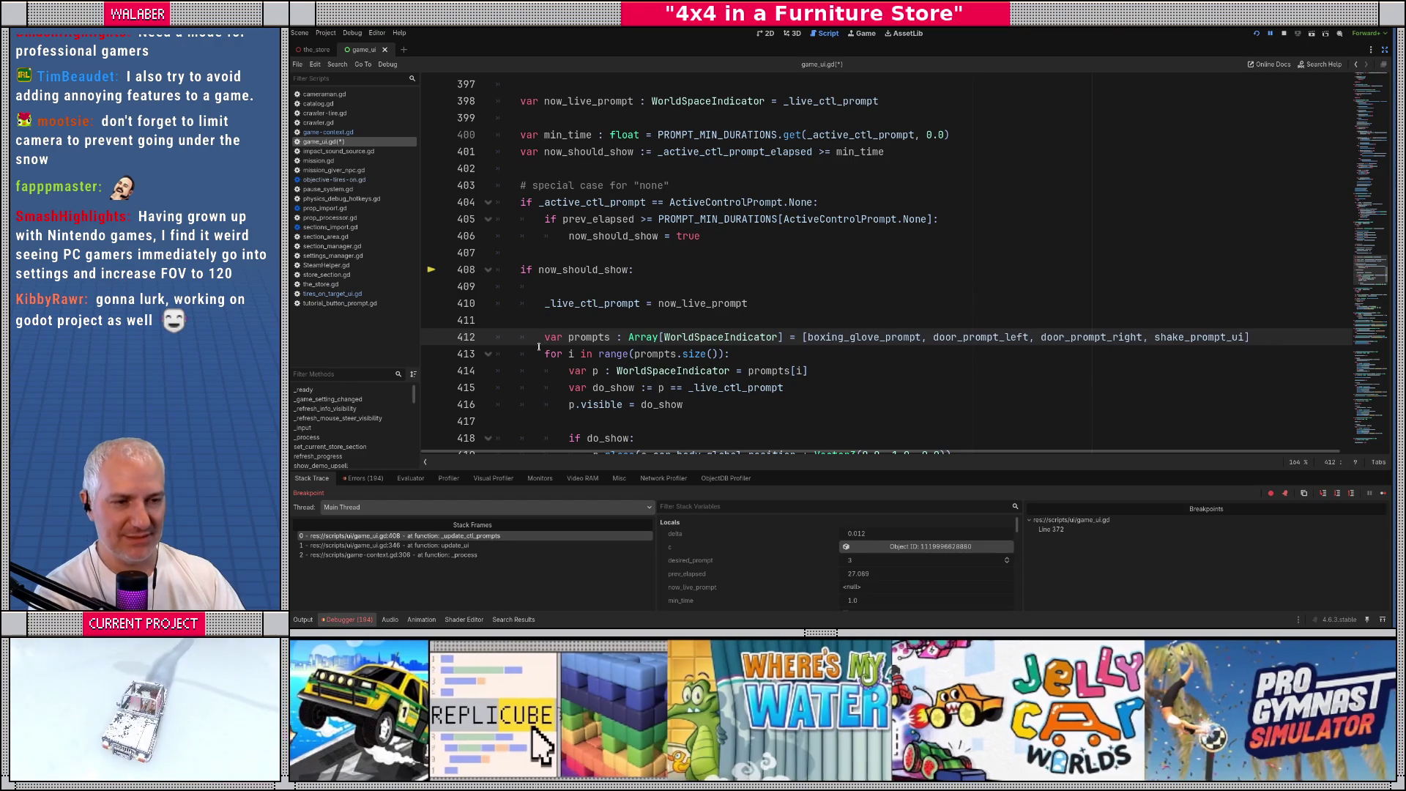
key(alt+Up)
key(alt+Up)
key(alt+Up)
key(Down)
key(Down)
key(End)
key(BackSpace)
key(BackSpace)
key(BackSpace)
key(BackSpace)
text(promp)
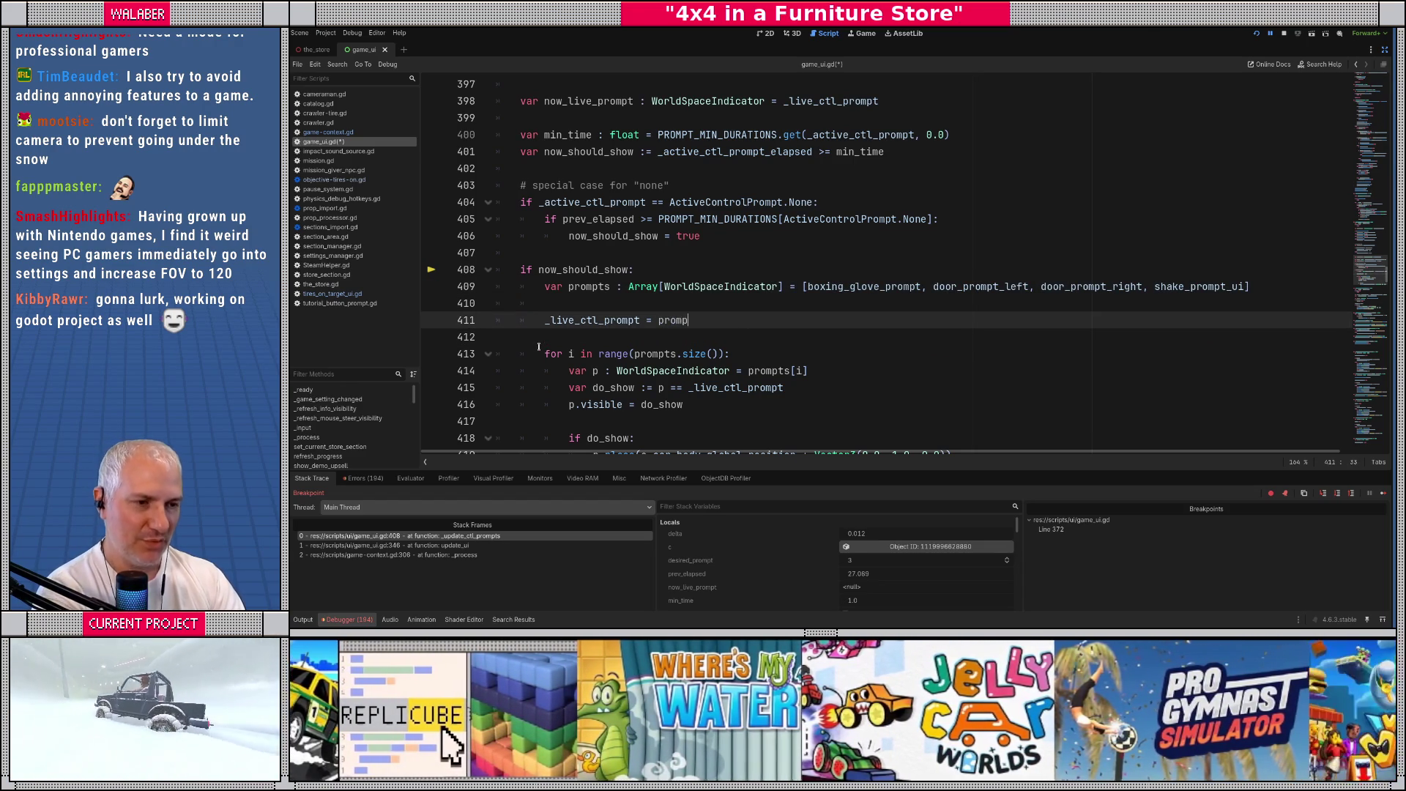
text(t)
key(Return)
text([)
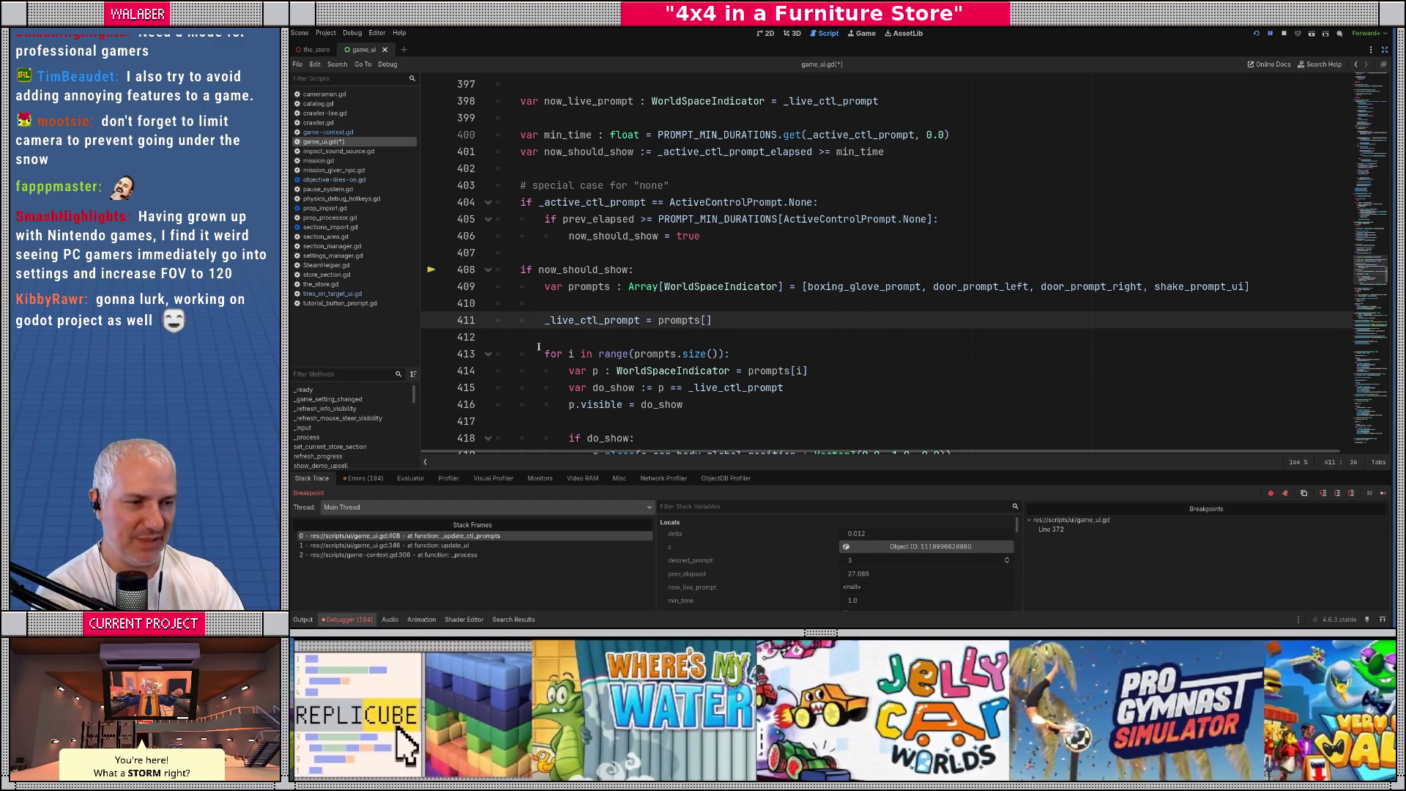
text(_)
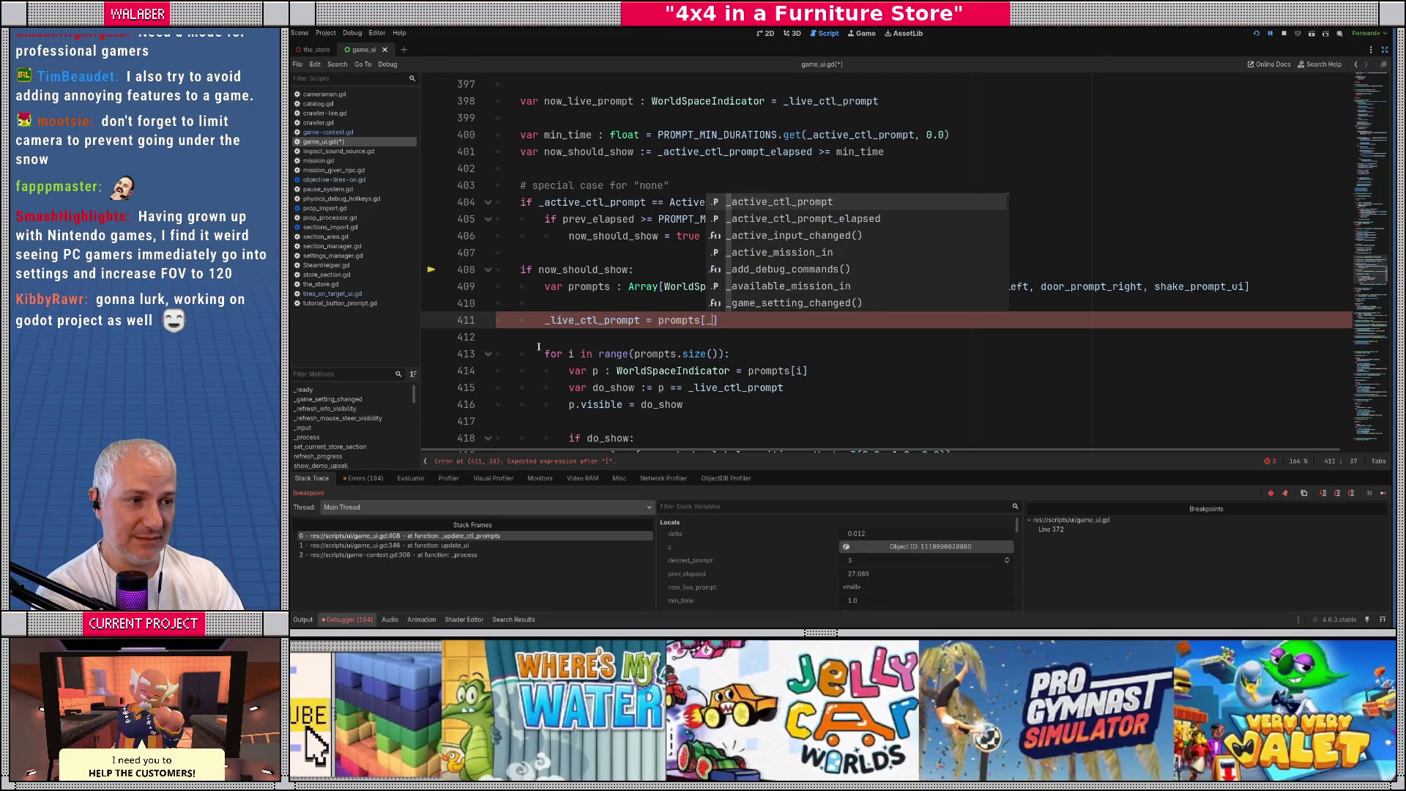
key(Return)
Add null as the first entry of the prompts array
click(807, 287)
text(unll,)
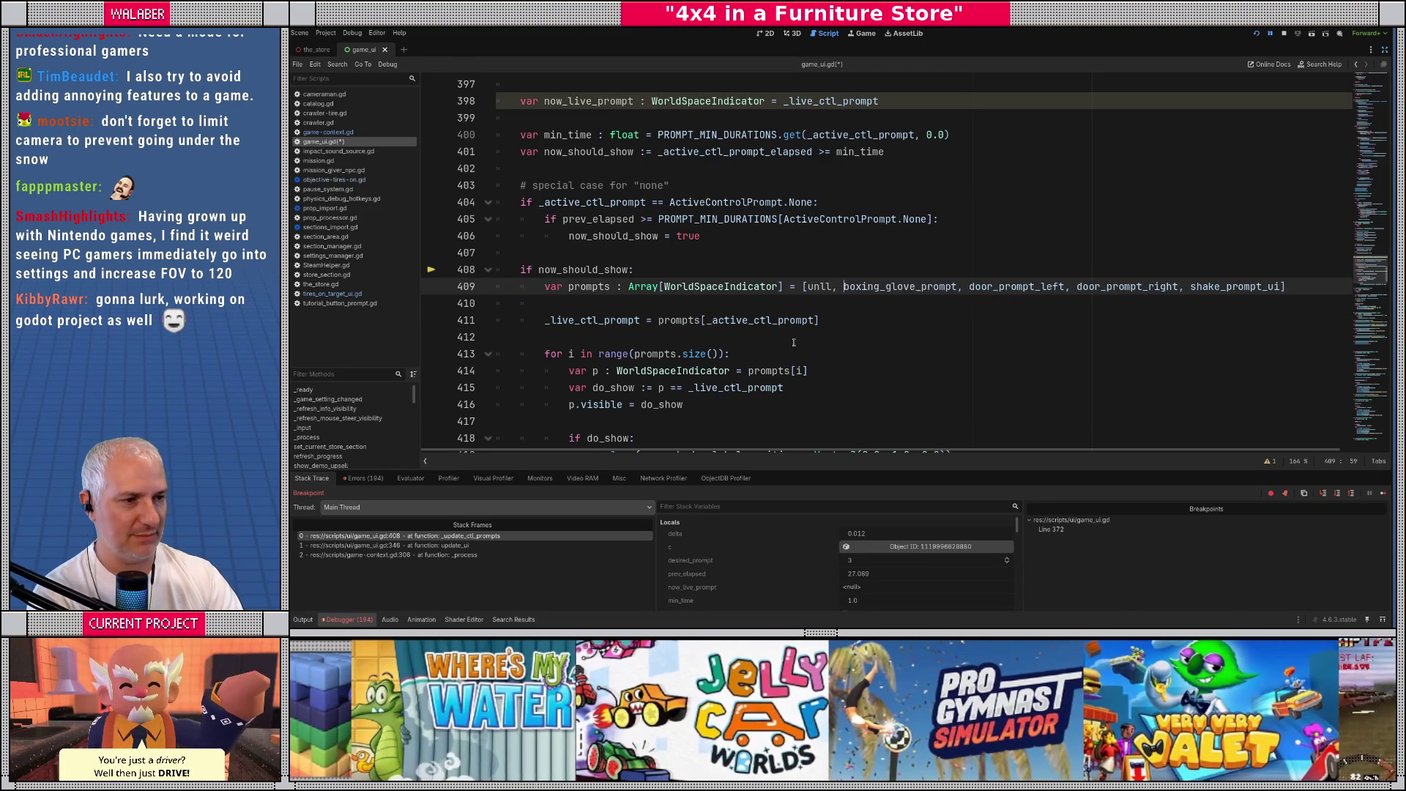
key(BackSpace)
key(BackSpace)
key(BackSpace)
text(null)
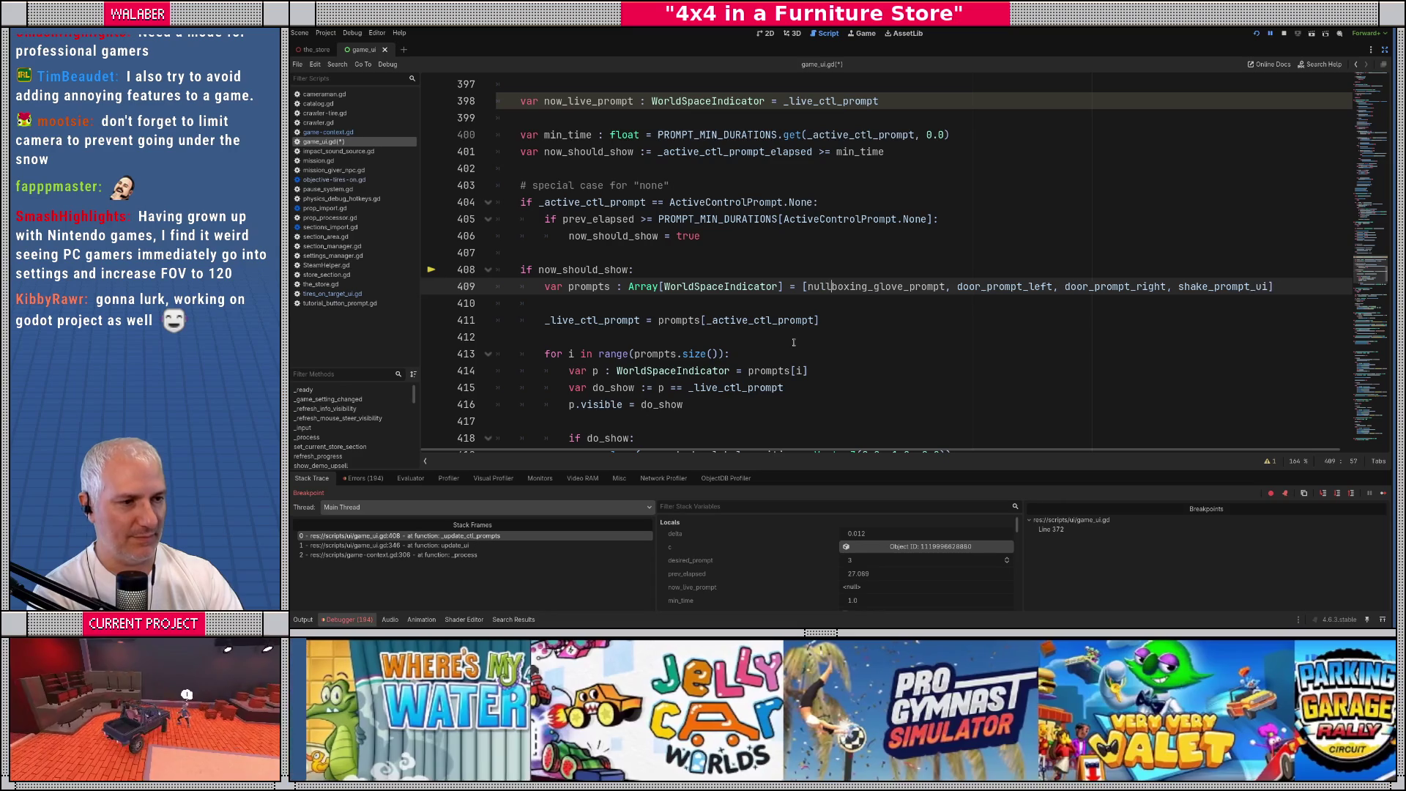
text(,)
click(743, 302)
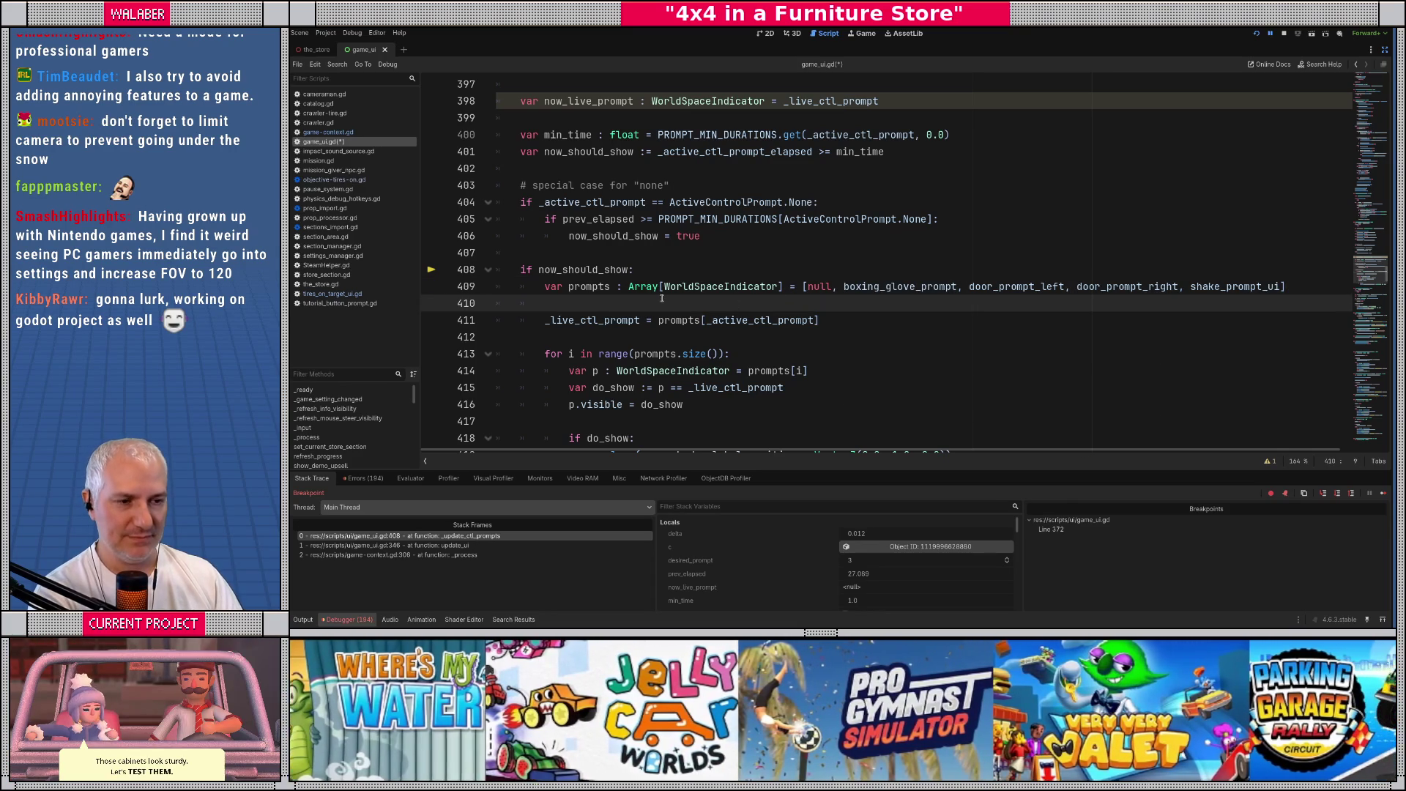
Save game_ui.gd, stop the debug session, and run the project again
key(ctrl+s)
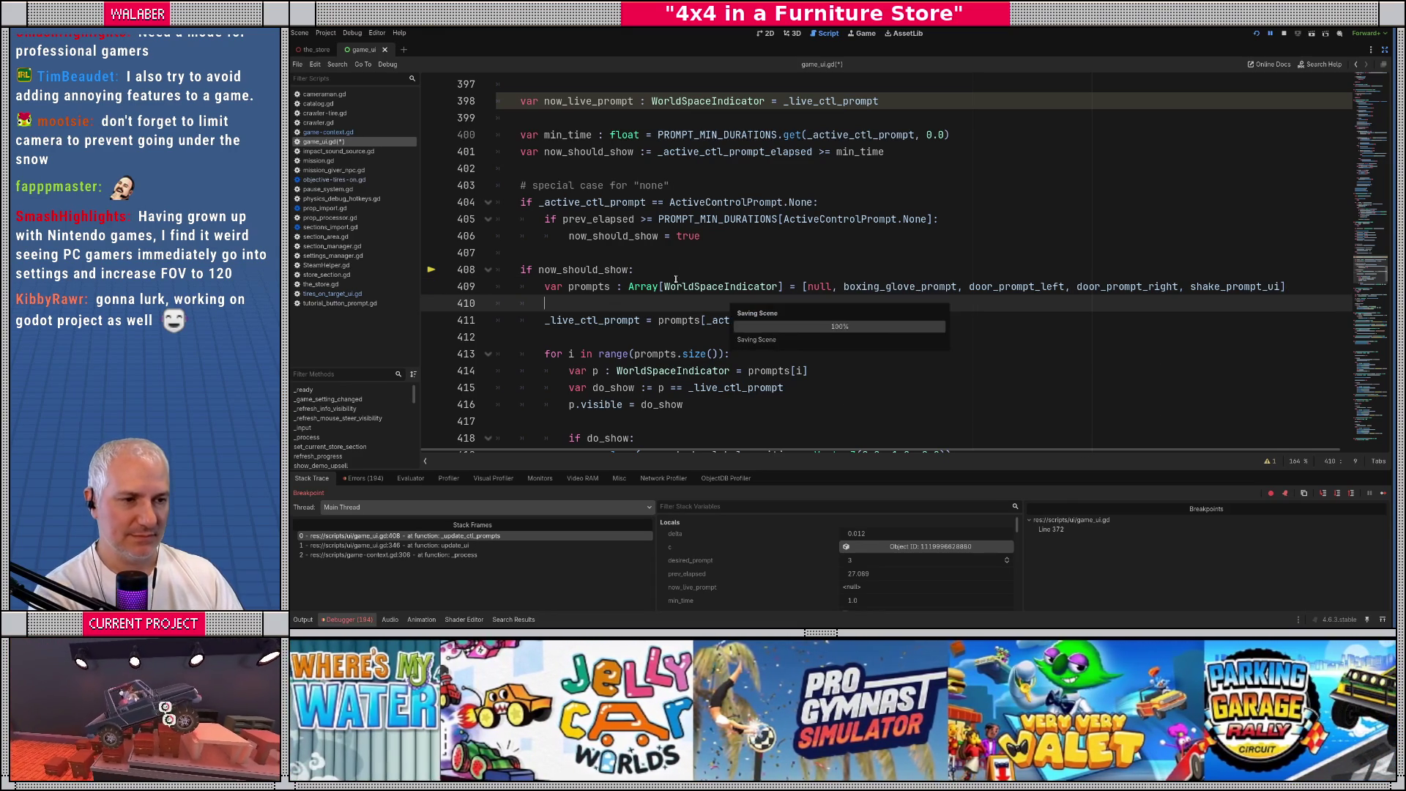
click(684, 262)
key(F8)
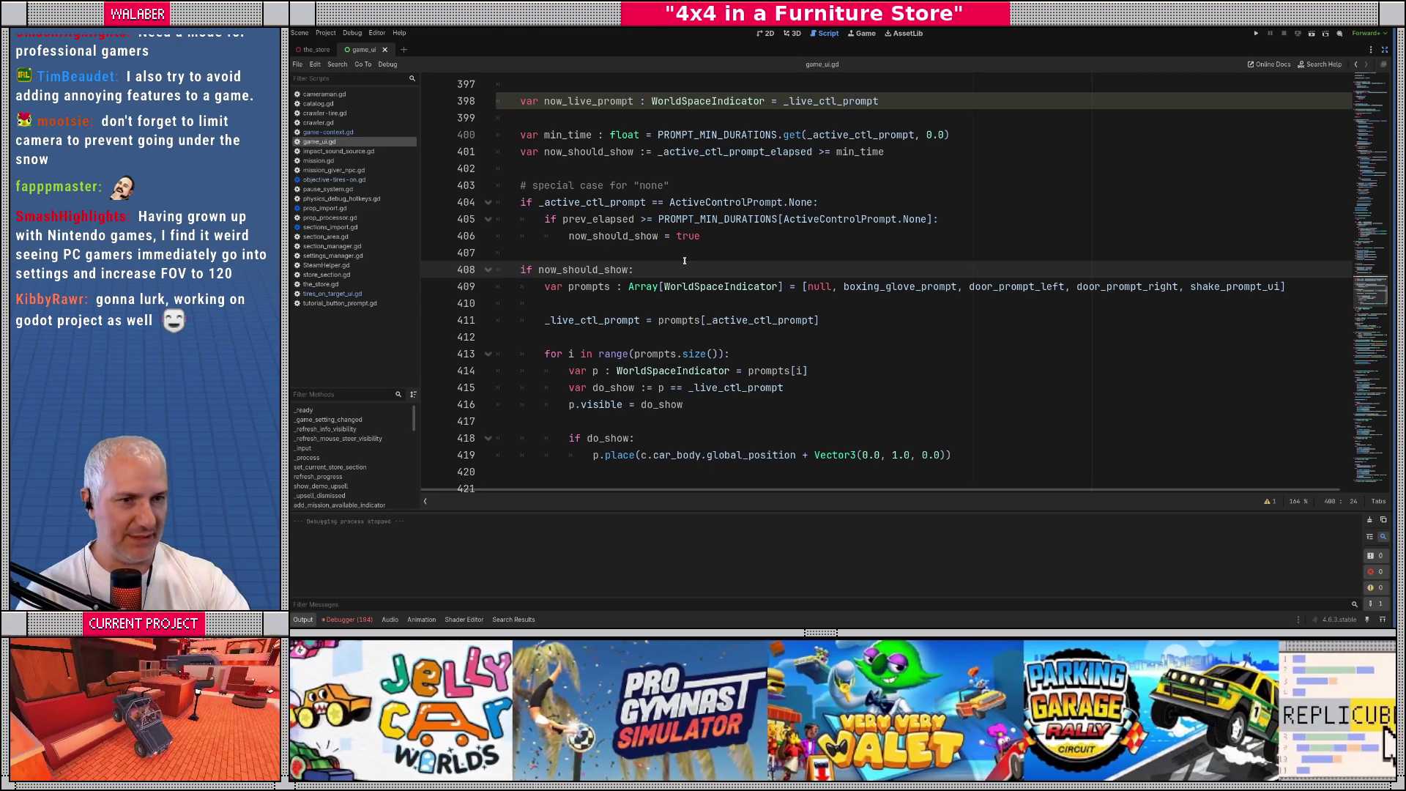
key(F5)
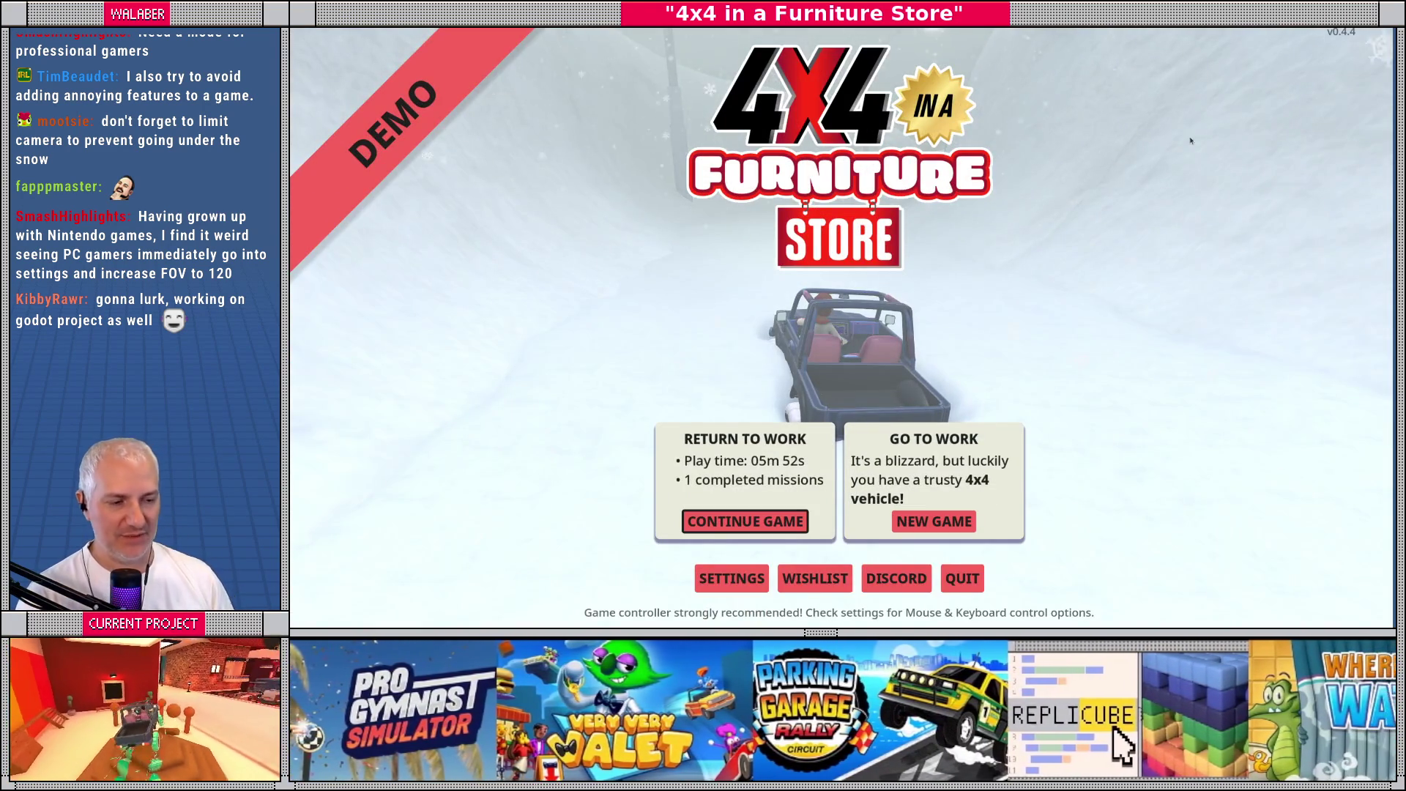
Continue the saved game, then remove the breakpoint on line 372
key(Return)
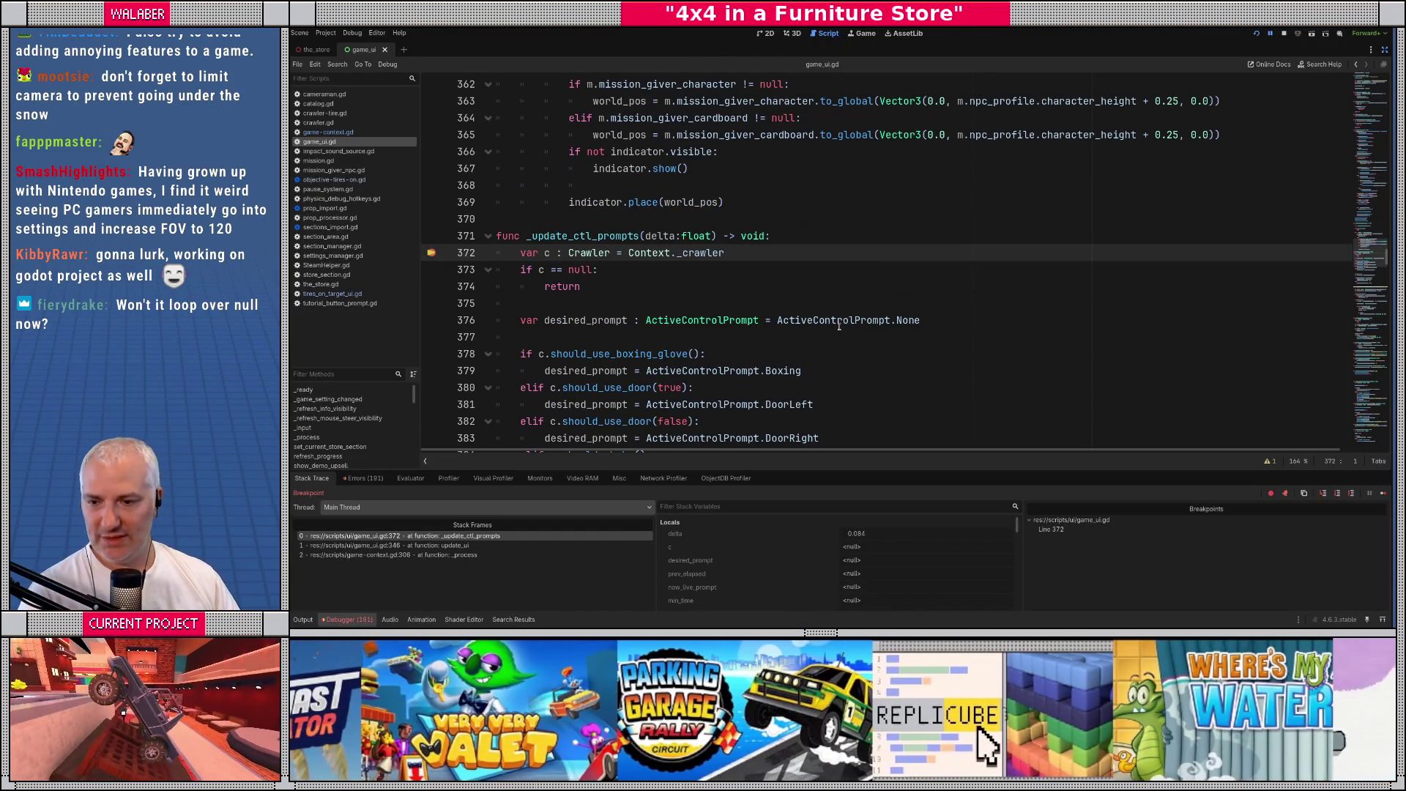
click(431, 253)
scroll(672, 314, down, 9)
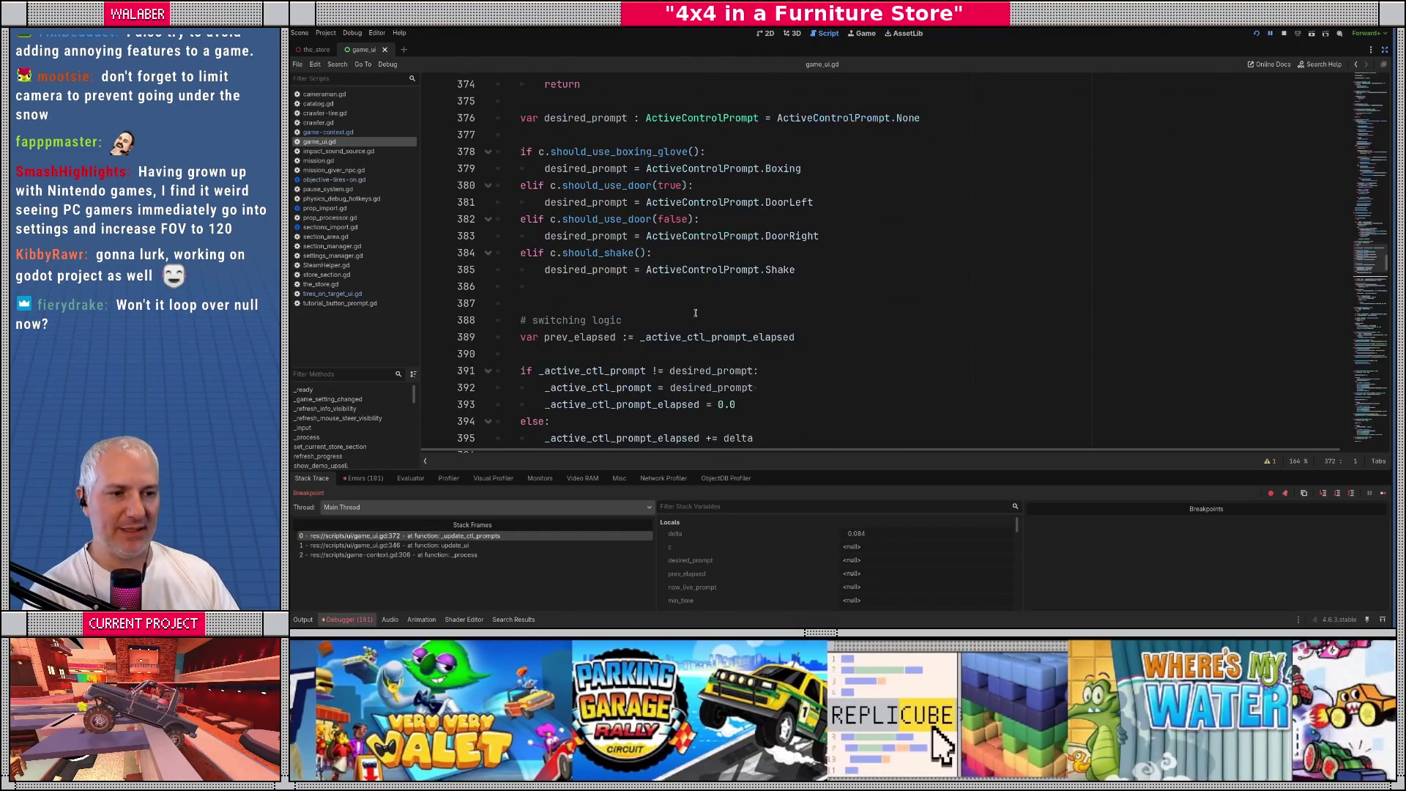
scroll(672, 313, down, 3)
scroll(584, 291, down, 2)
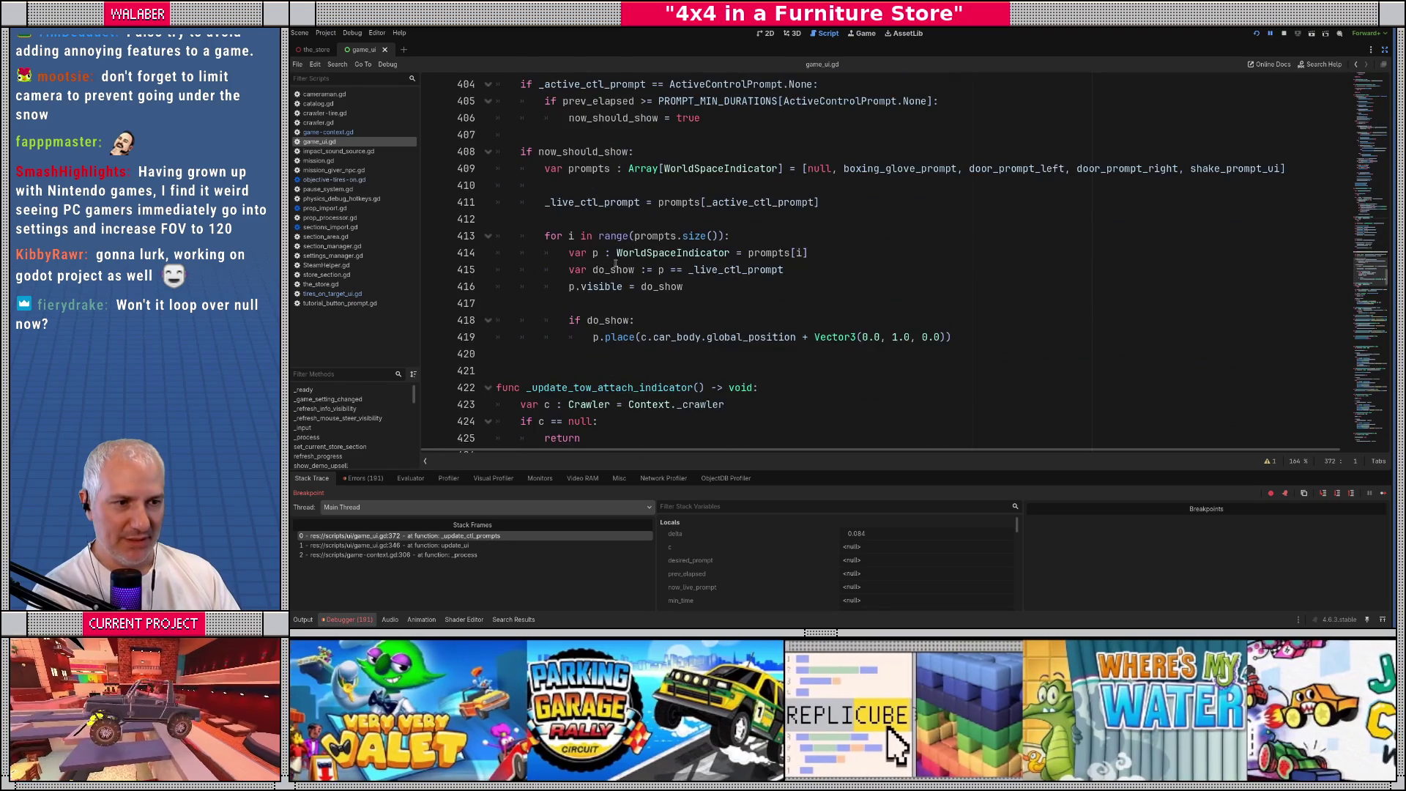
Add 'if i == 0: continue' at the top of the prompts loop and save the script
click(826, 252)
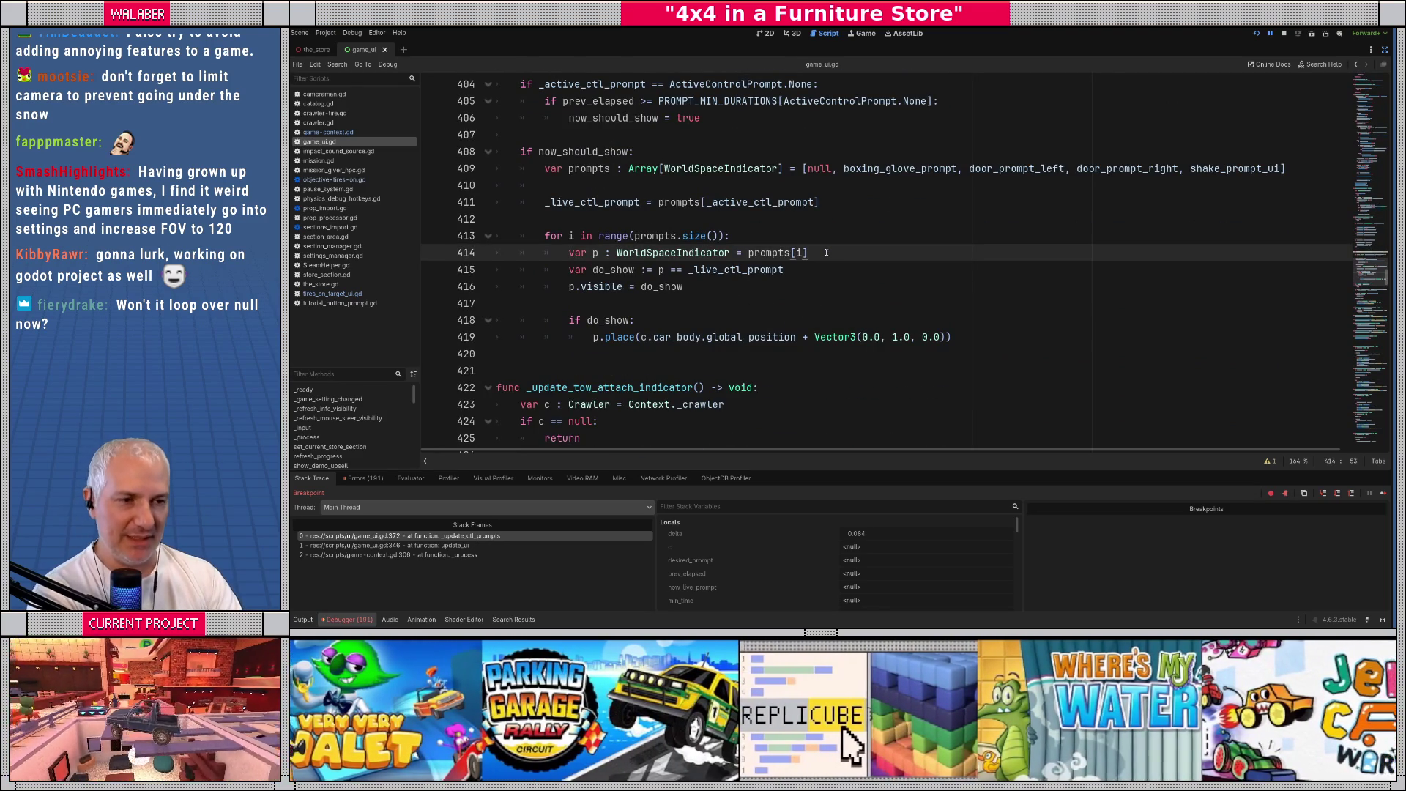
key(ctrl+shift+Return)
text(if i )
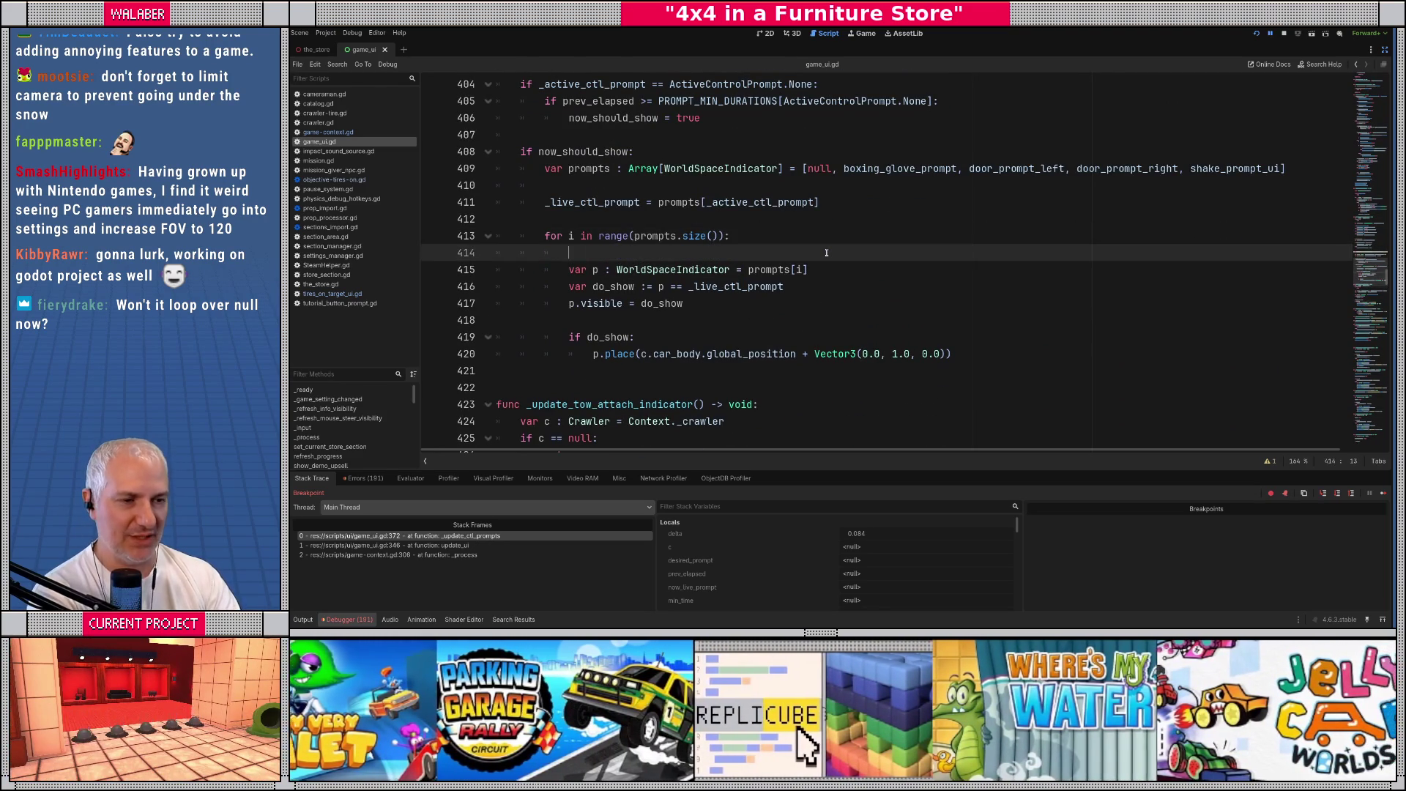
text(== 09)
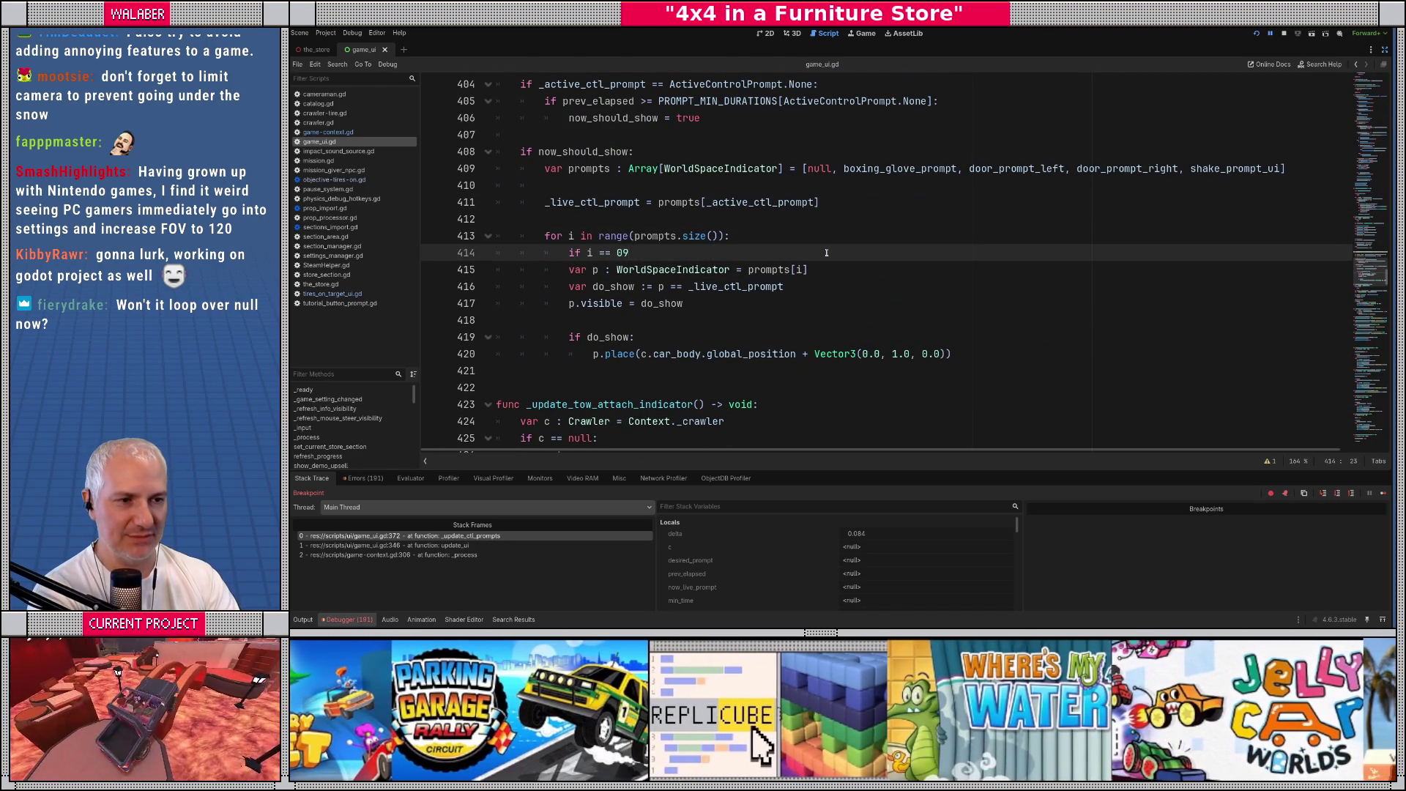
key(BackSpace)
text(:)
key(Return)
text(continue)
key(Return)
key(ctrl+s)
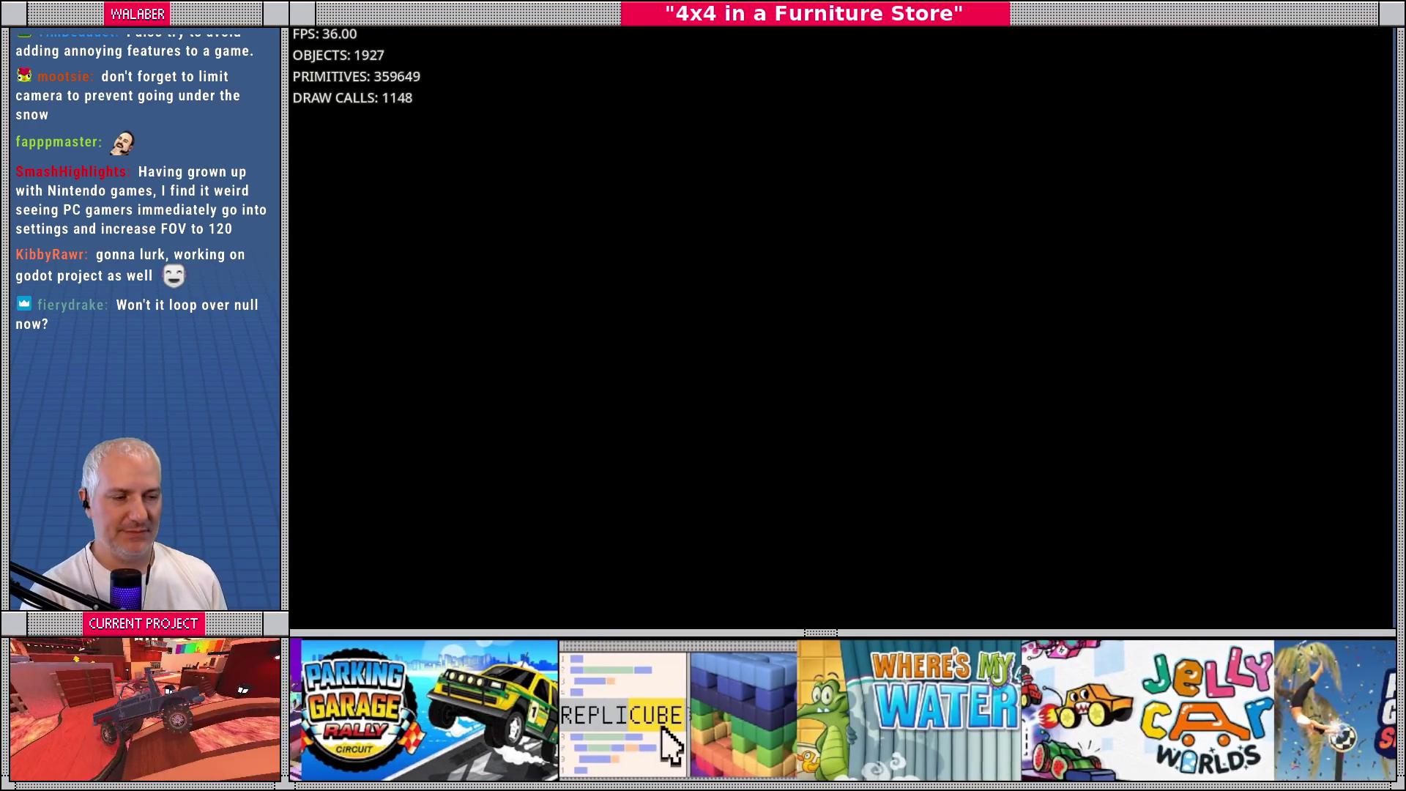
Close the running game, check the debugger's error list, and run the project again
key(F8)
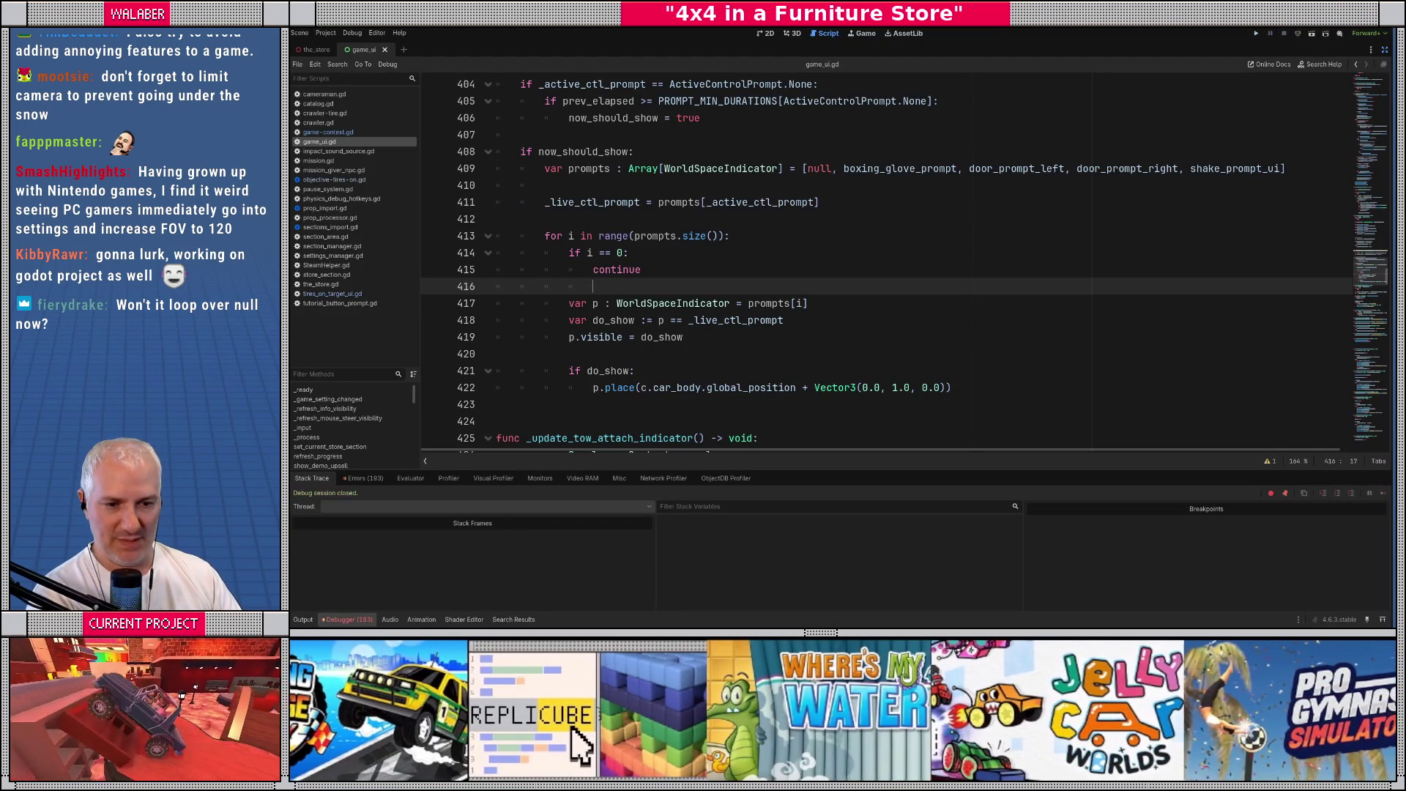
click(365, 478)
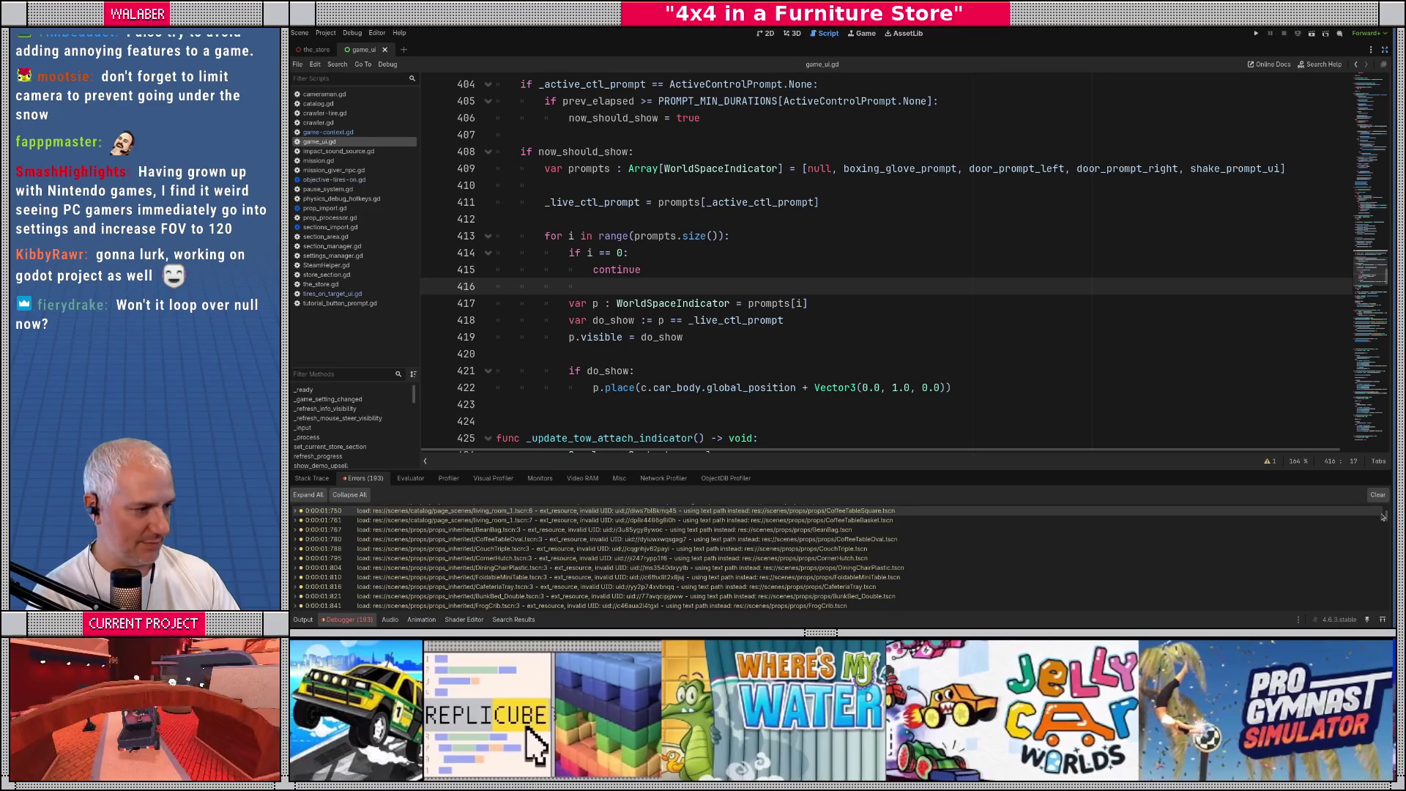
drag(1386, 517, 1386, 608)
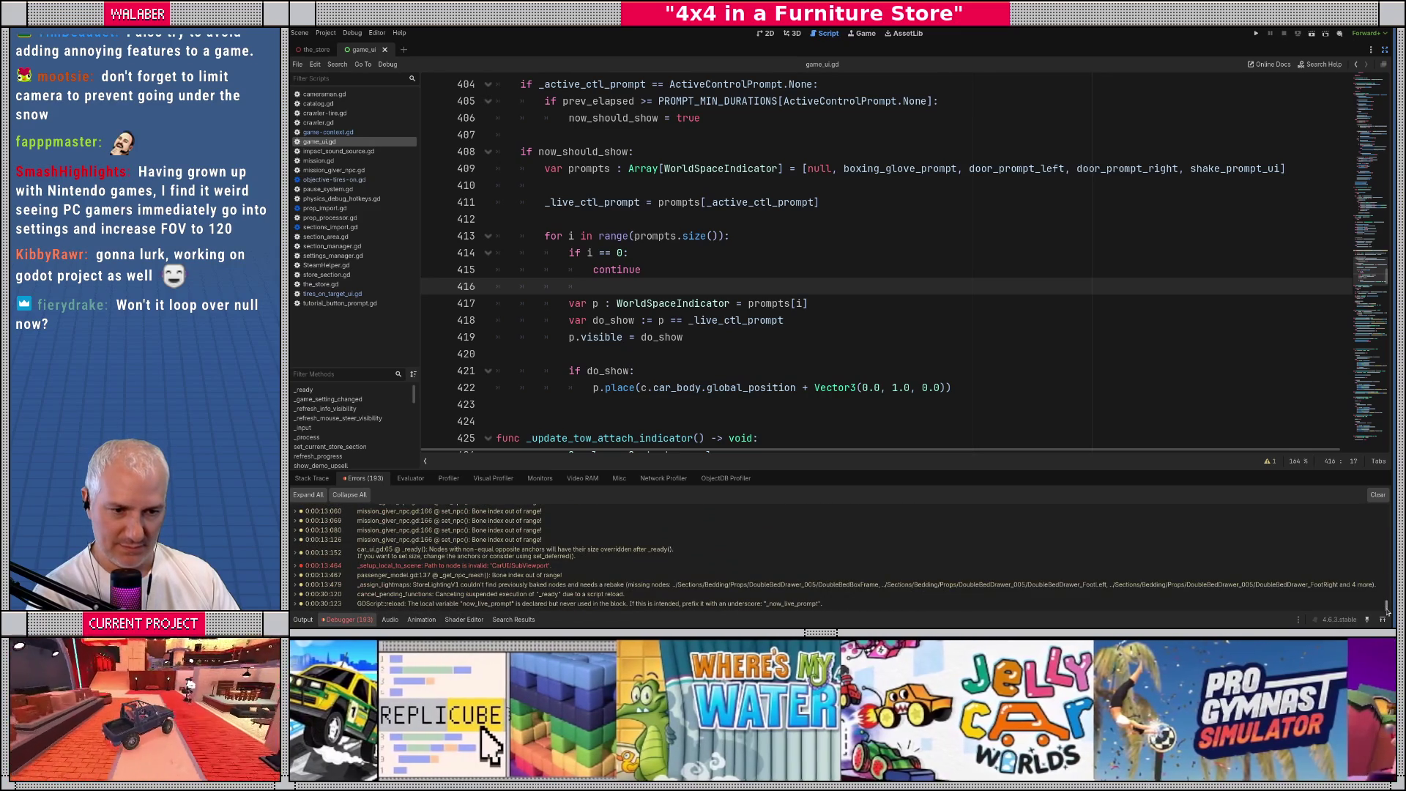
scroll(965, 549, up, 2)
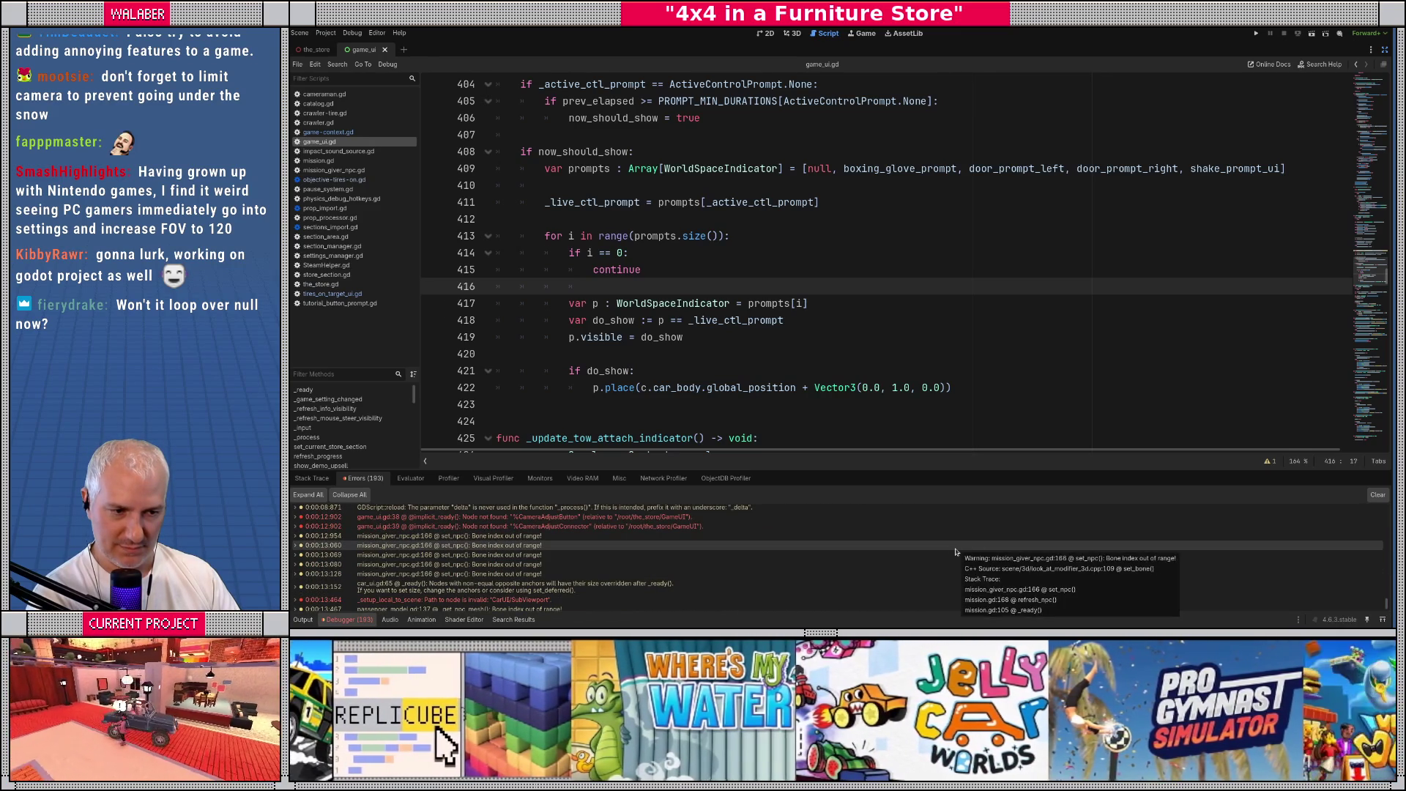
click(761, 303)
key(F5)
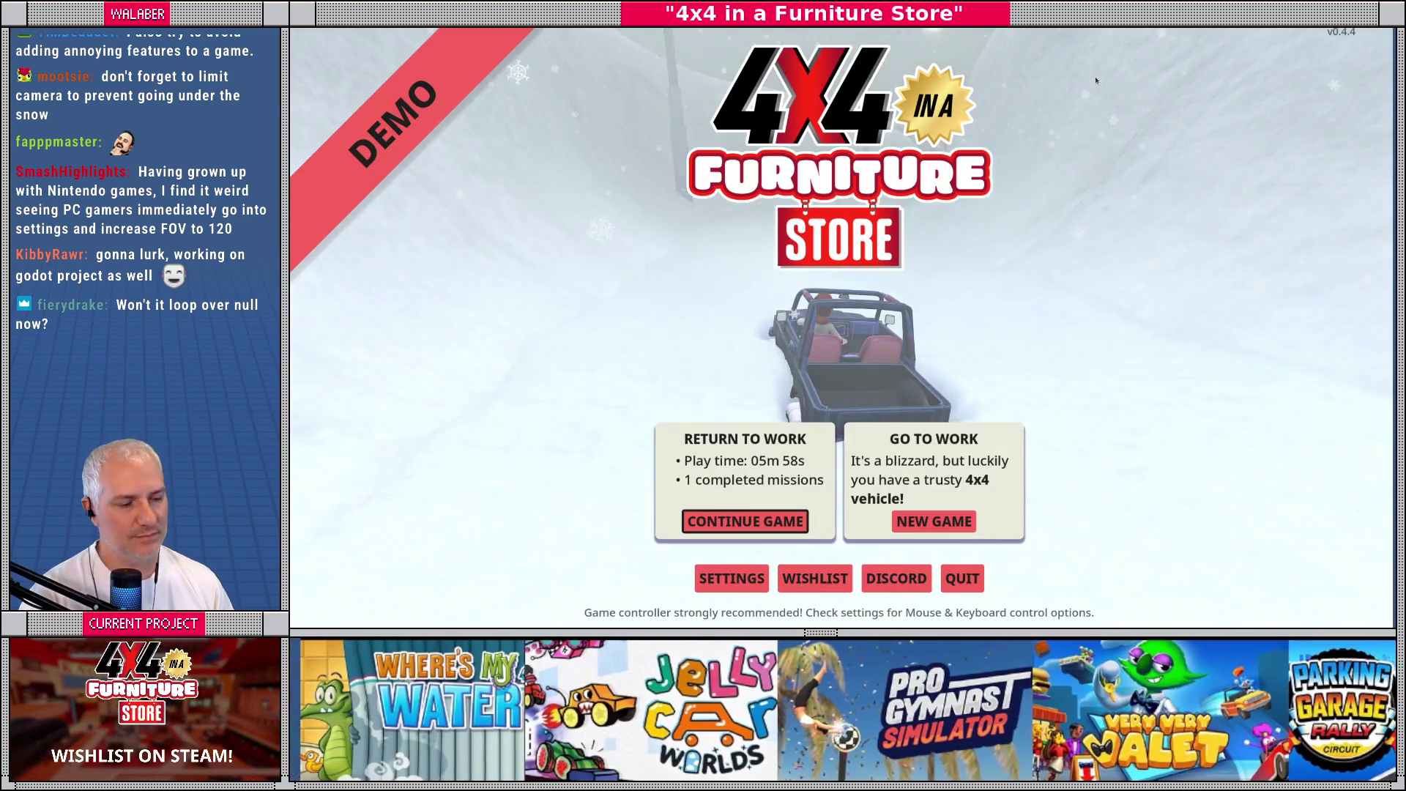
Continue the saved game, drive into the showroom under the ceiling lamp, then stop the game
key(Return)
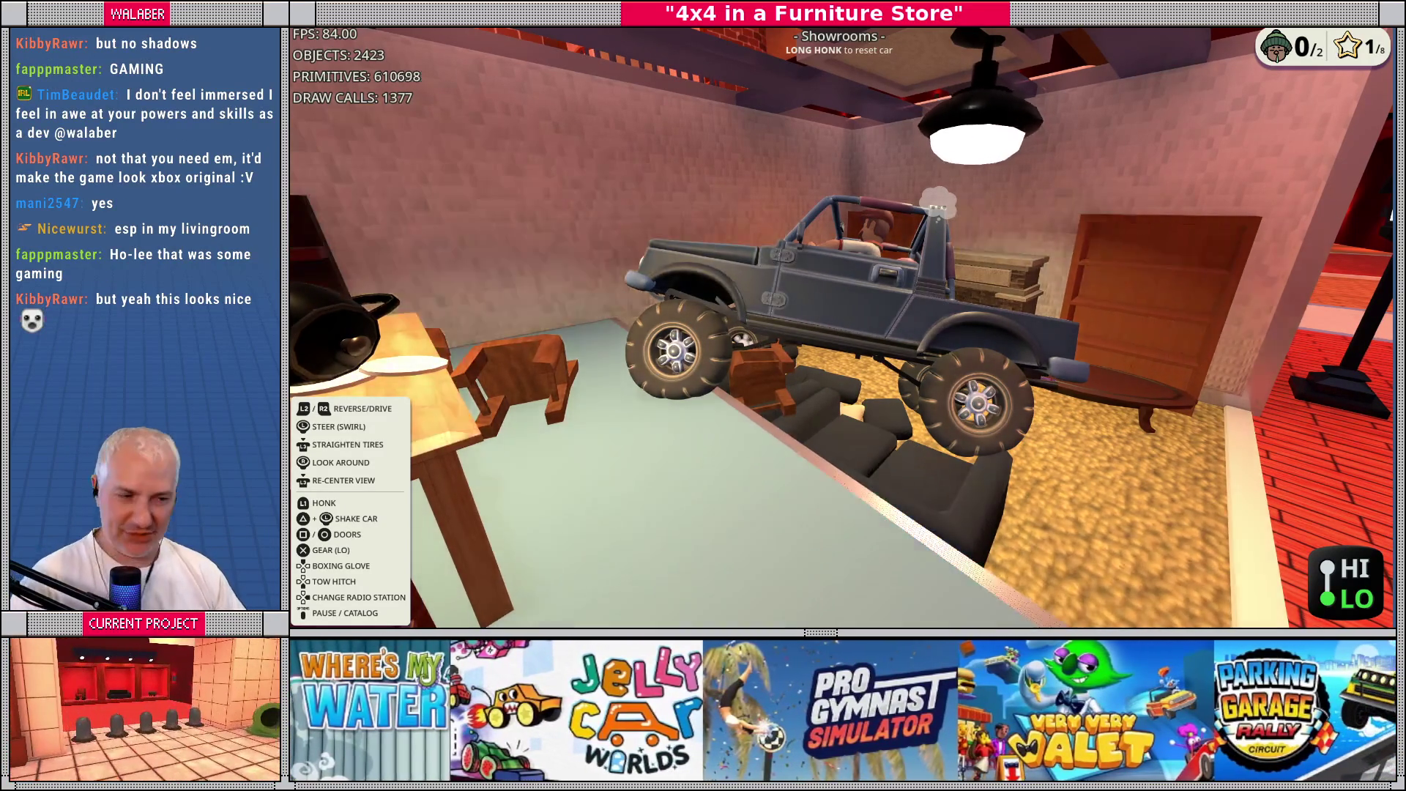
key(F8)
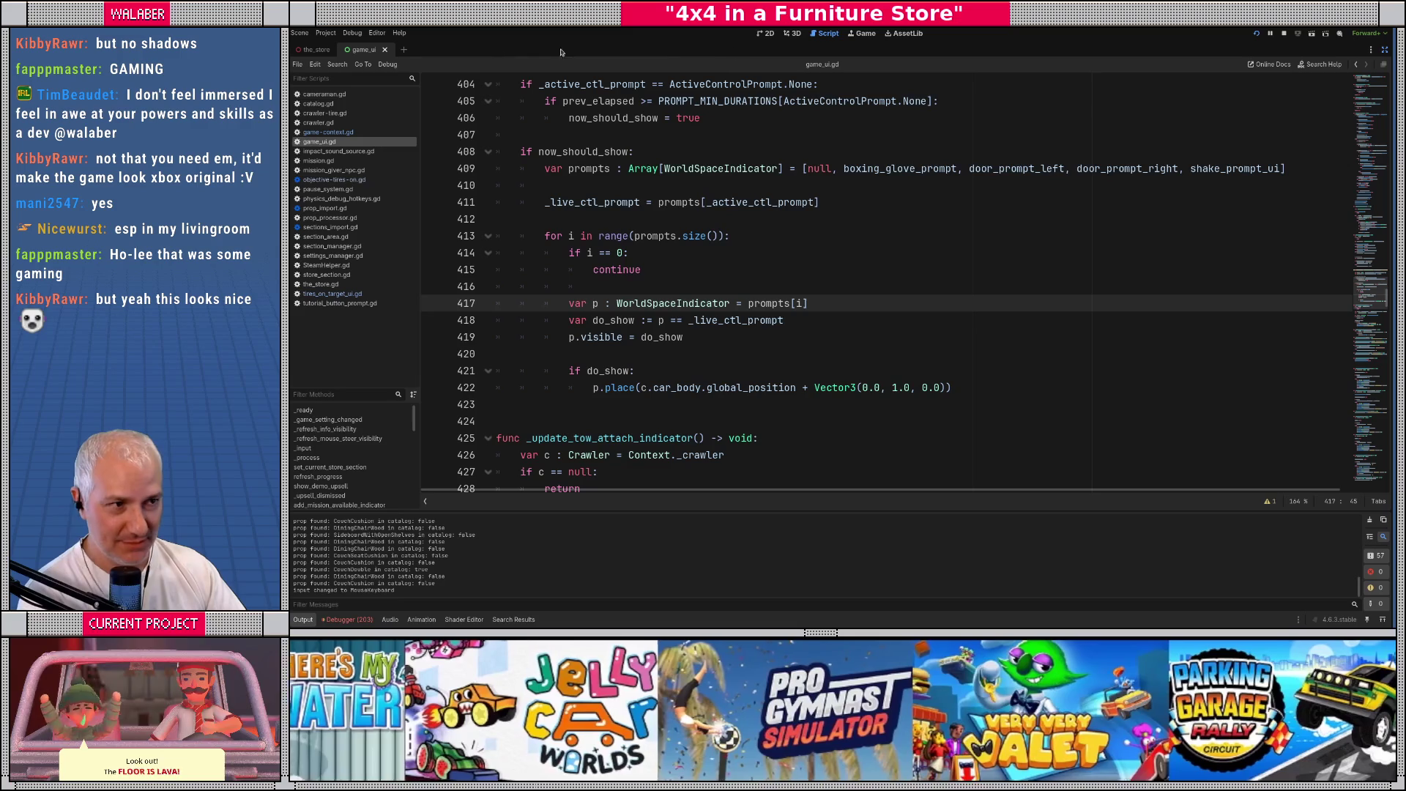
Fly the 3D view to the living-room set, open the CeilingLightLarge scene, and select its SpotLight3D
click(790, 35)
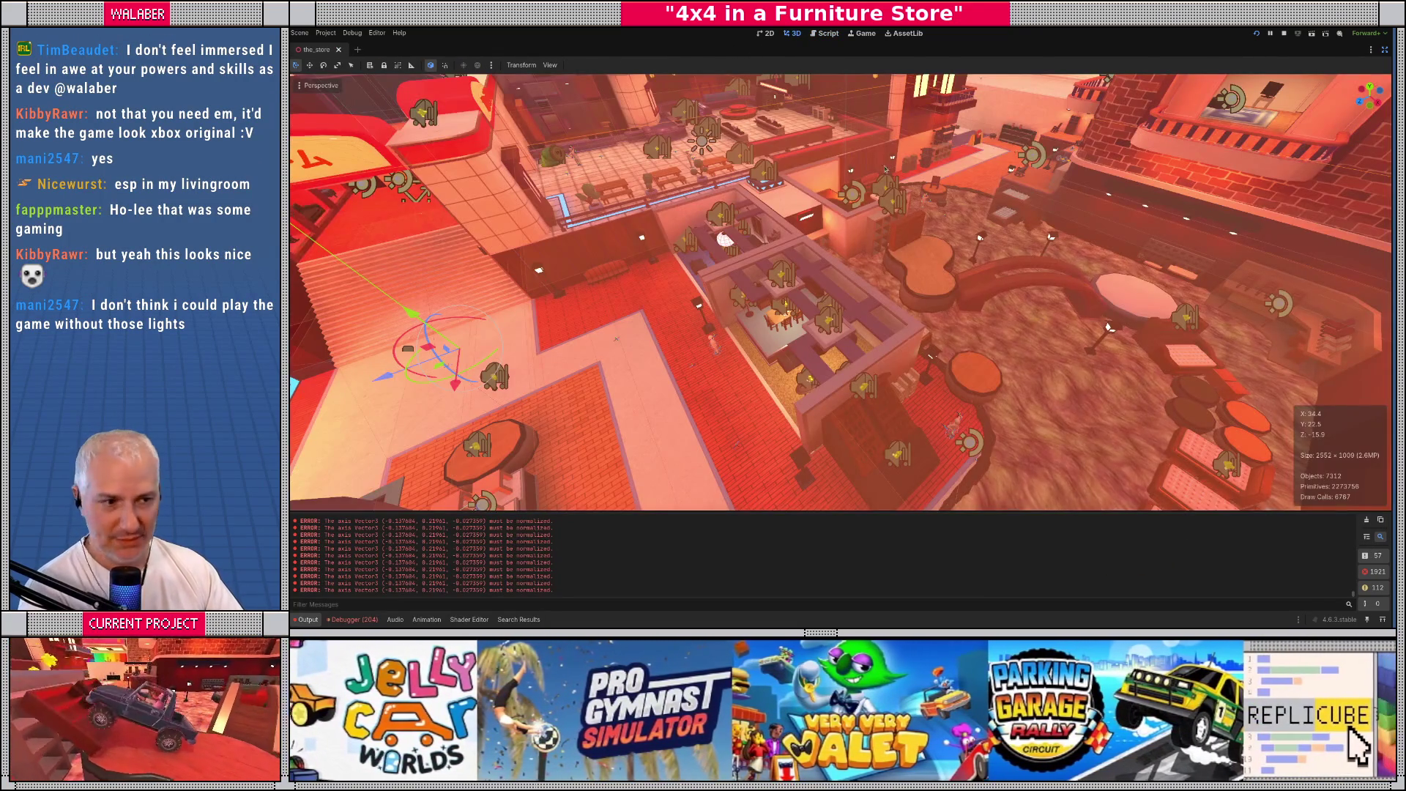
scroll(750, 145, up, 5)
key(w)
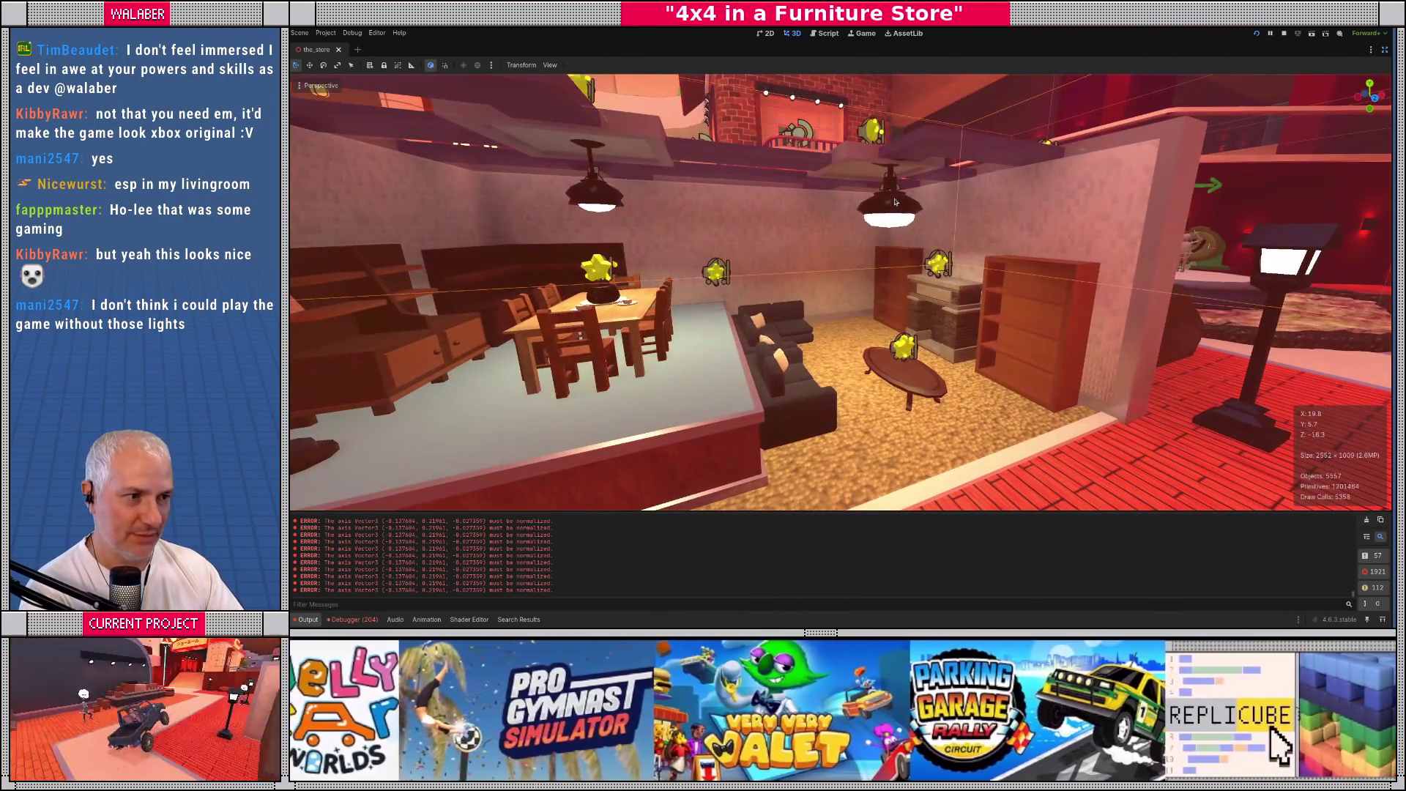
click(888, 201)
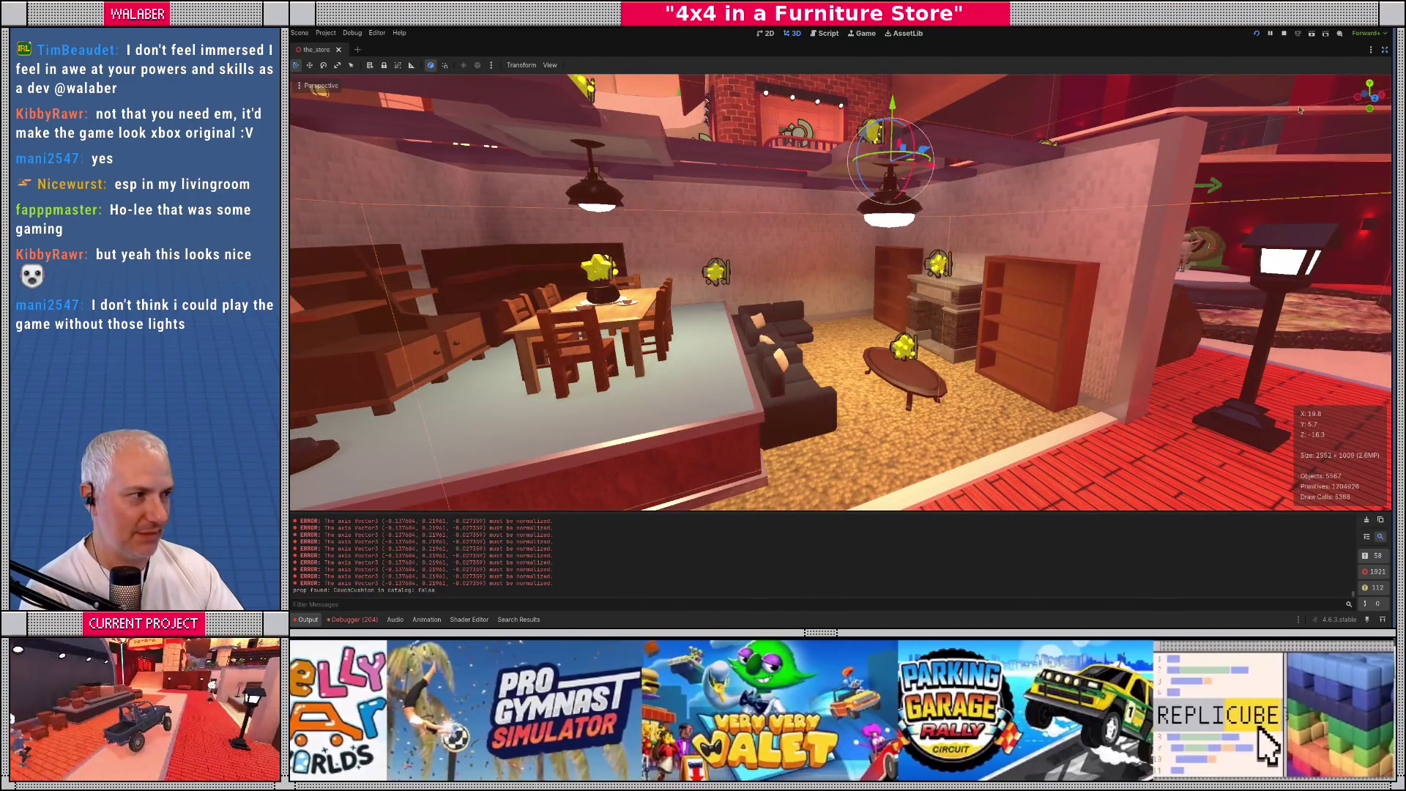
click(1384, 49)
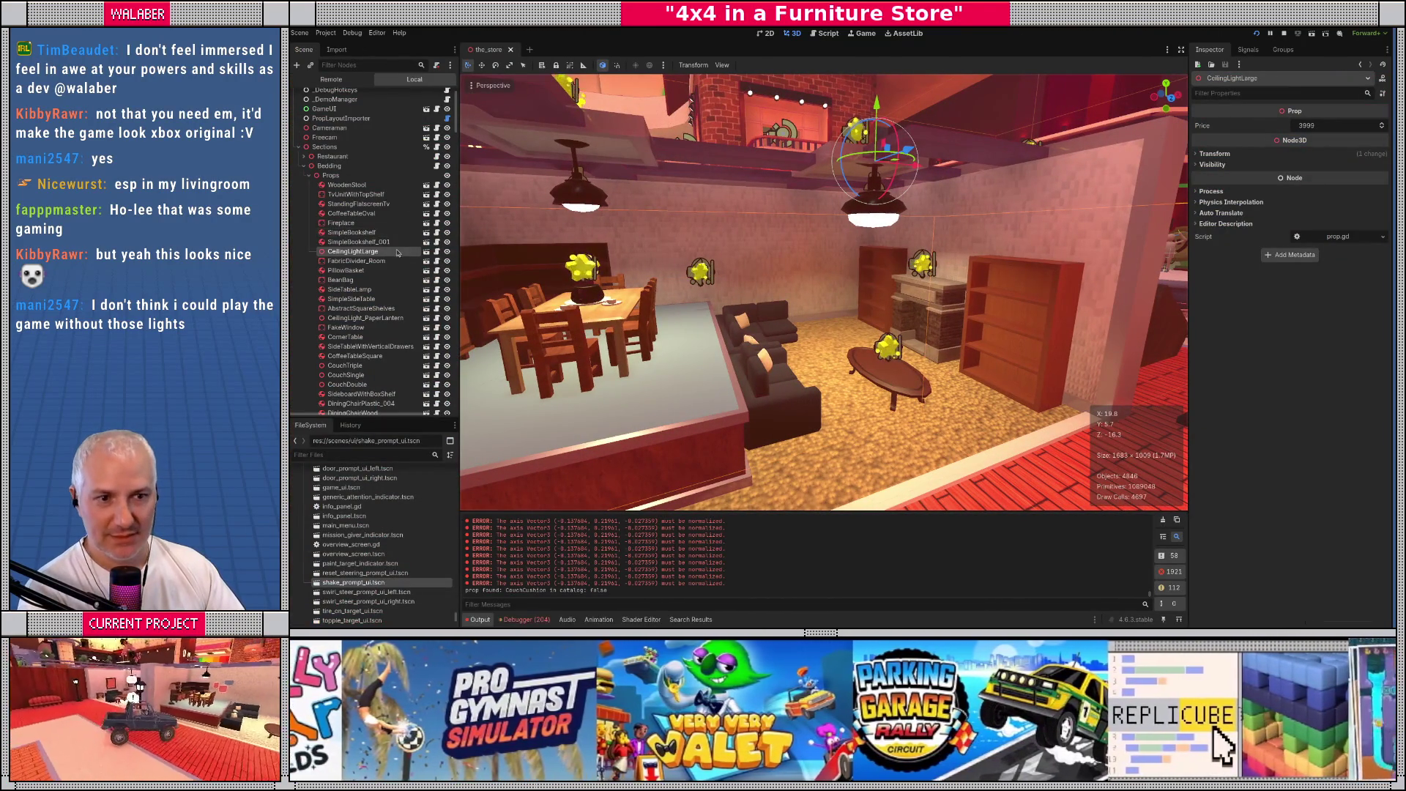
click(427, 251)
click(335, 145)
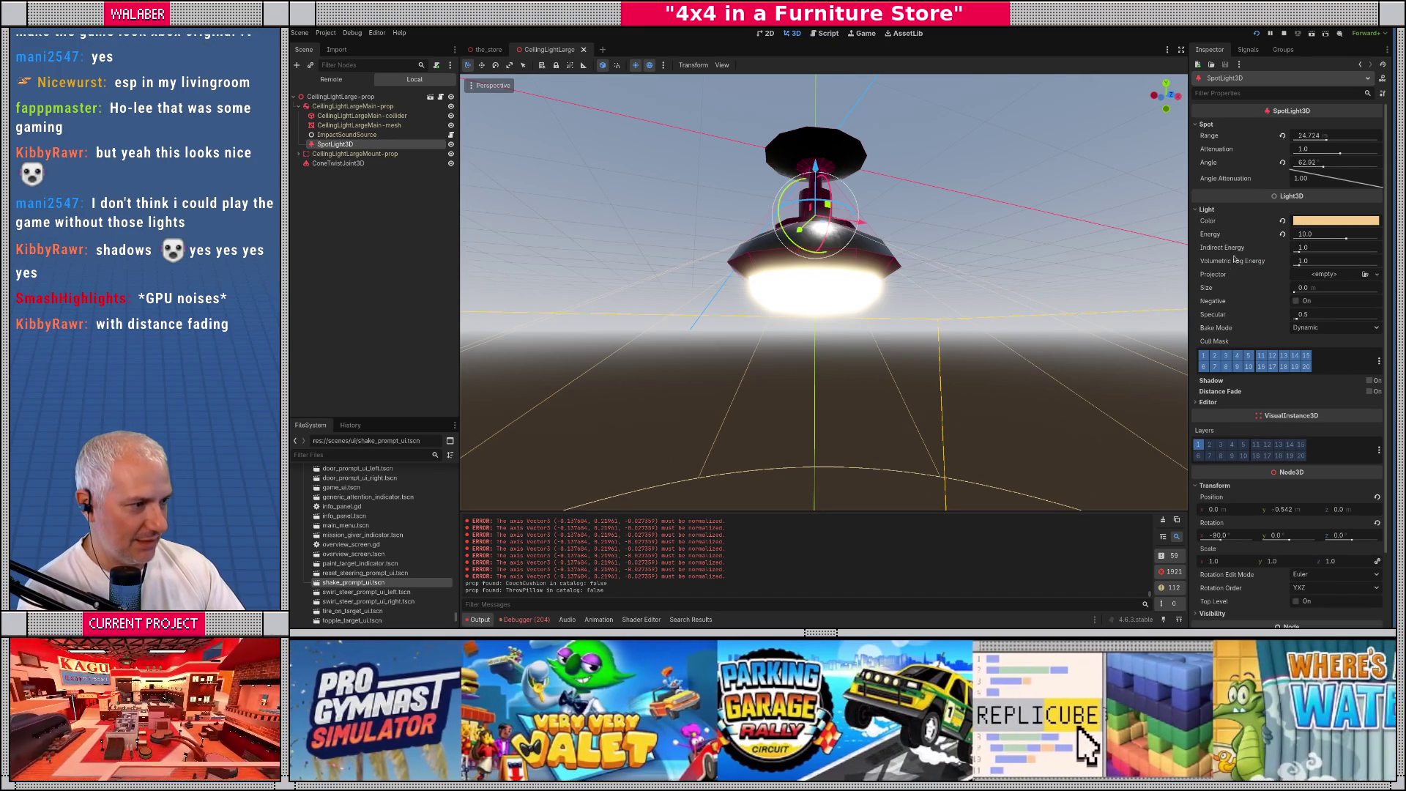
click(1369, 381)
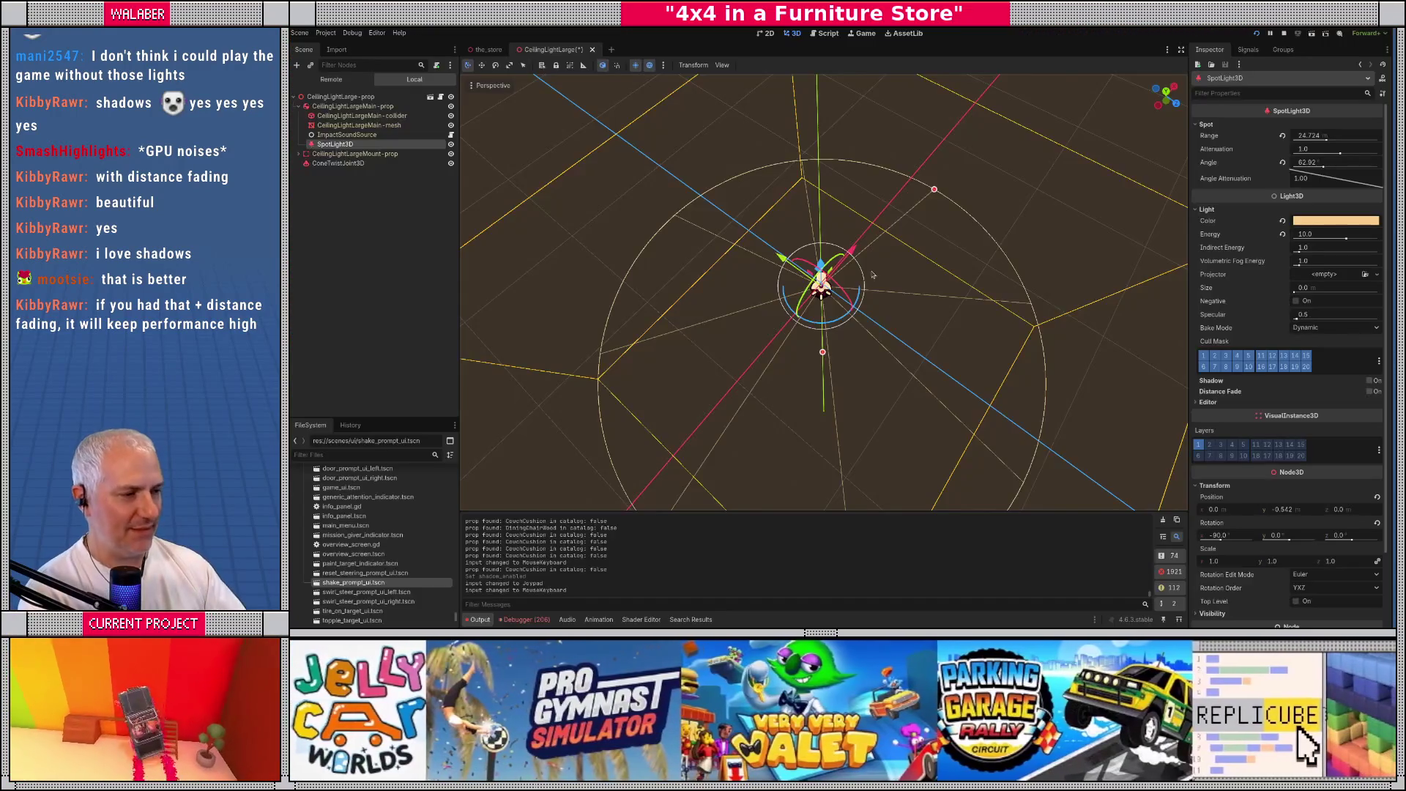
mouse_move(1221, 393)
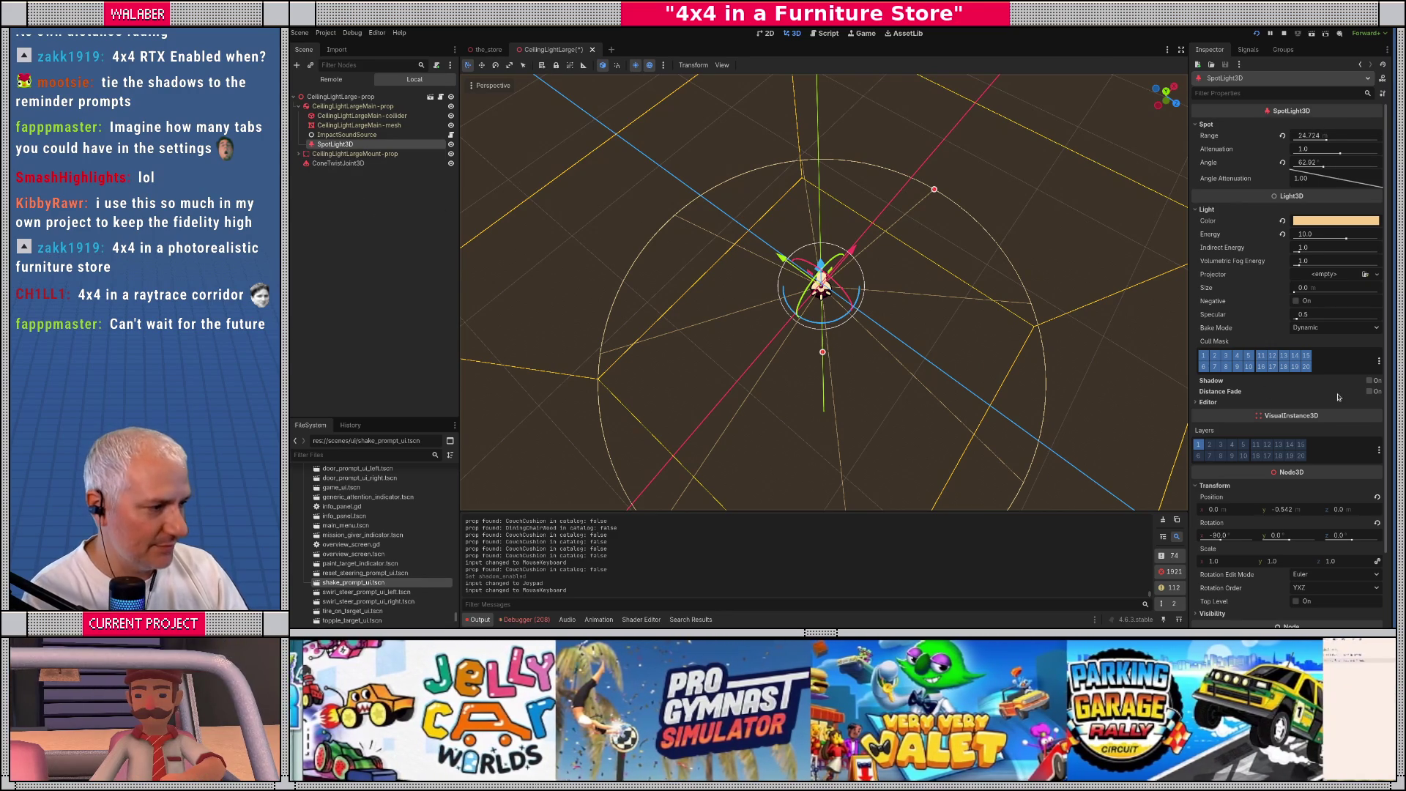
click(1368, 381)
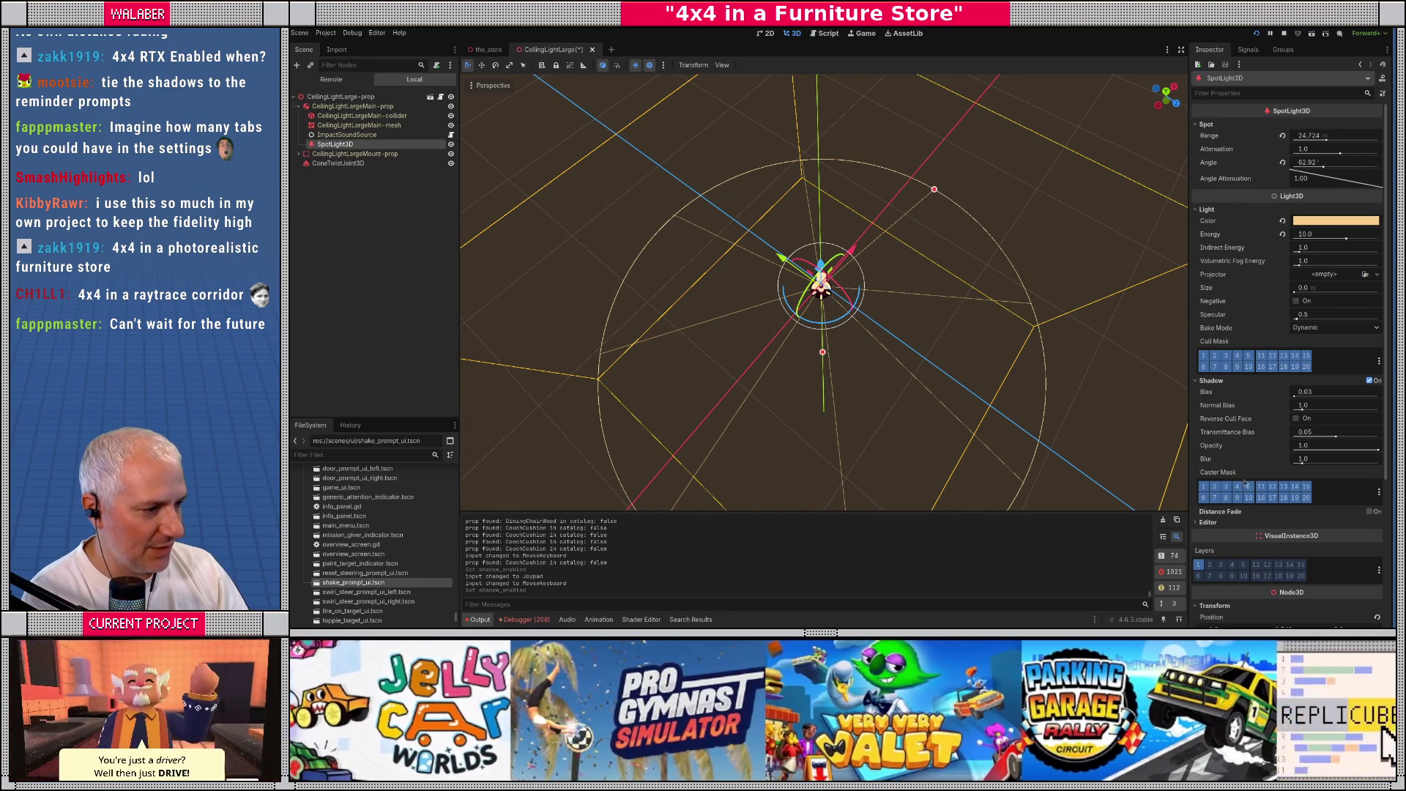
Enable distance fade on CeilingLightLarge's SpotLight3D (begin 40, shadow 50, length 10) and save the scene
scroll(1244, 477, down, 2)
click(1369, 447)
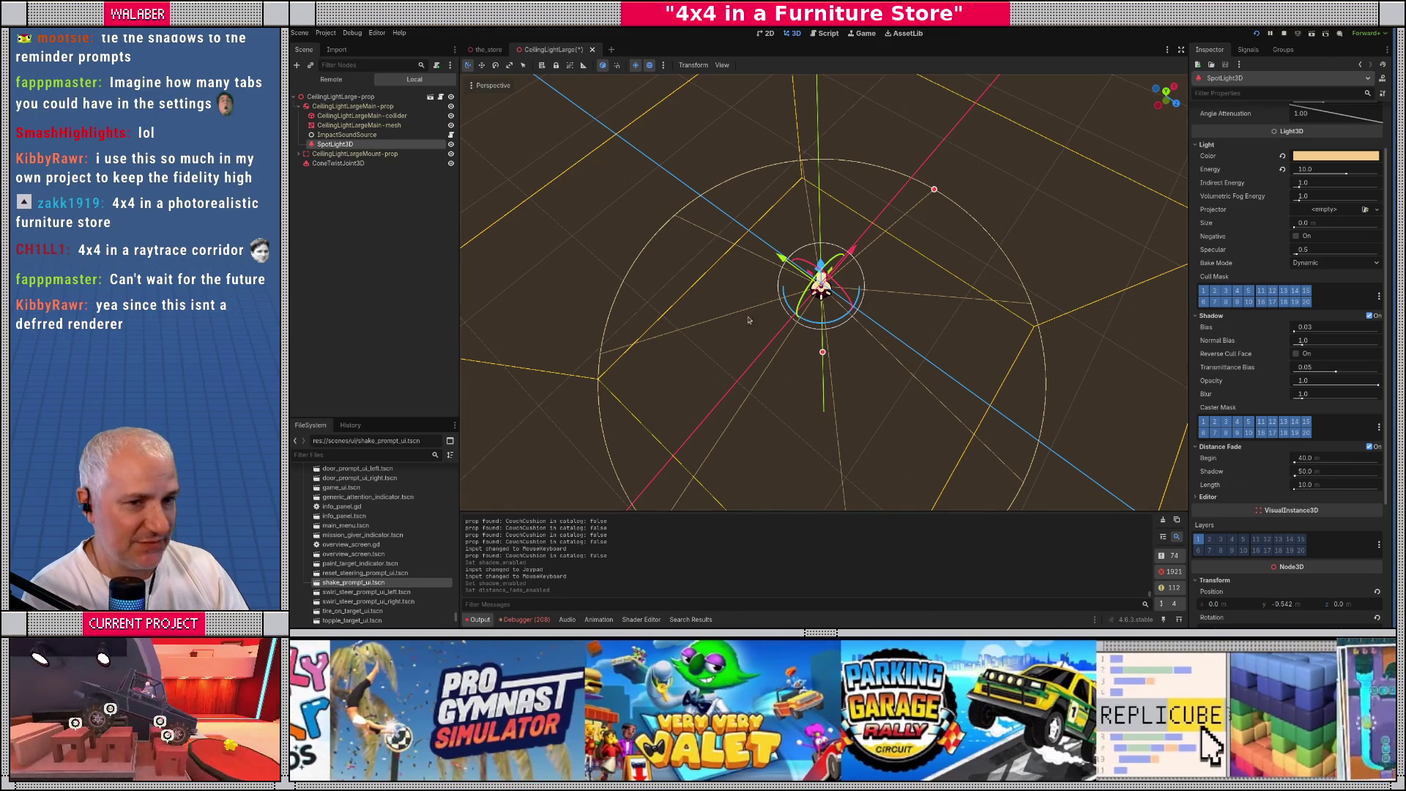
key(ctrl+s)
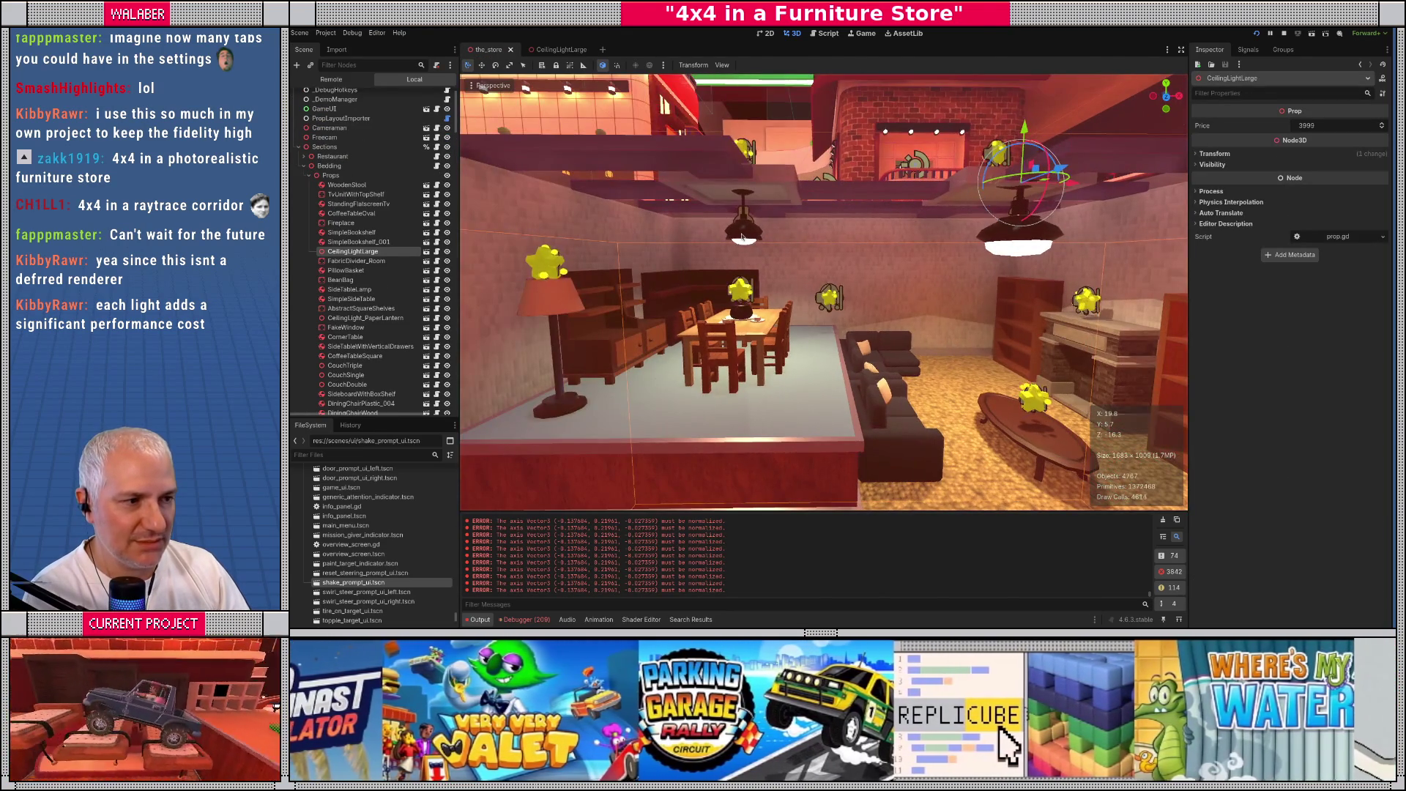
Open the CeilingLightMedium scene from the store and select its SpotLight3D
click(742, 237)
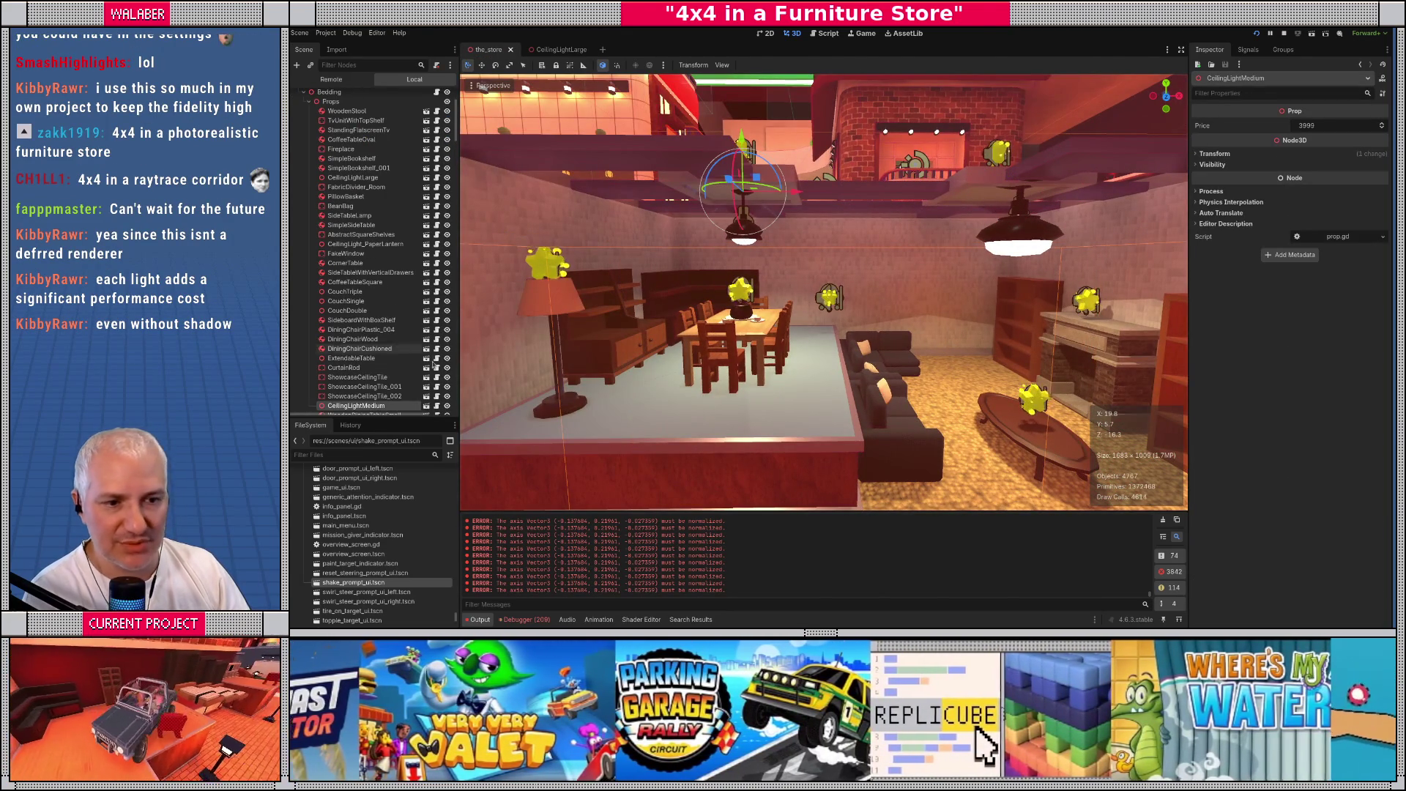
click(426, 406)
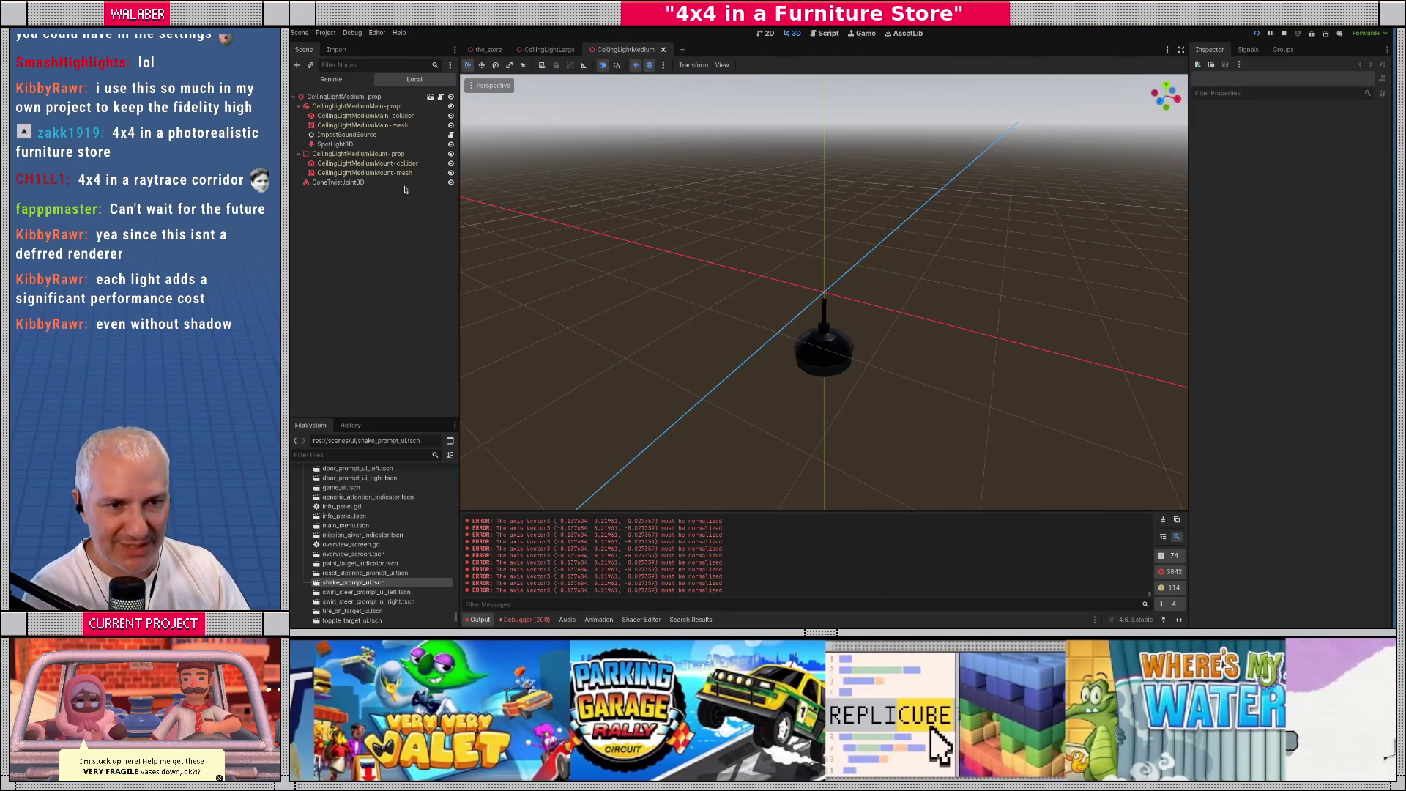
click(335, 144)
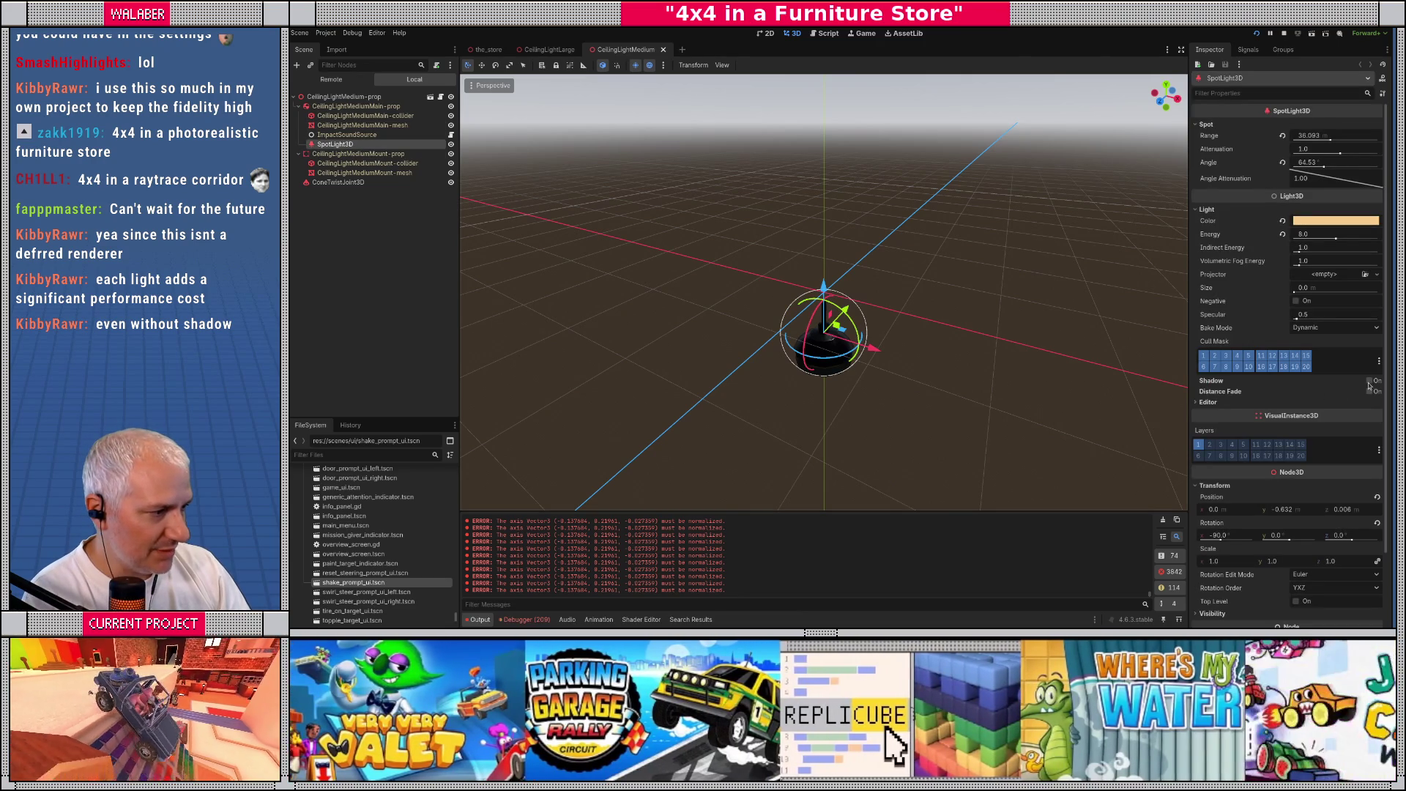
Turn on Shadow and Distance Fade for the medium SpotLight3D and save the scene
click(1367, 381)
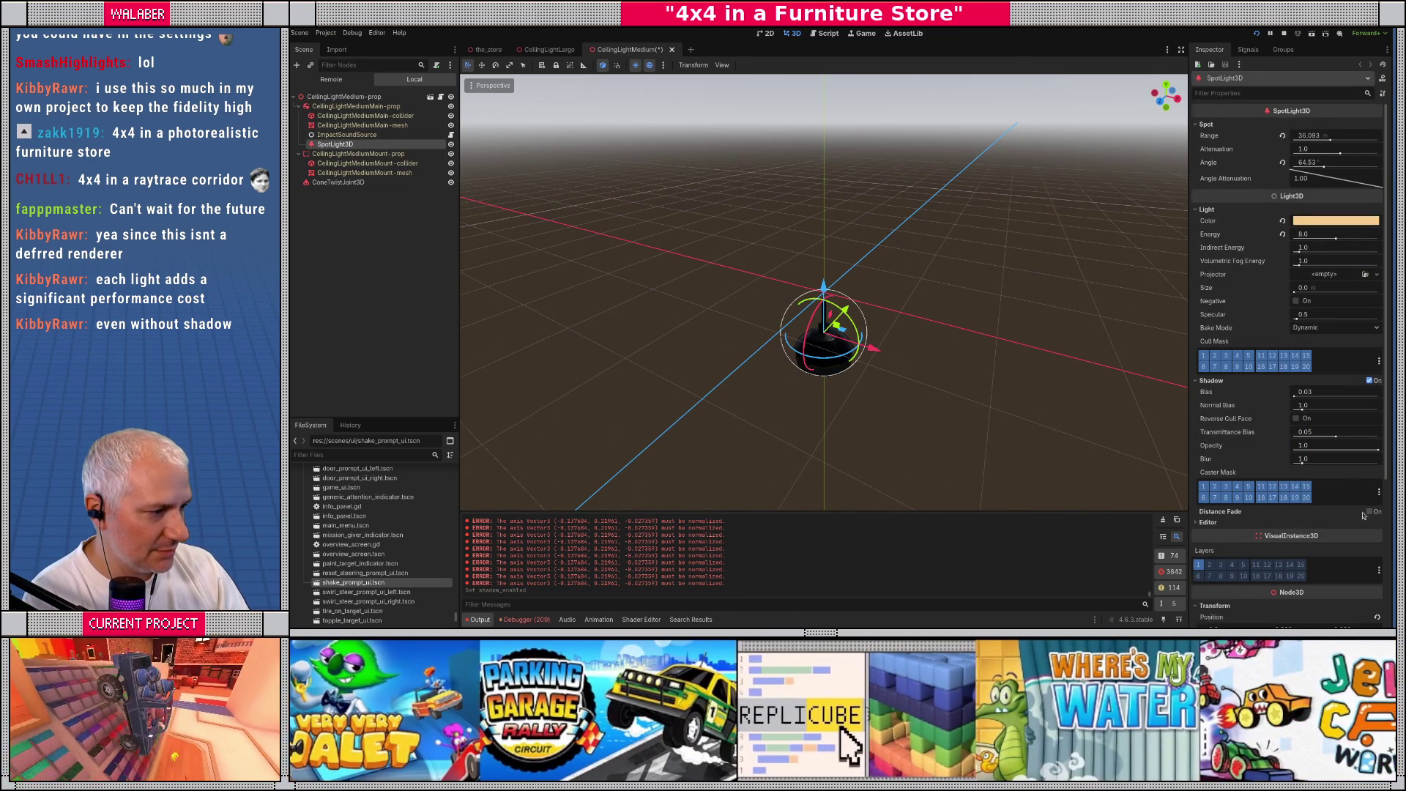
click(1367, 512)
scroll(1286, 476, down, 3)
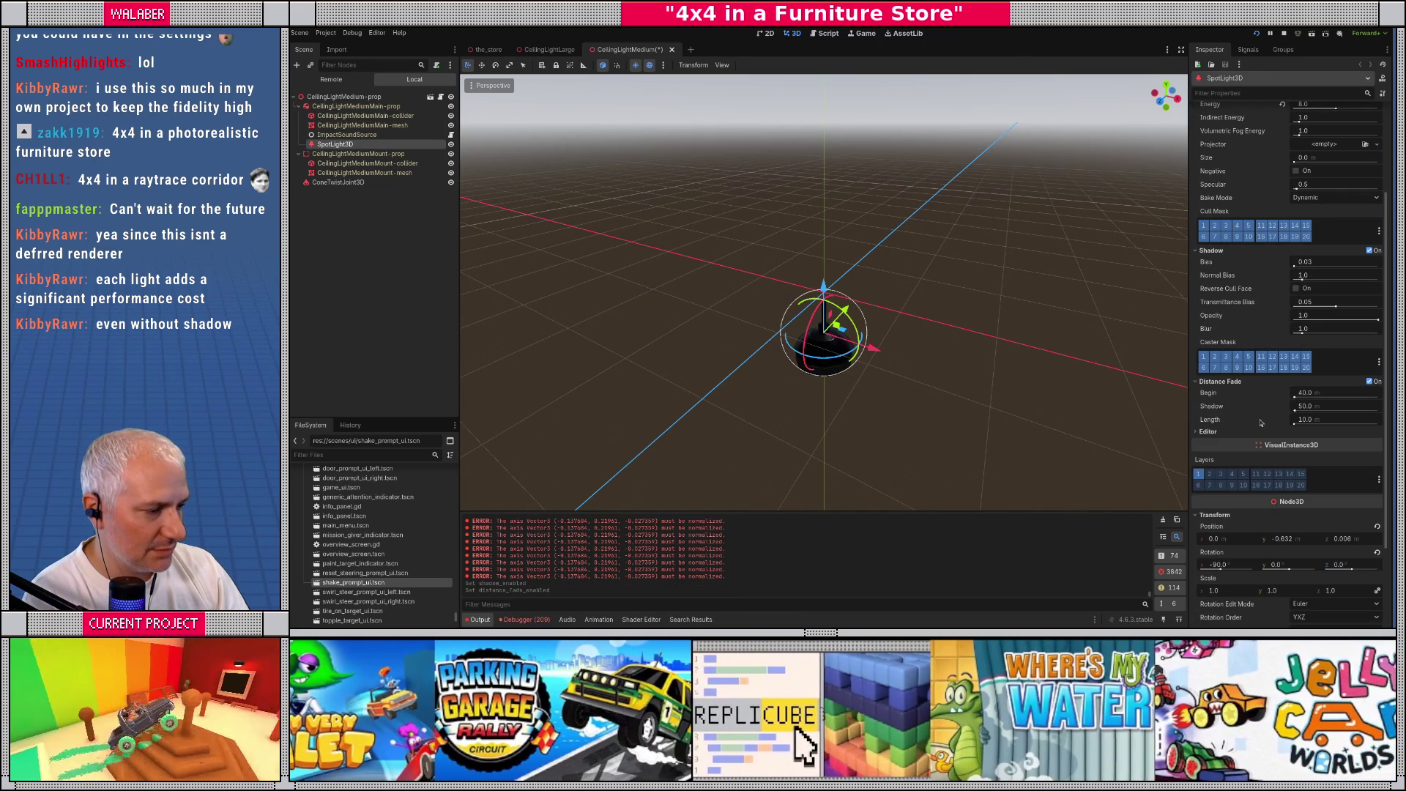
click(399, 264)
key(ctrl+s)
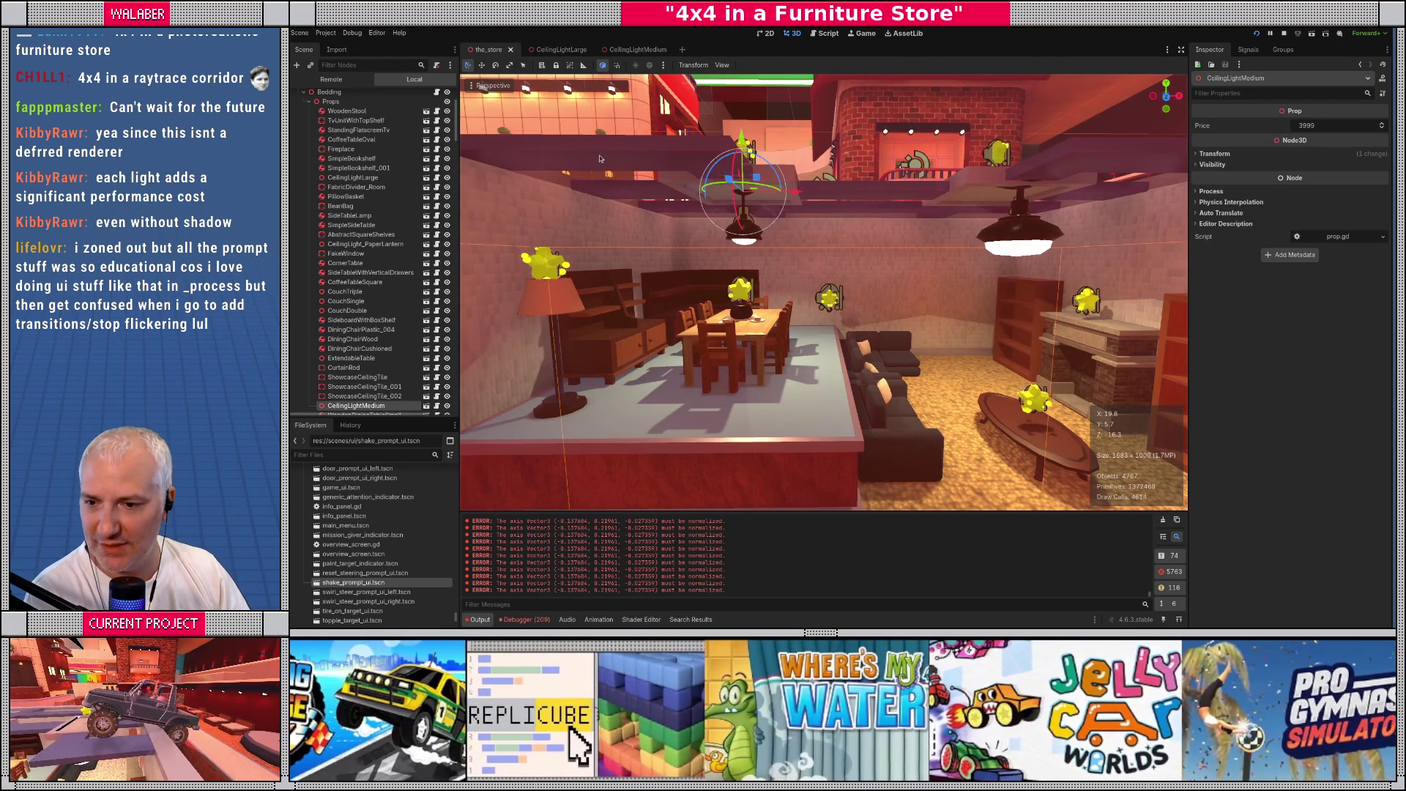
Open the CeilingLight_PaperLantern scene and select its OmniLight3D
key(f)
click(598, 300)
key(f)
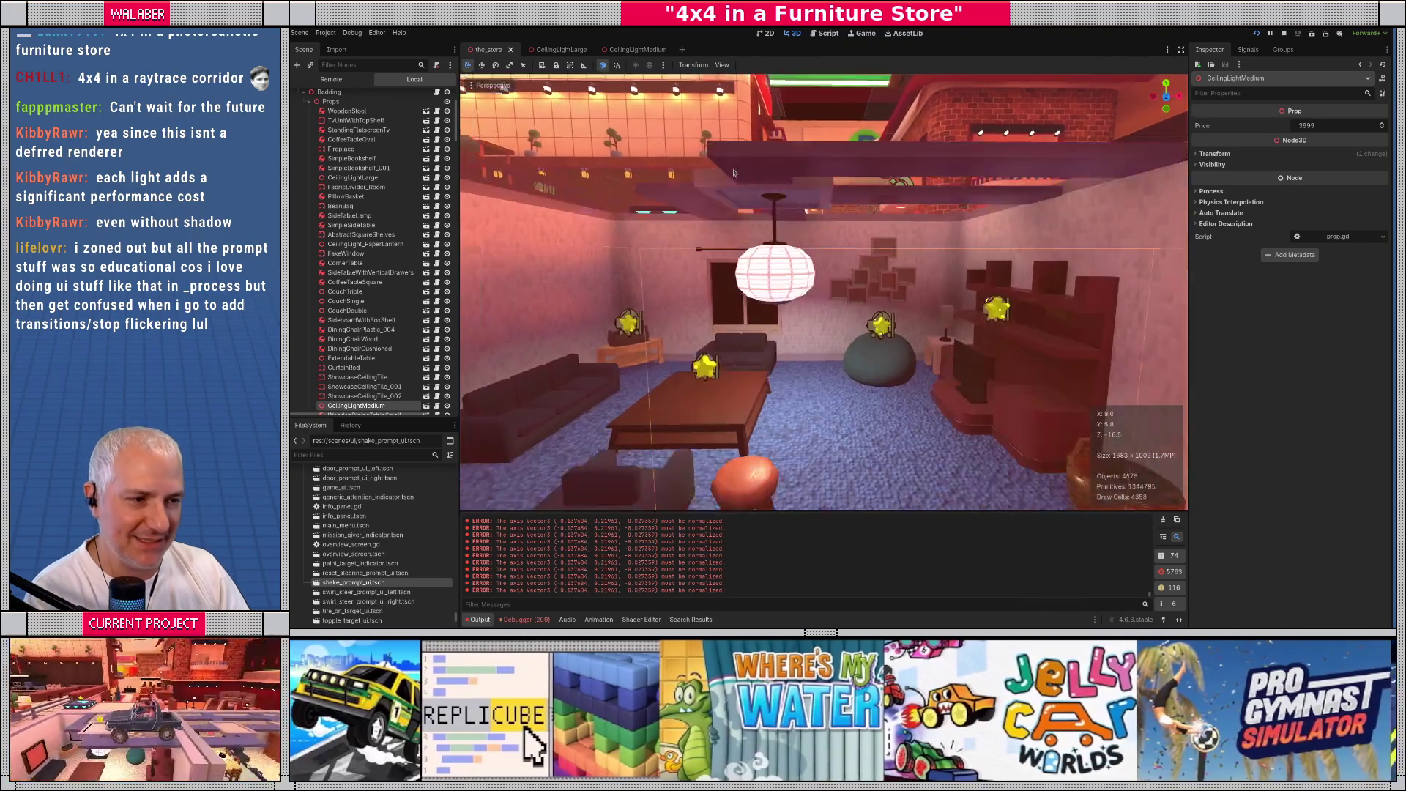
click(426, 244)
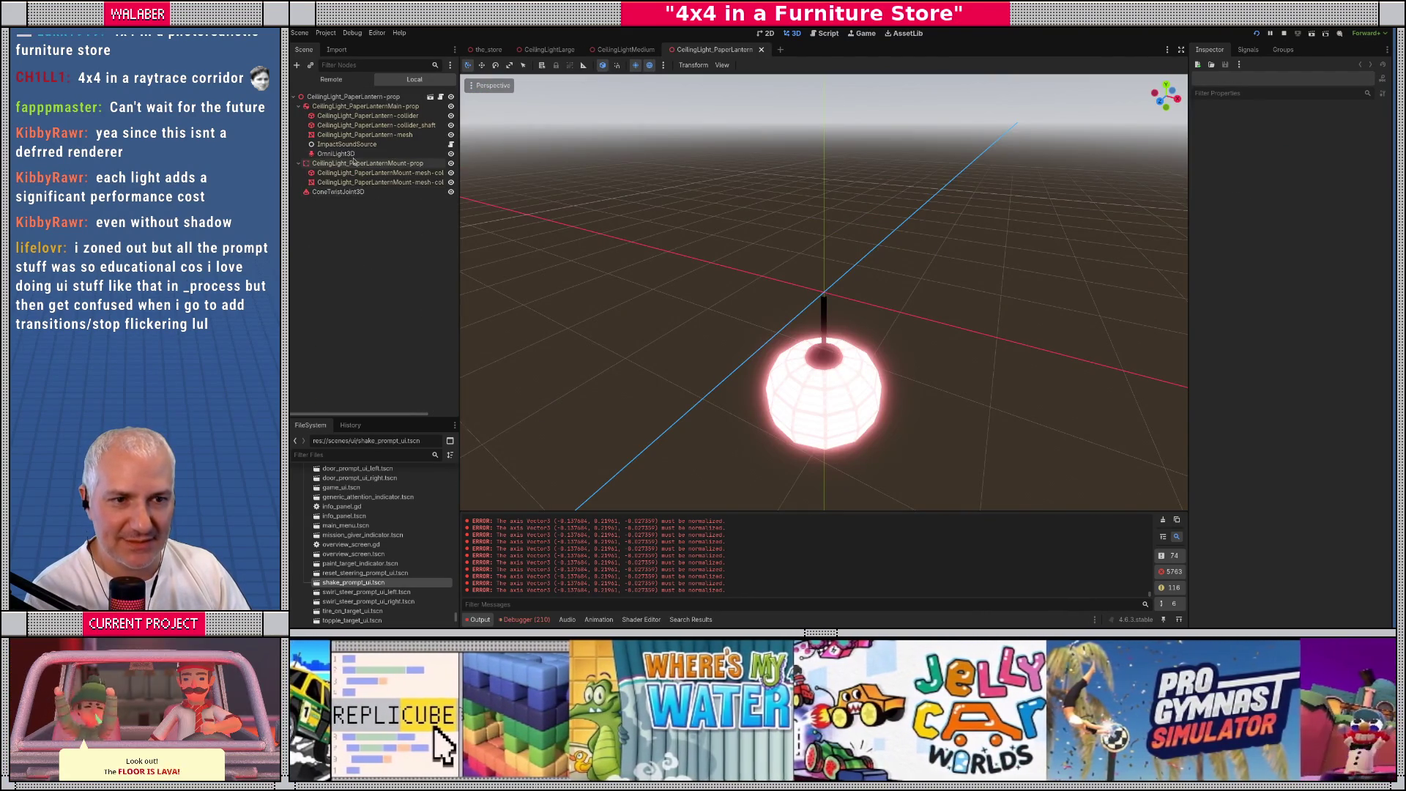
click(336, 154)
scroll(708, 313, down, 2)
drag(713, 214, 884, 207)
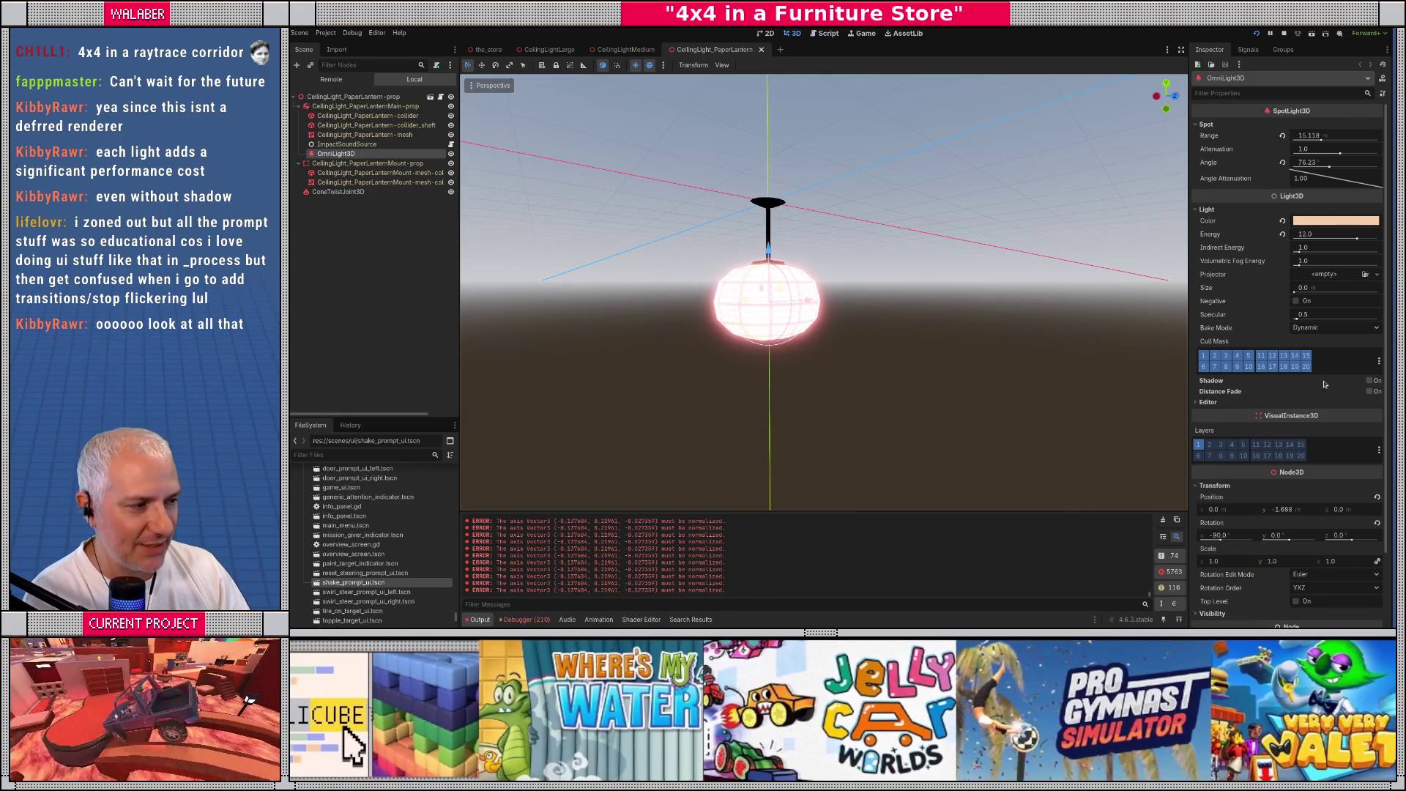
Enable shadows and distance fade on the OmniLight3D, set fade Shadow to 20, and save
click(1369, 381)
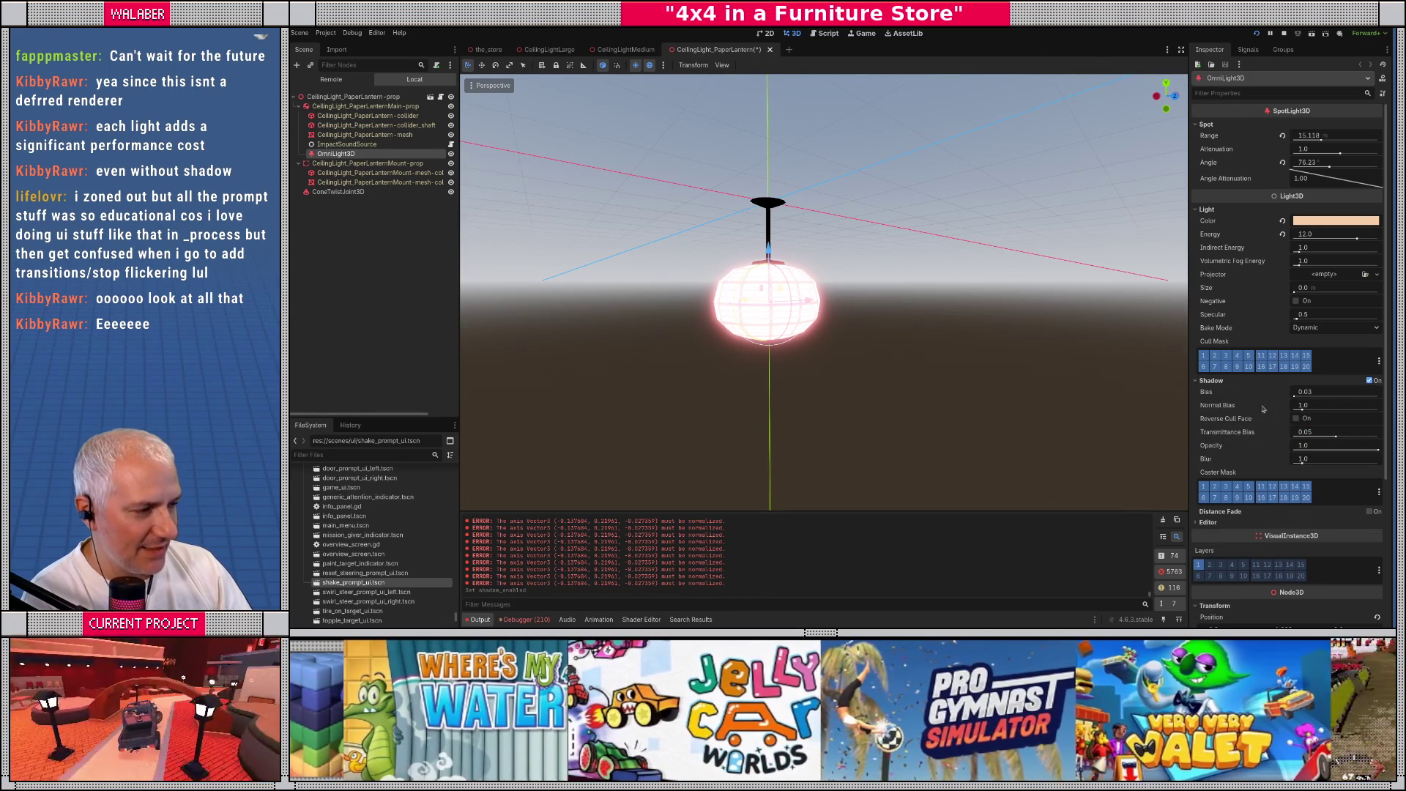
click(1369, 511)
scroll(1321, 506, down, 2)
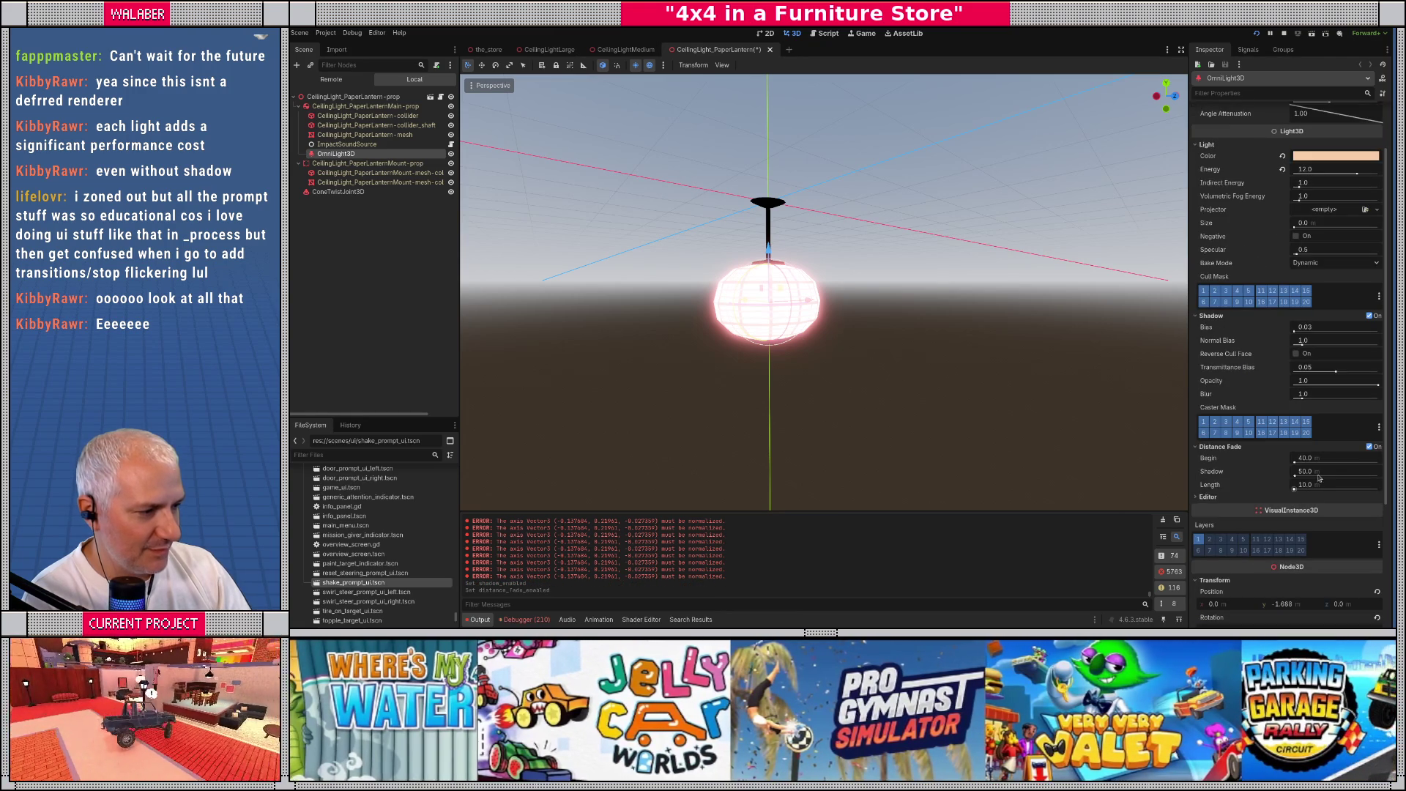
click(1324, 473)
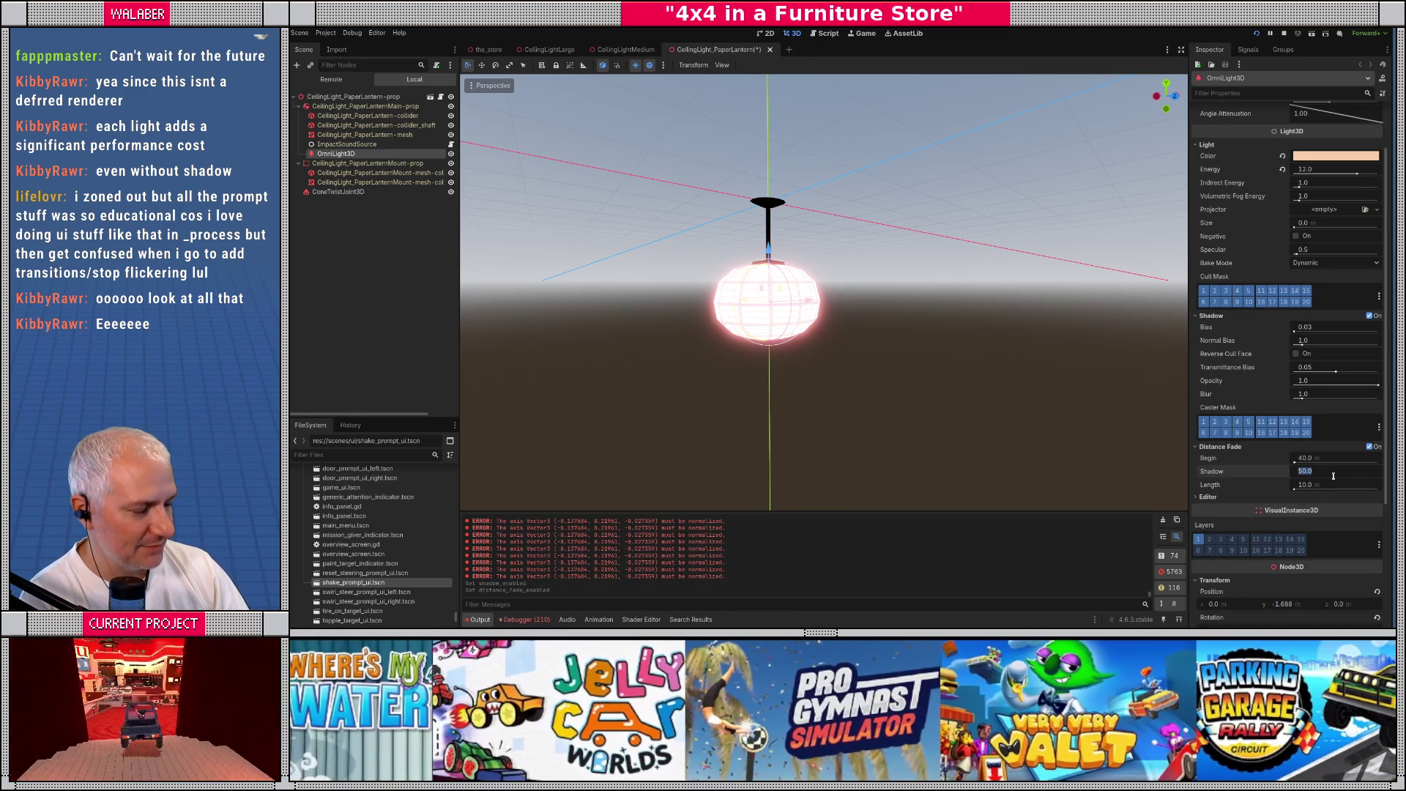
text(20)
key(Return)
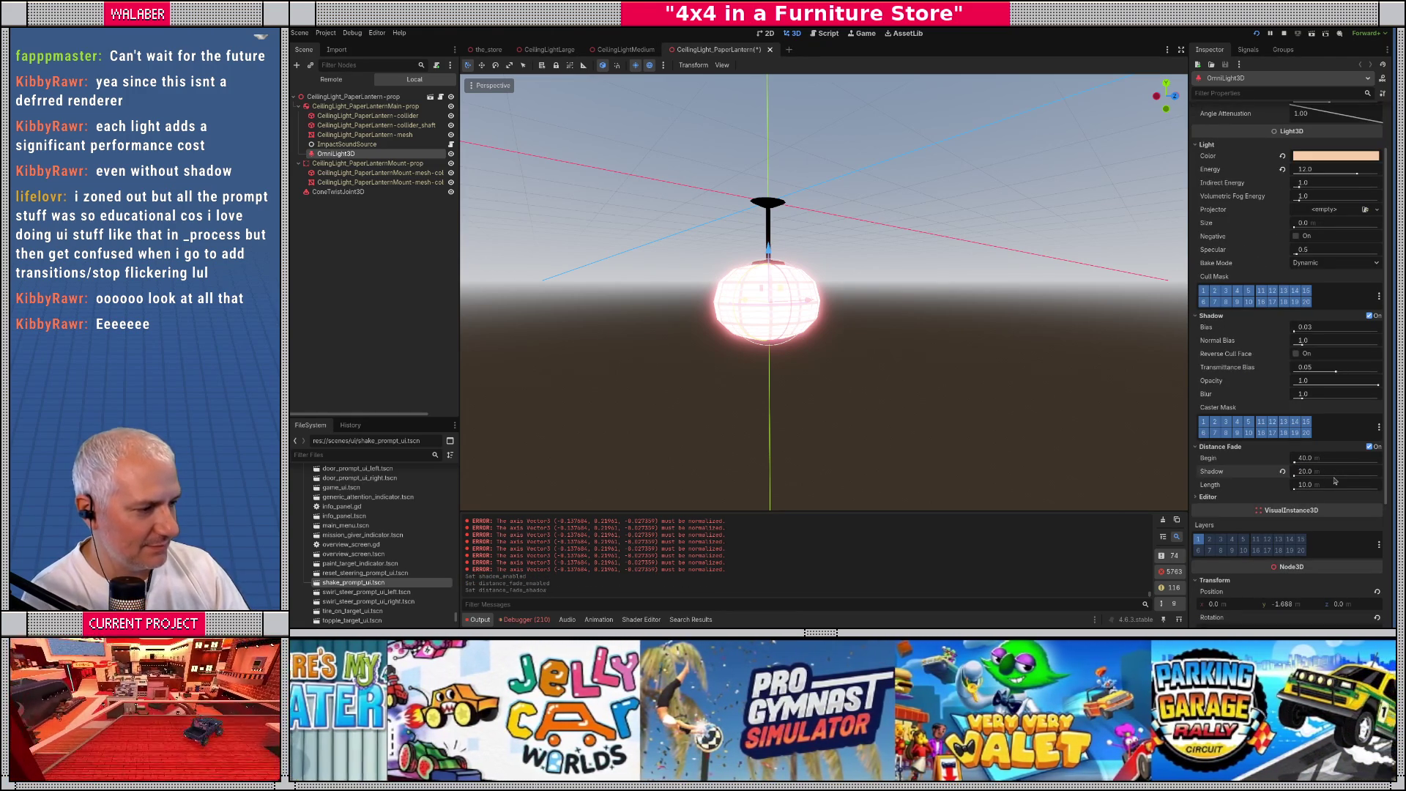
key(ctrl+s)
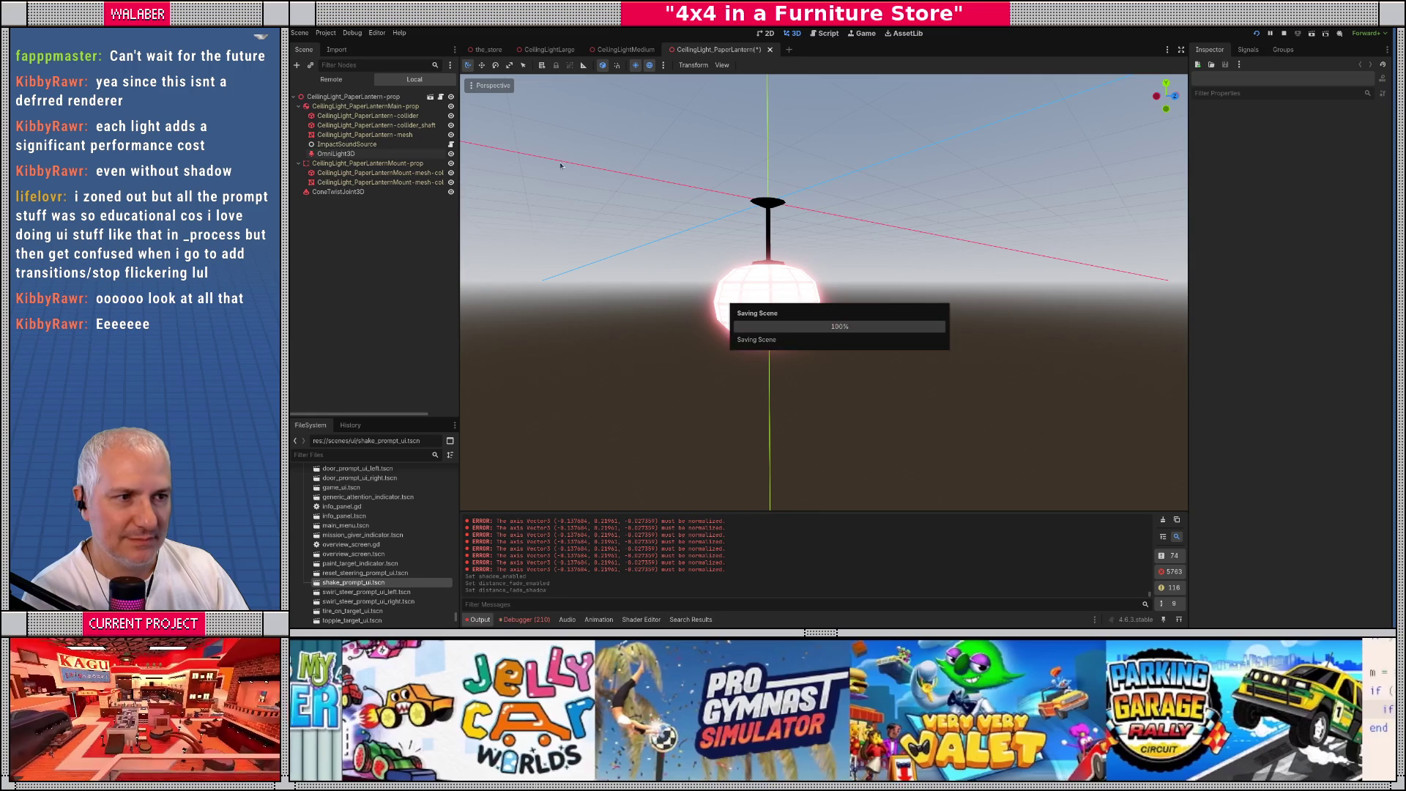
Close the lantern, medium and large ceiling-light tabs, view the store overhead, then restart and stop the game
click(761, 49)
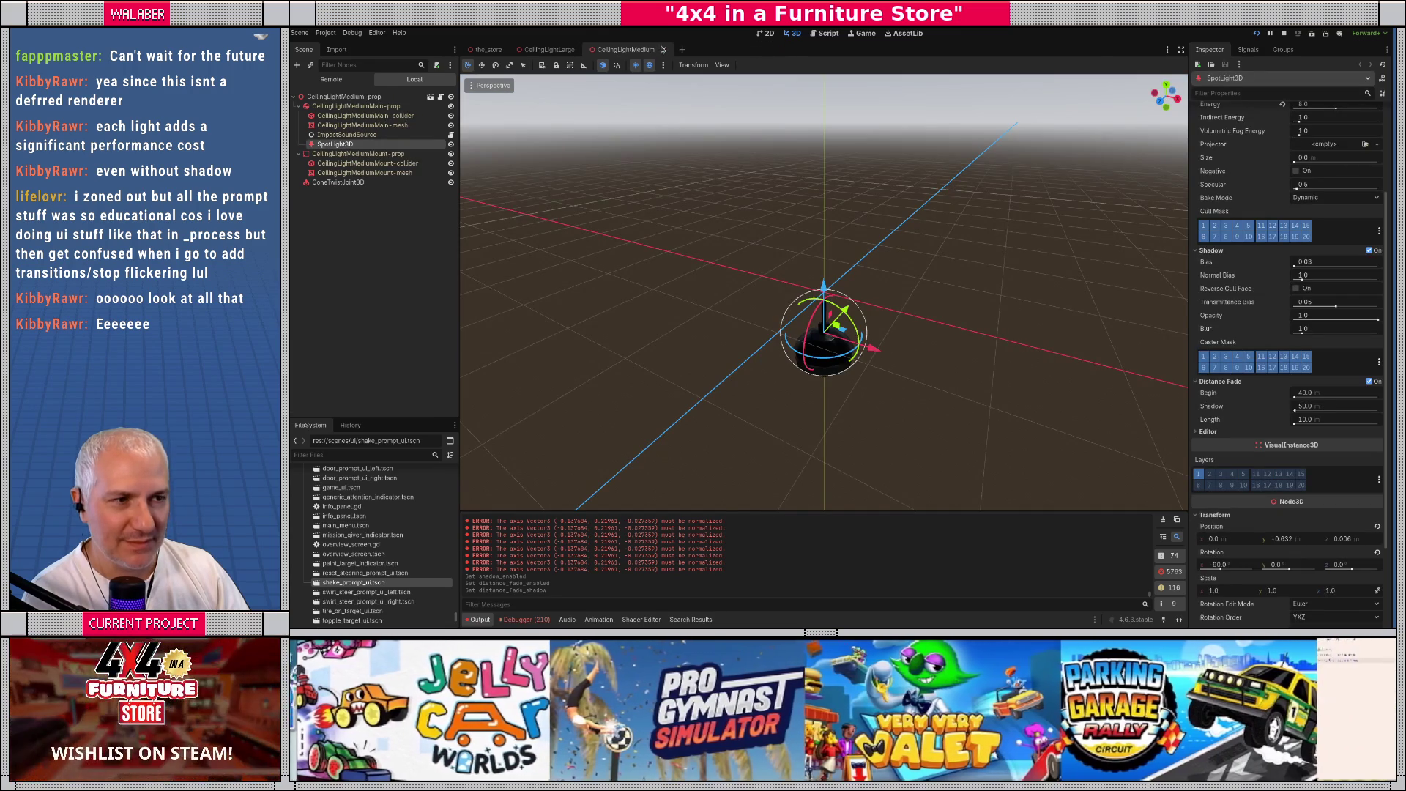
click(662, 50)
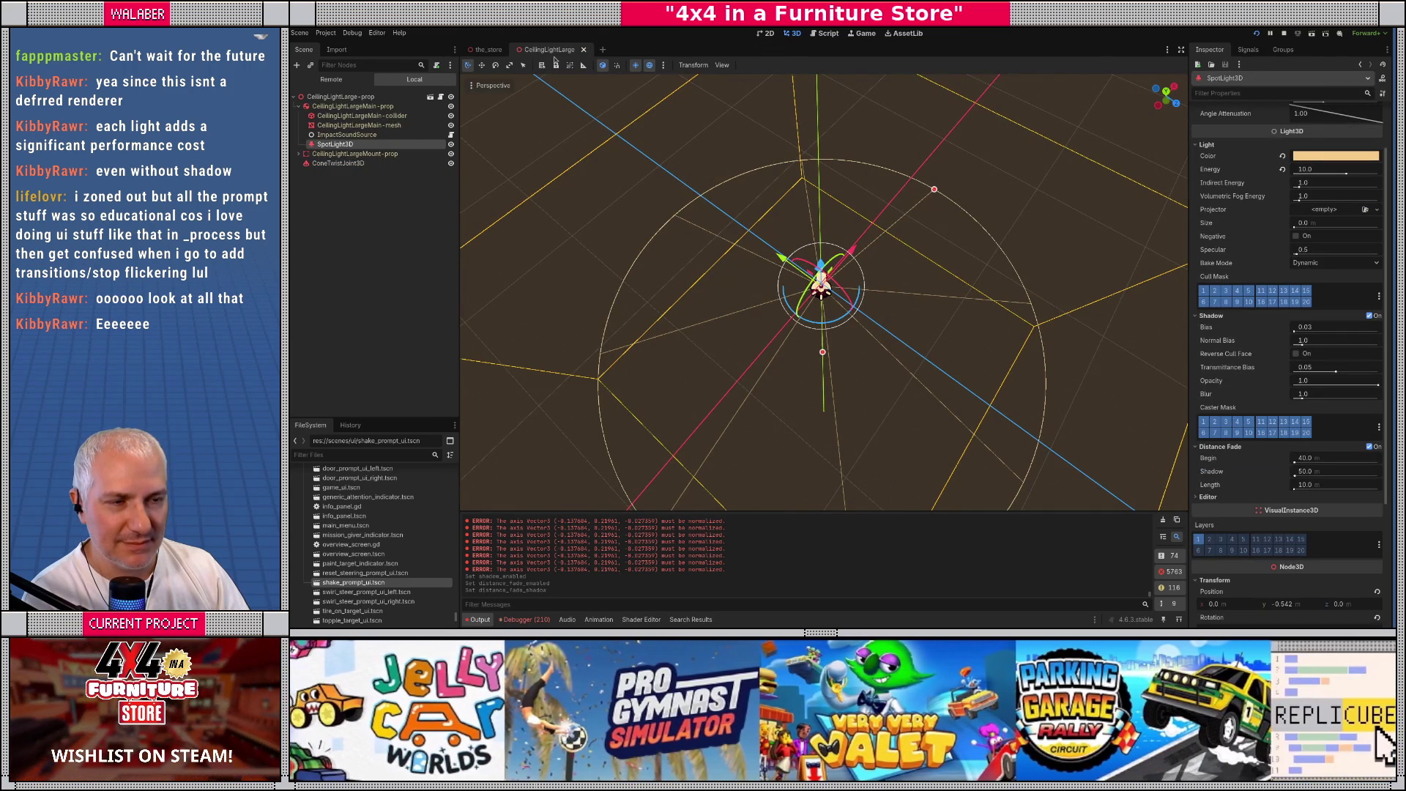
key(ctrl+Tab)
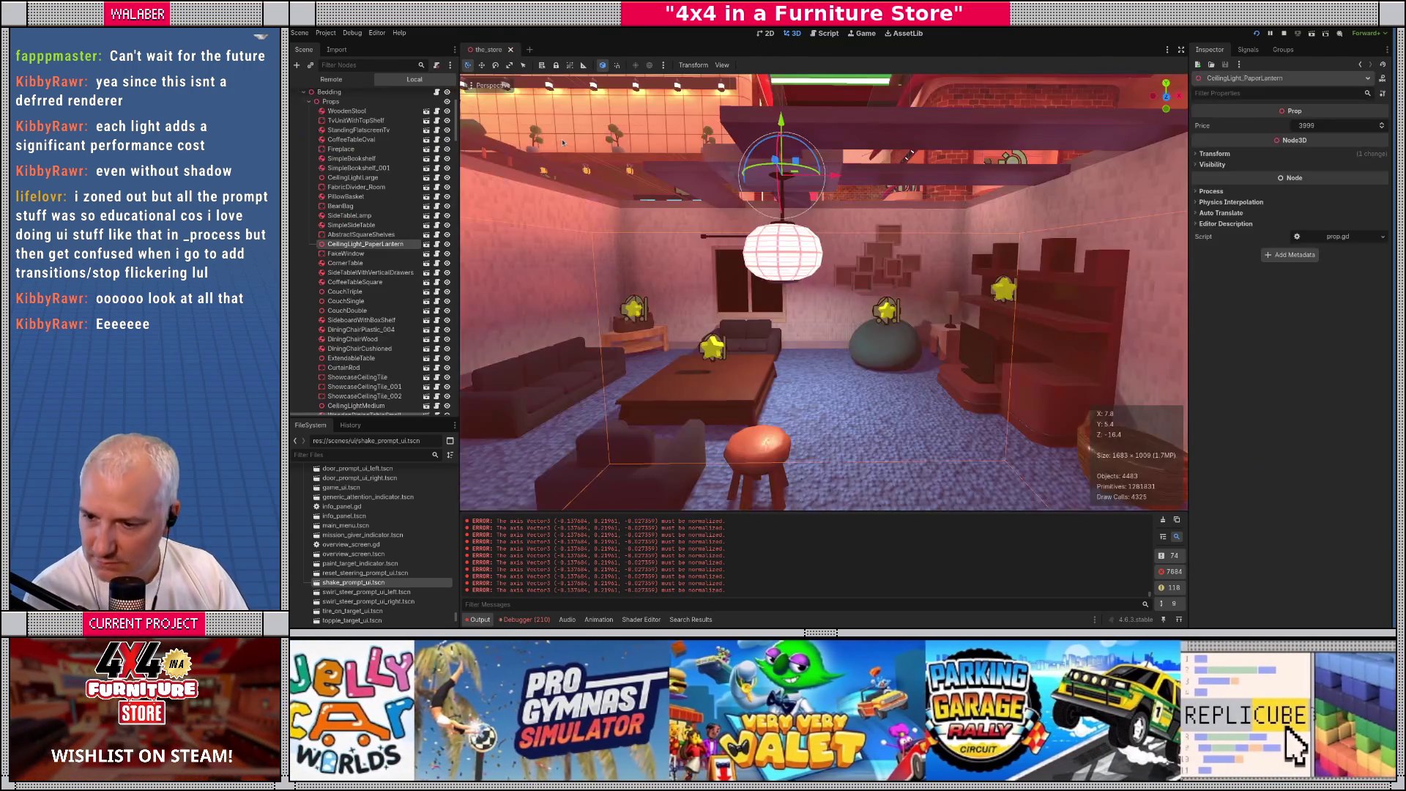
mouse_move(563, 151)
mouse_down()
mouse_move(873, 413)
mouse_move(747, 399)
mouse_move(680, 260)
mouse_up()
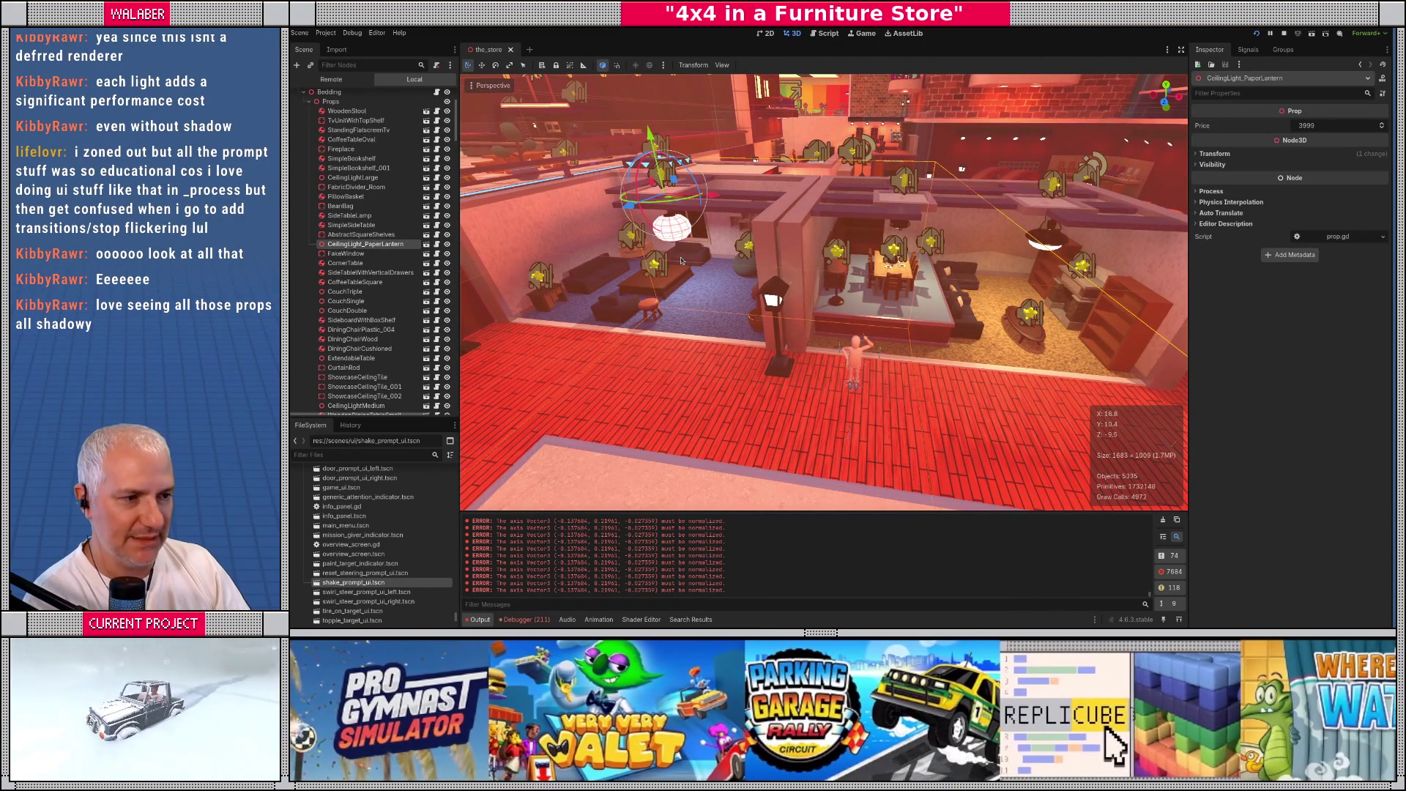
key(F5)
key(F8)
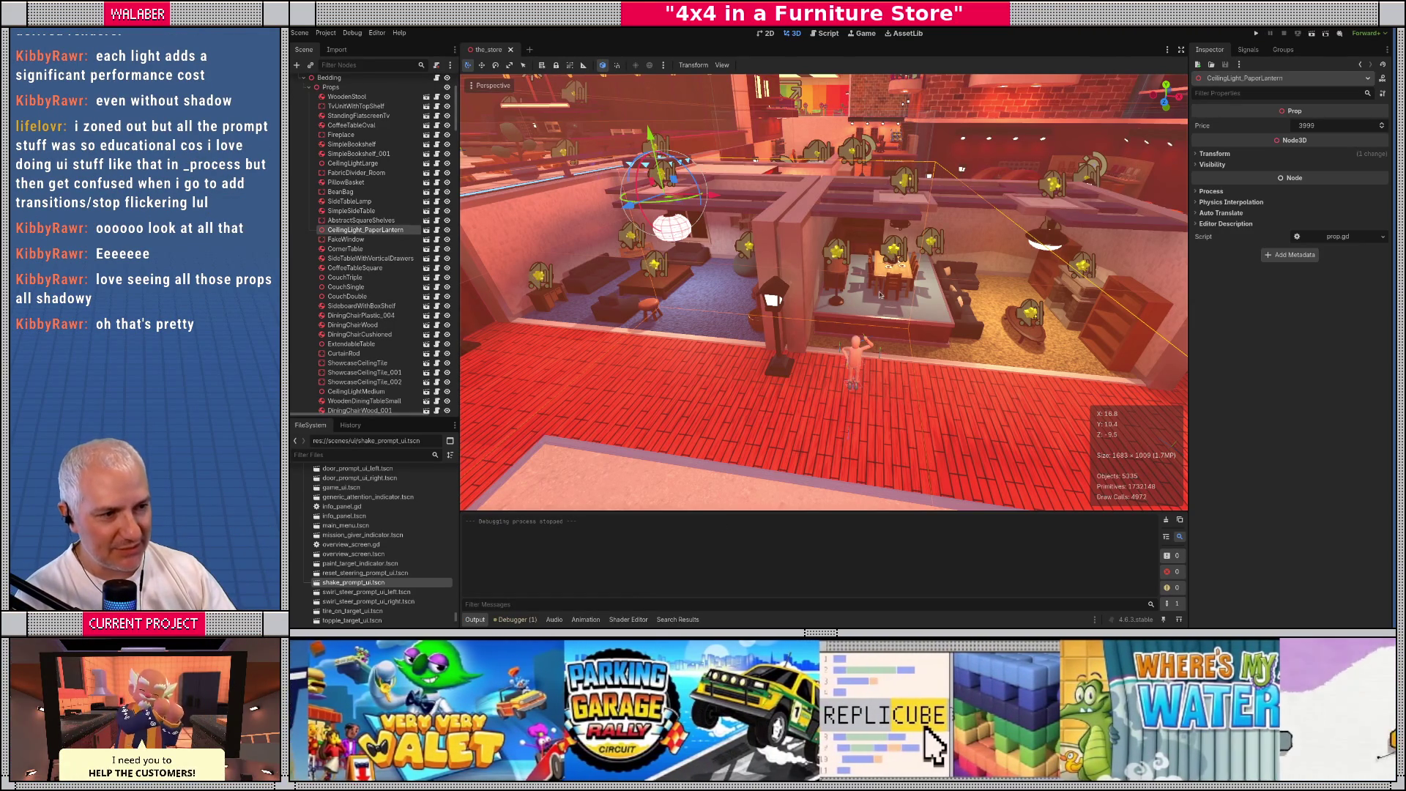
Run the project to play-test the store's new shadow-casting lights
click(1255, 34)
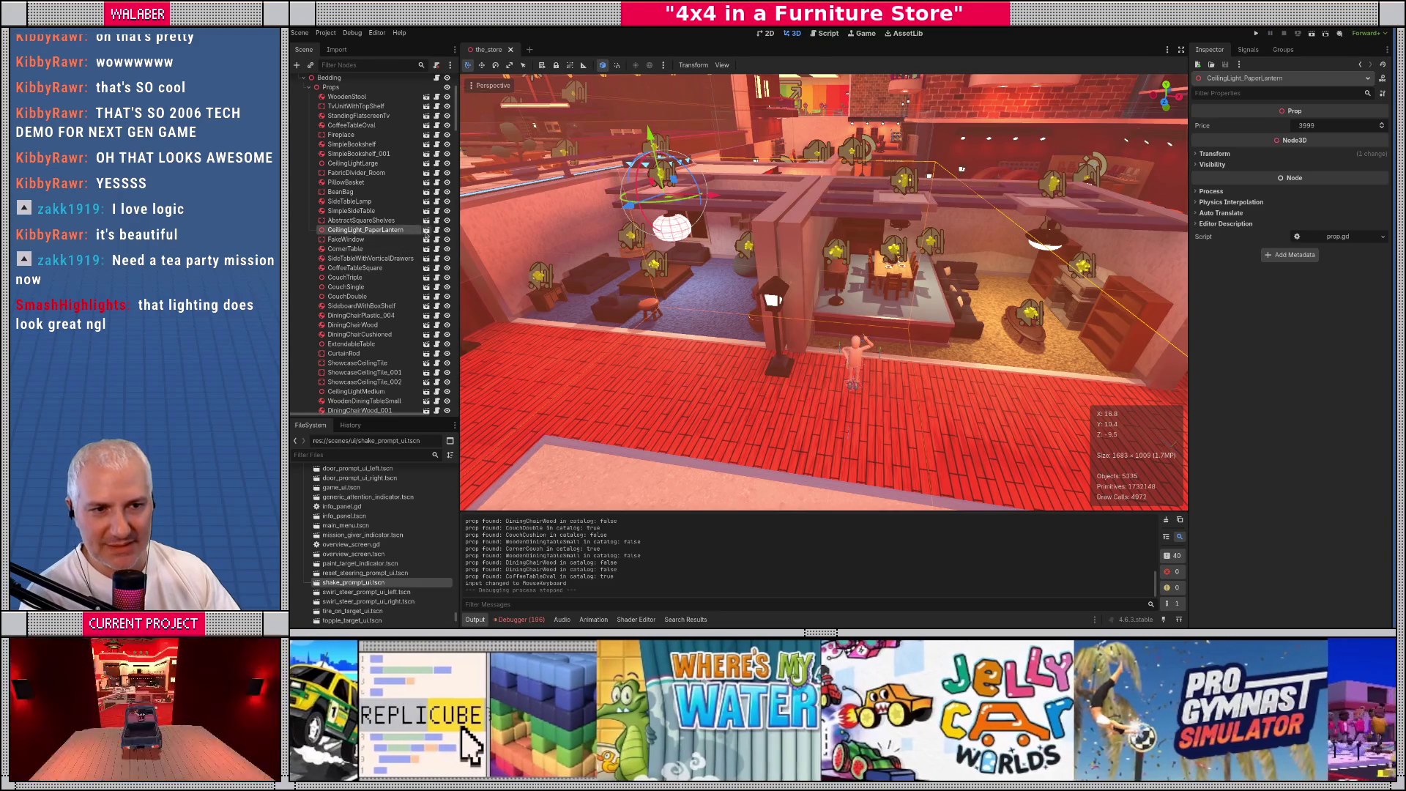
Set the paper lantern OmniLight3D's Distance Fade Begin to 20 and save the scene
click(427, 230)
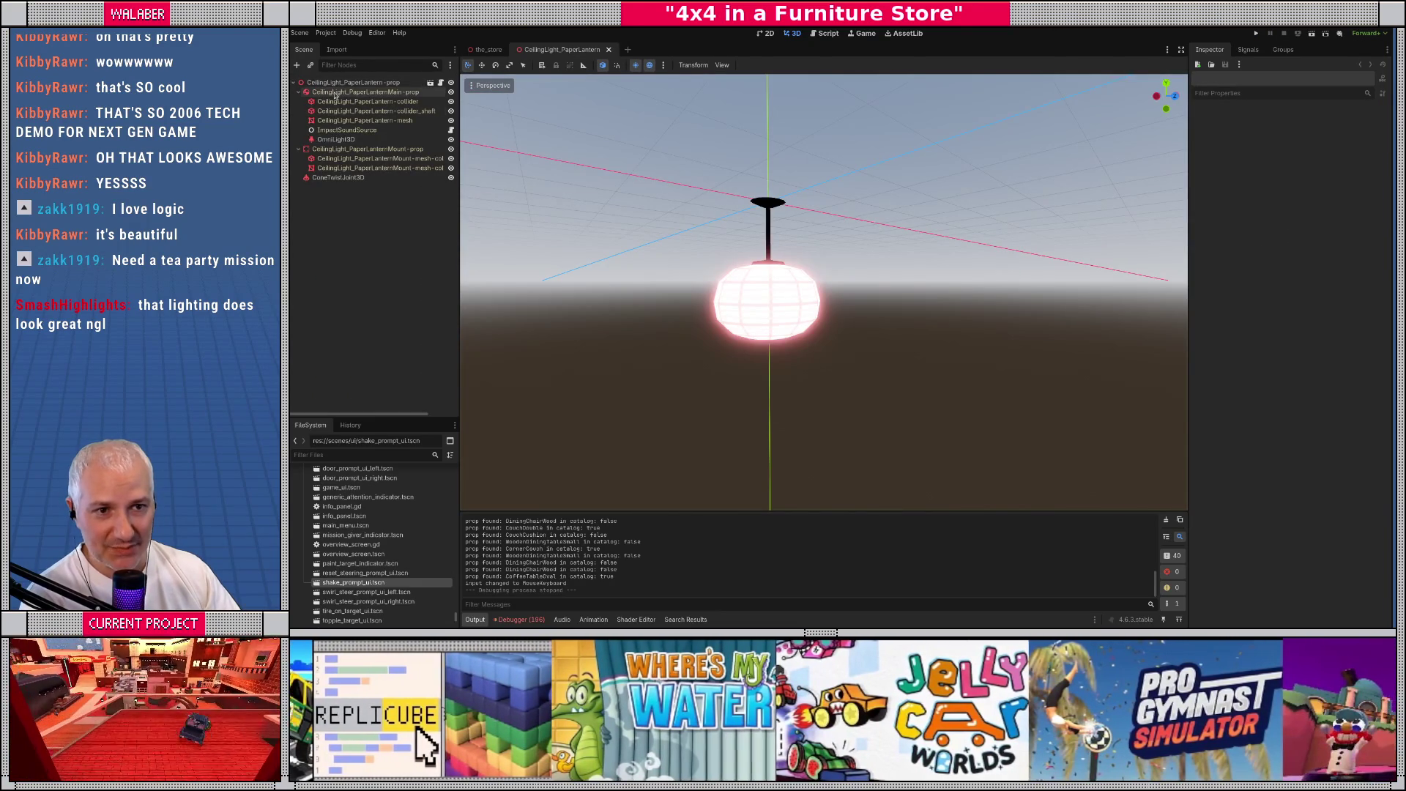
click(336, 139)
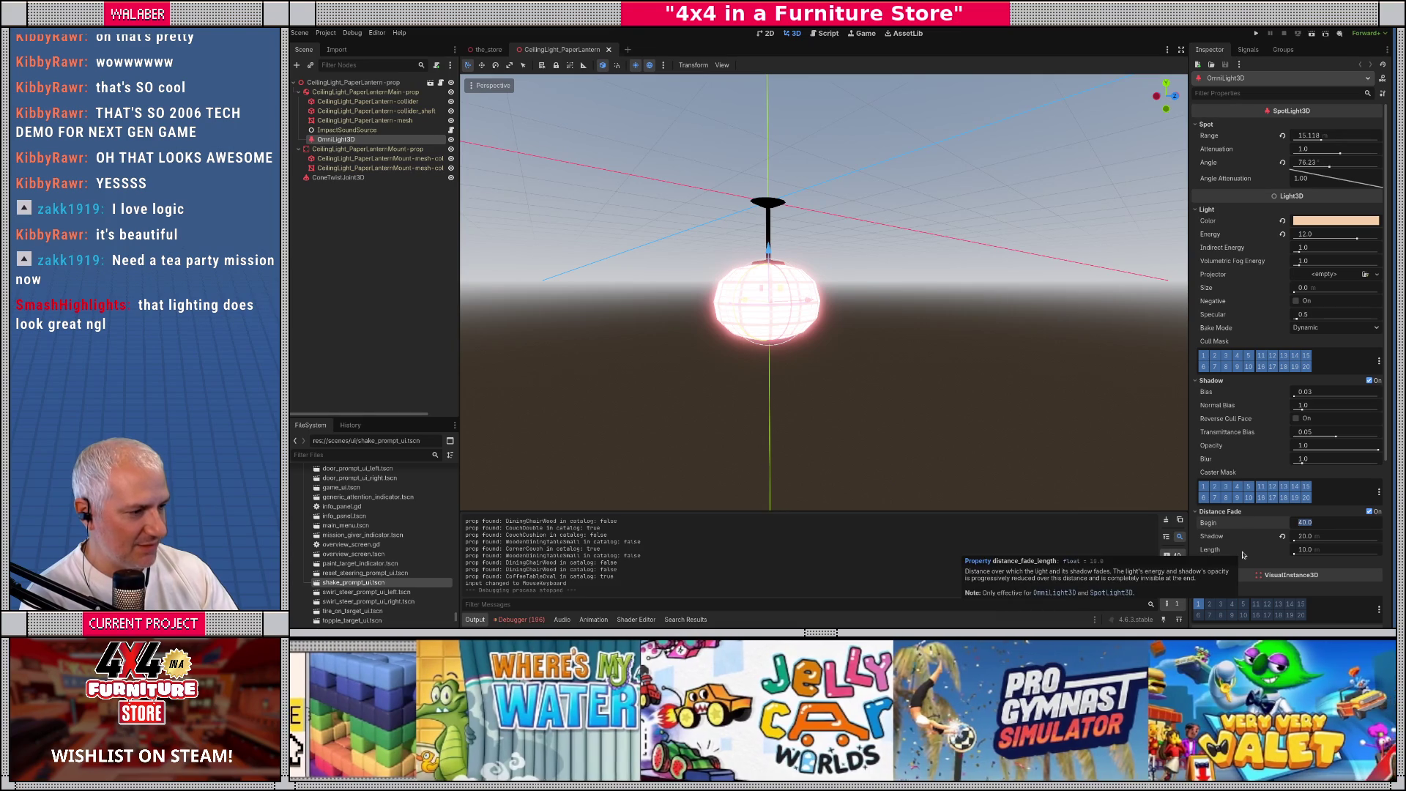
text(20)
key(Return)
key(ctrl+s)
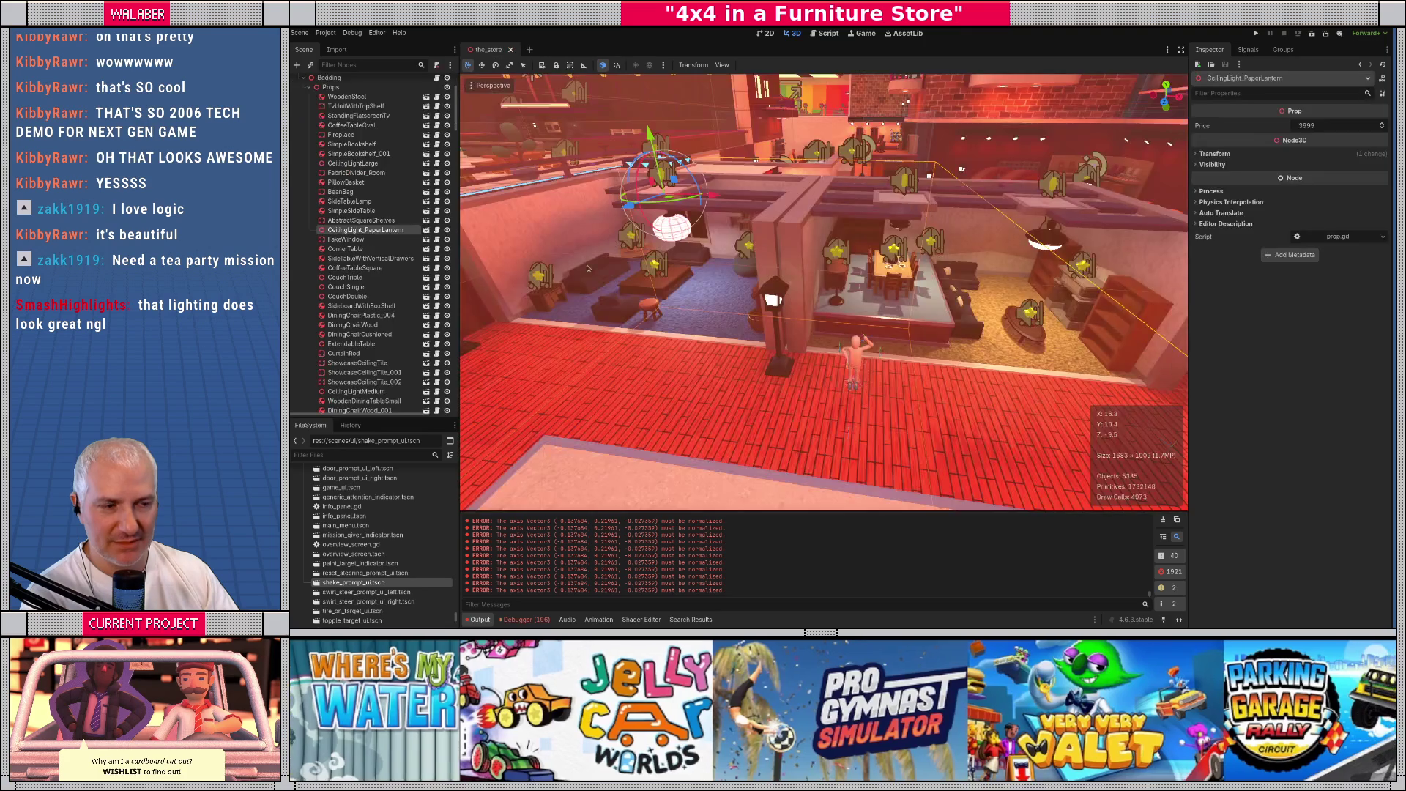
Open the CeilingLightMedium scene from the dining-table lamp and select its SpotLight3D
scroll(873, 302, up, 5)
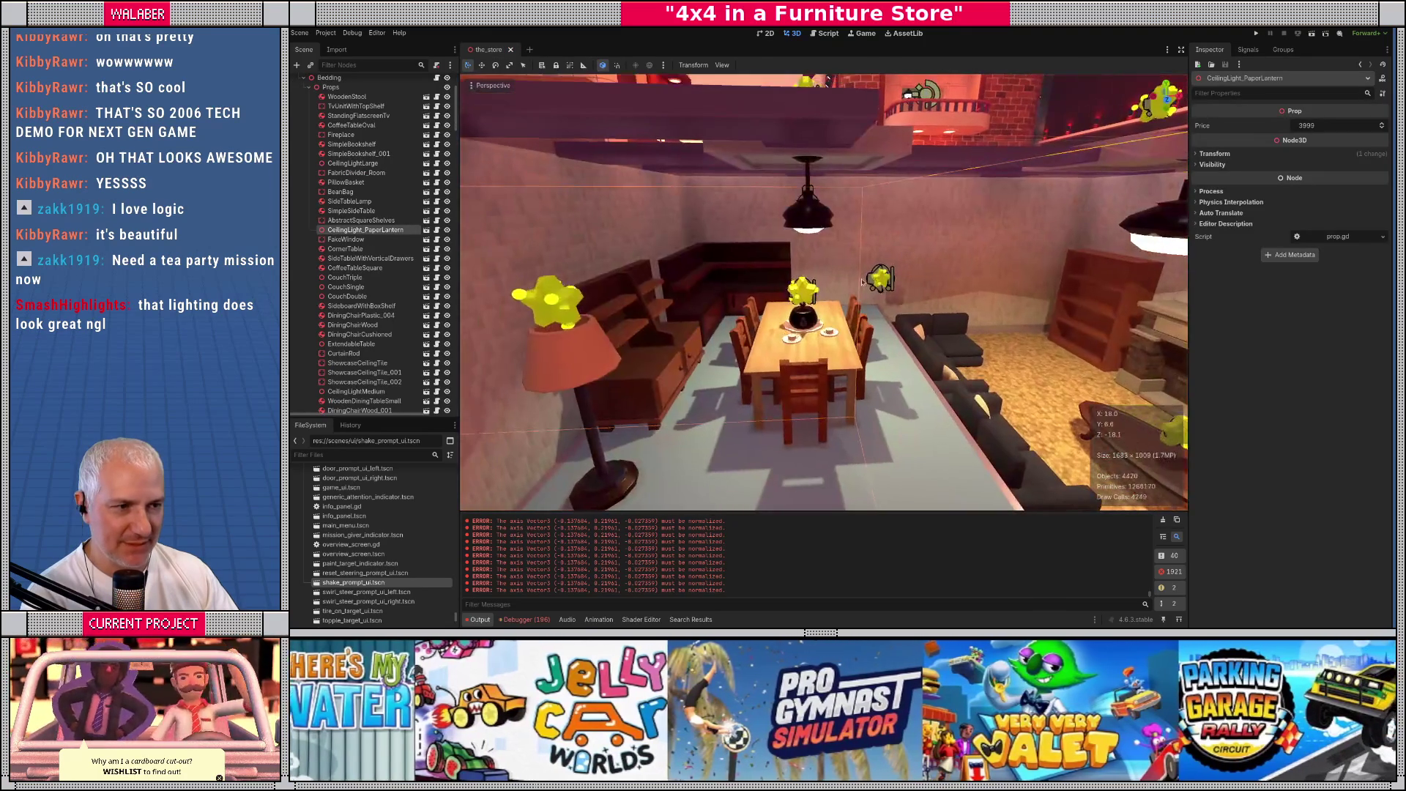
click(815, 229)
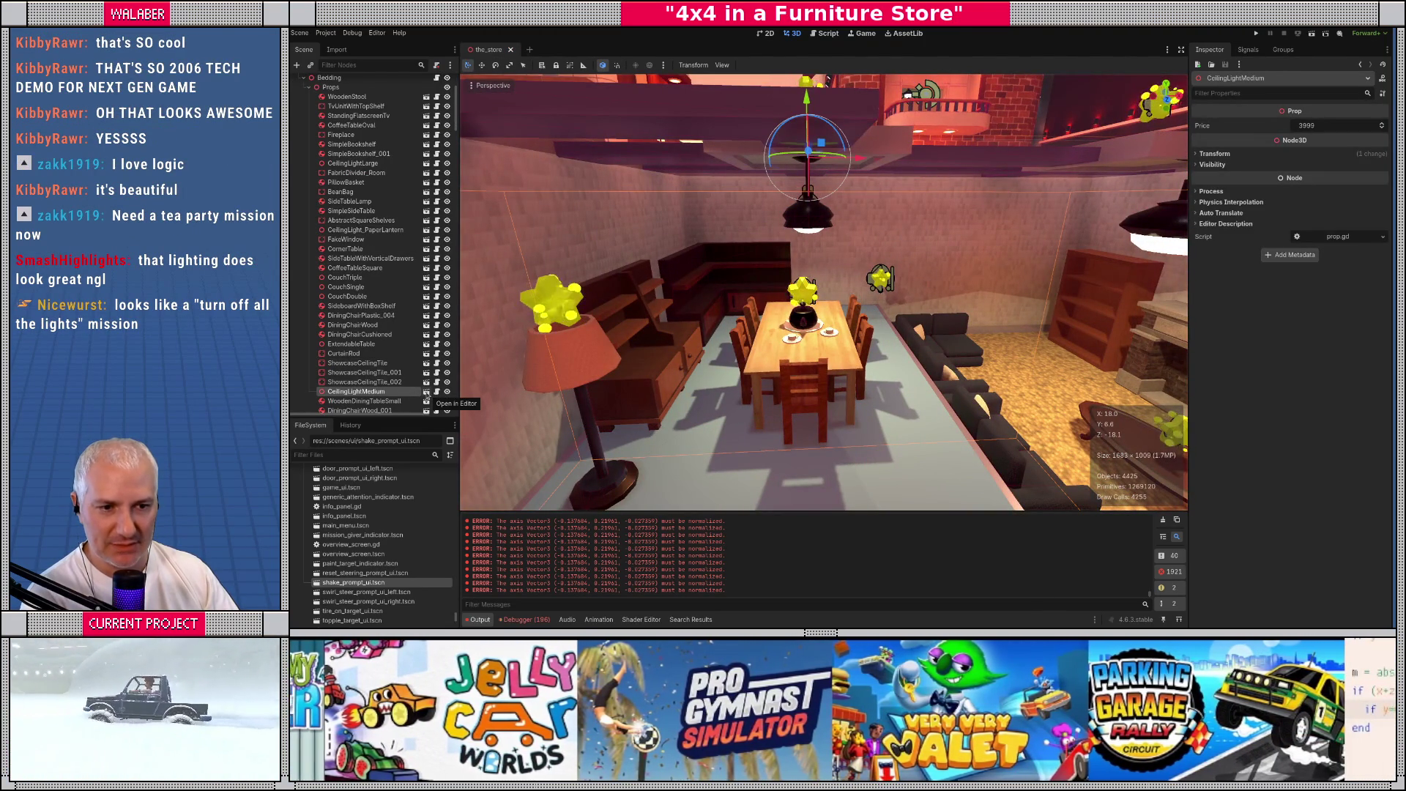
click(426, 392)
click(354, 131)
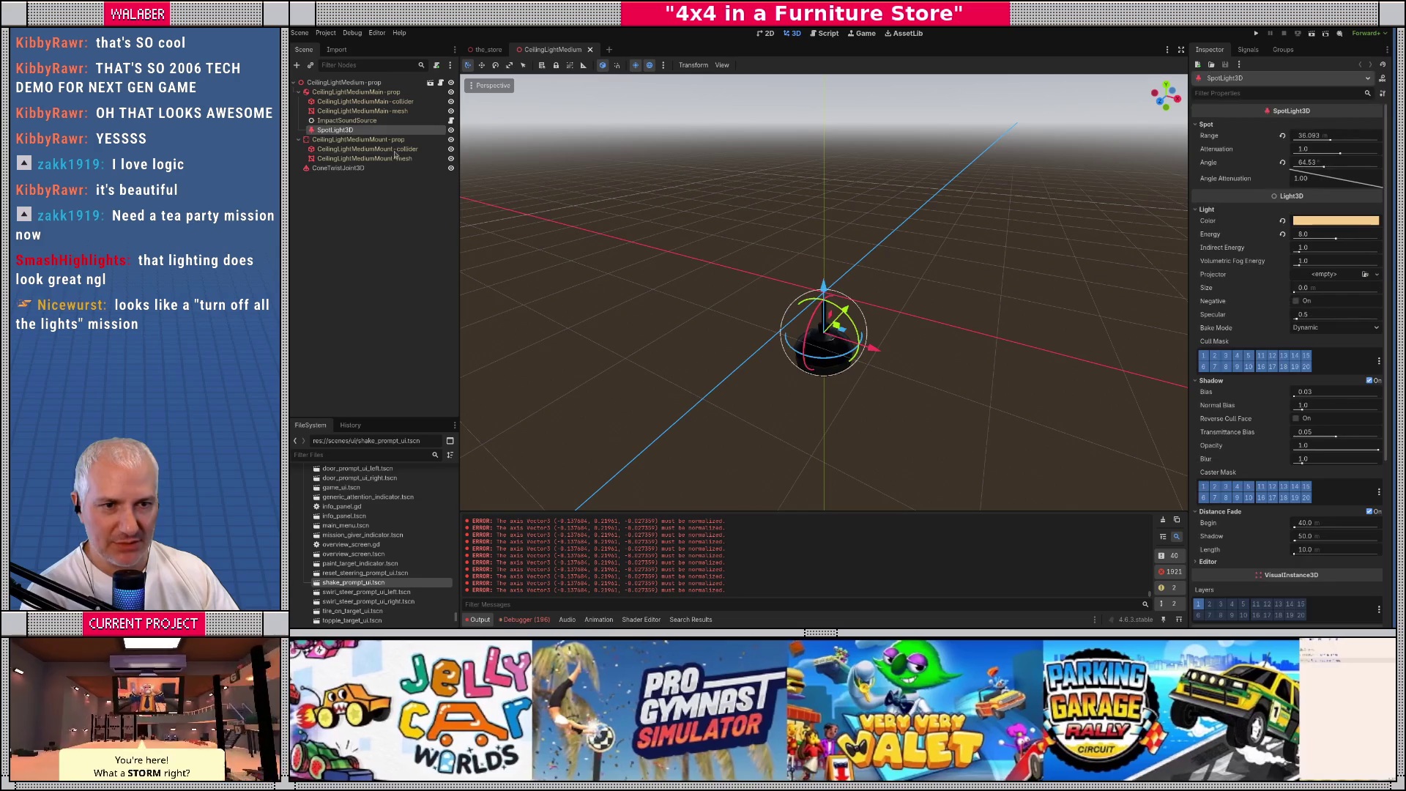
Set Distance Fade Begin and Shadow to 30, save, and close the medium light tab
scroll(1330, 425, down, 2)
click(1328, 460)
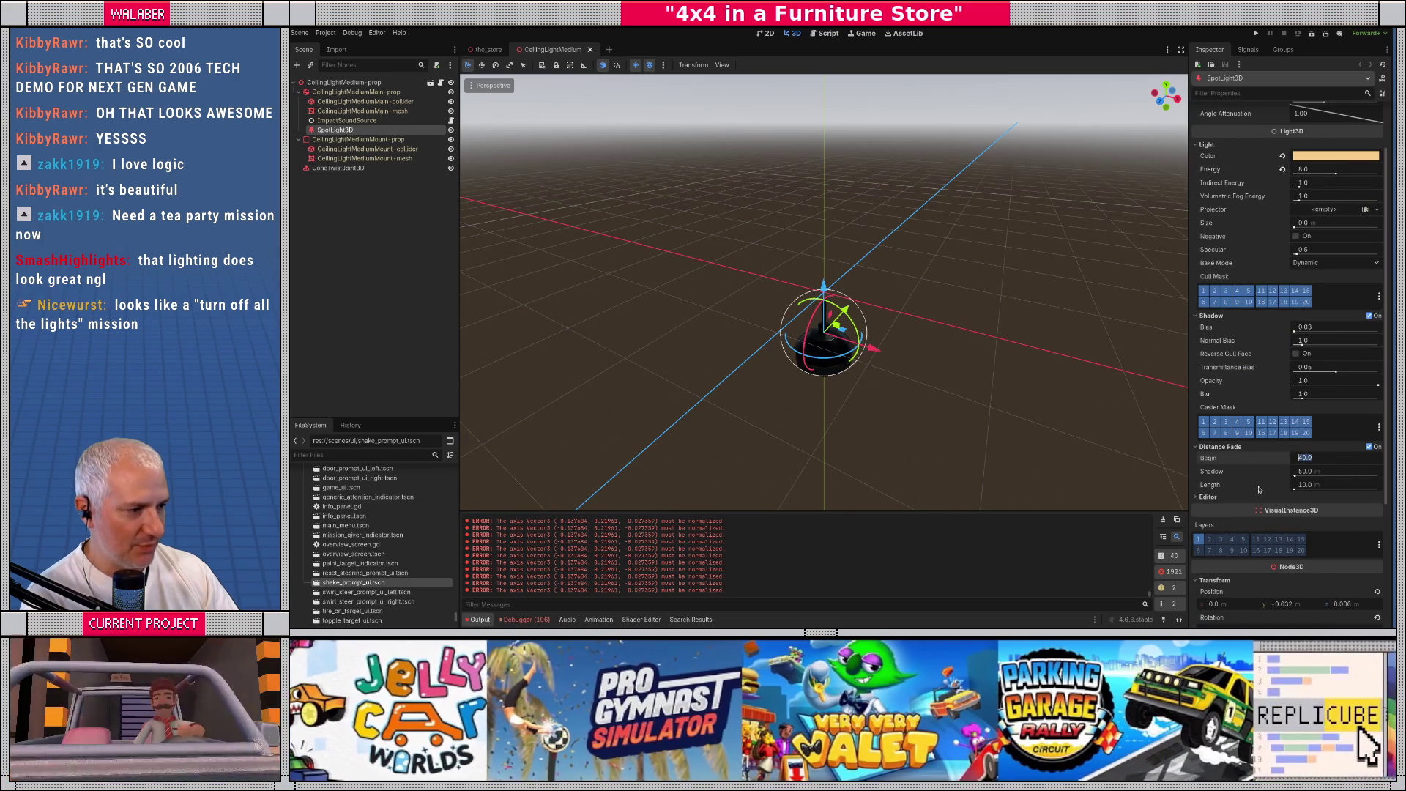
text(30)
key(Tab)
text(30)
key(Return)
key(ctrl+s)
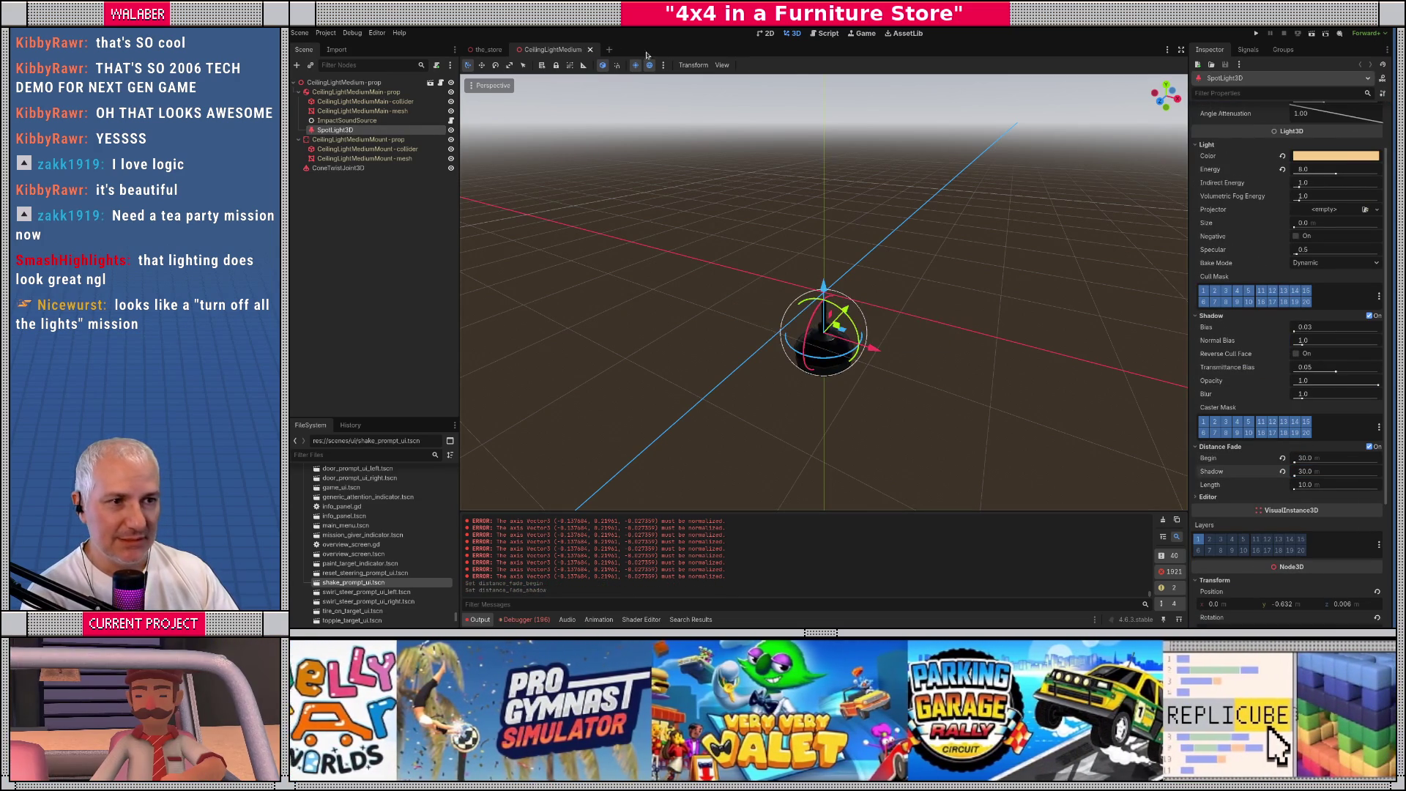
click(590, 49)
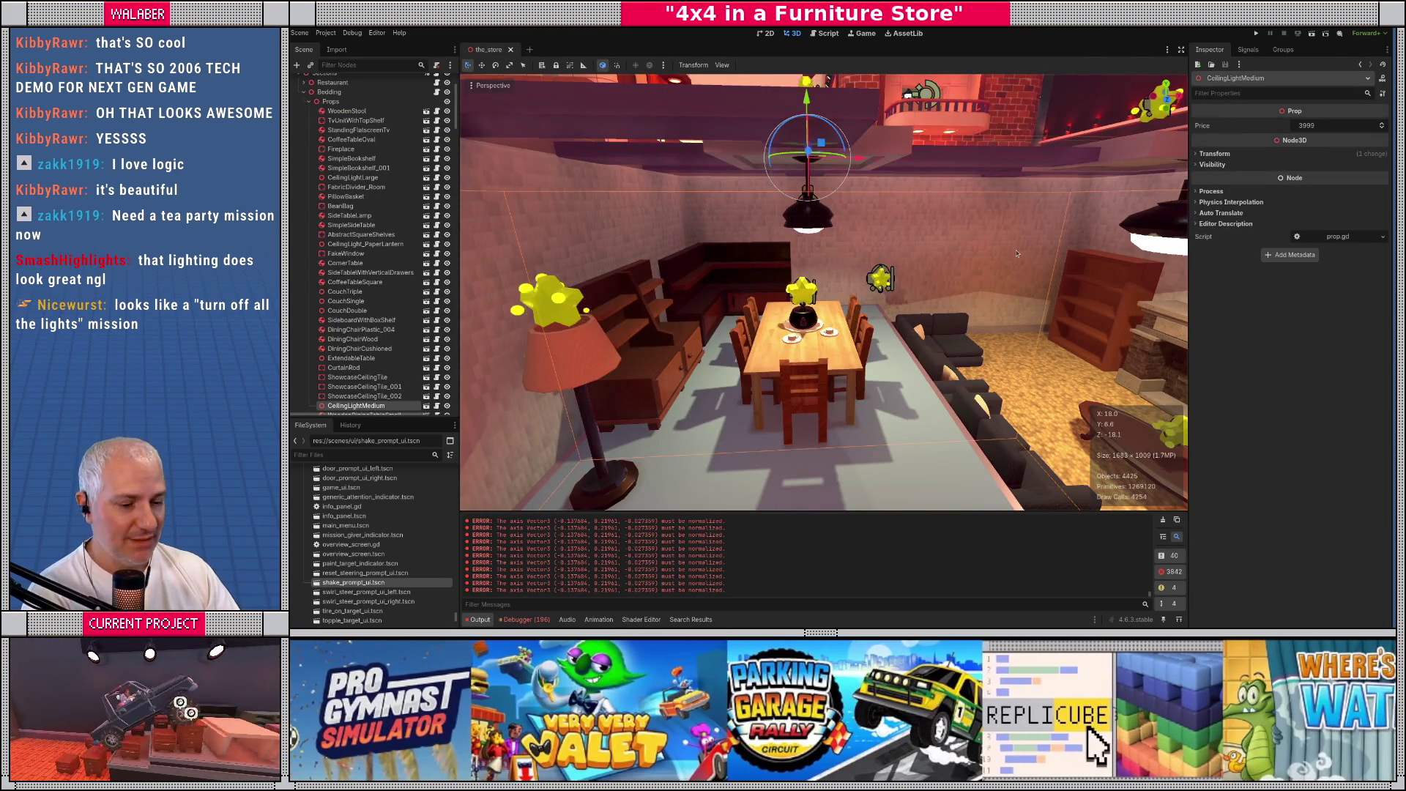
Open the CeilingLightLarge scene and set its SpotLight3D fade Begin and Shadow to 30
drag(1014, 252, 522, 258)
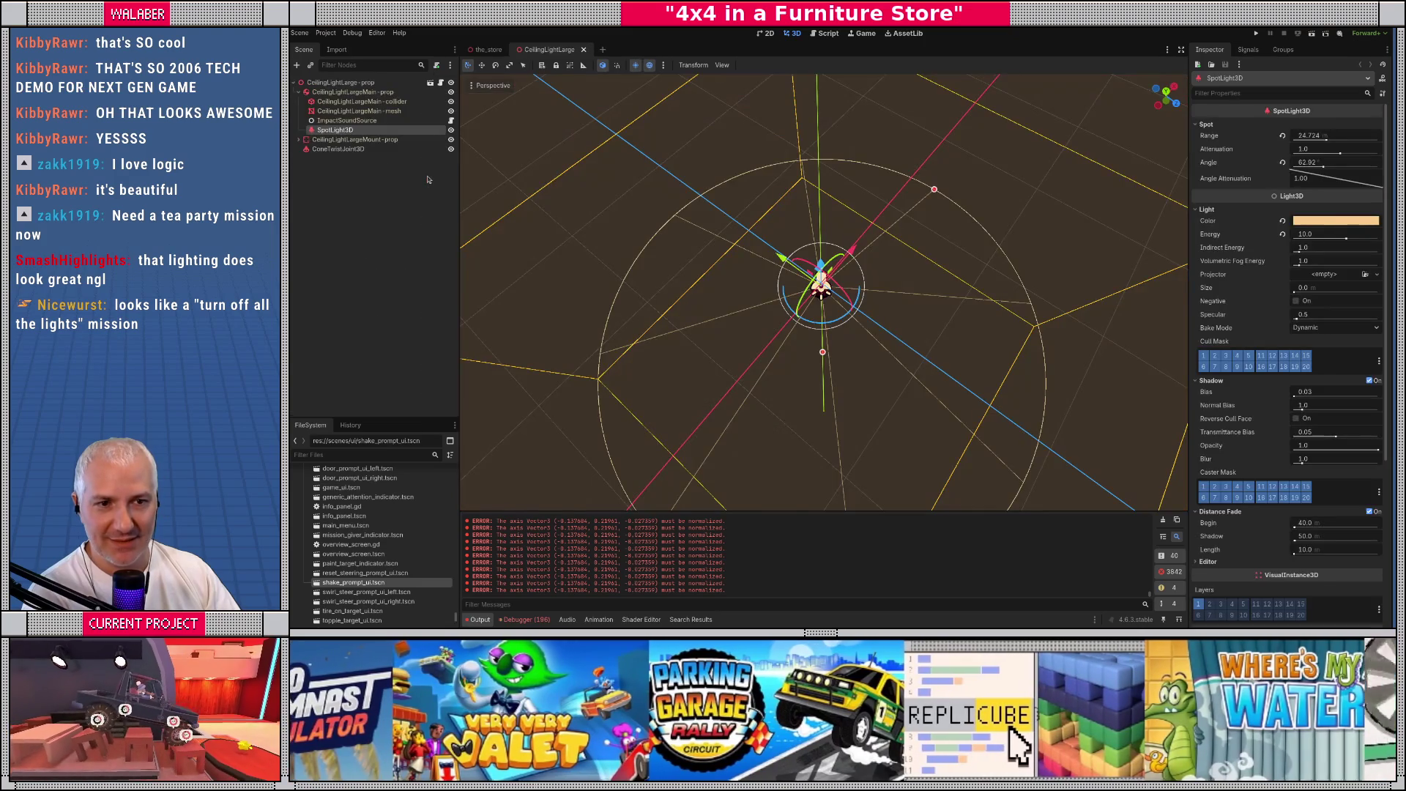
click(425, 177)
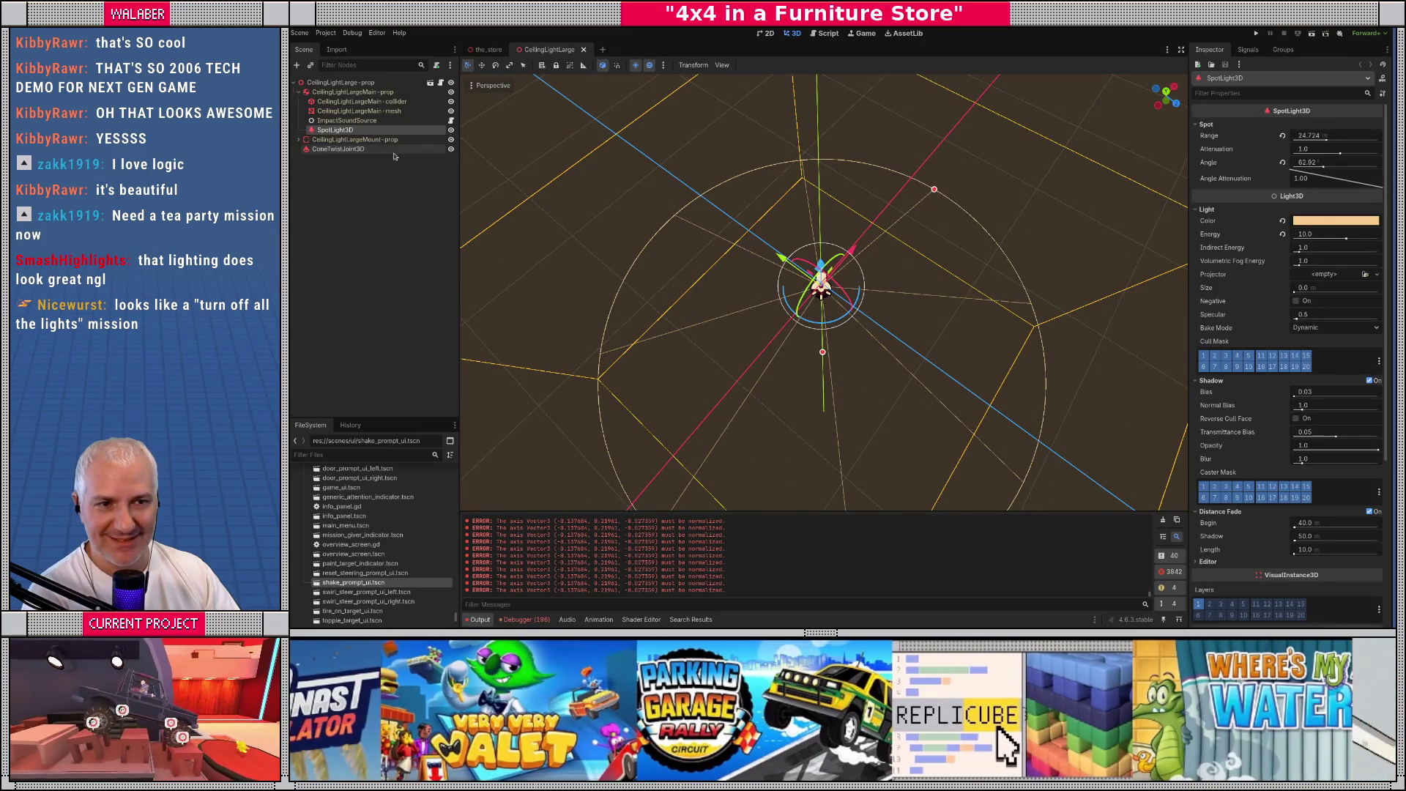
click(1339, 526)
text(30)
key(Tab)
text(30)
key(Return)
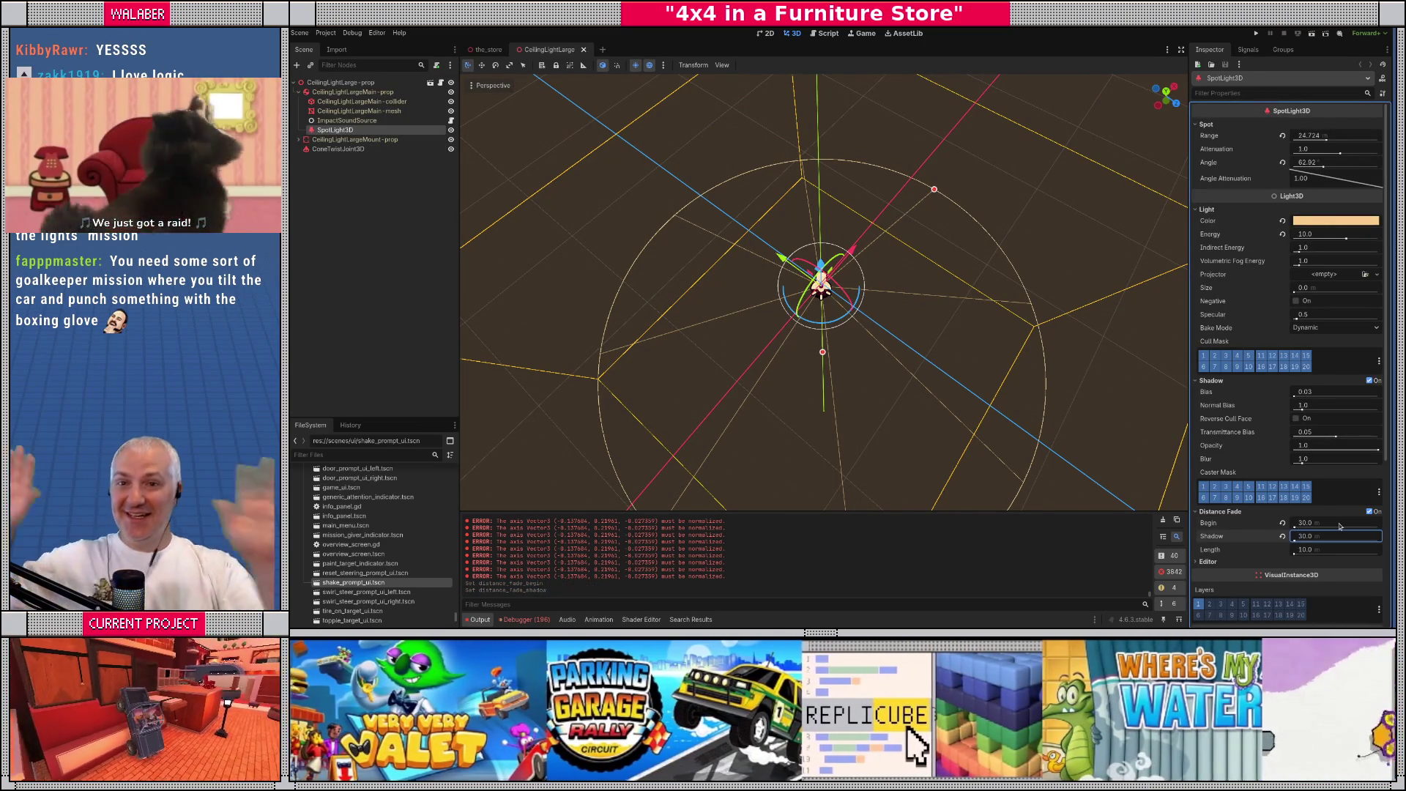